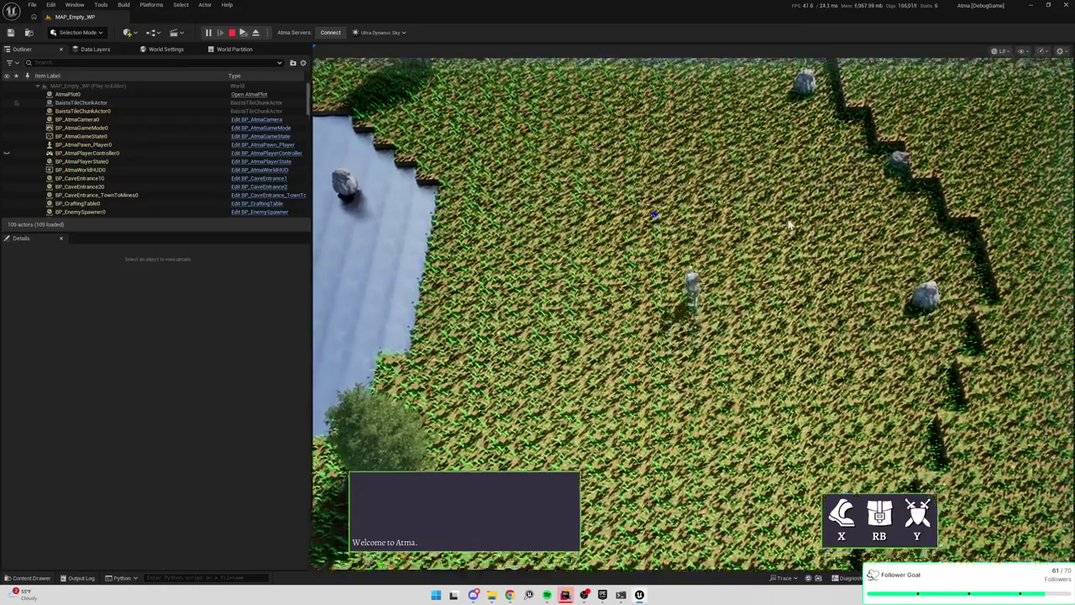
# Walk the character forward, back and toward the water across the grassy island, then stop playing
pyautogui.click(655, 204)
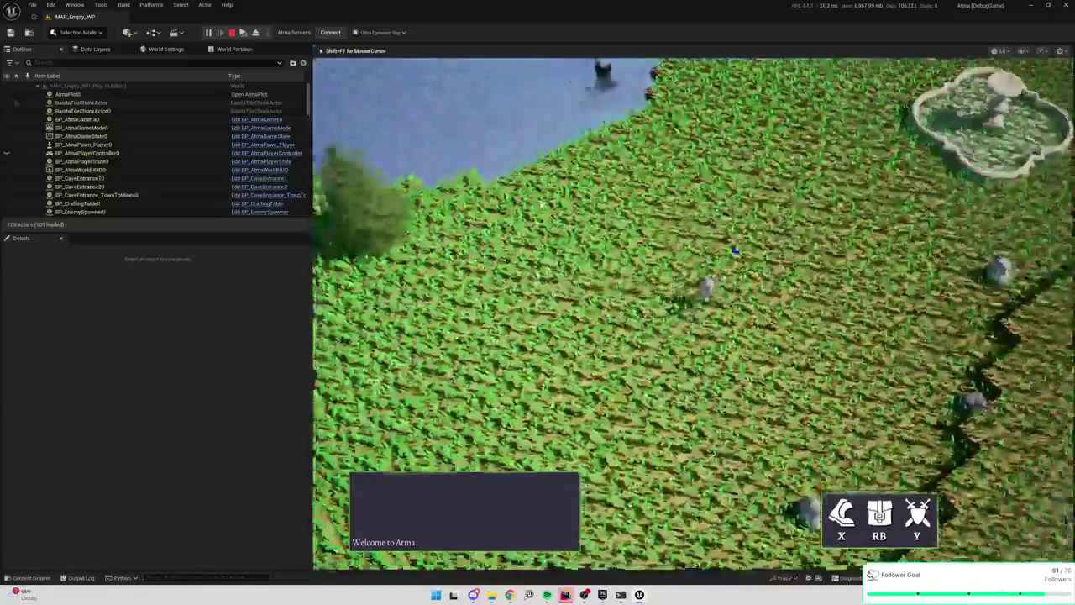
pyautogui.press('w')
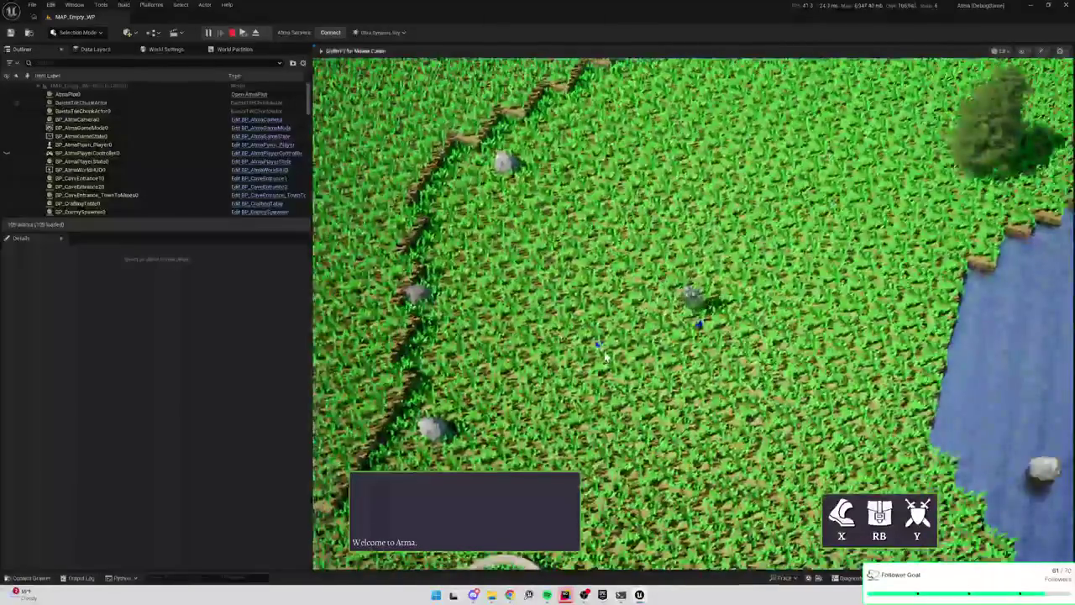
pyautogui.press('s')
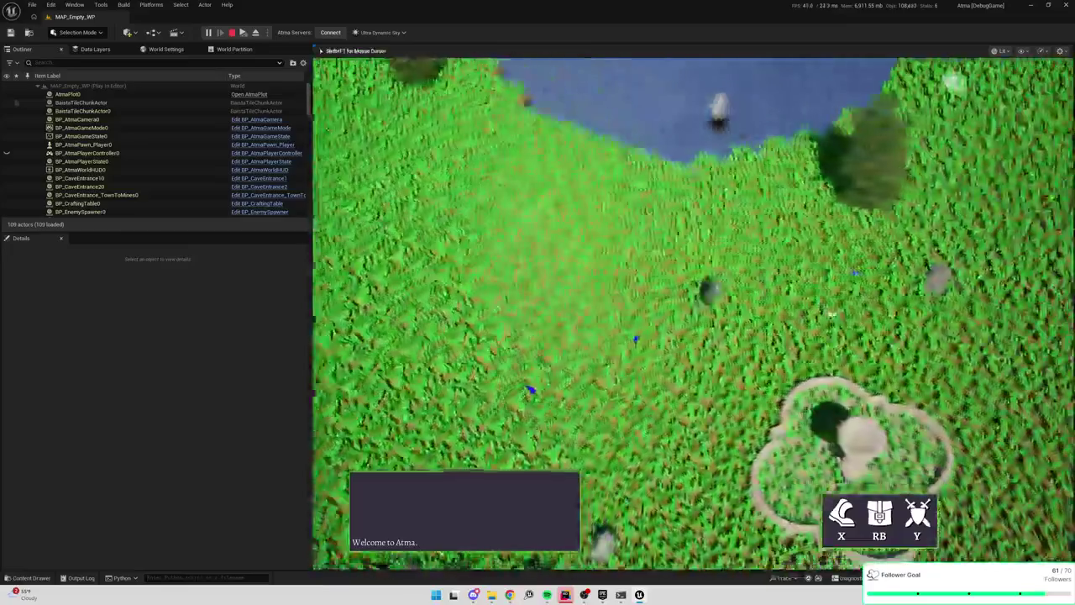
pyautogui.press('w')
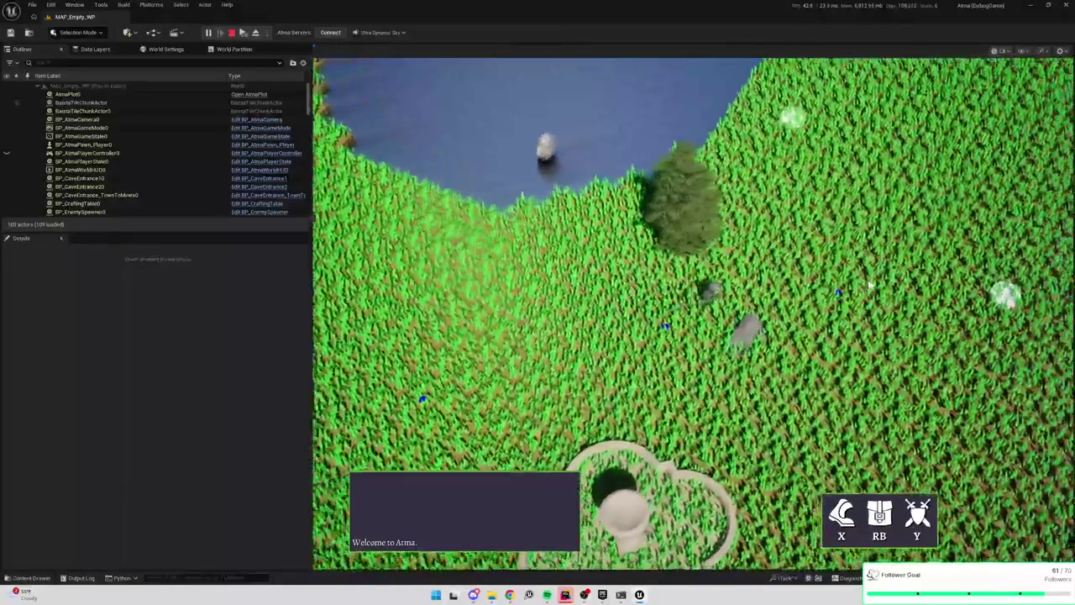
pyautogui.press('w')
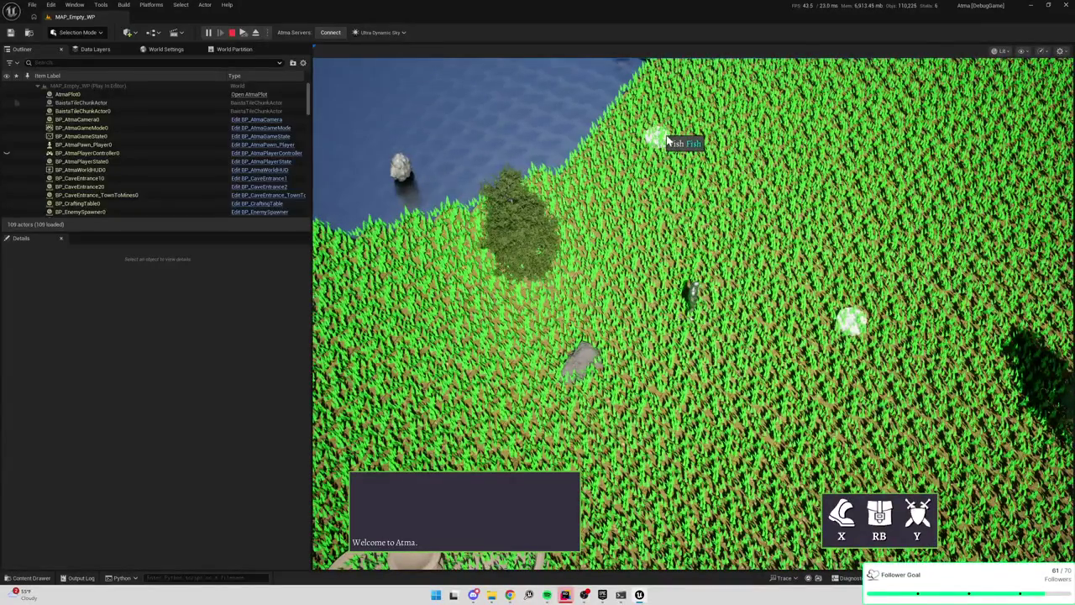
pyautogui.press('w')
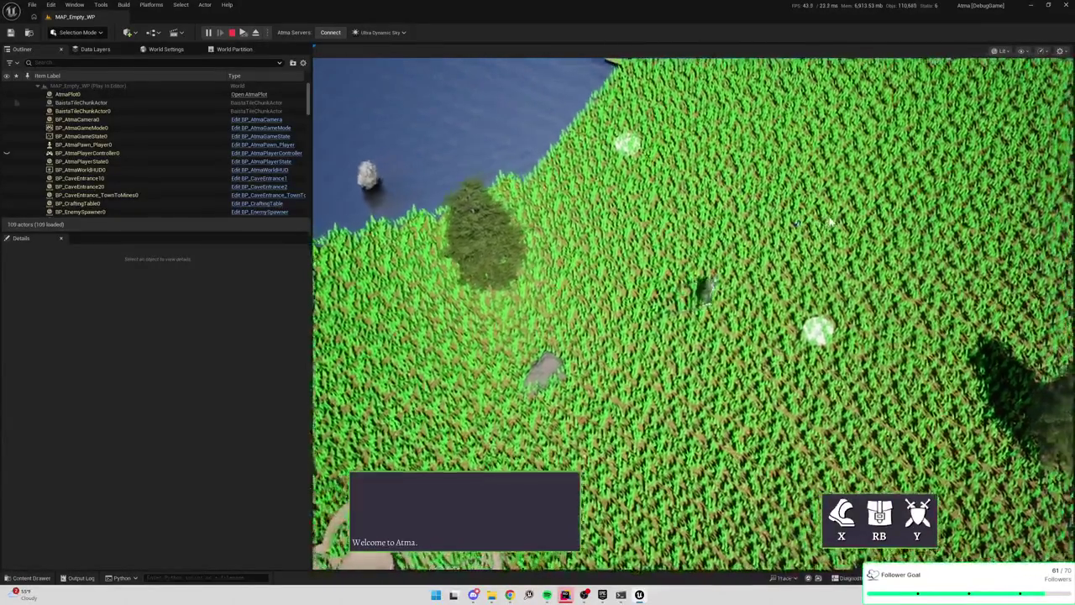
pyautogui.press('a')
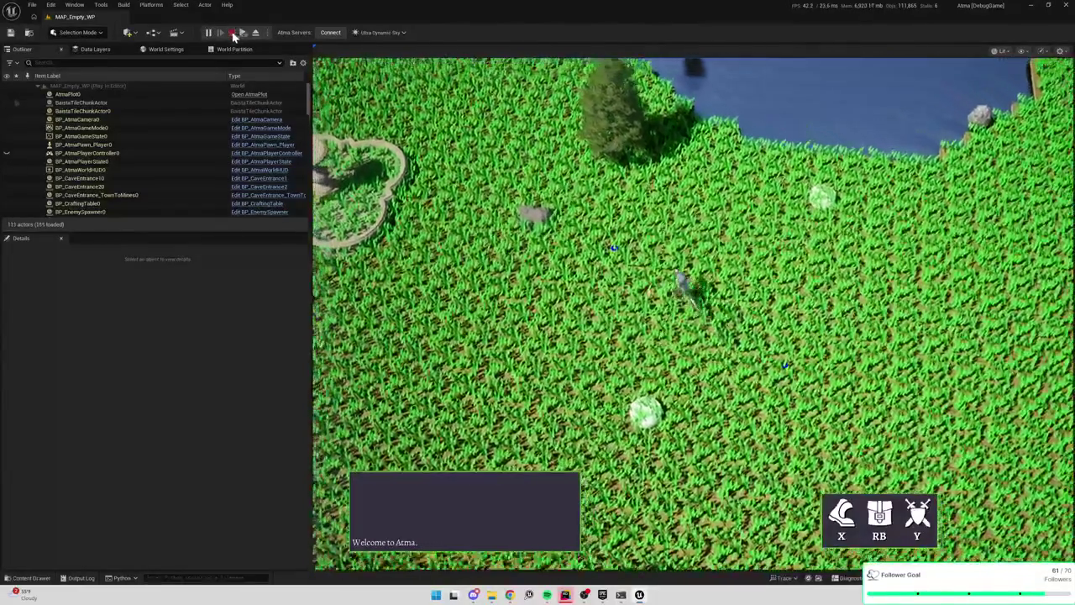
pyautogui.click(235, 31)
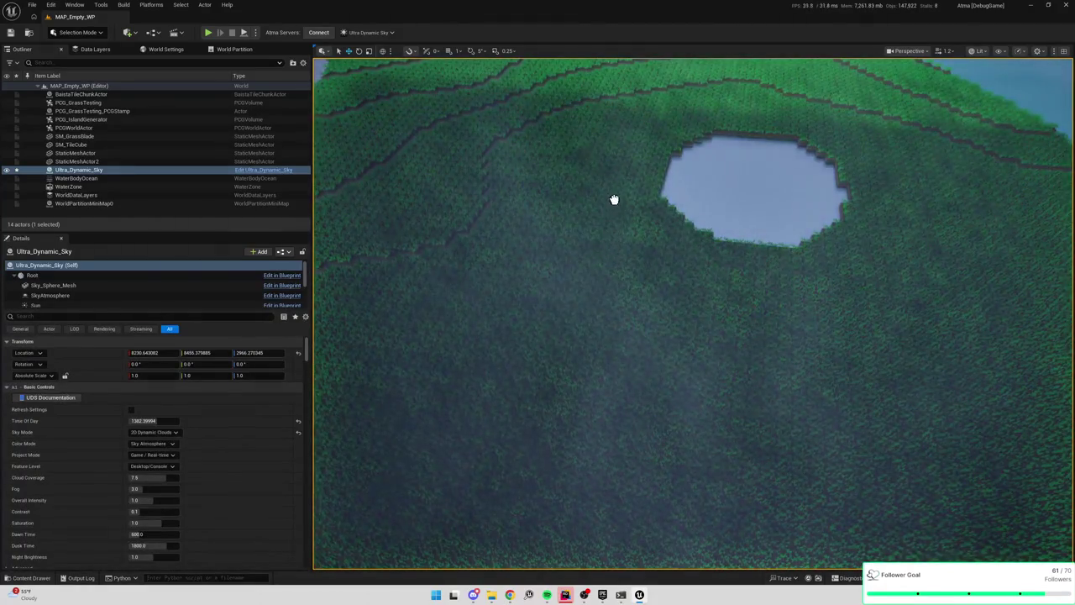
# Drop an Ultra_Dynamic_Weather actor into the level, select BasstaTileChunkActor, and start a play session
pyautogui.moveTo(613, 199); pyautogui.dragTo(614, 200)
pyautogui.moveTo(499, 166)
pyautogui.mouseDown()
pyautogui.moveTo(492, 185)
pyautogui.moveTo(499, 166)
pyautogui.mouseUp()
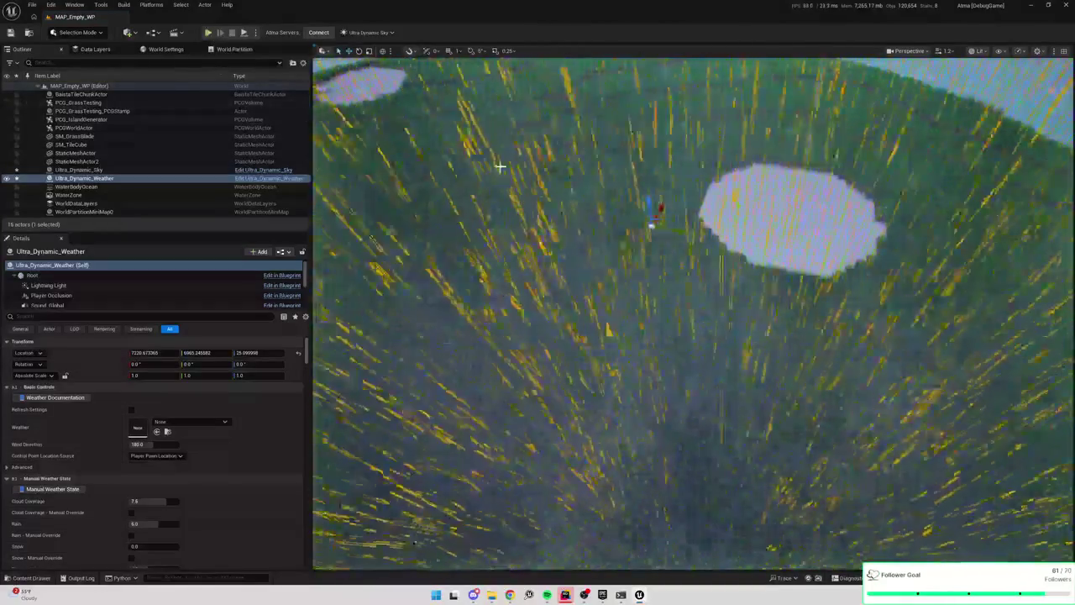
pyautogui.click(260, 94)
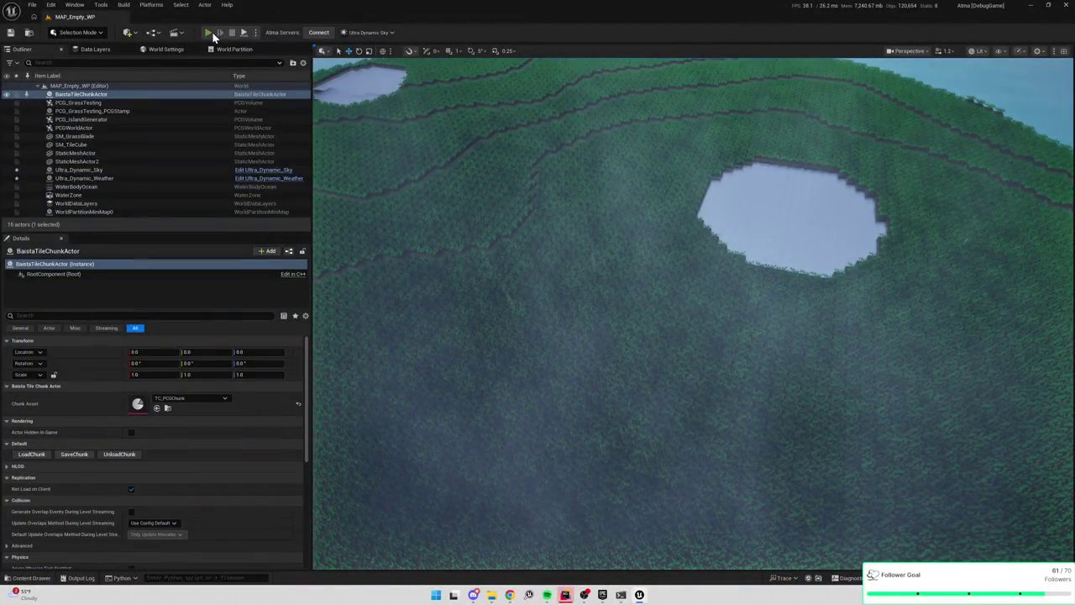
pyautogui.click(208, 32)
# Move the character up the map through the rainy, overcast grass, then end the session with Esc
pyautogui.click(608, 168)
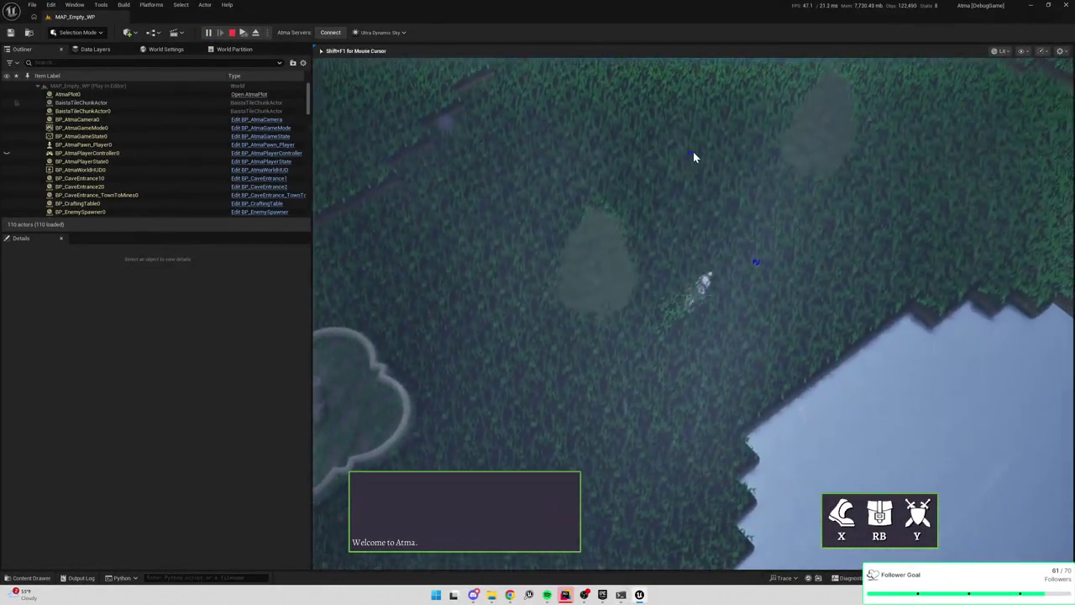
pyautogui.click(692, 156)
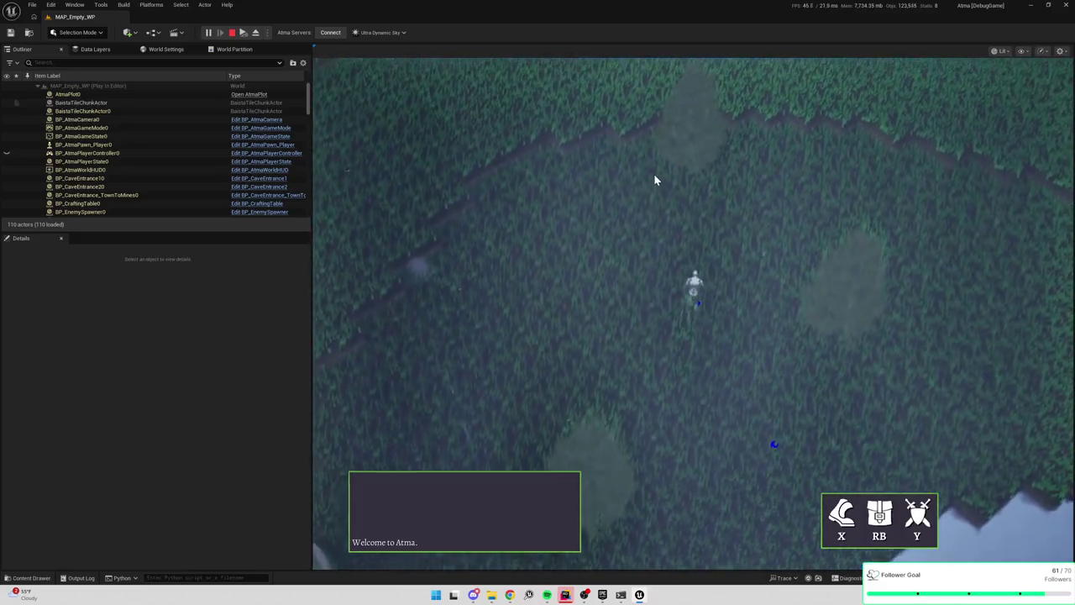
pyautogui.click(707, 193)
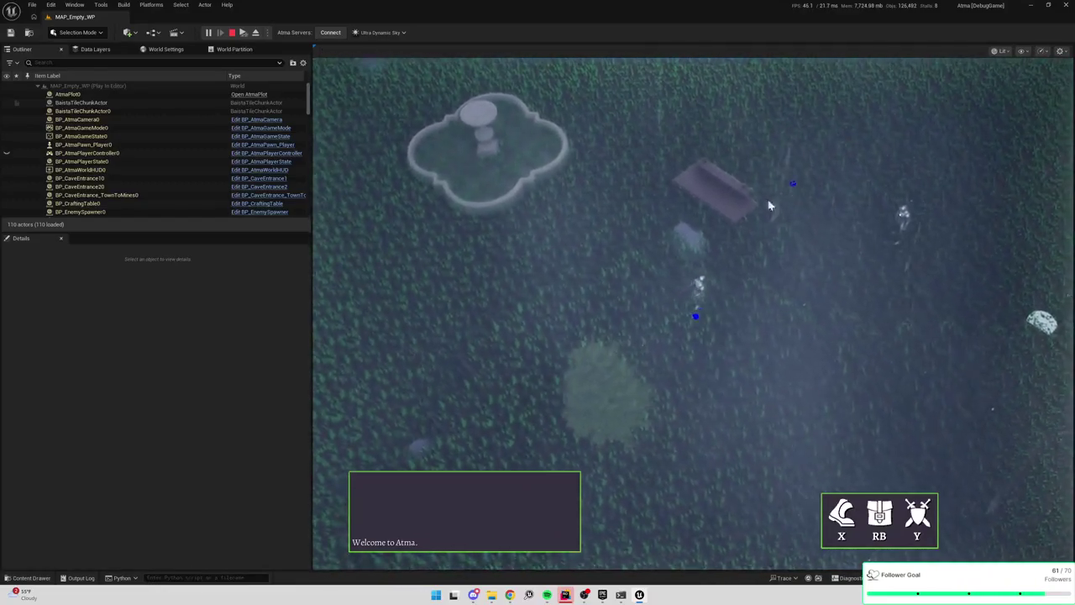
pyautogui.click(651, 181)
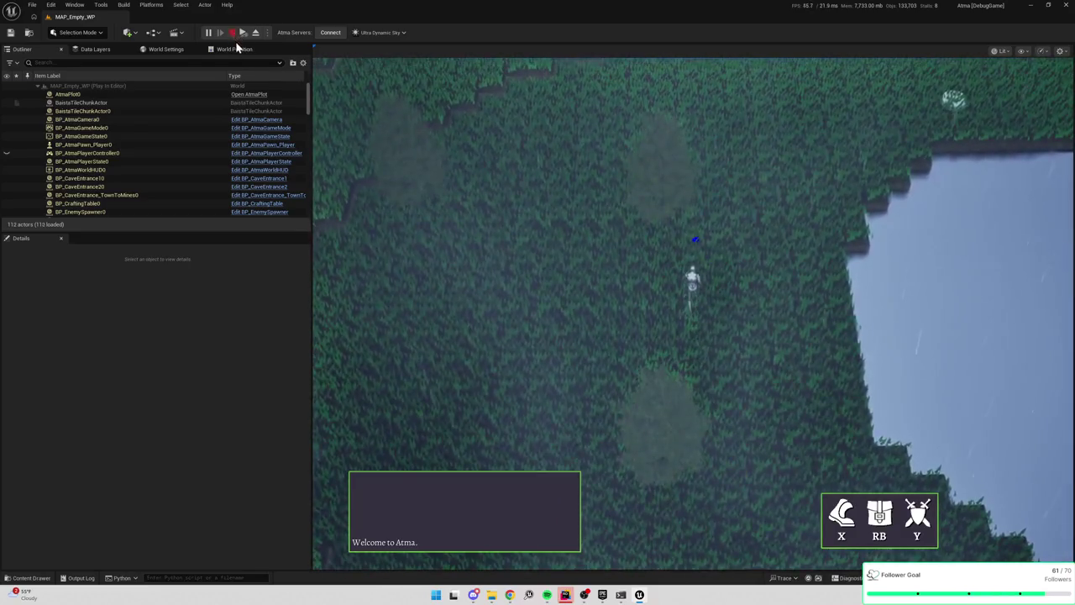
pyautogui.press('Escape')
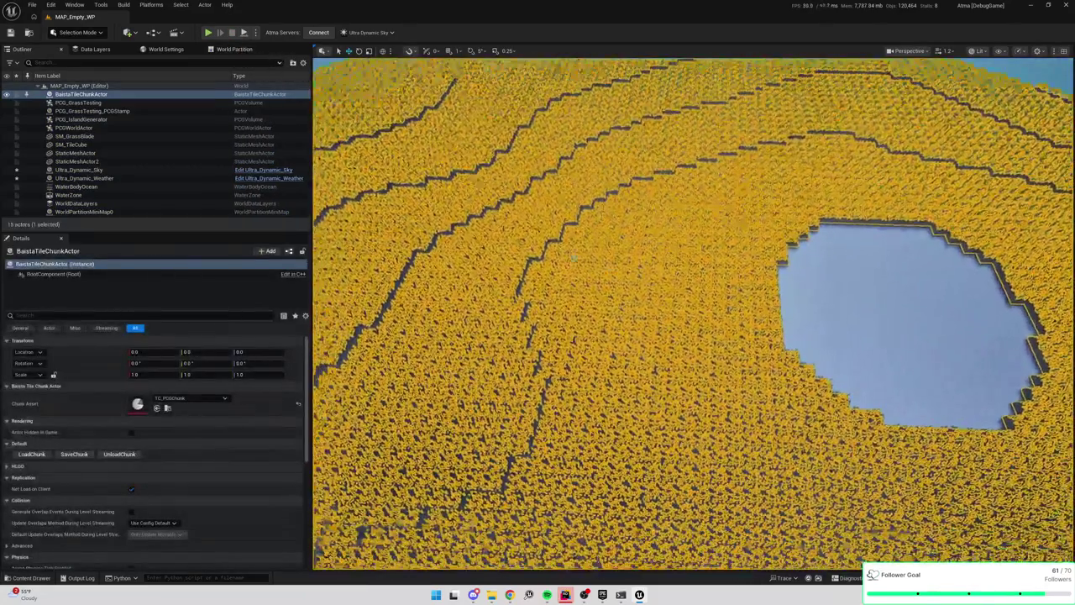
# Delete the Ultra_Dynamic_Weather actor from the level
pyautogui.doubleClick(92, 180)
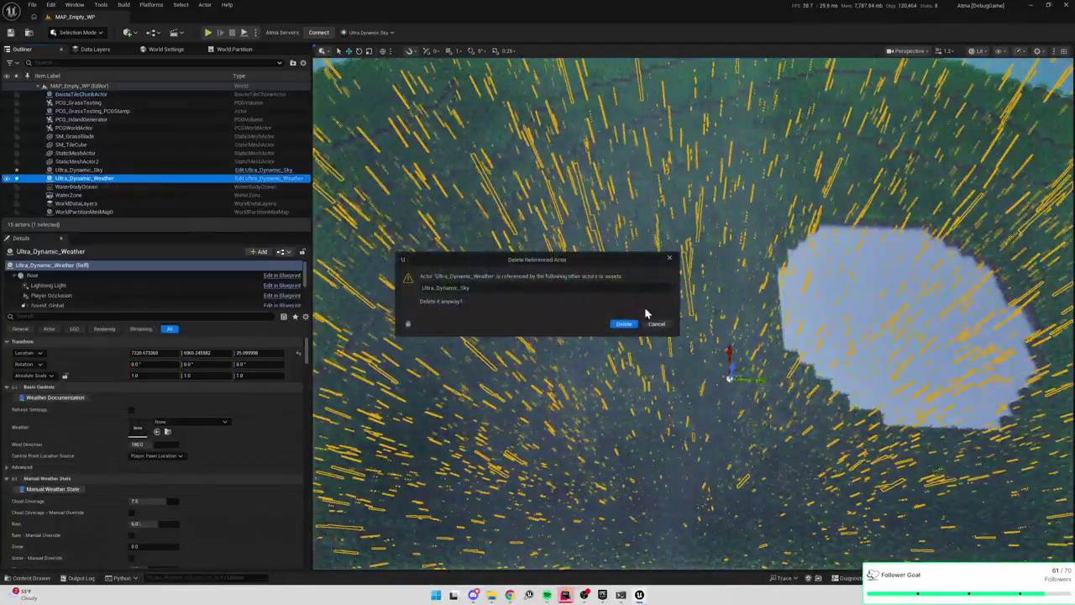
pyautogui.click(623, 326)
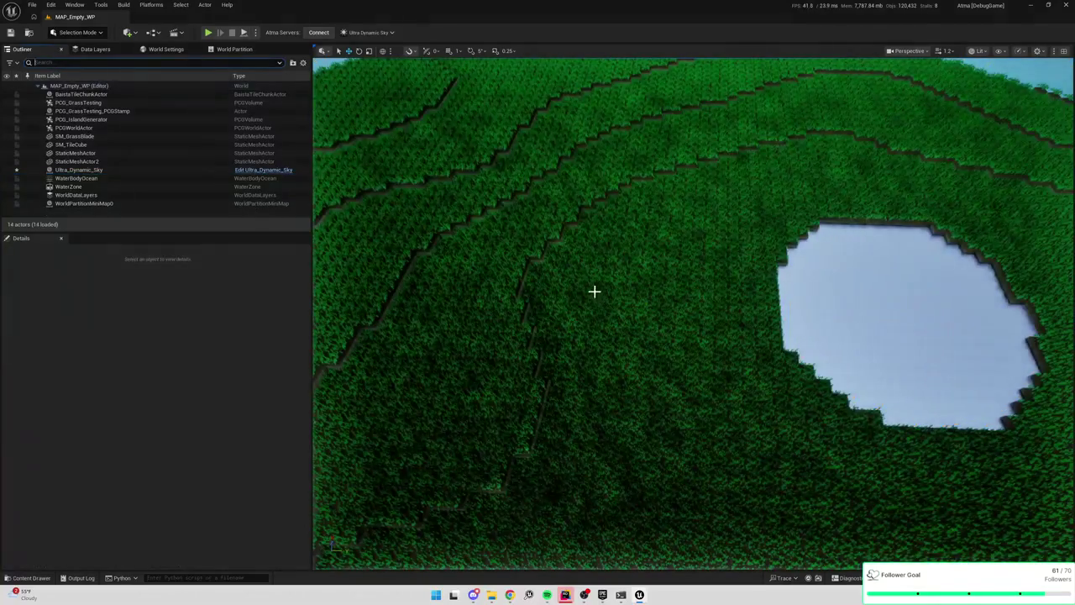
pyautogui.moveTo(680, 297); pyautogui.dragTo(476, 242)
# Select Ultra_Dynamic_Sky and run a quick play test
pyautogui.click(146, 172)
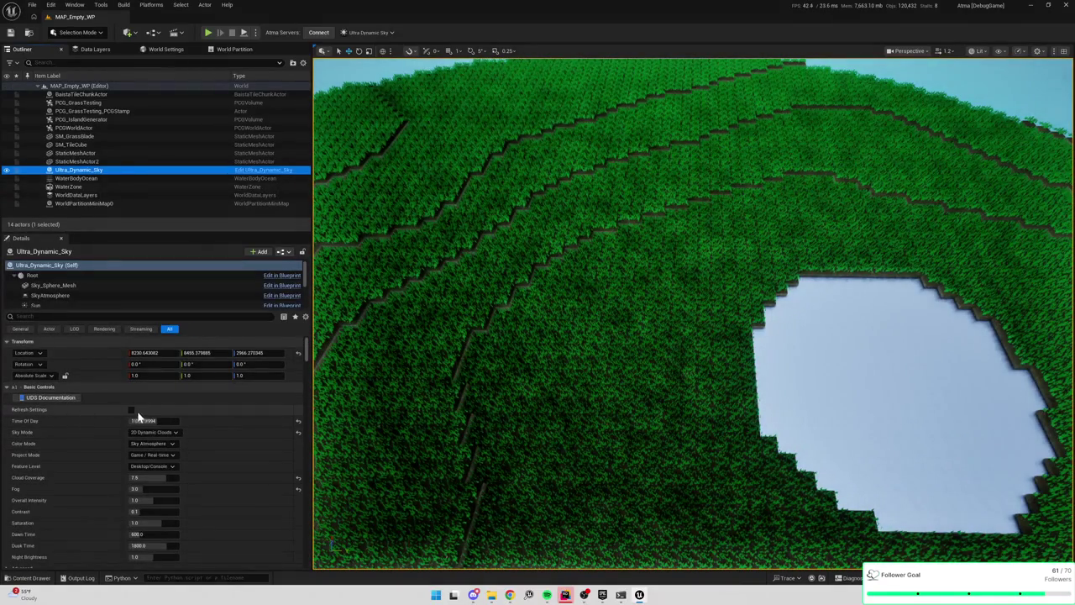
pyautogui.click(207, 33)
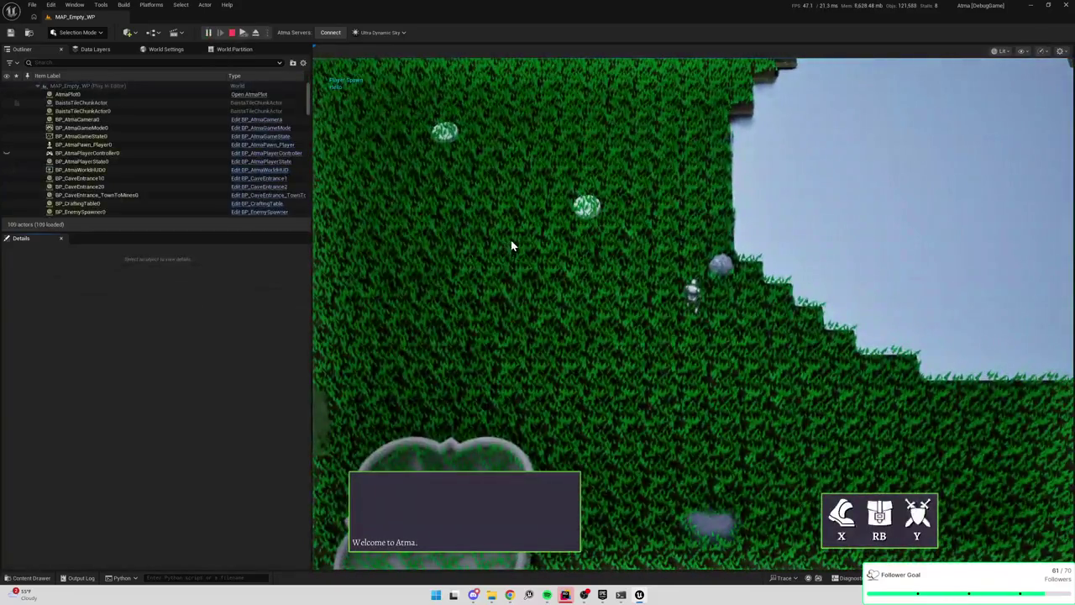
pyautogui.press('Escape')
# Clear the selection and undo to bring back the deleted weather actor
pyautogui.moveTo(327, 227); pyautogui.dragTo(515, 266)
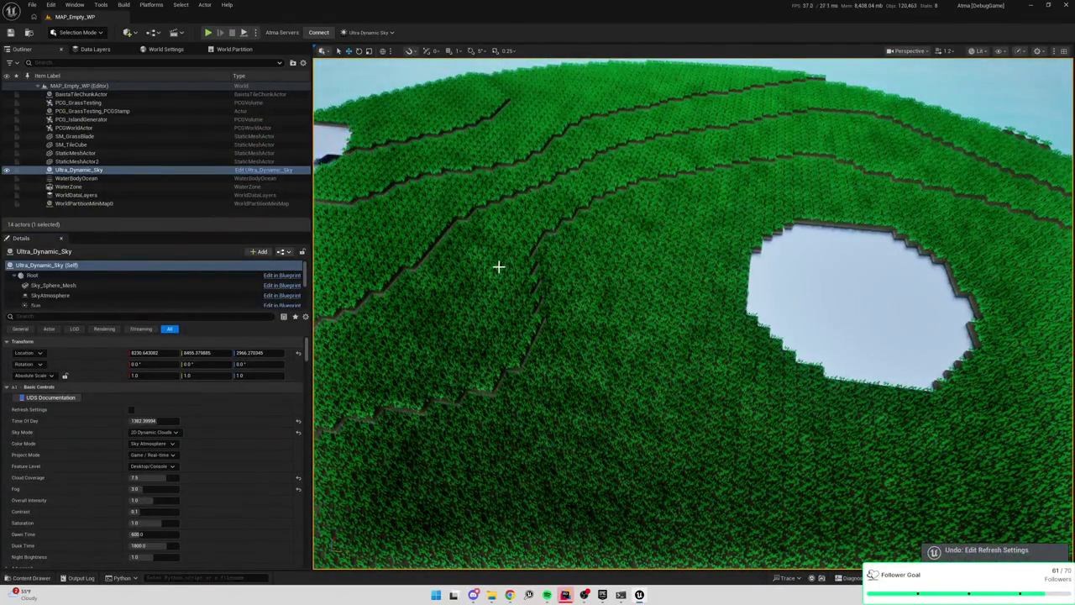
pyautogui.click(499, 267)
pyautogui.hotkey('ctrl', 'z')
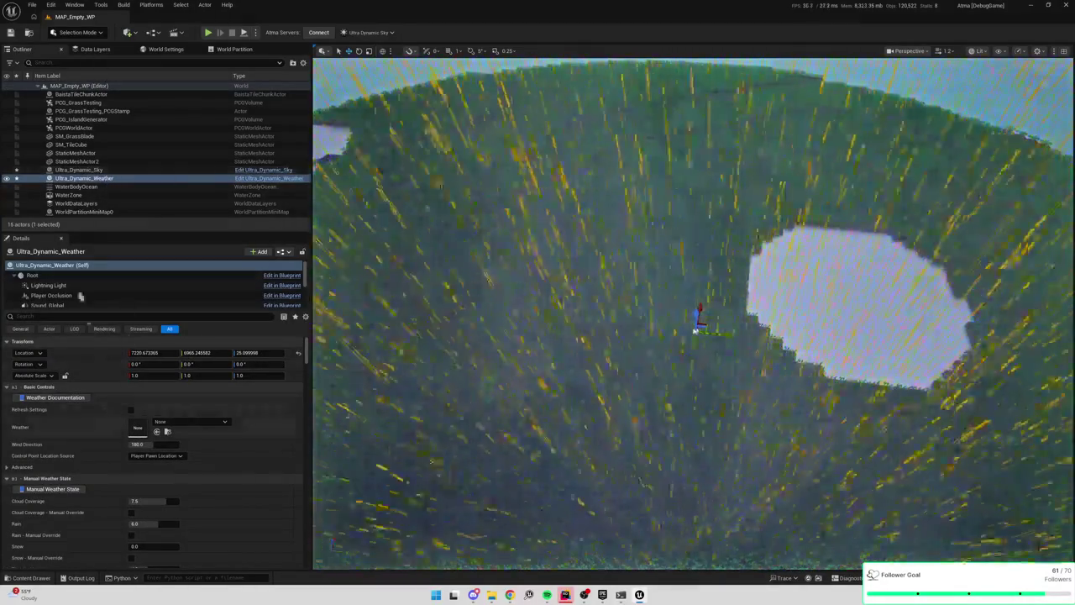
# Select Ultra_Dynamic_Weather, after briefly checking Ultra_Dynamic_Sky, and scroll through its Details settings
pyautogui.click(84, 178)
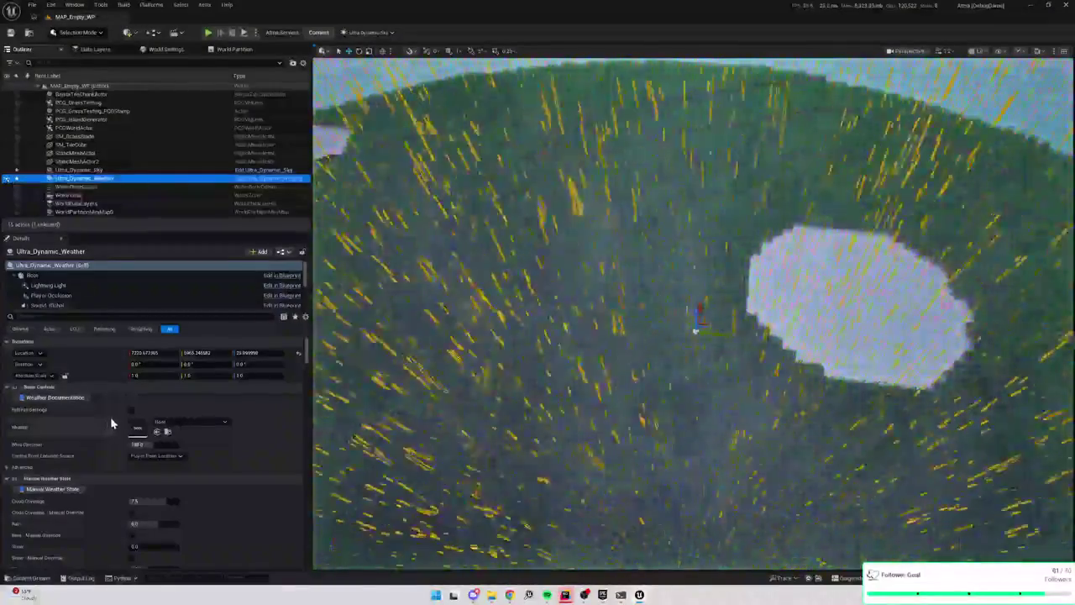
pyautogui.click(84, 171)
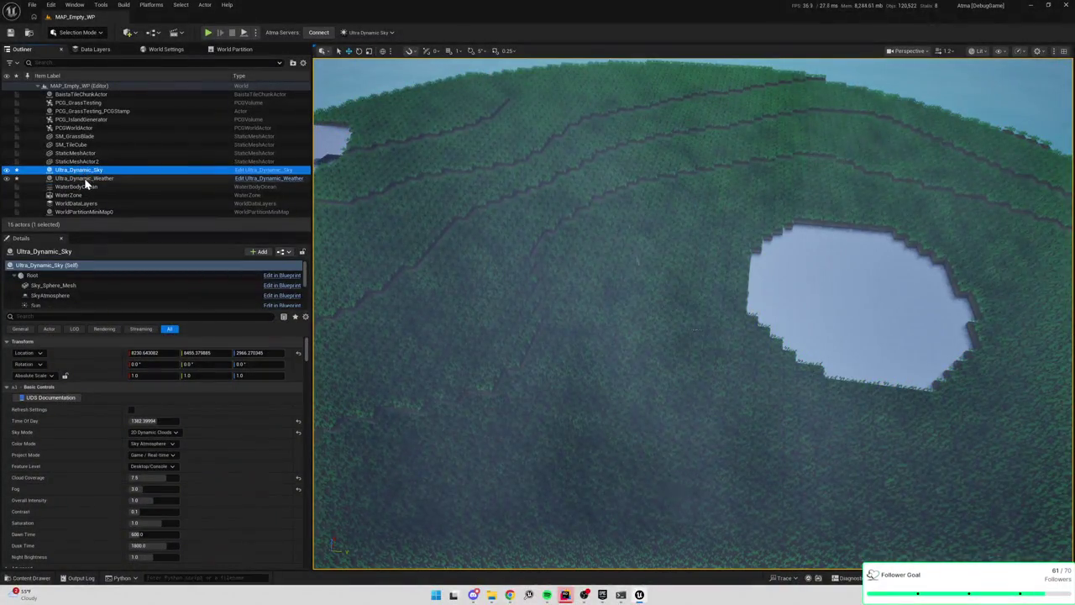
pyautogui.click(84, 179)
pyautogui.scroll(-3, 105, 460)
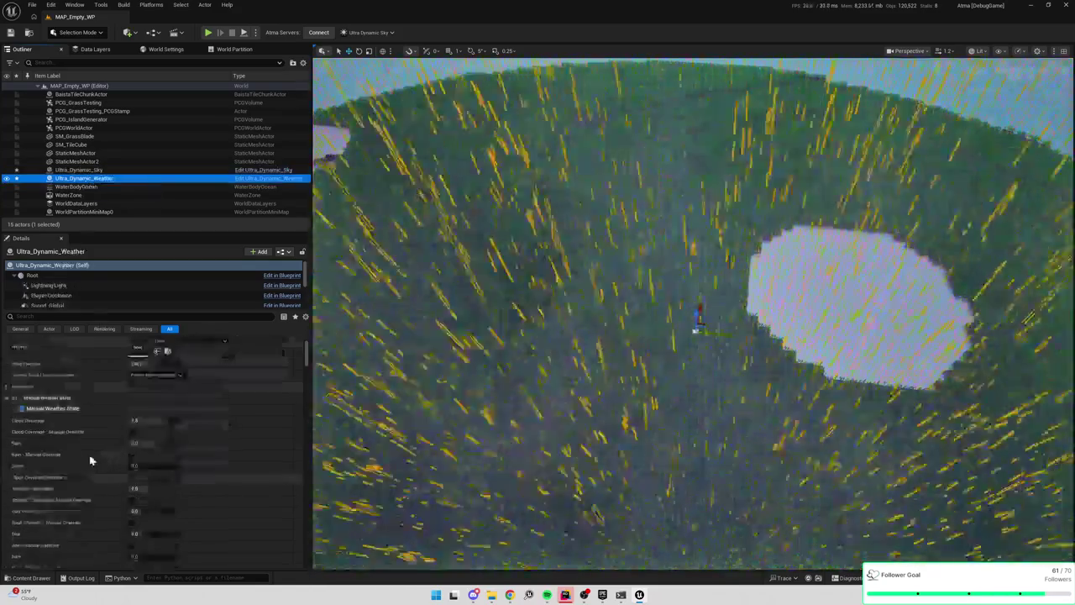
pyautogui.scroll(-3, 95, 458)
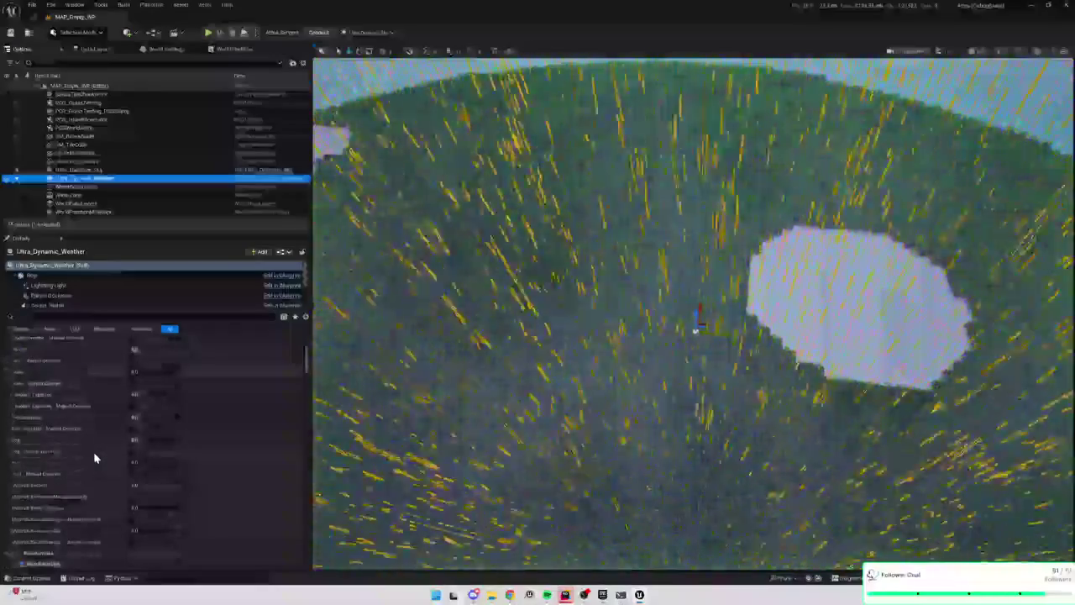
pyautogui.scroll(-8, 95, 458)
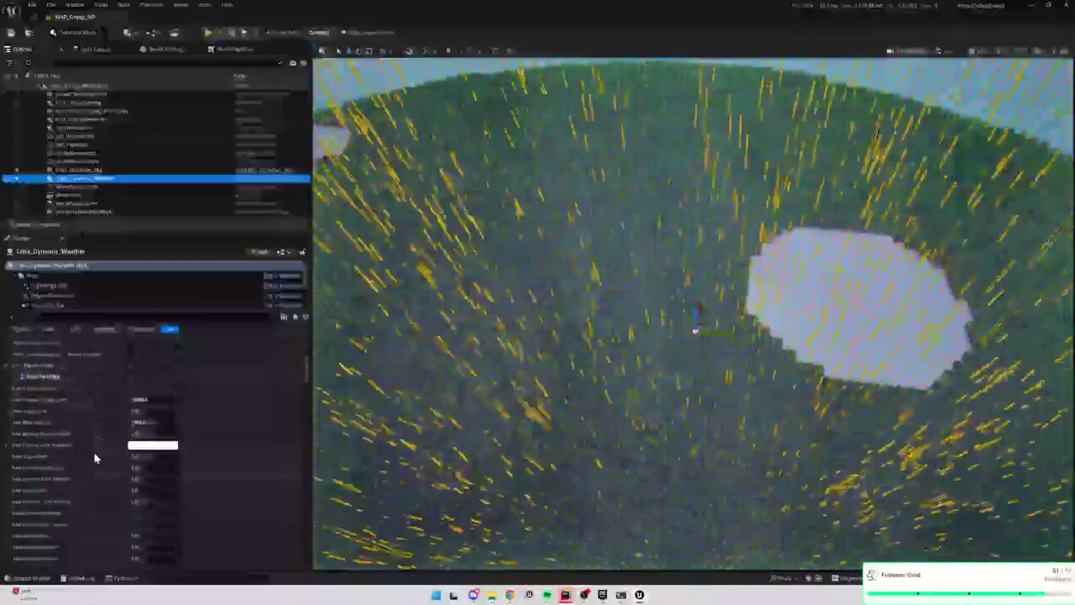
pyautogui.scroll(-10, 95, 457)
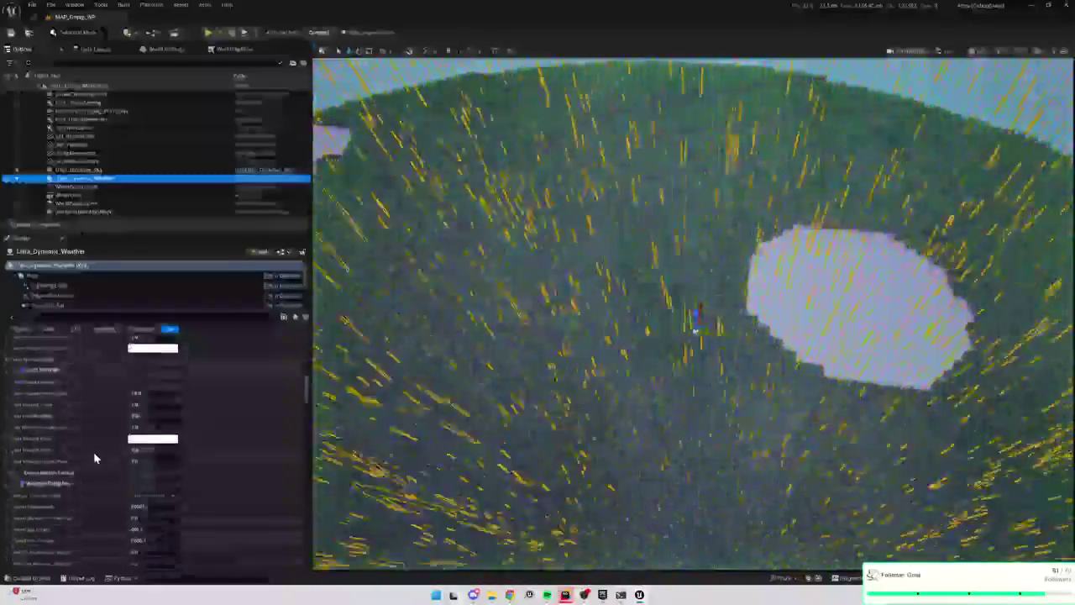
pyautogui.scroll(-5, 95, 458)
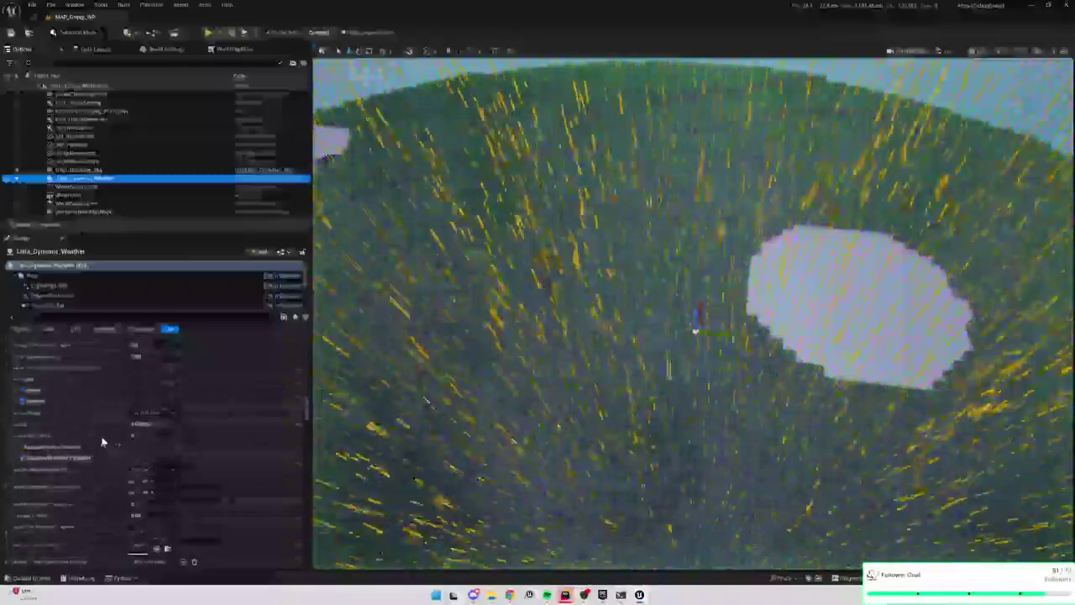
pyautogui.moveTo(305, 408)
pyautogui.mouseDown()
pyautogui.moveTo(306, 424)
pyautogui.moveTo(303, 336)
pyautogui.mouseUp()
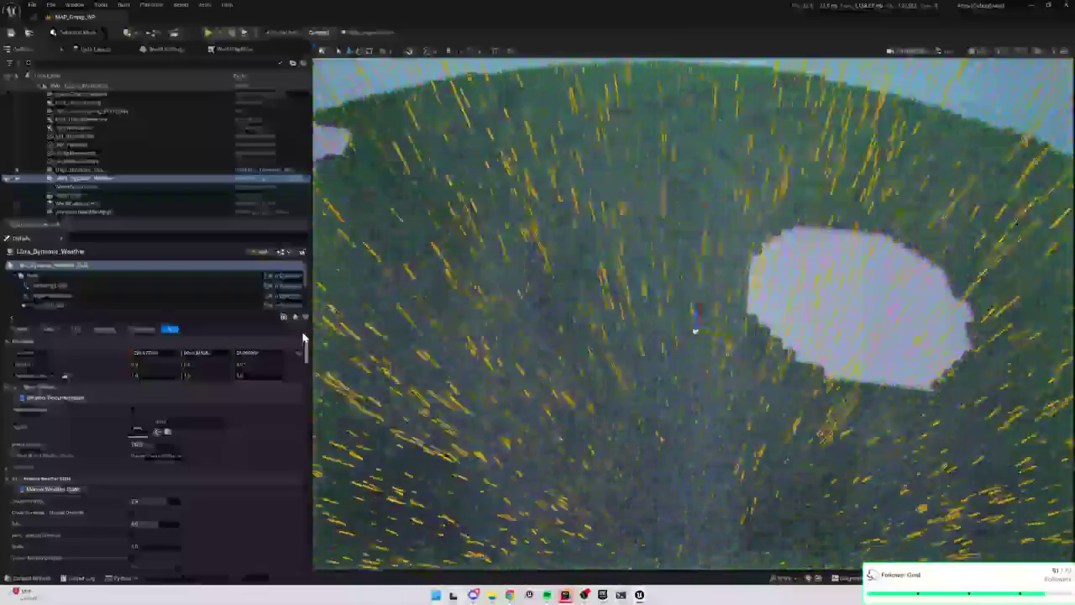
pyautogui.moveTo(304, 338); pyautogui.dragTo(291, 561)
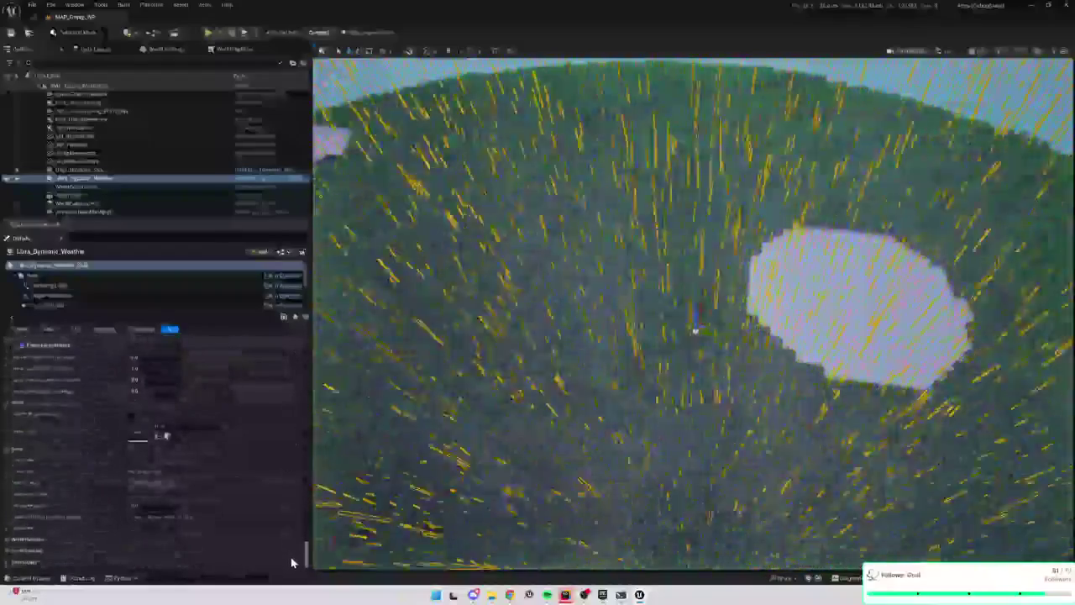
pyautogui.scroll(2, 235, 496)
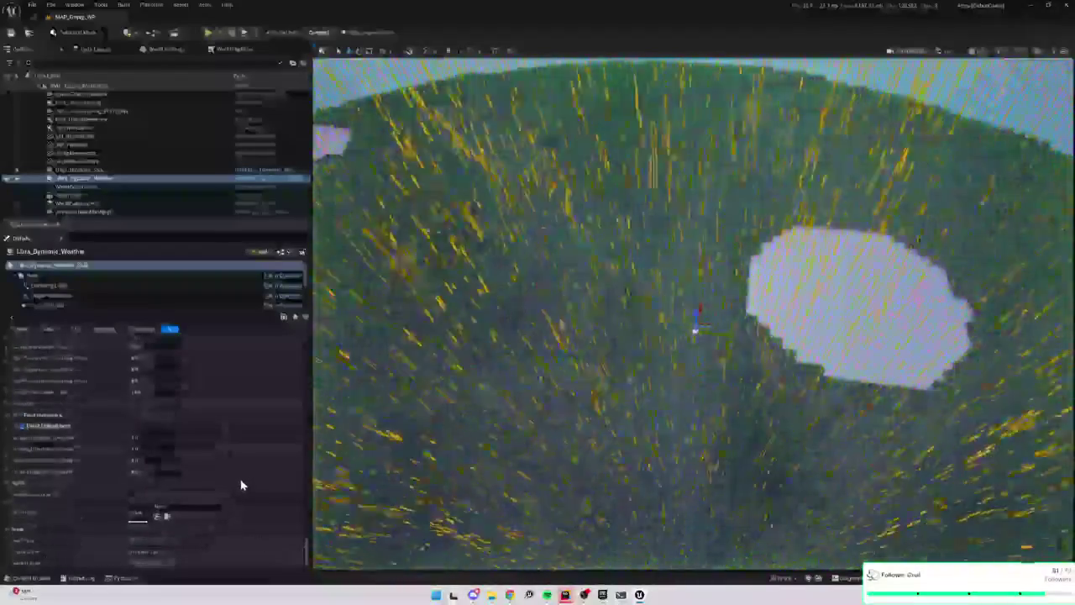
pyautogui.scroll(2, 241, 485)
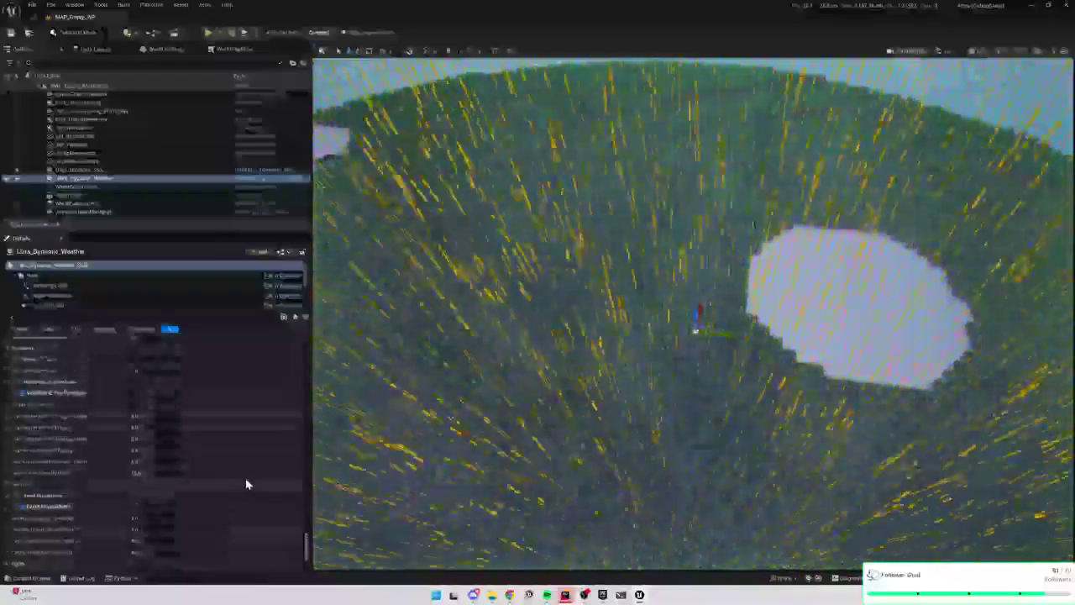
pyautogui.scroll(2, 246, 484)
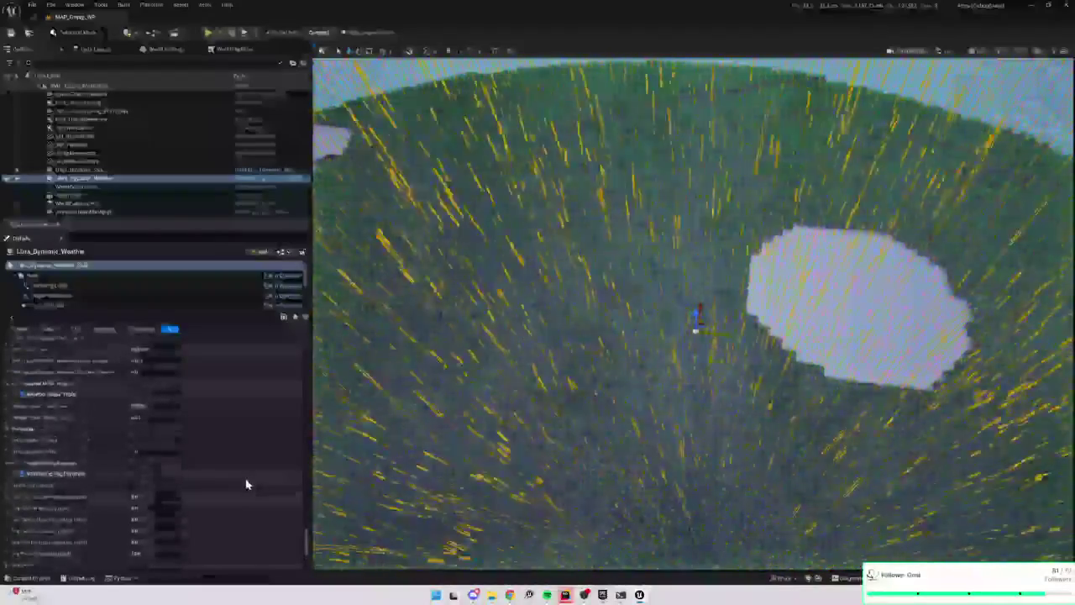
pyautogui.scroll(1, 246, 484)
pyautogui.scroll(3, 246, 484)
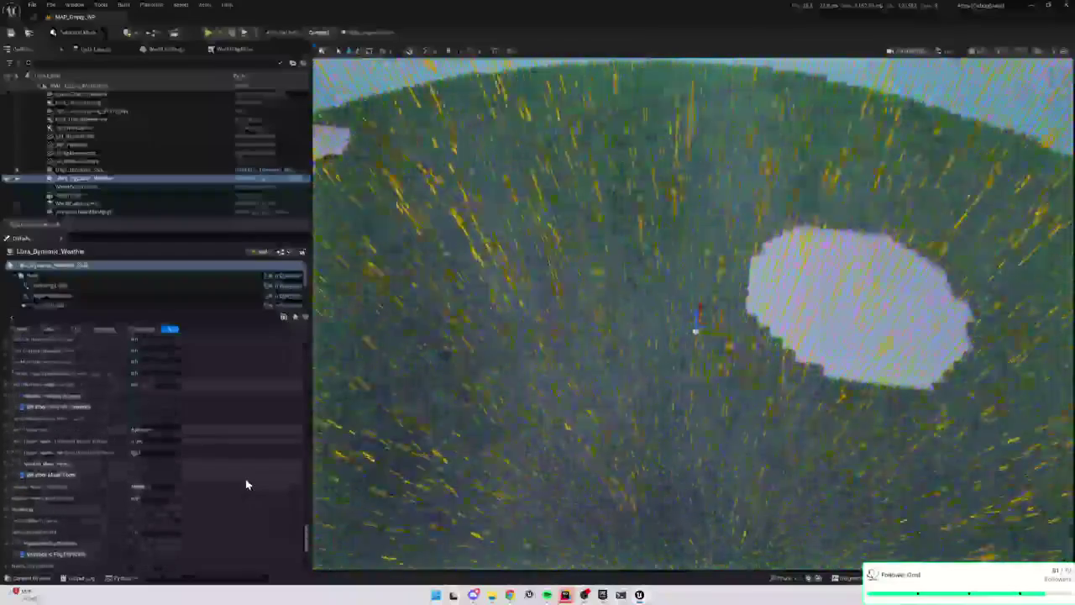
pyautogui.scroll(3, 246, 484)
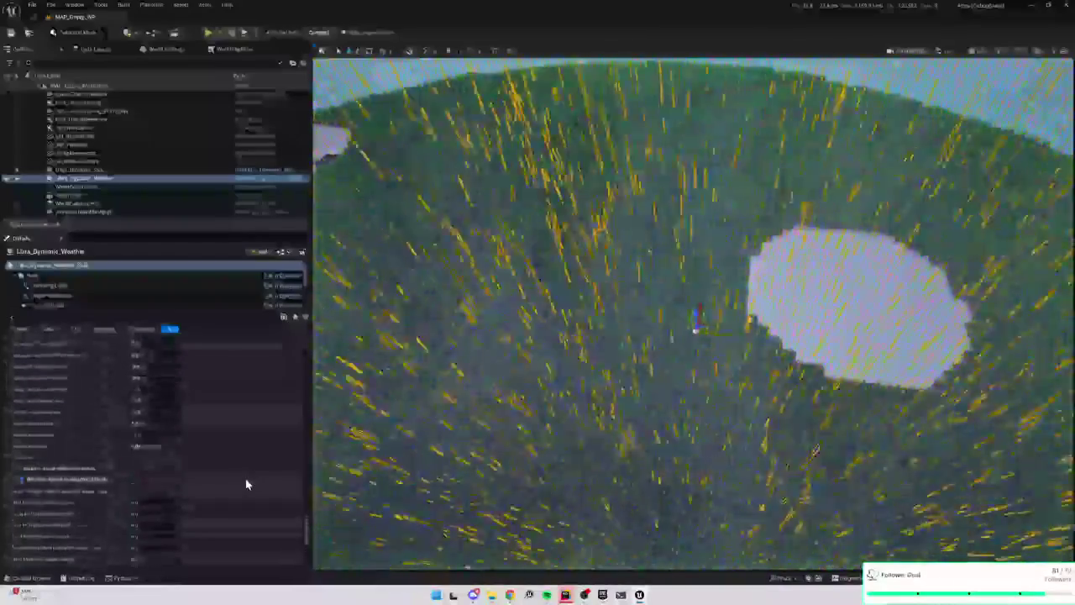
pyautogui.scroll(5, 246, 484)
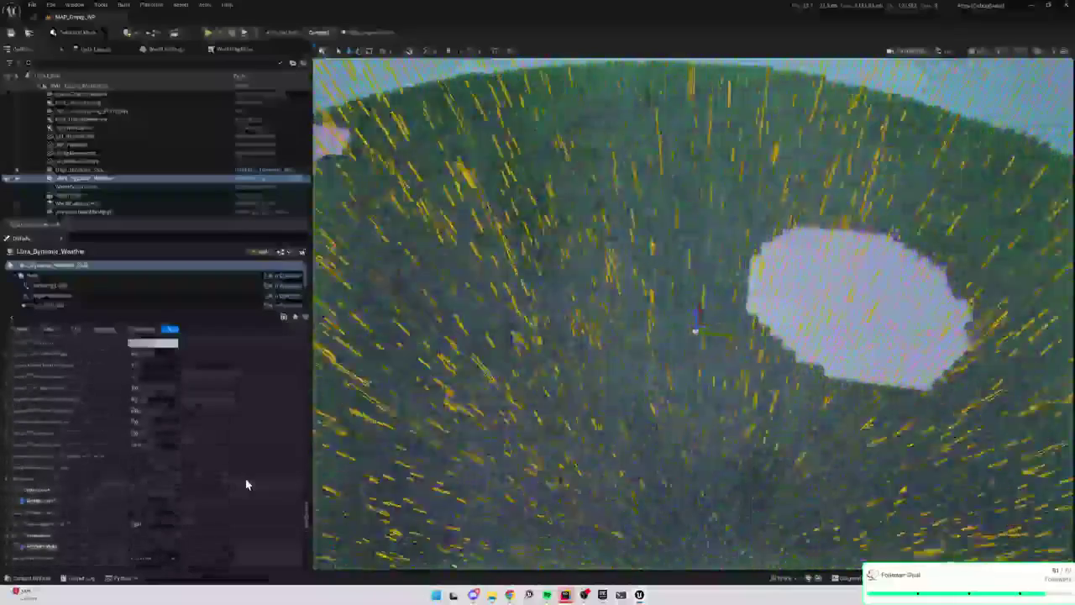
pyautogui.scroll(5, 246, 484)
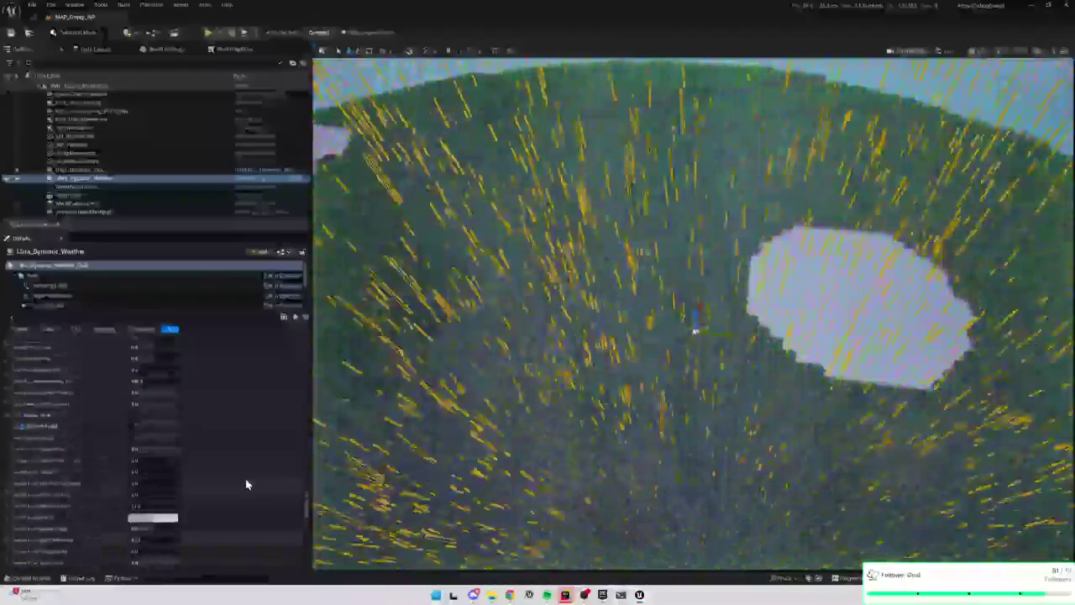
pyautogui.scroll(5, 246, 483)
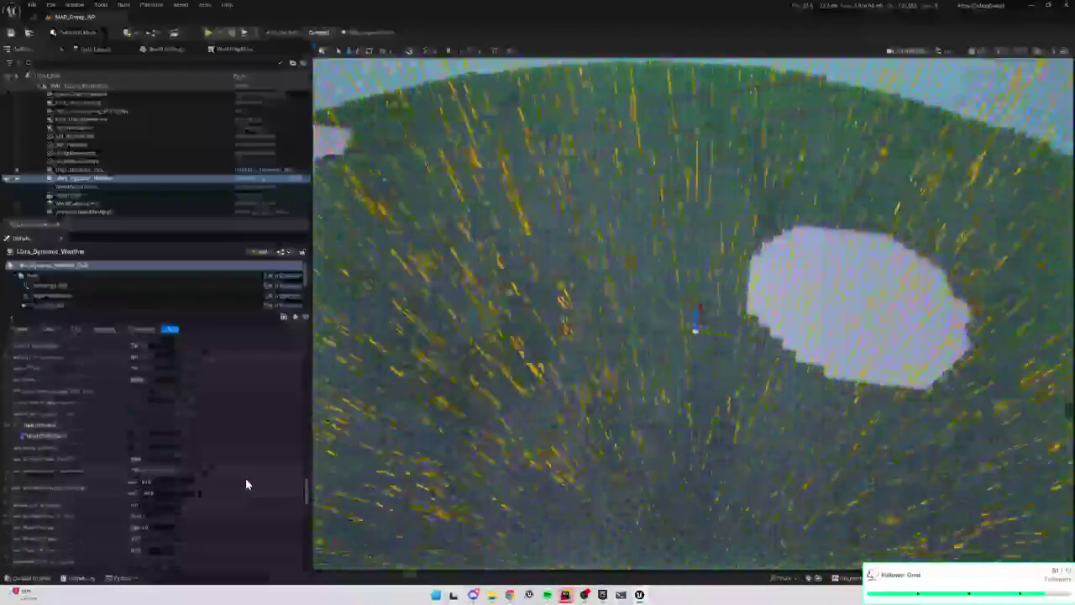
pyautogui.scroll(5, 247, 484)
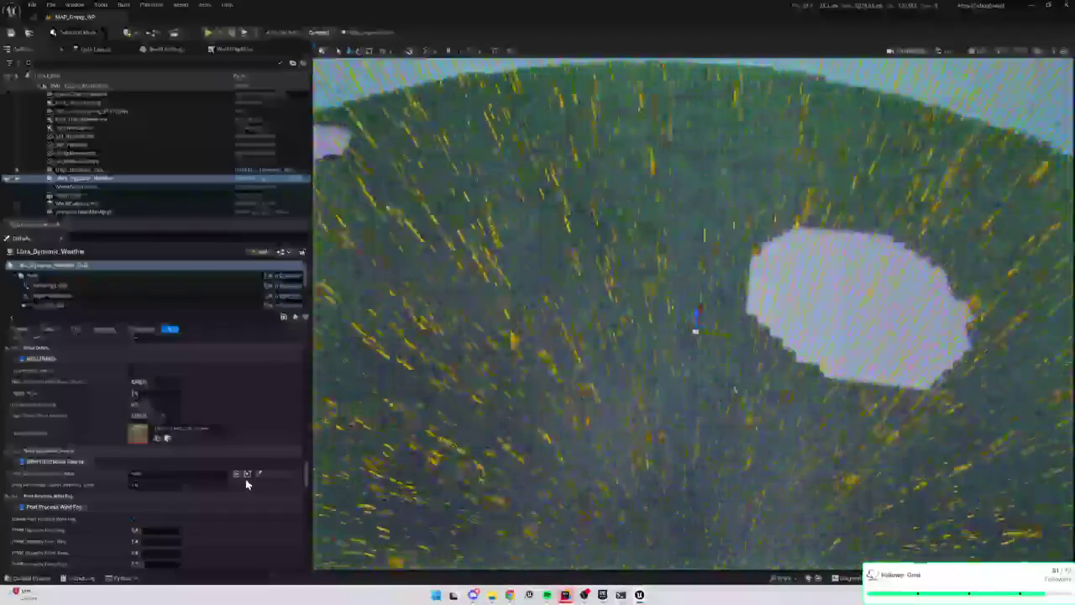
pyautogui.scroll(1, 246, 484)
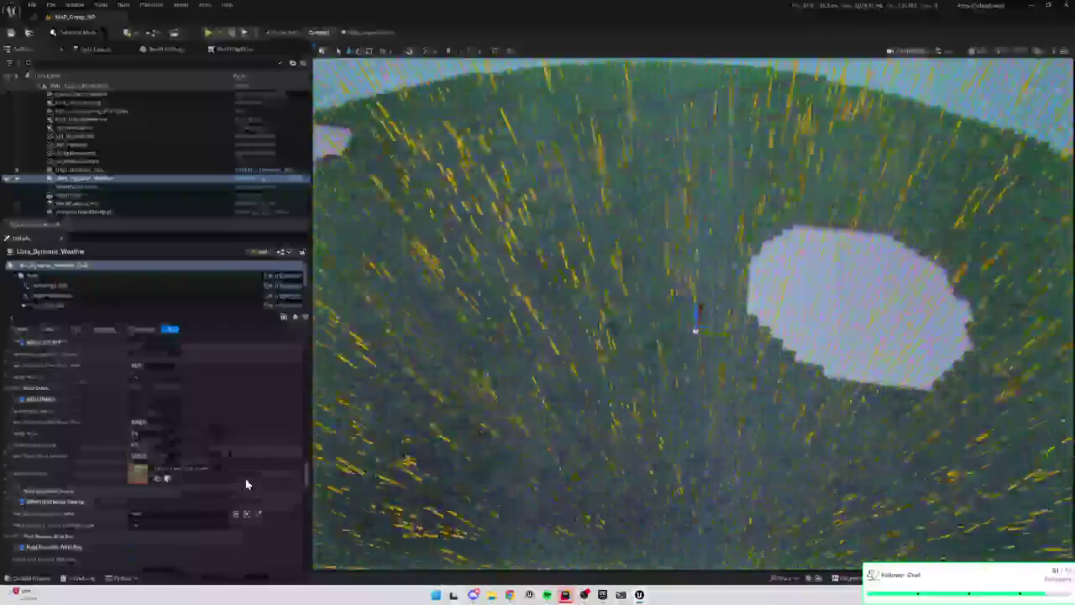
pyautogui.scroll(2, 246, 483)
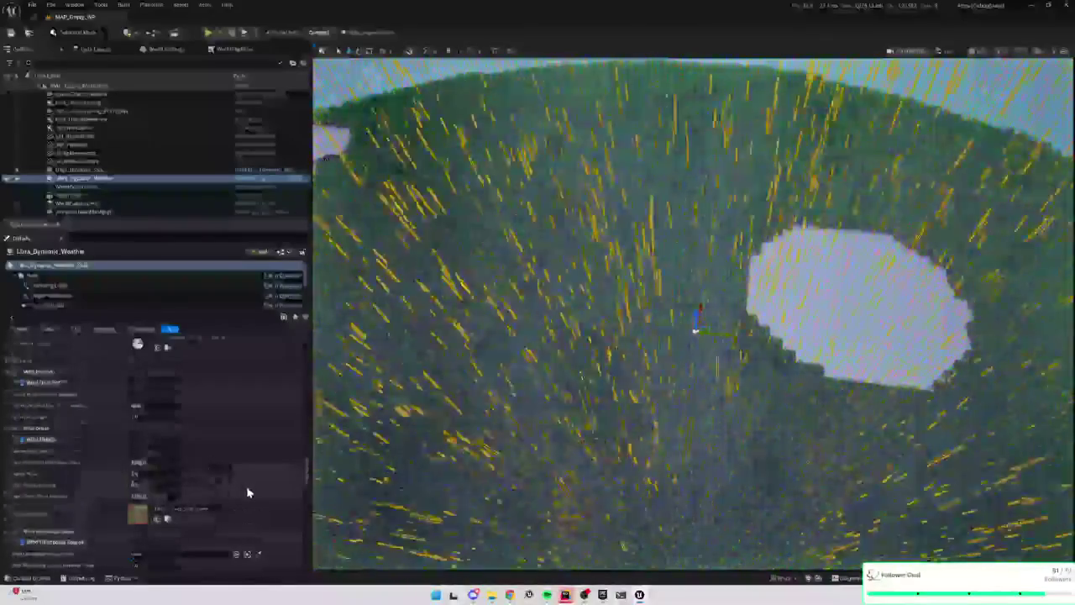
pyautogui.scroll(5, 248, 493)
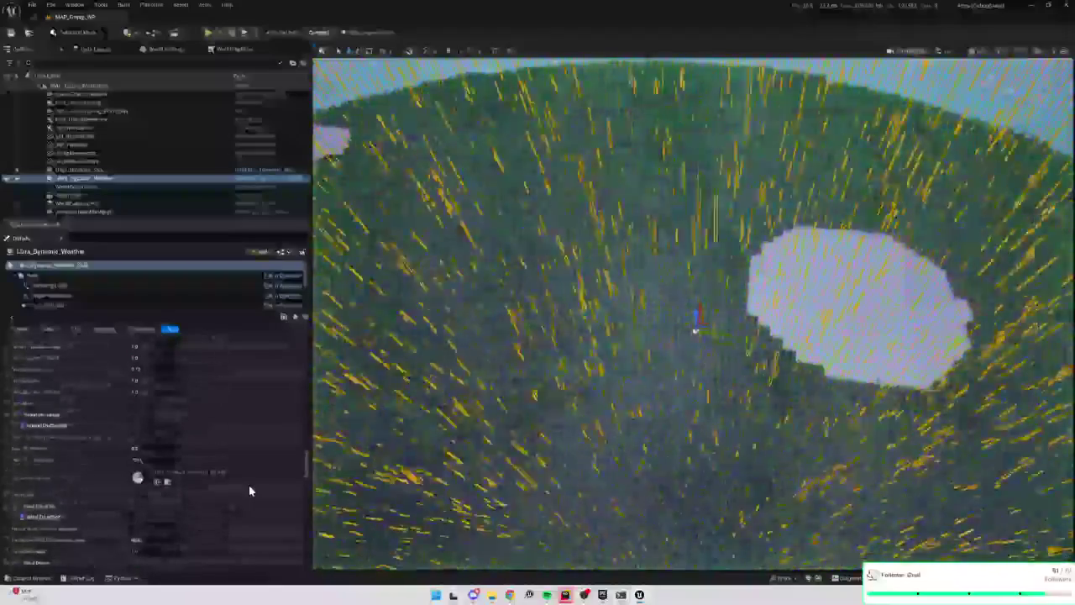
pyautogui.scroll(5, 249, 490)
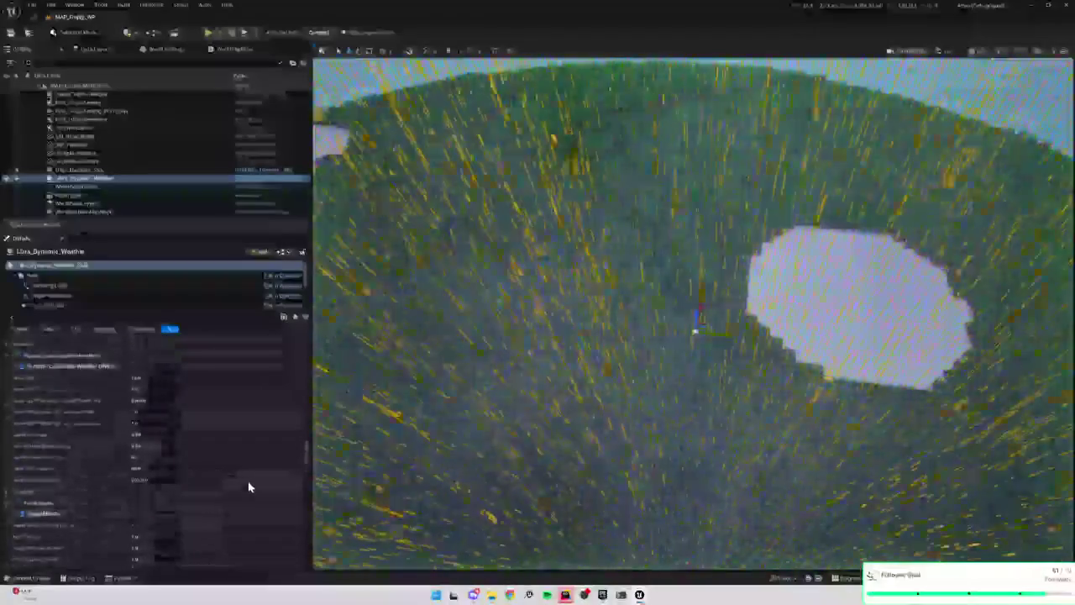
pyautogui.scroll(3, 249, 486)
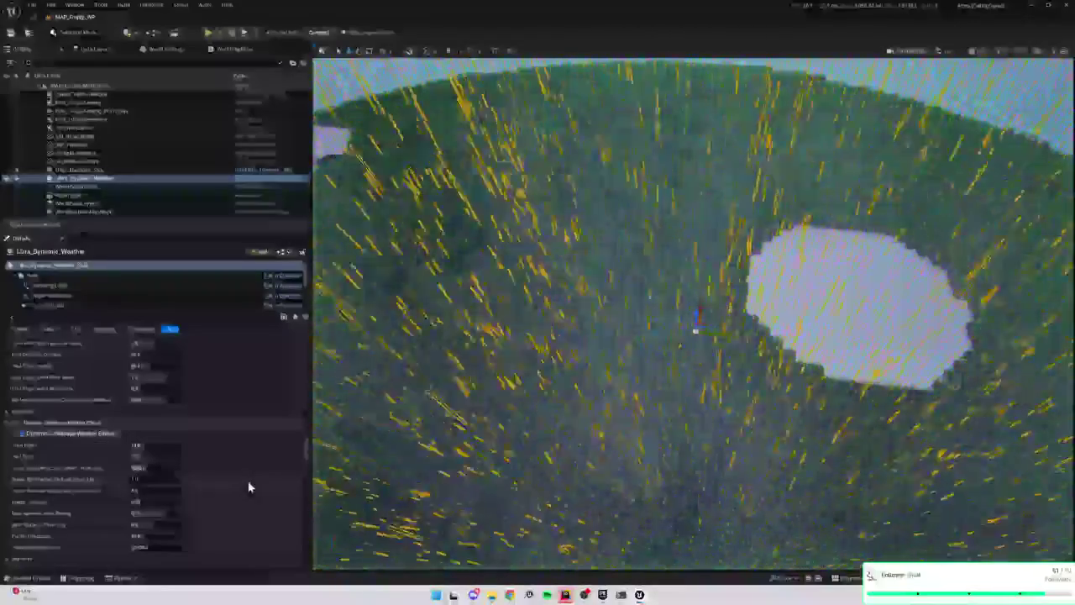
pyautogui.scroll(6, 250, 486)
pyautogui.scroll(5, 248, 483)
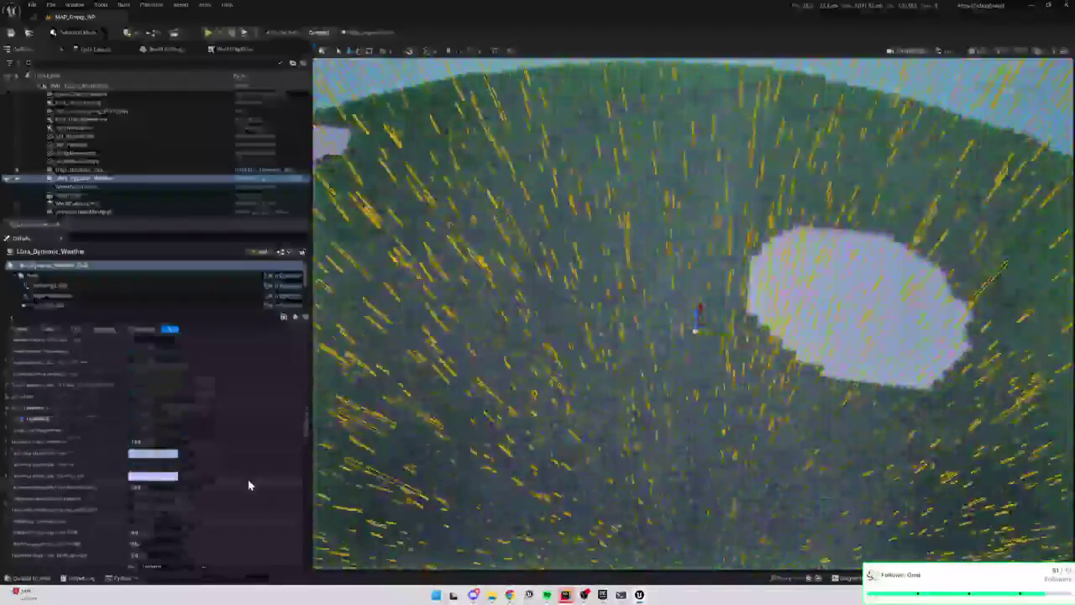
pyautogui.scroll(5, 250, 485)
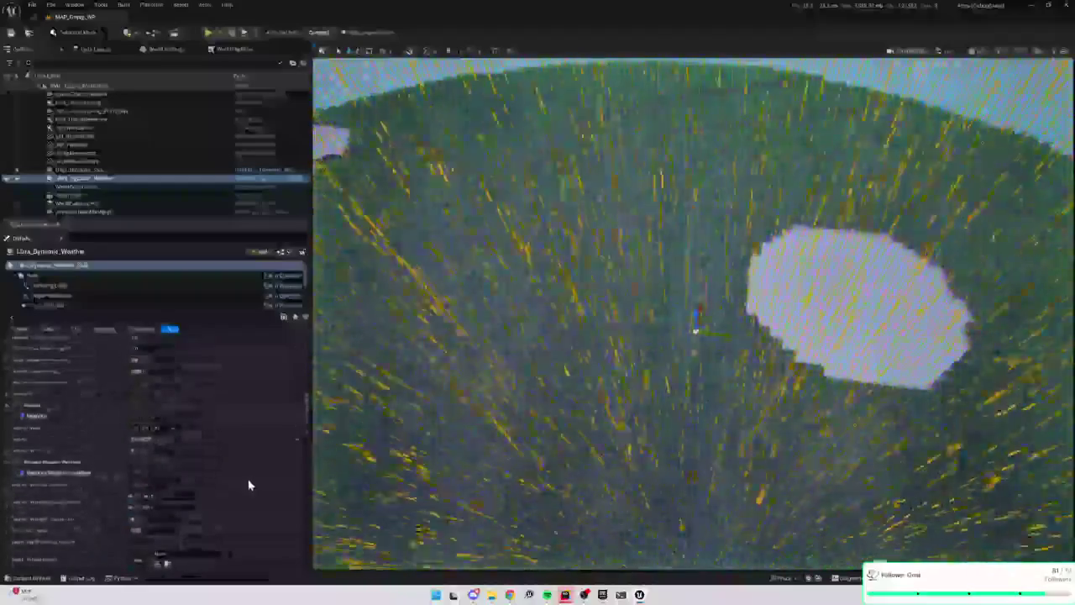
pyautogui.scroll(-3, 248, 484)
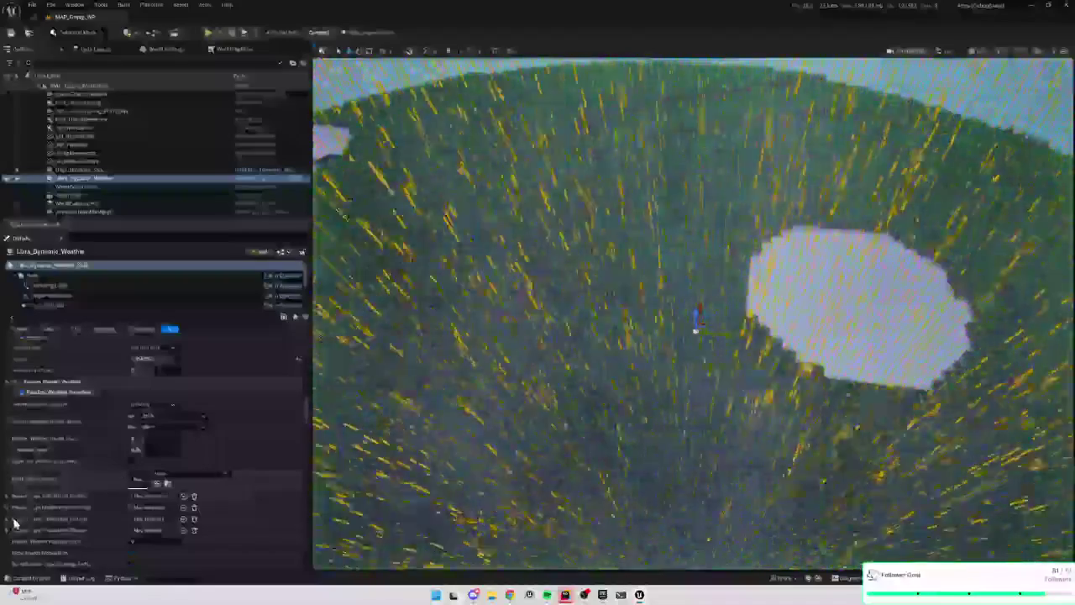
pyautogui.scroll(1, 10, 511)
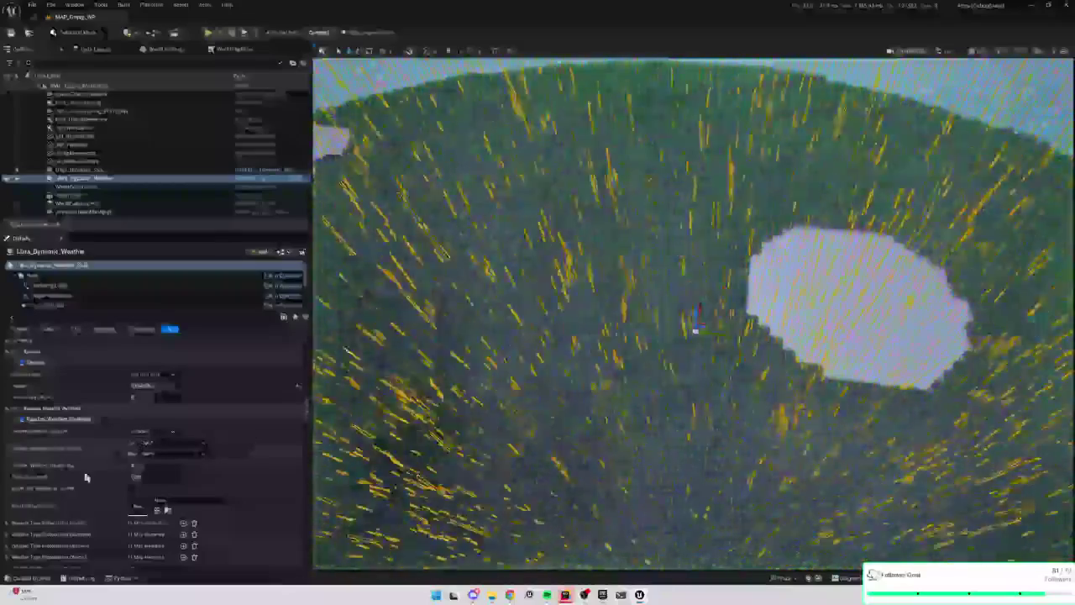
pyautogui.scroll(3, 72, 504)
pyautogui.scroll(-3, 79, 490)
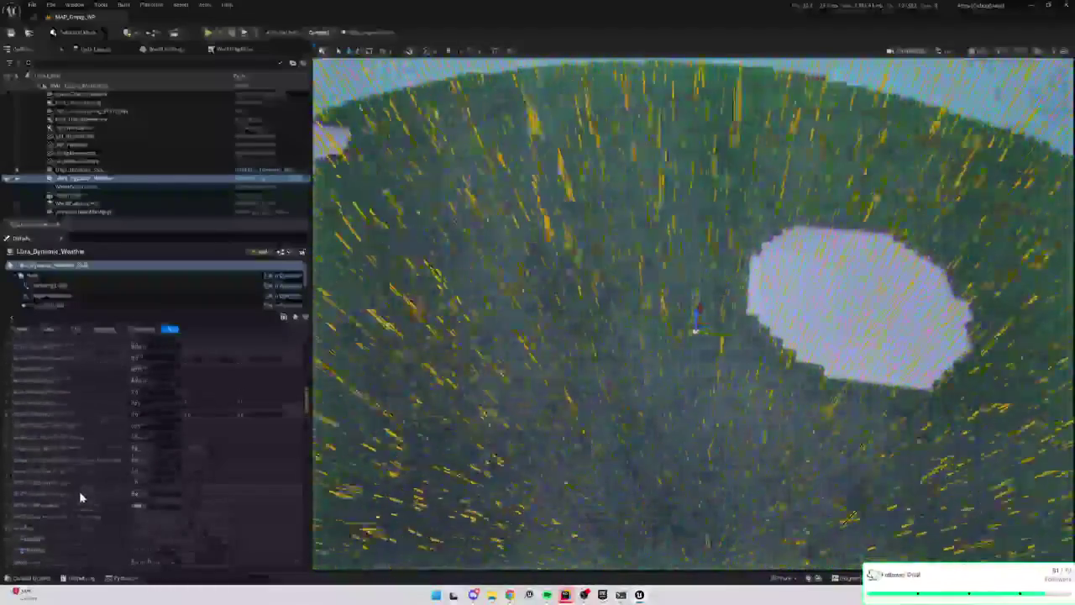
pyautogui.scroll(5, 97, 492)
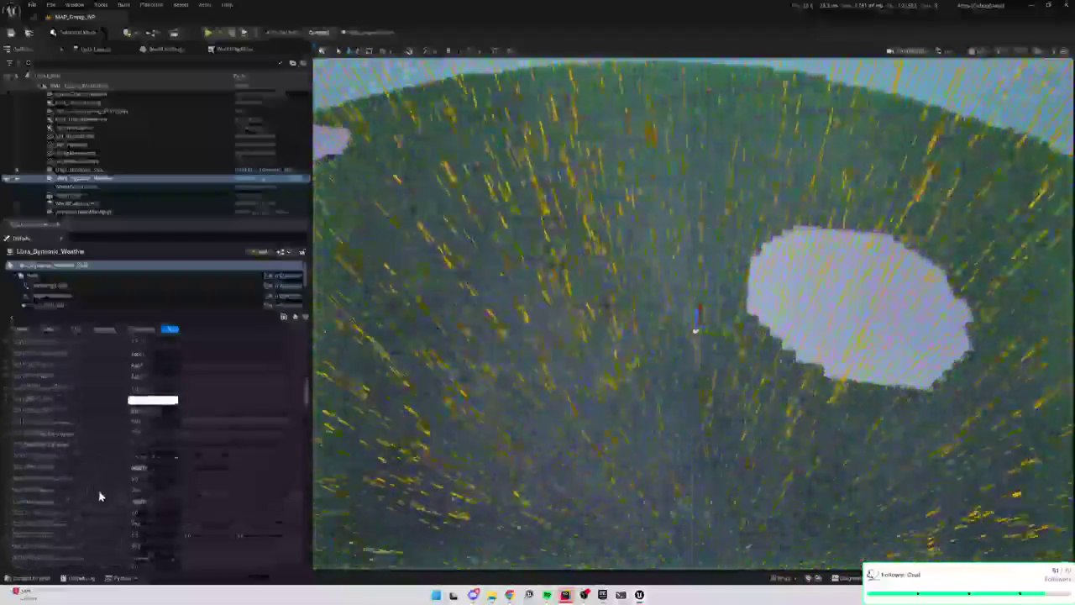
pyautogui.scroll(-3, 103, 495)
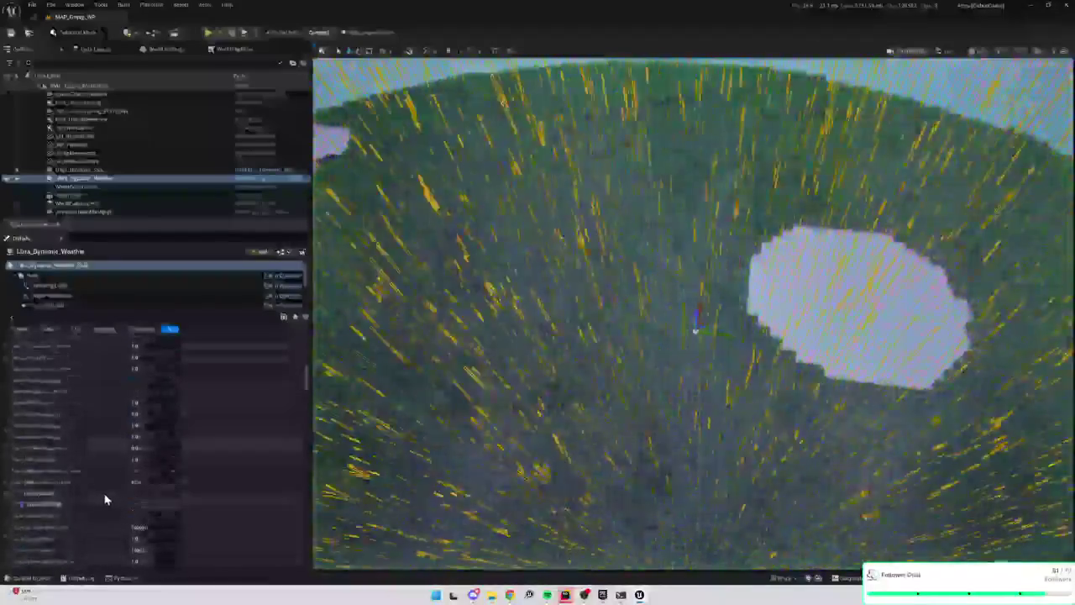
pyautogui.scroll(3, 106, 499)
pyautogui.scroll(5, 106, 502)
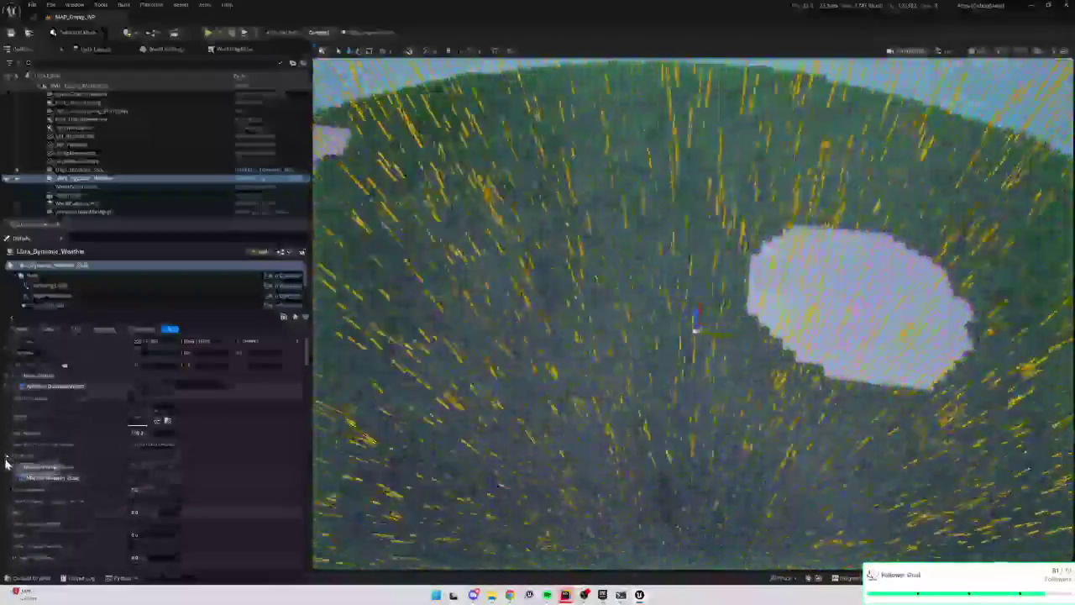
# Expand the weather settings and cycle through several weather presets, ending on Snow_Light
pyautogui.click(7, 460)
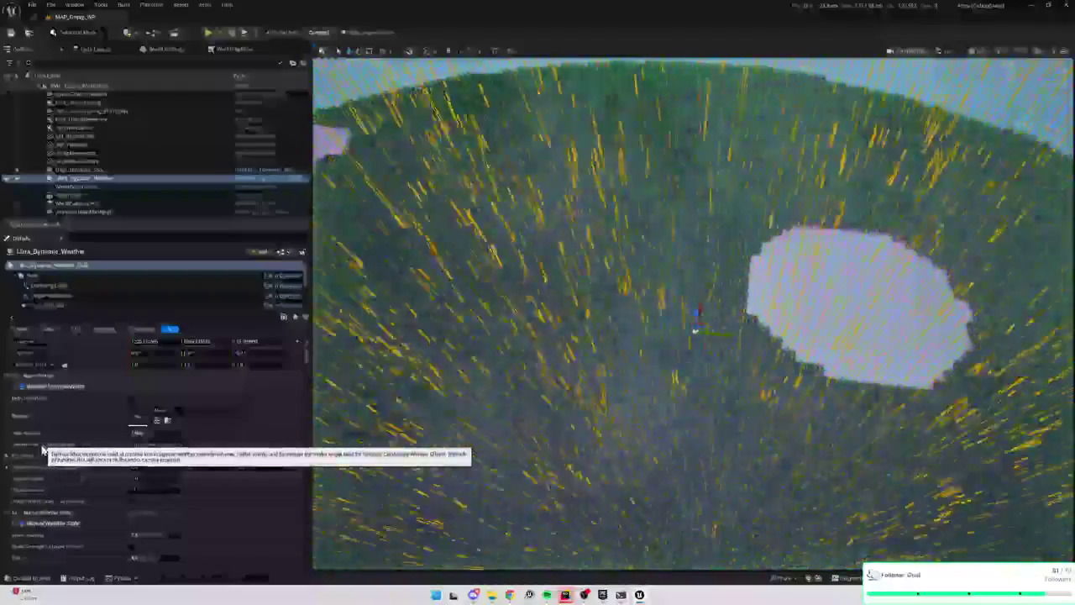
pyautogui.click(188, 413)
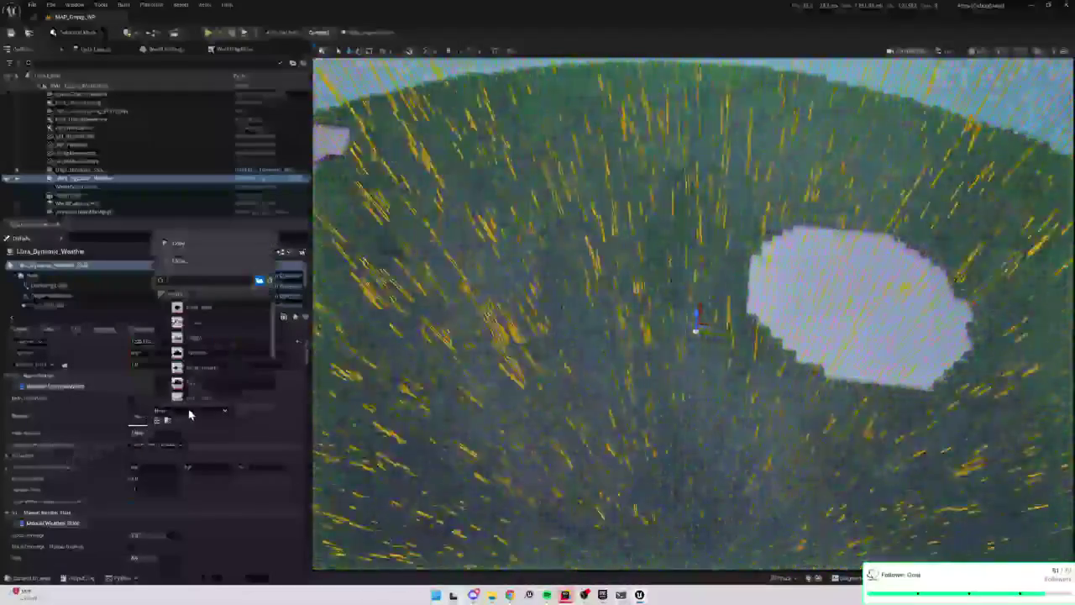
pyautogui.click(215, 313)
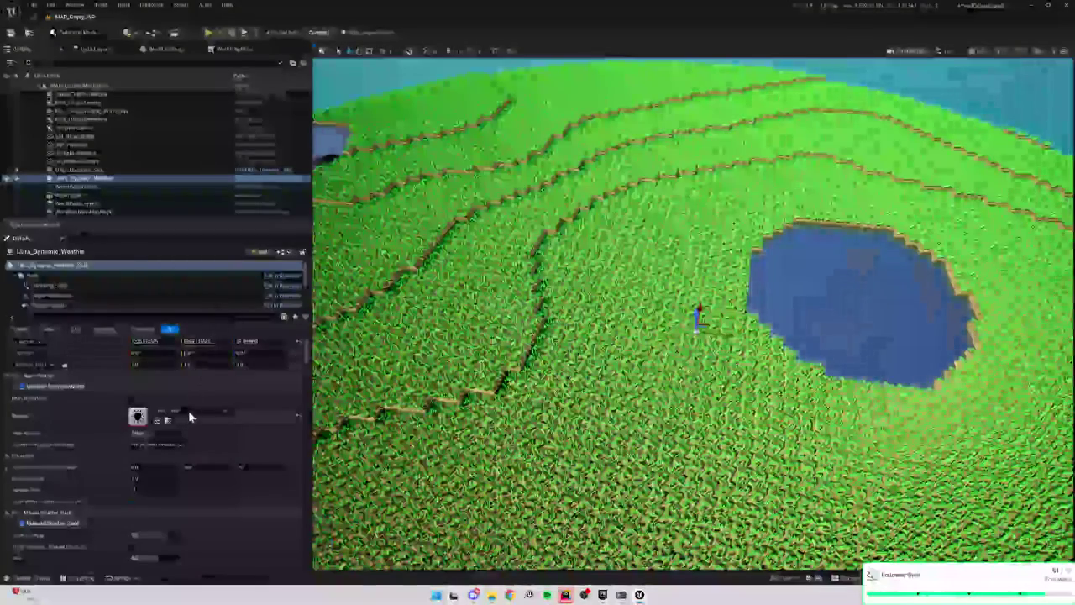
pyautogui.click(189, 414)
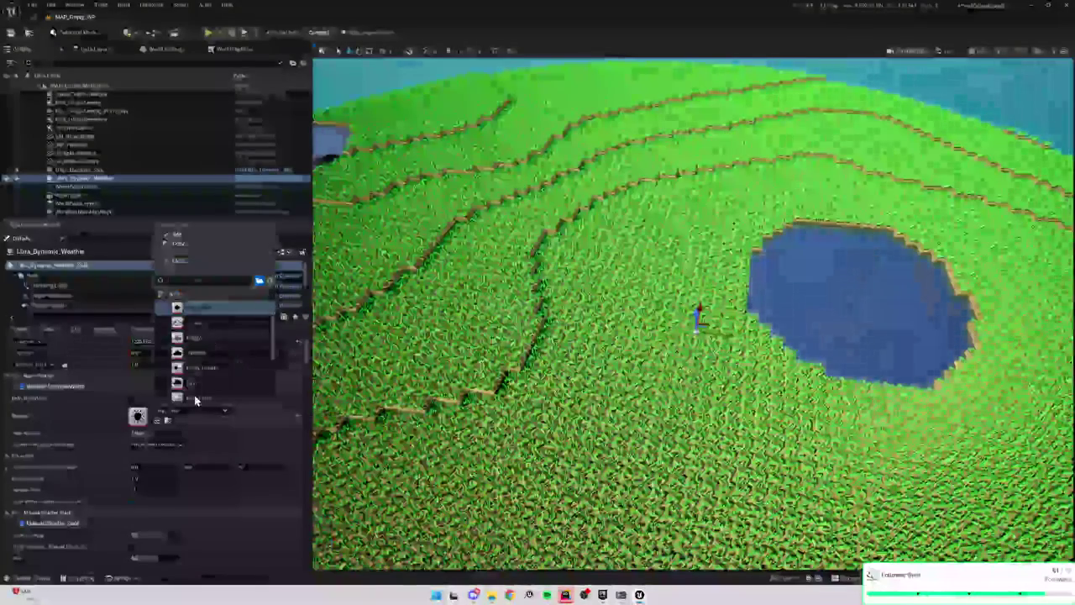
pyautogui.click(219, 368)
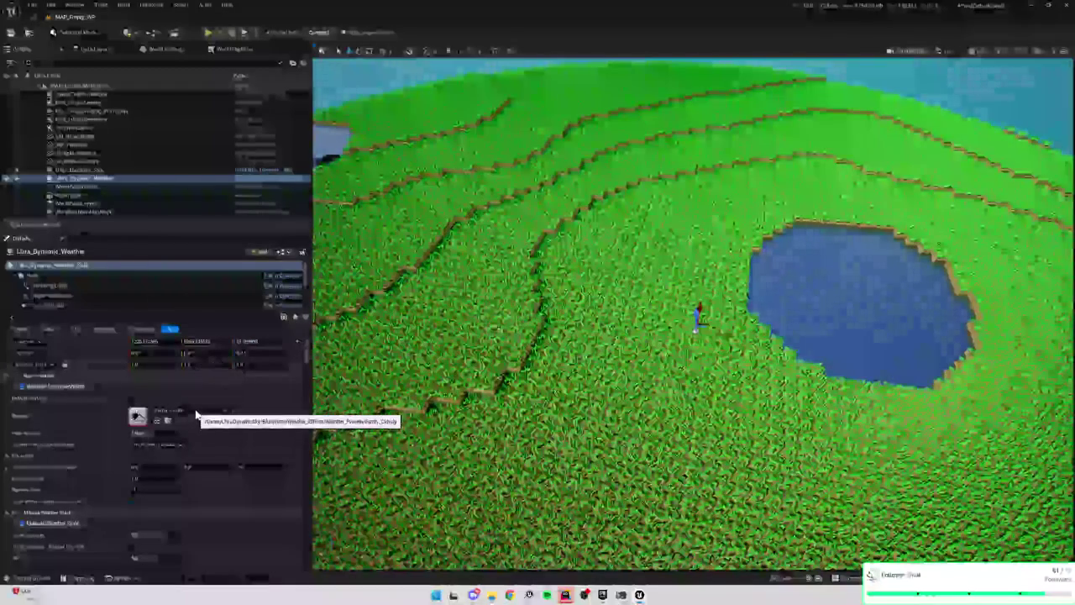
pyautogui.click(196, 414)
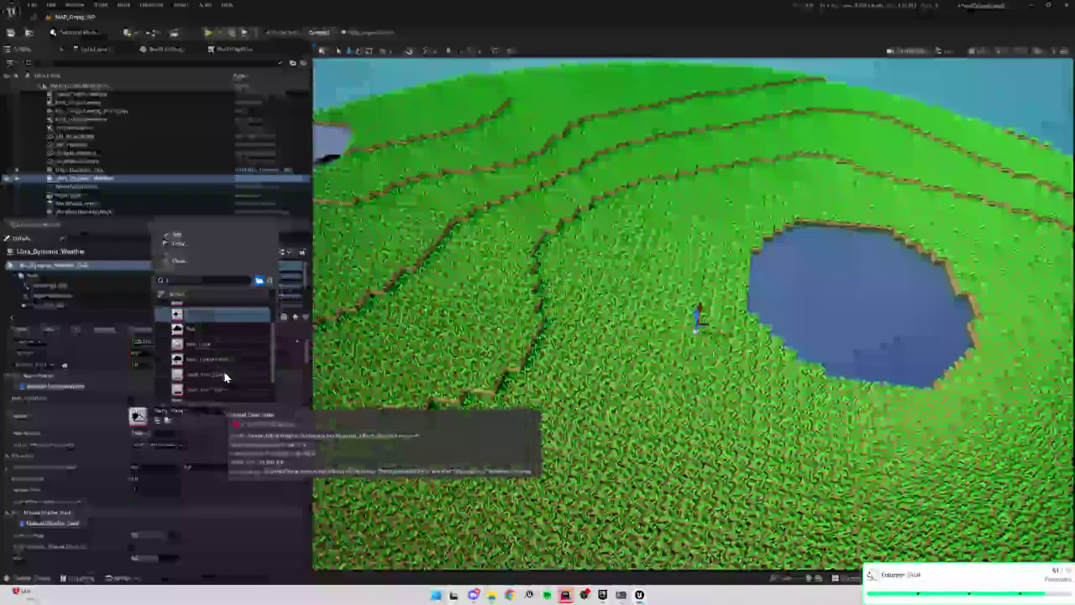
pyautogui.click(222, 382)
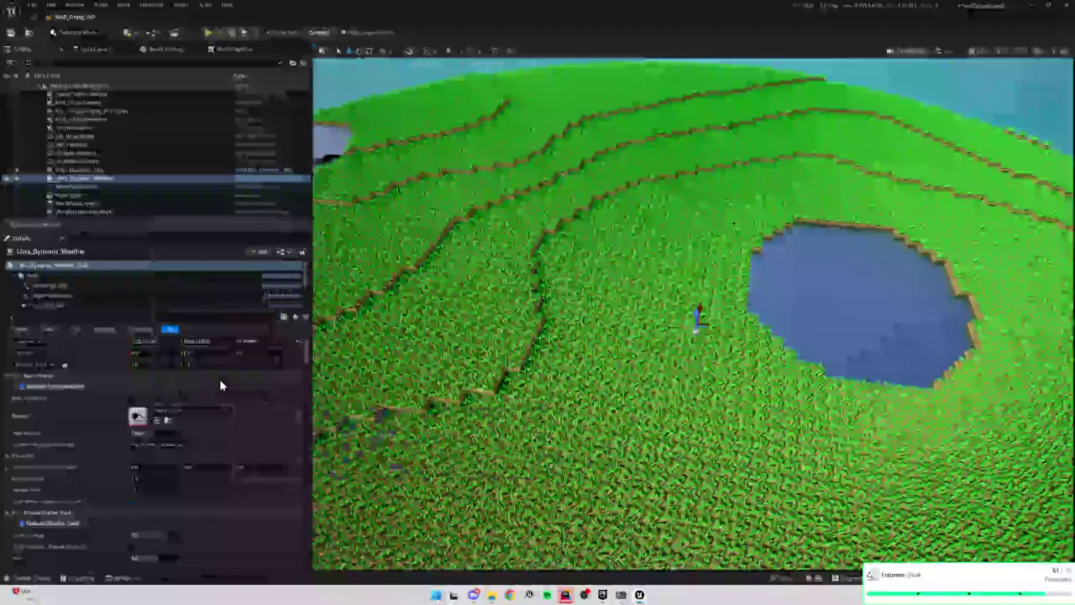
pyautogui.click(201, 411)
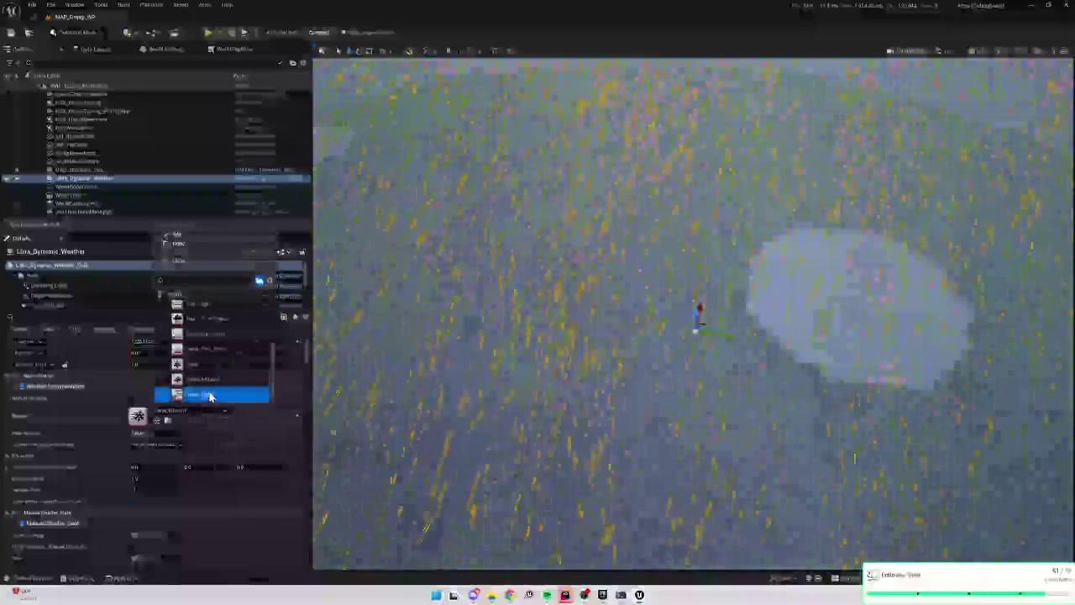
pyautogui.click(210, 395)
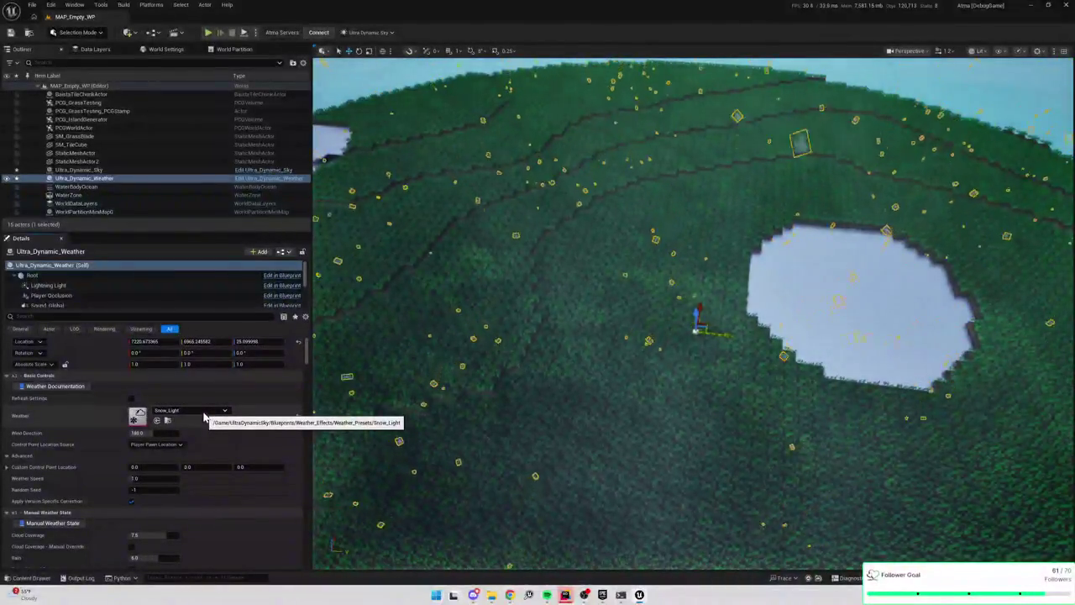
# Try Rain_Light and Cloudy, settle on Clear_Skies, and start a play test
pyautogui.click(203, 412)
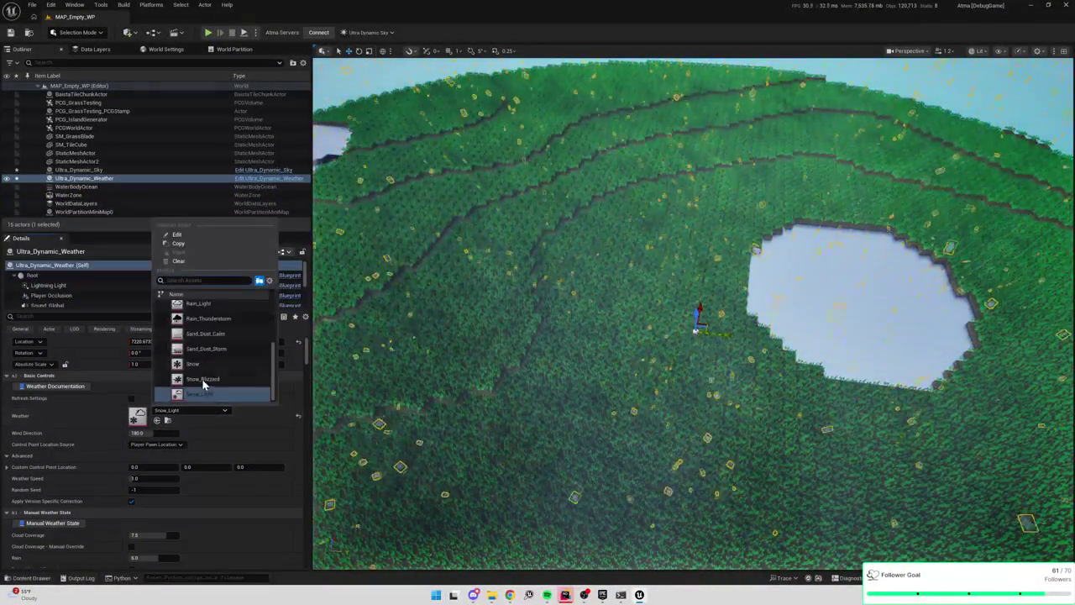
pyautogui.scroll(2, 210, 373)
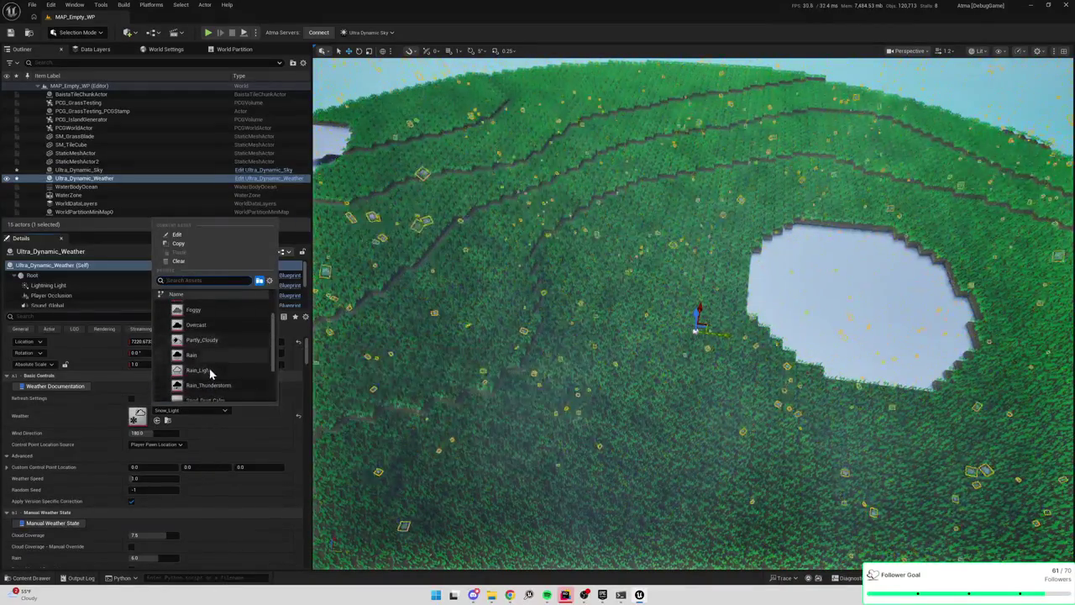
pyautogui.click(208, 371)
pyautogui.click(211, 408)
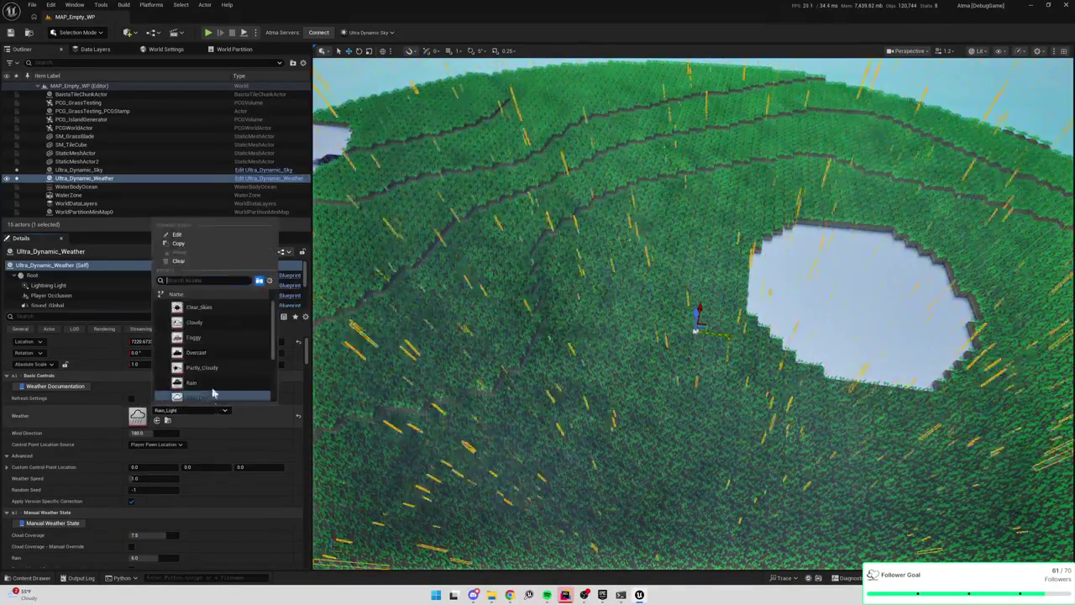
pyautogui.click(220, 321)
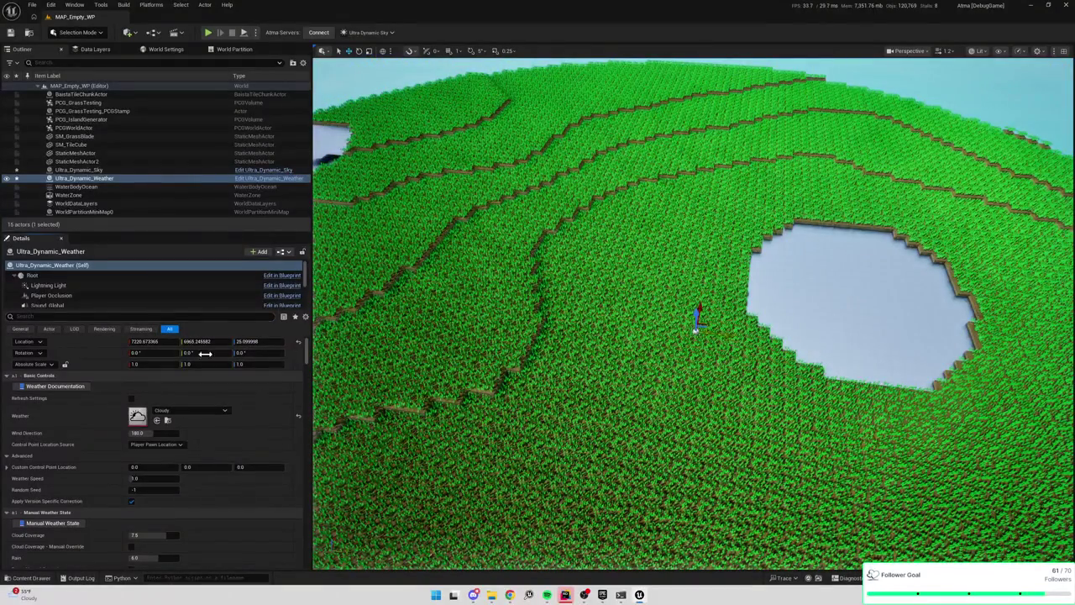
pyautogui.click(204, 409)
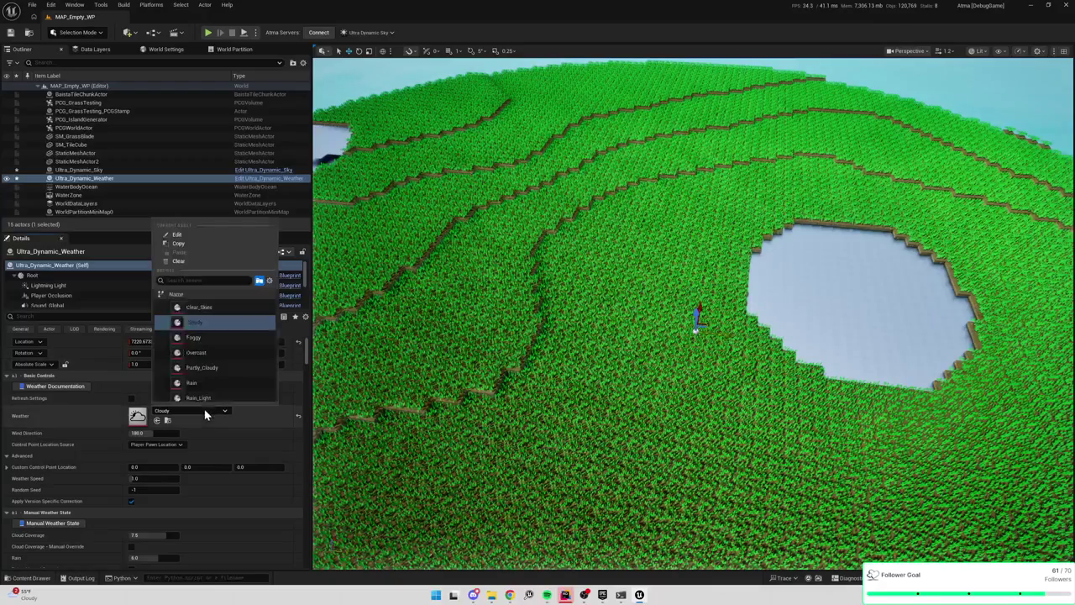
pyautogui.click(204, 308)
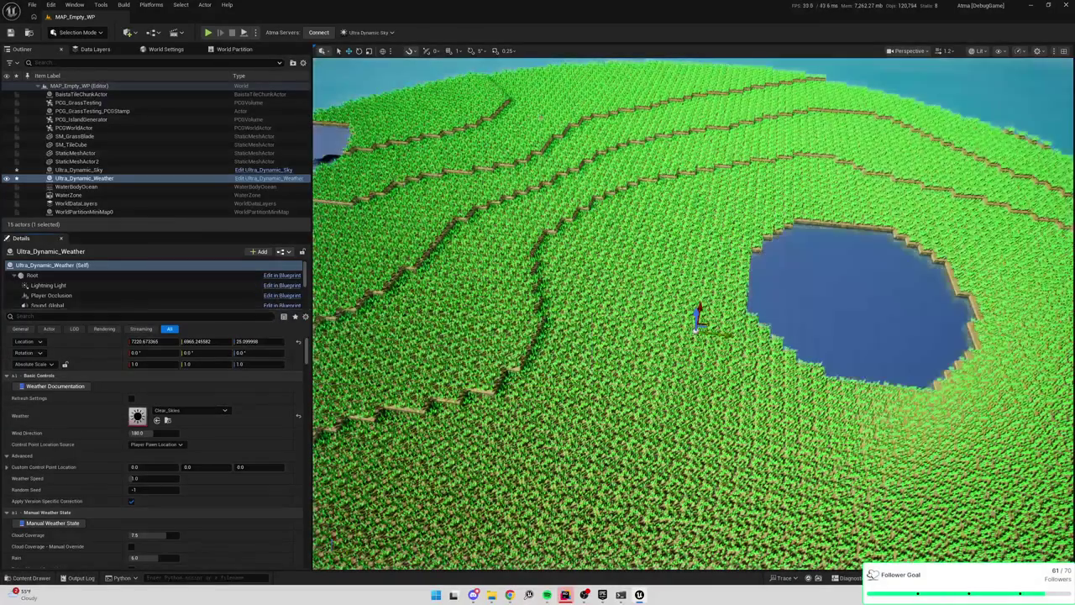
pyautogui.hotkey('alt', 'p')
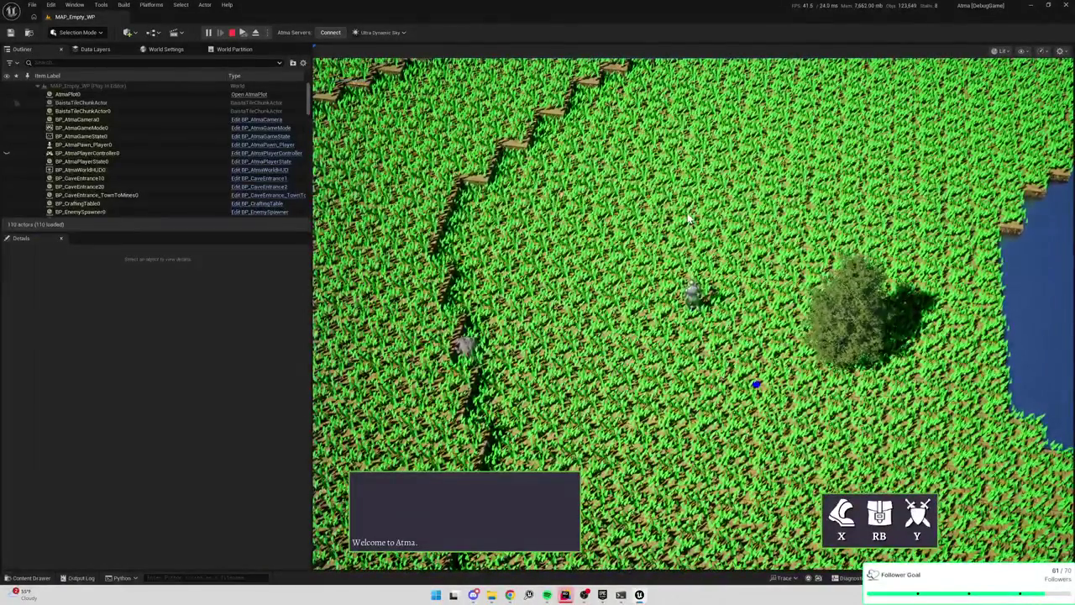
pyautogui.click(762, 194)
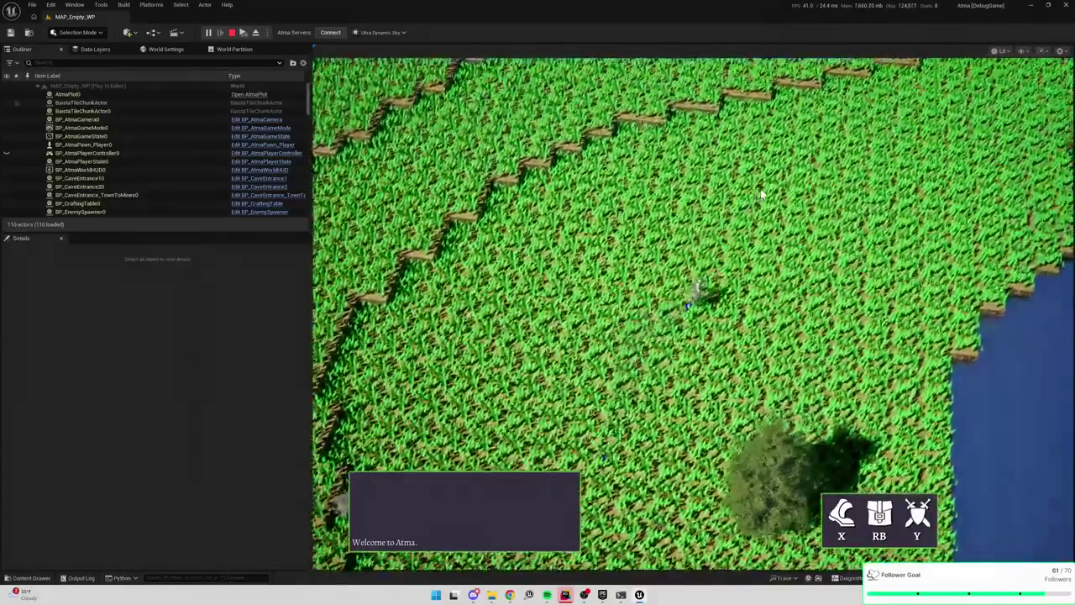
pyautogui.press('Escape')
pyautogui.press('Escape')
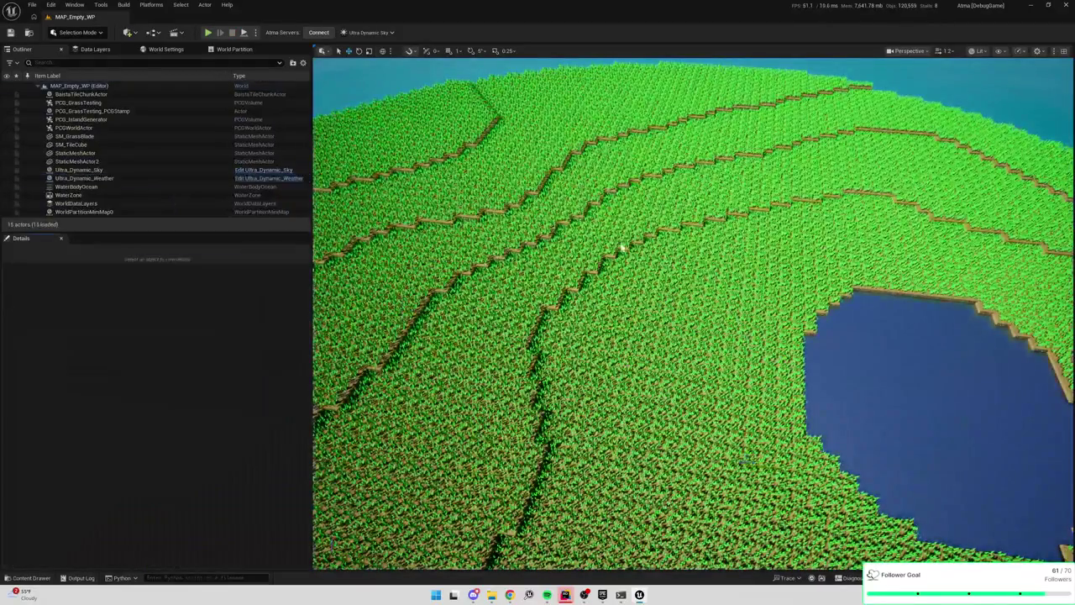
# Filter the Outliner, select BaistaTileChunkActor and unload its chunk tiles
pyautogui.press('Right')
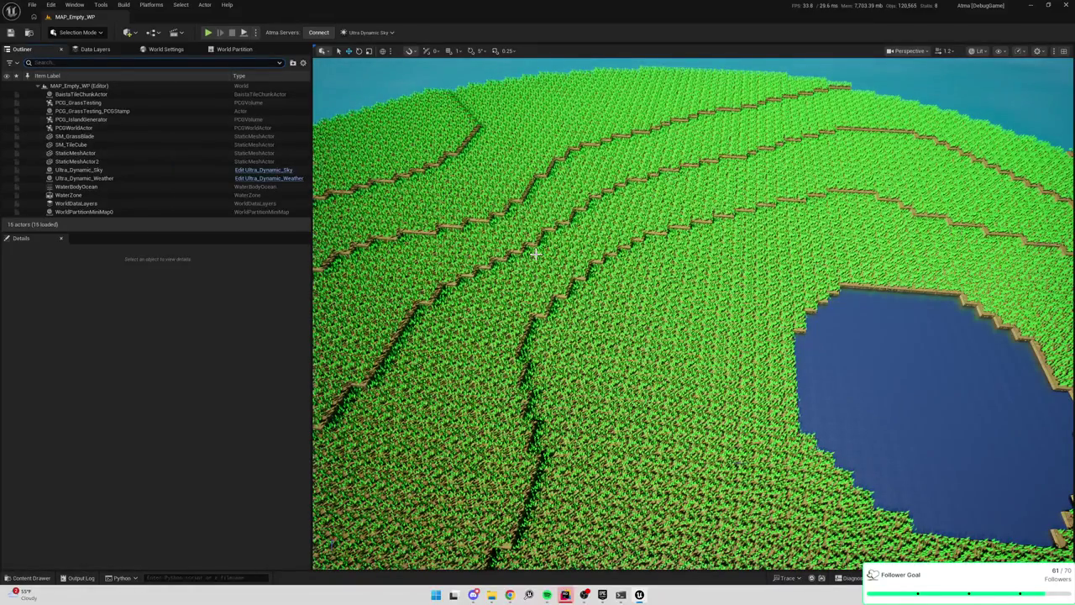
pyautogui.write('chun')
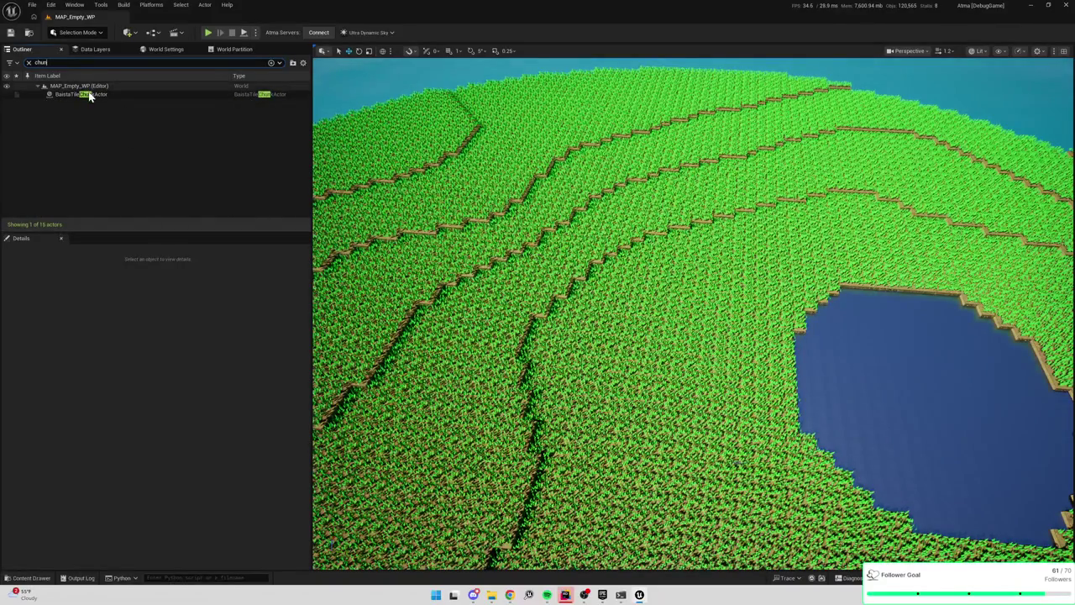
pyautogui.click(91, 95)
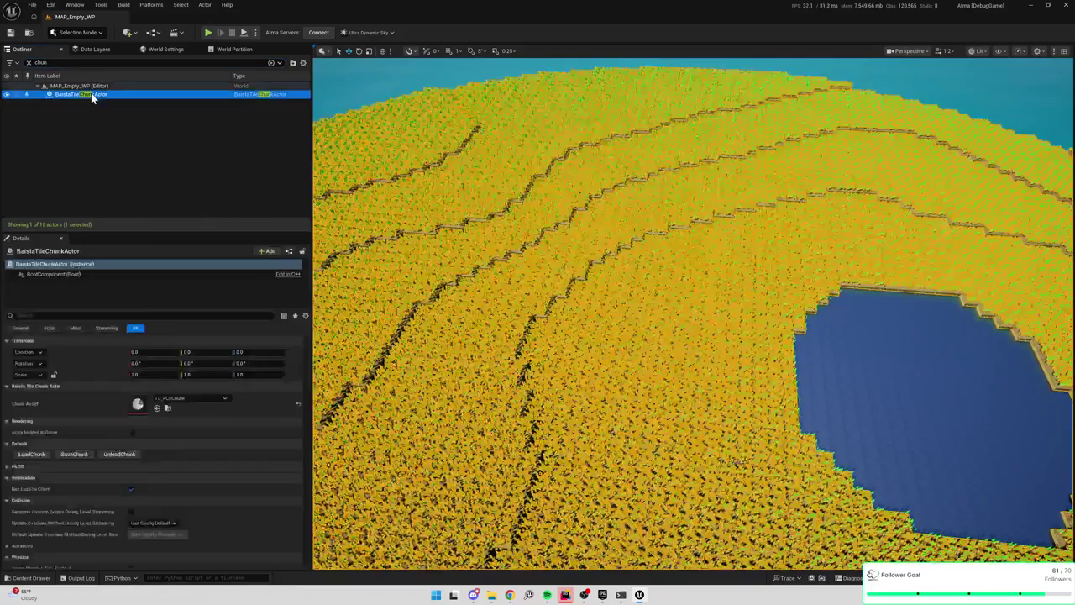
pyautogui.click(120, 455)
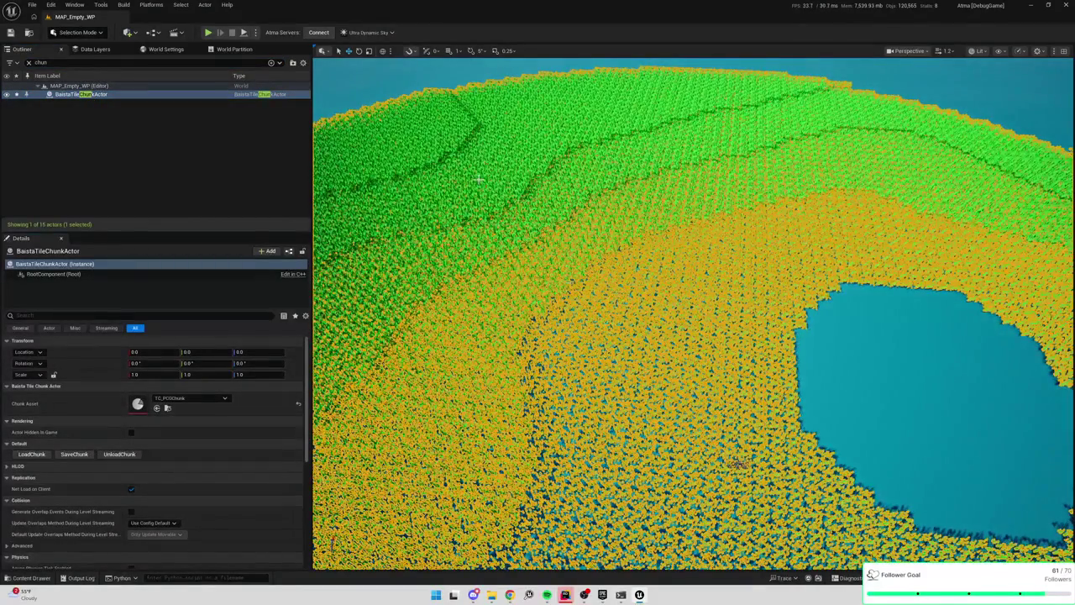
pyautogui.click(384, 82)
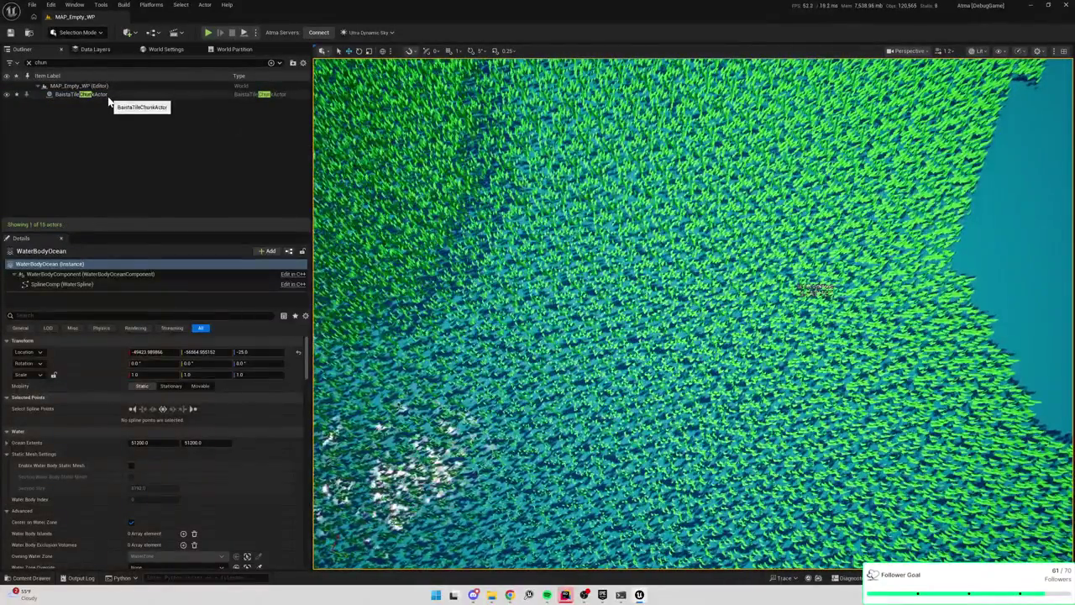
pyautogui.click(108, 95)
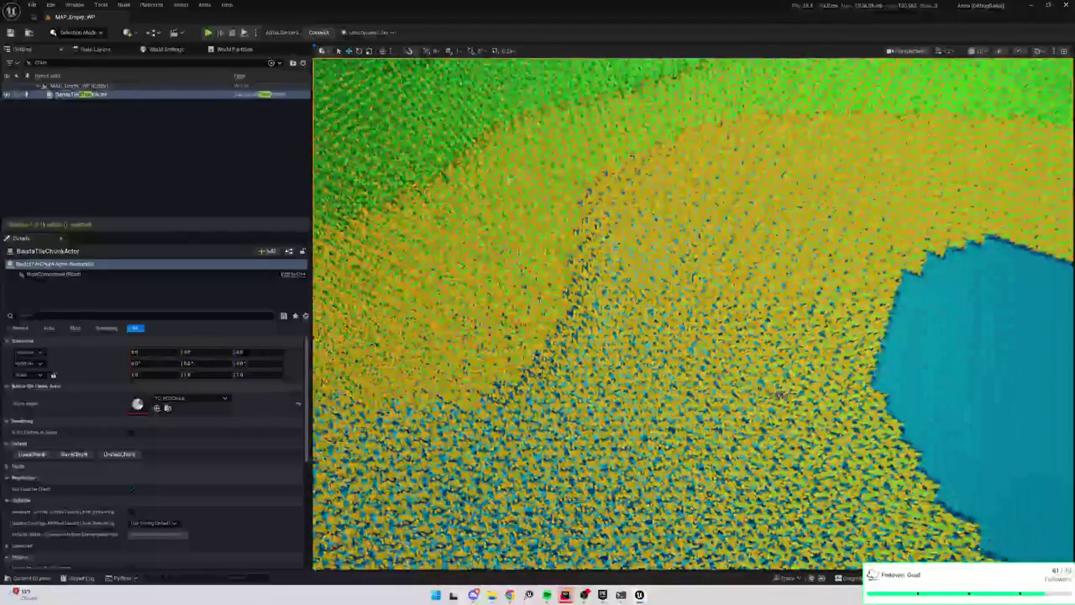
# Zoom in on the leftover floating grass, then switch to the code IDE
pyautogui.scroll(5, 615, 247)
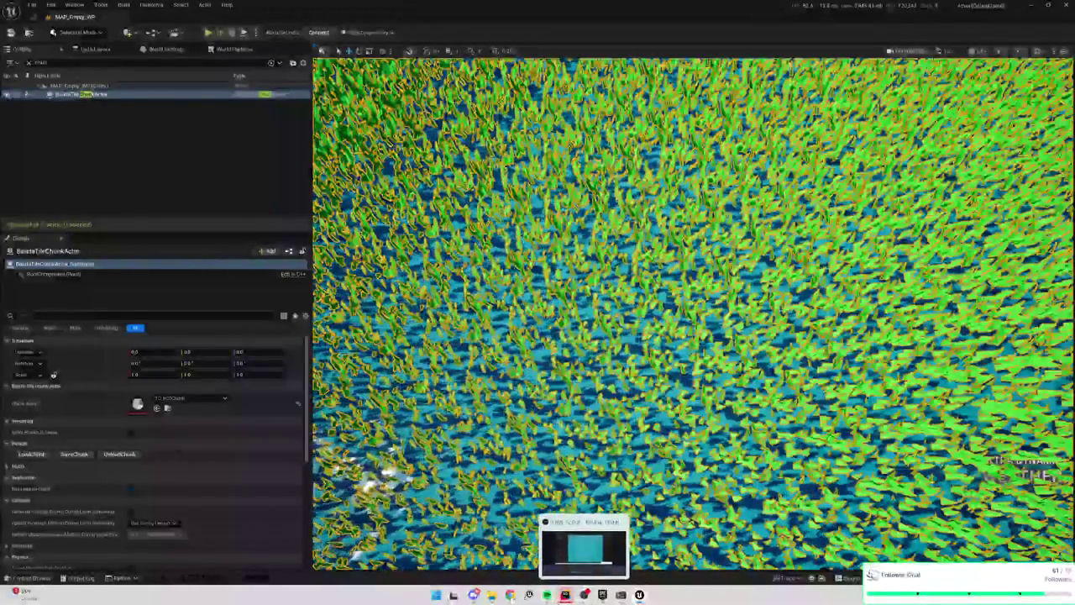
pyautogui.moveTo(510, 593)
pyautogui.click(564, 595)
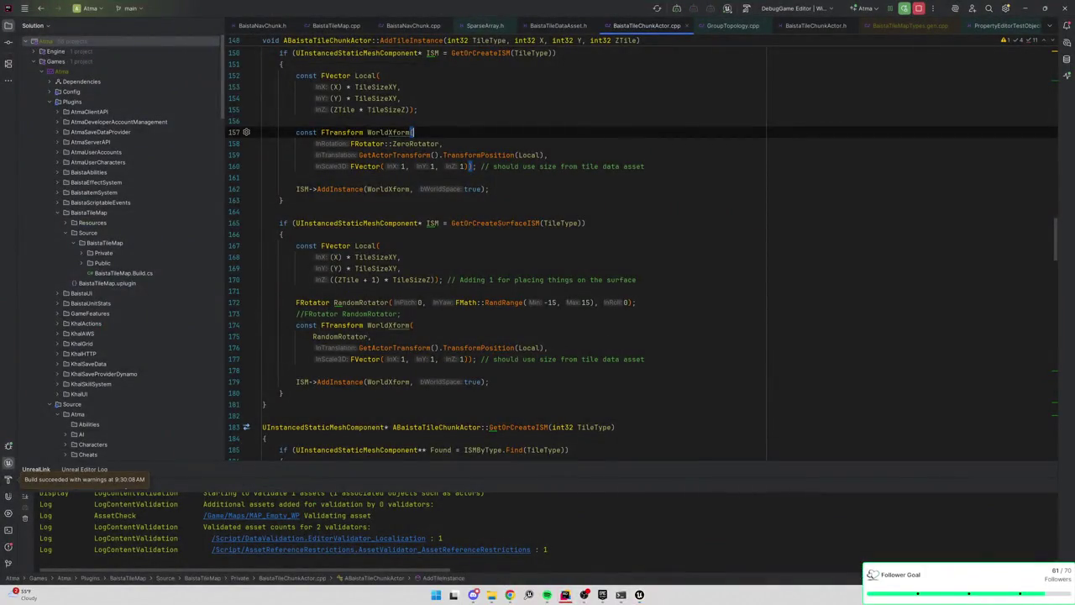
# Search the file for 'unload' to reach the UnloadChunk function
pyautogui.scroll(-4, 552, 305)
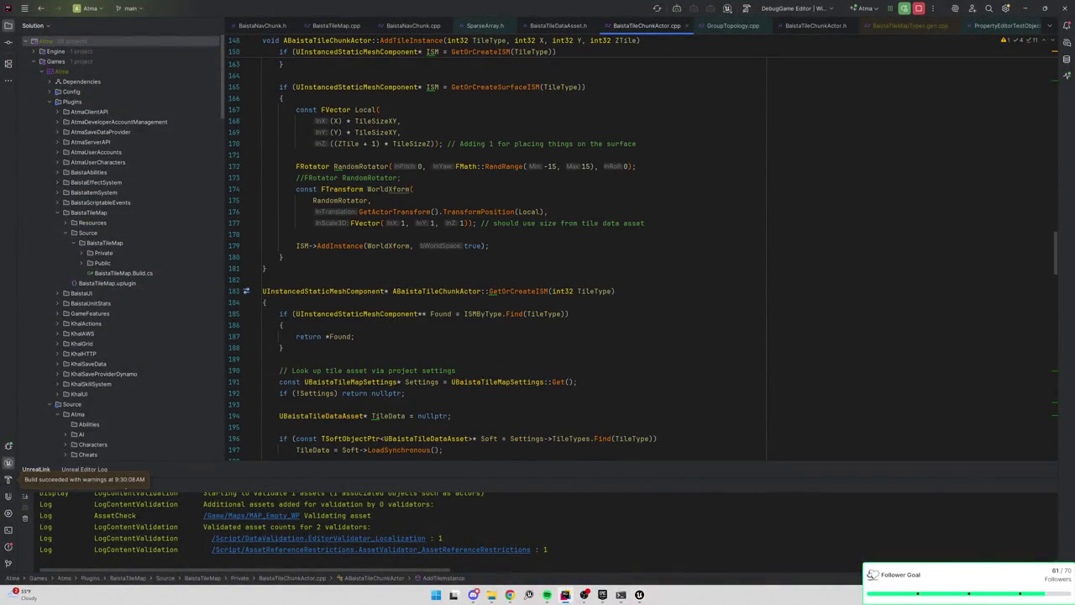
pyautogui.hotkey('ctrl', 'f')
pyautogui.write('unload')
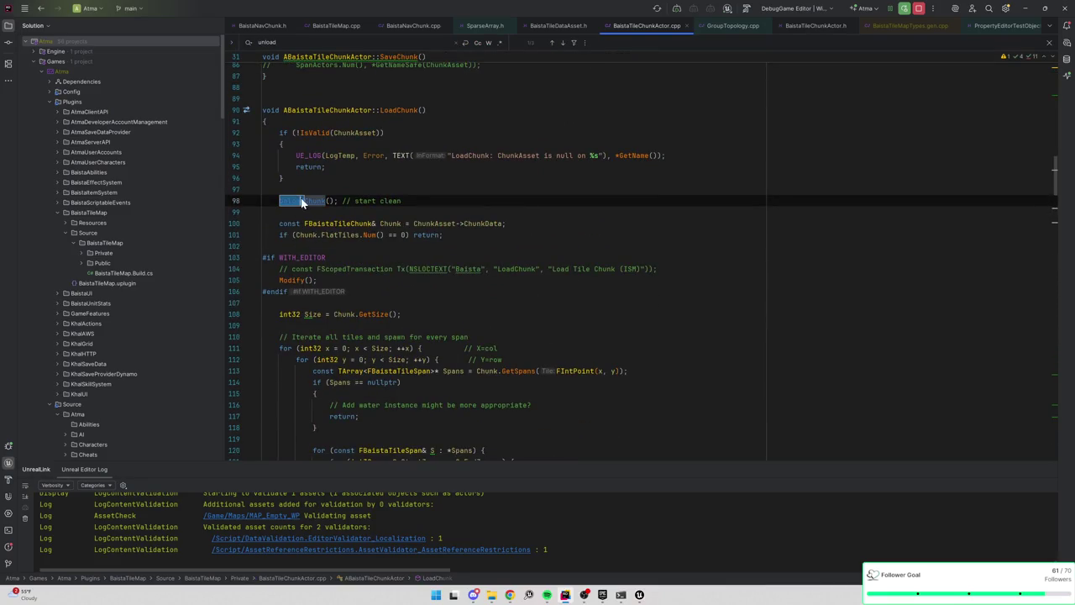
pyautogui.press('Return')
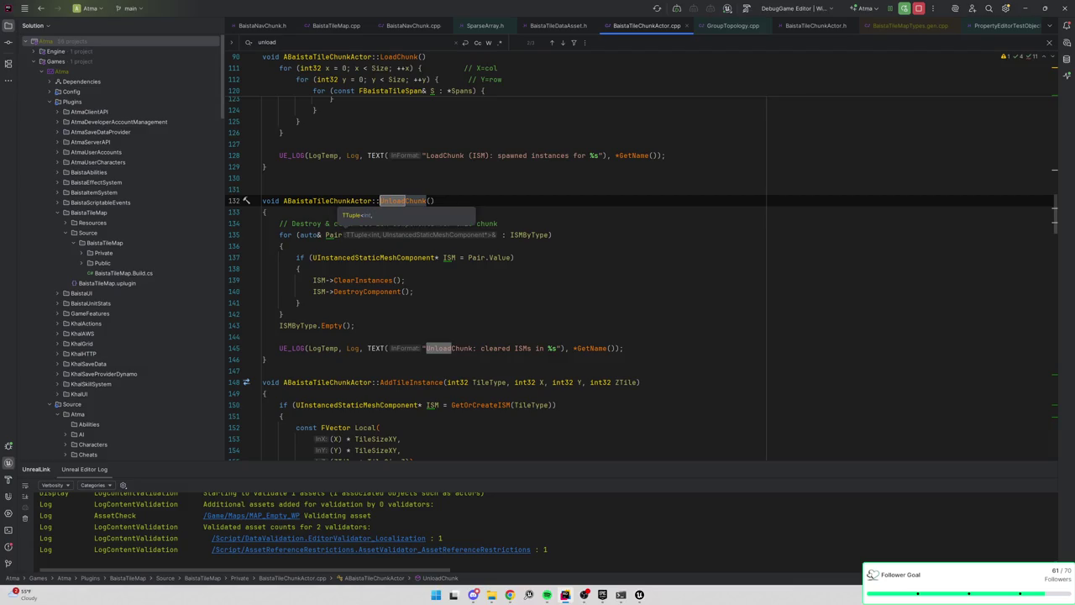
# Duplicate the ISM-clearing for loop and make the copy iterate SurfaceISMByType
pyautogui.click(299, 303)
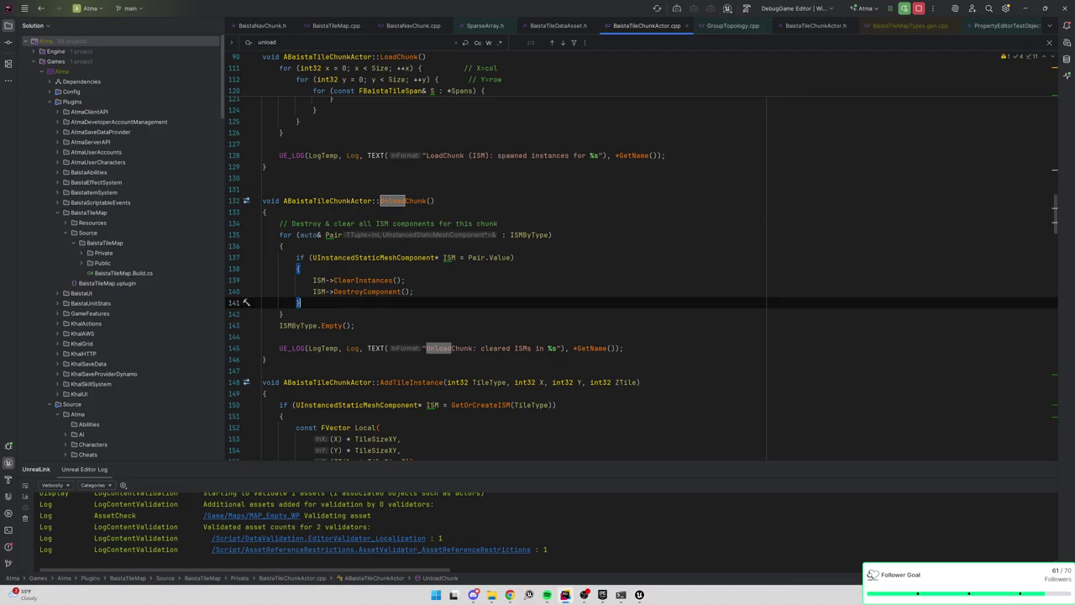
pyautogui.click(283, 314)
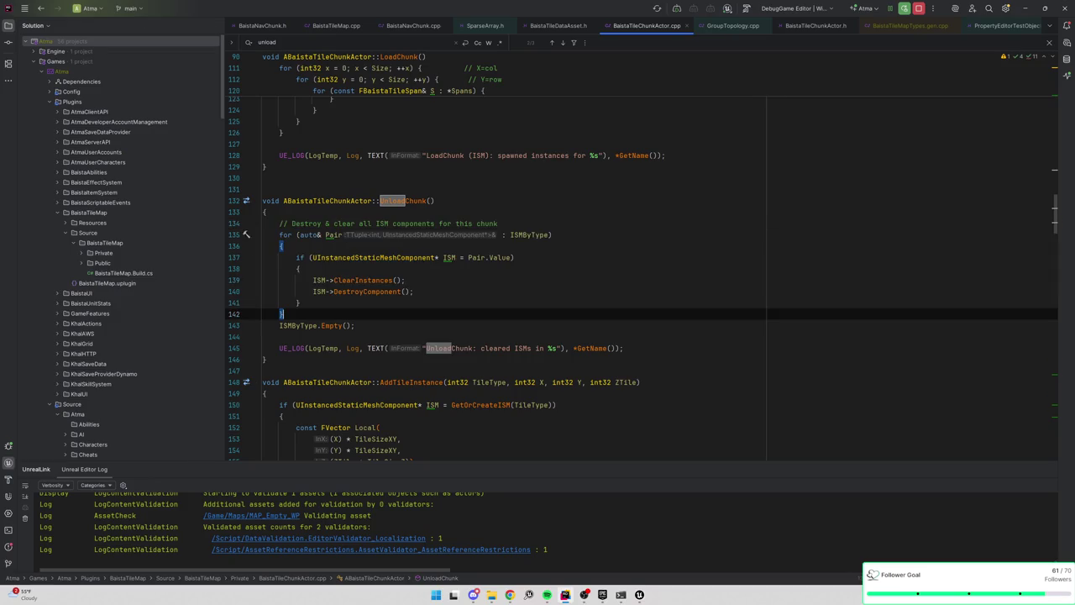
pyautogui.hotkey('ctrl', 'd')
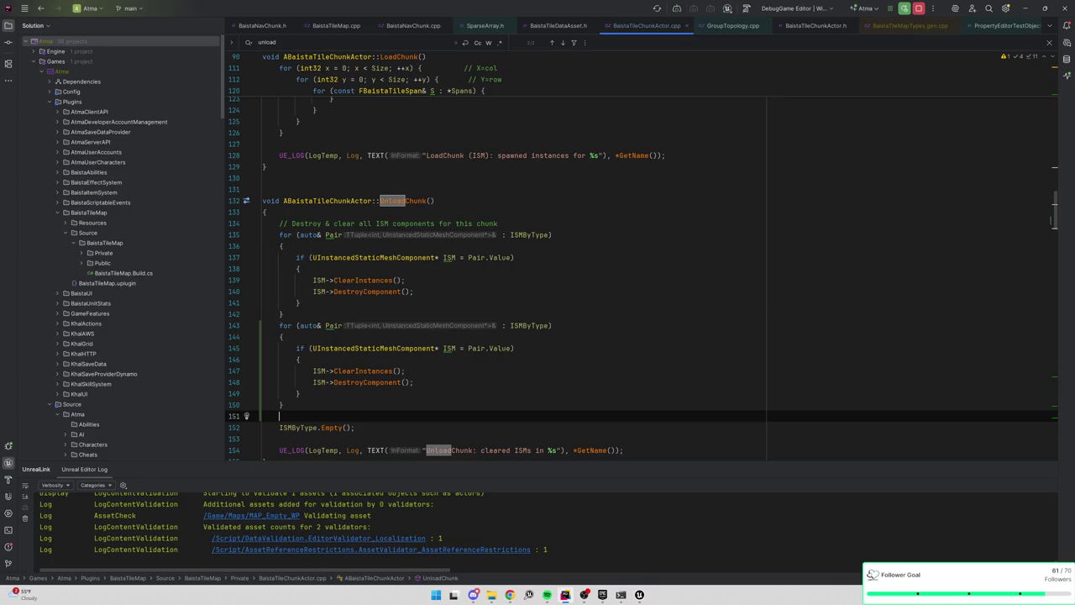
pyautogui.click(299, 302)
pyautogui.click(524, 325)
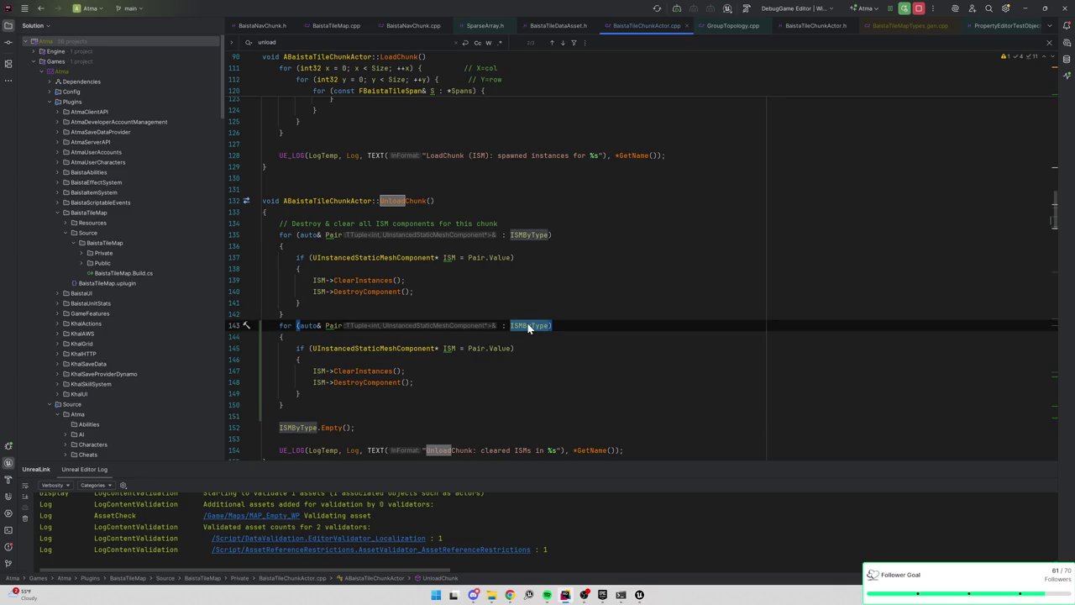
pyautogui.write('urface')
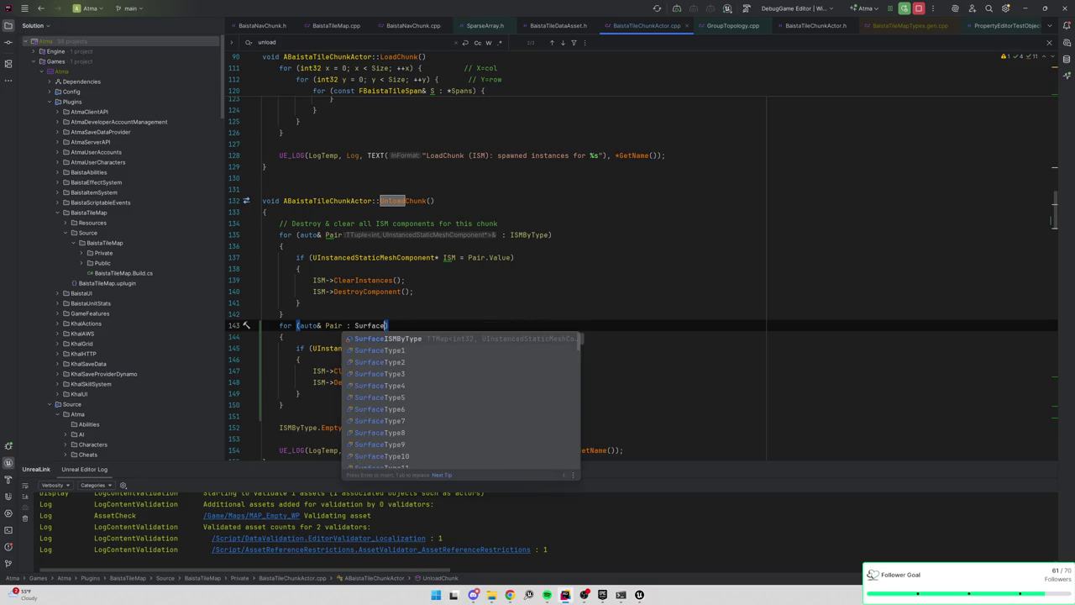
pyautogui.write('ISM')
pyautogui.press('Return')
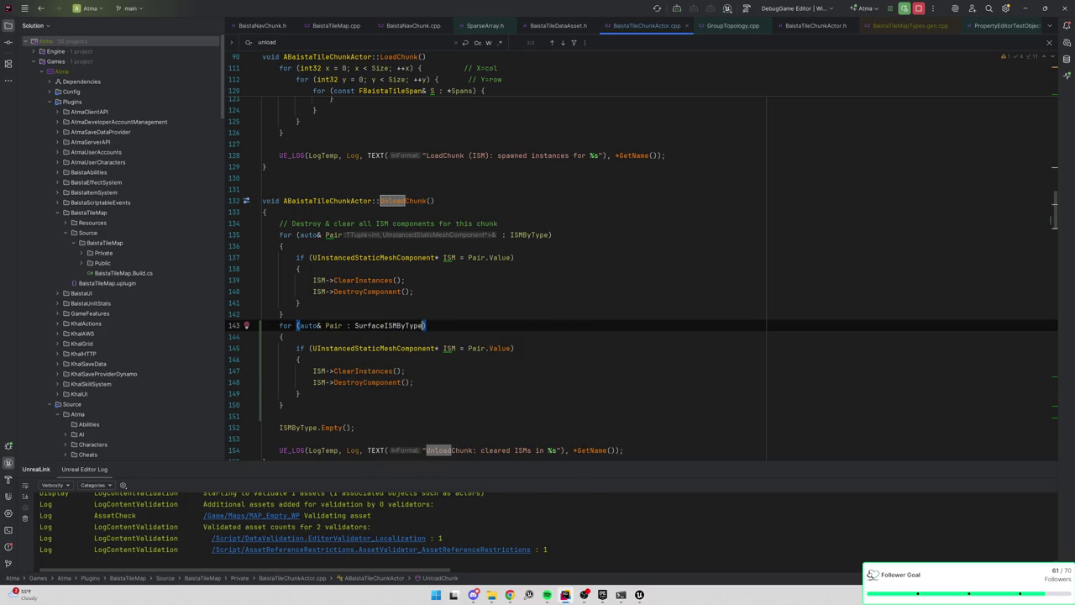
# Add SurfaceISMByType.Empty(); after the ISMByType.Empty(); line
pyautogui.click(282, 313)
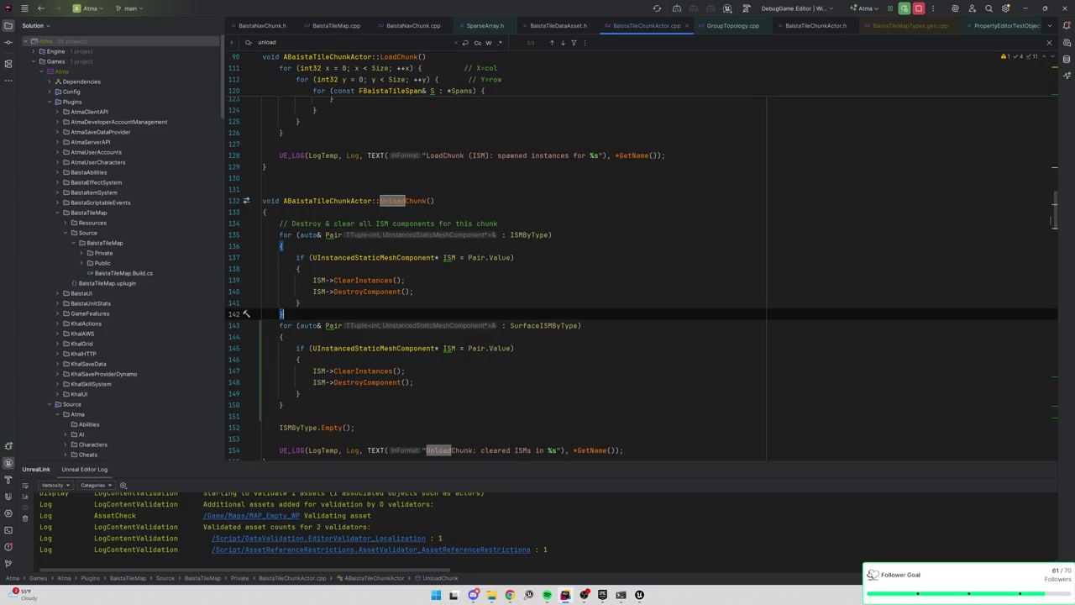
pyautogui.click(356, 428)
pyautogui.press('Return')
pyautogui.write('Surfa')
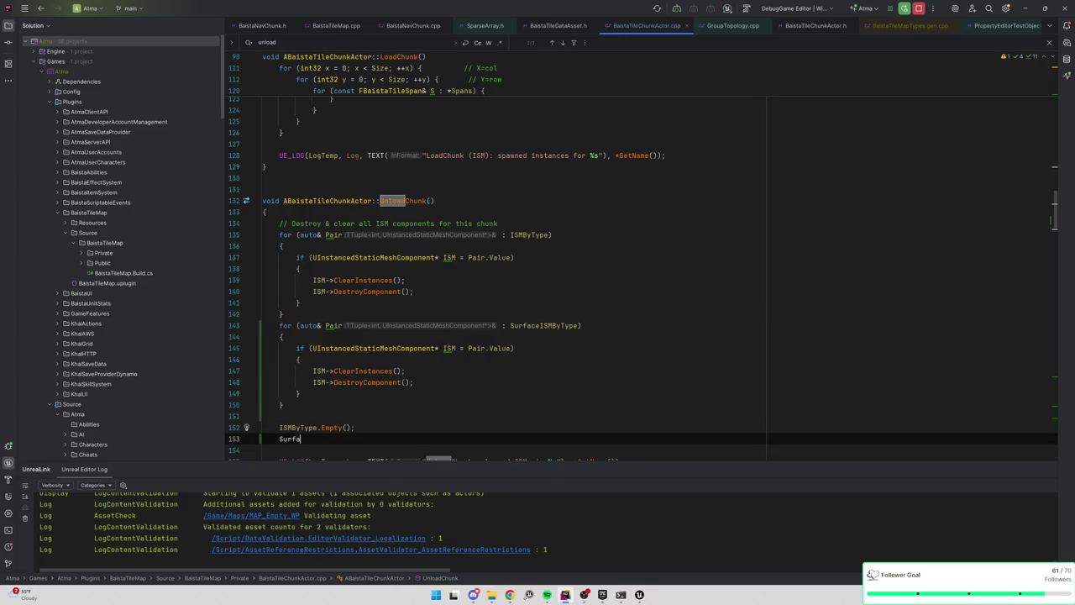
pyautogui.write('ceISMByType')
pyautogui.press('Tab')
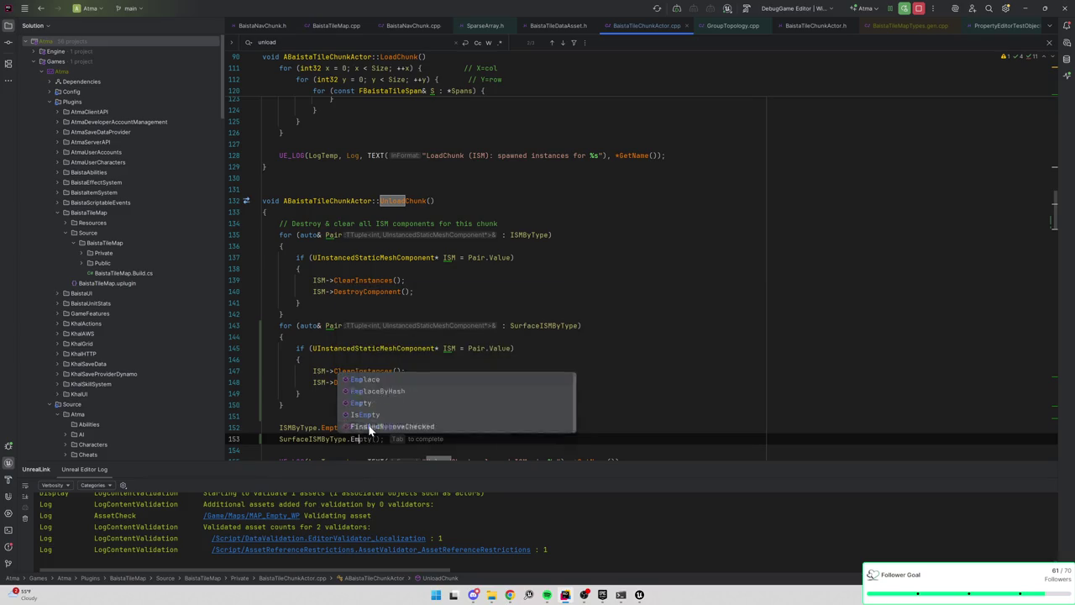
# Check Unreal, select SurfaceISMByType on line 143, and return to Unreal Engine
pyautogui.hotkey('alt', 'Tab')
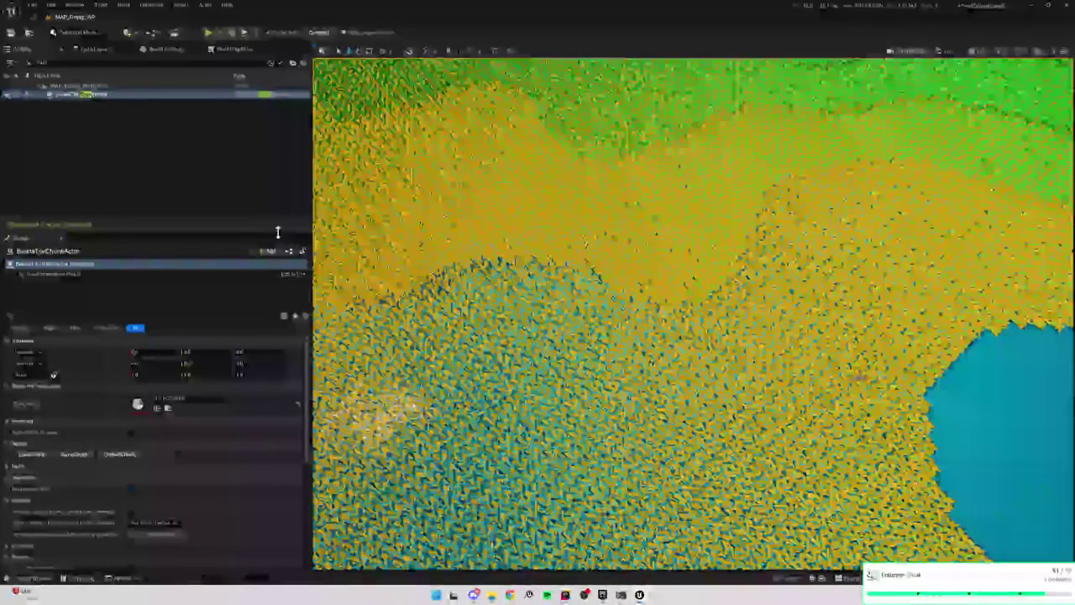
pyautogui.hotkey('alt', 'Tab')
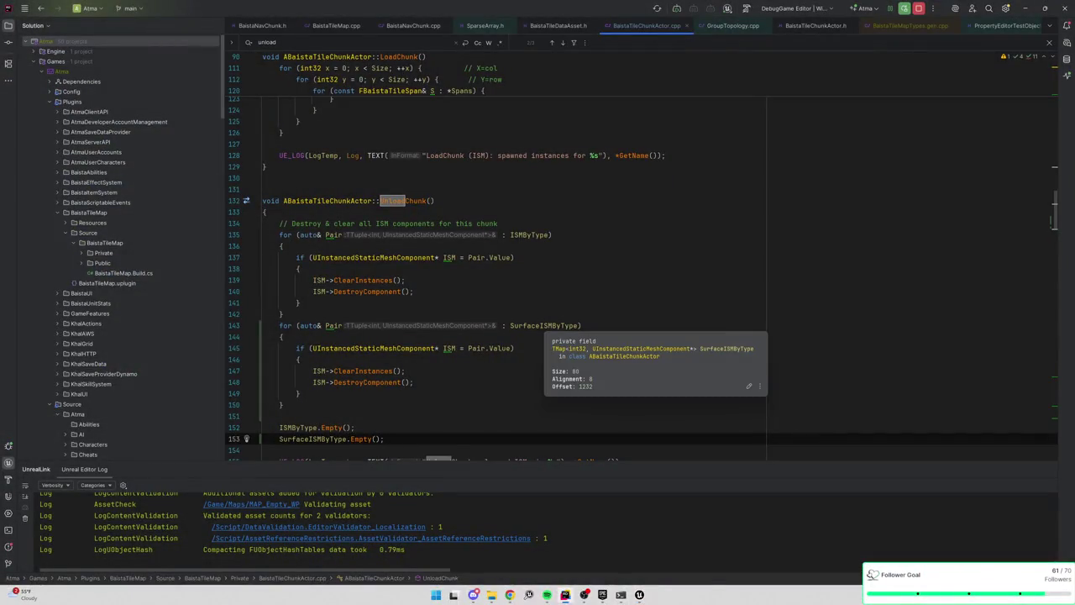
pyautogui.doubleClick(544, 325)
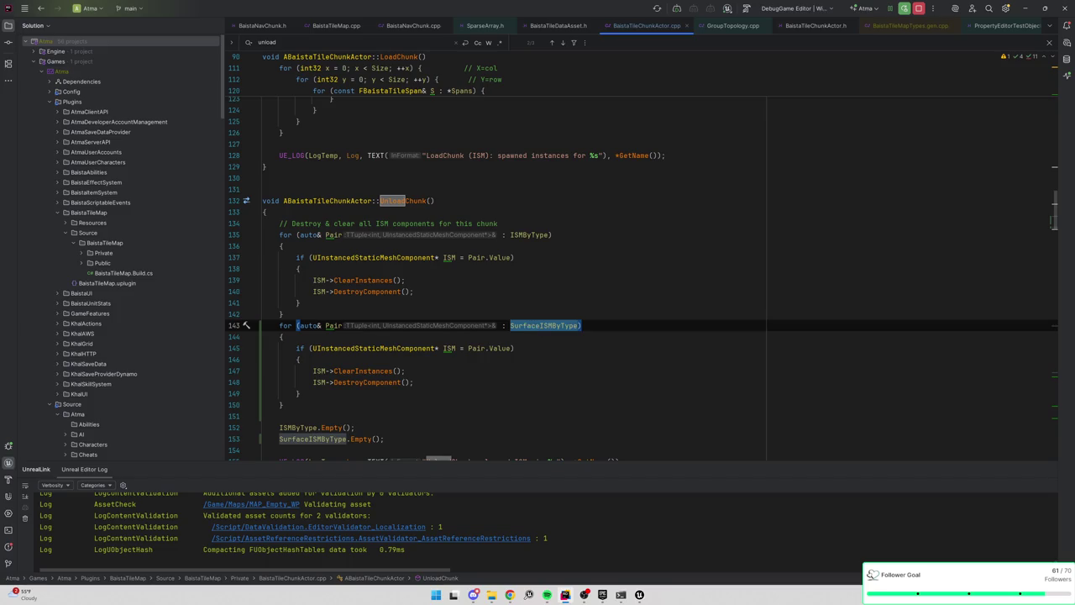
pyautogui.hotkey('alt', 'Tab')
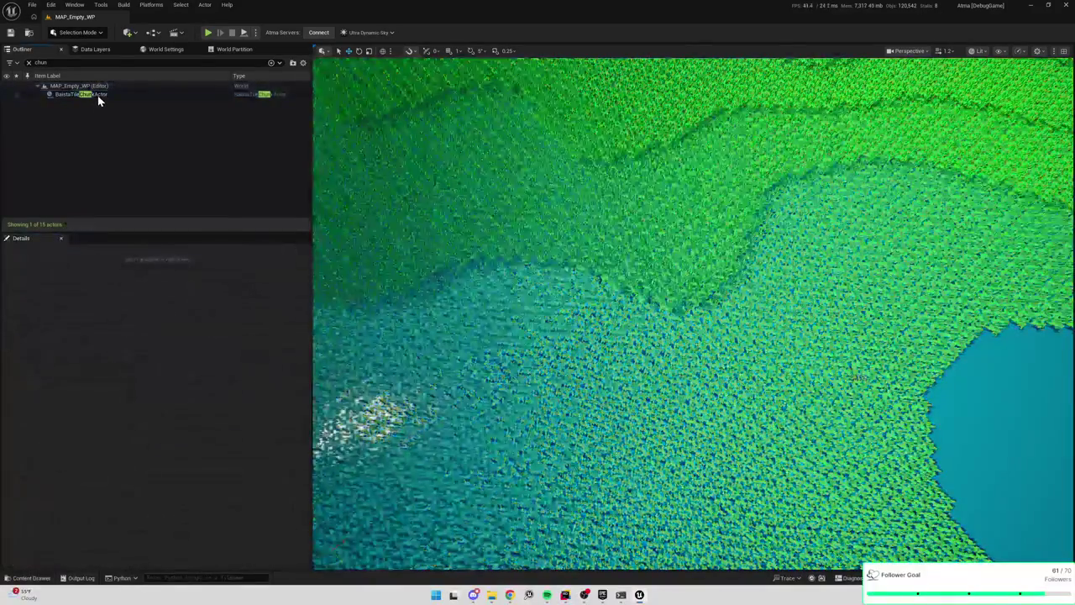
# Delete BaistaTileChunkActor from the level and bring up the Content Drawer
pyautogui.click(99, 96)
pyautogui.press('Delete')
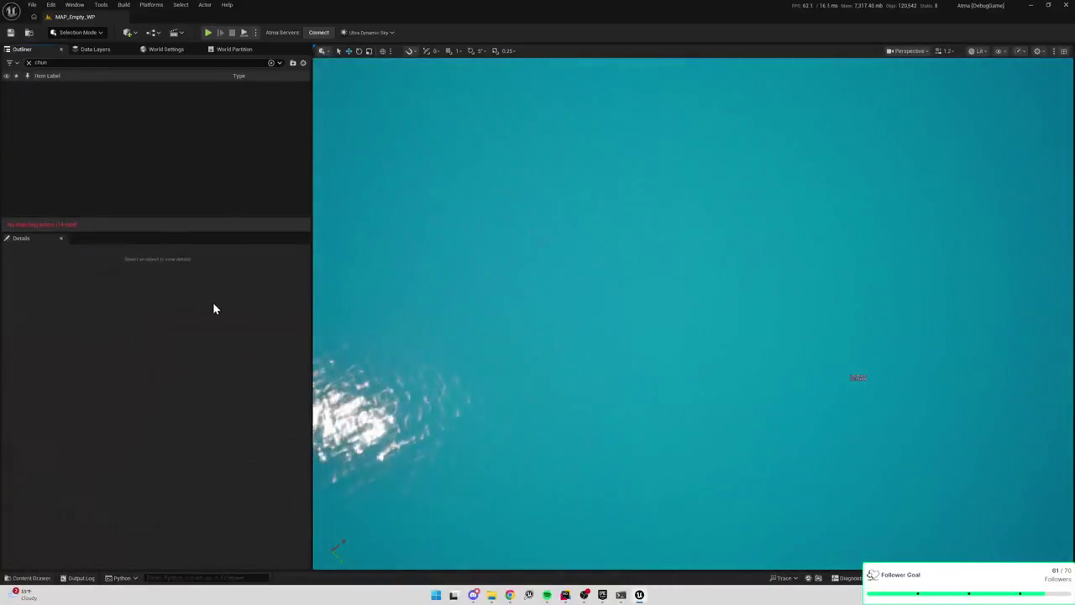
pyautogui.hotkey('ctrl', 'space')
pyautogui.hotkey('ctrl', 'space')
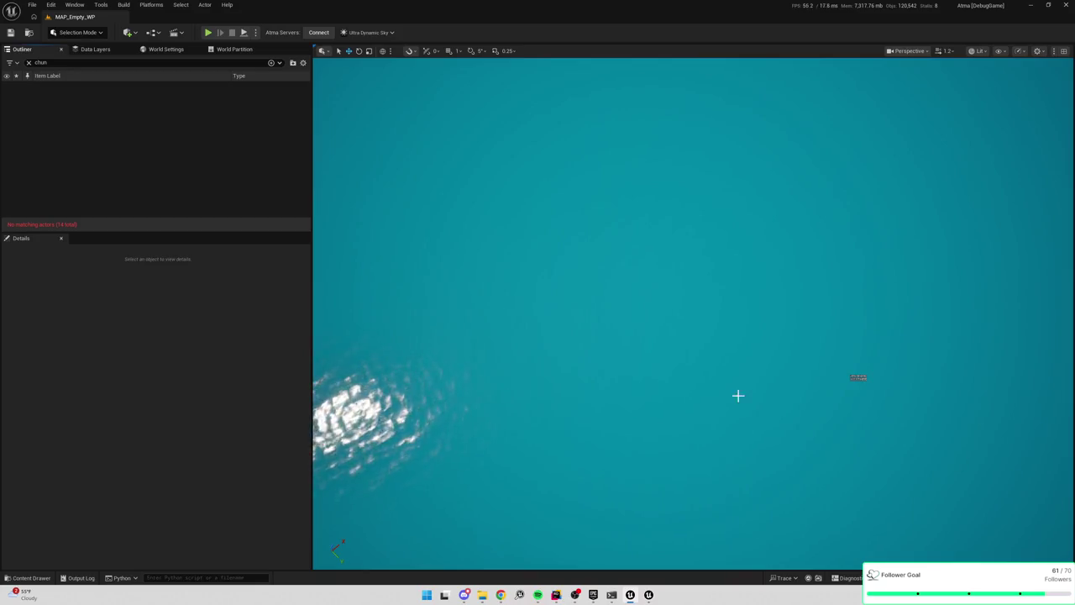
pyautogui.hotkey('ctrl', 'space')
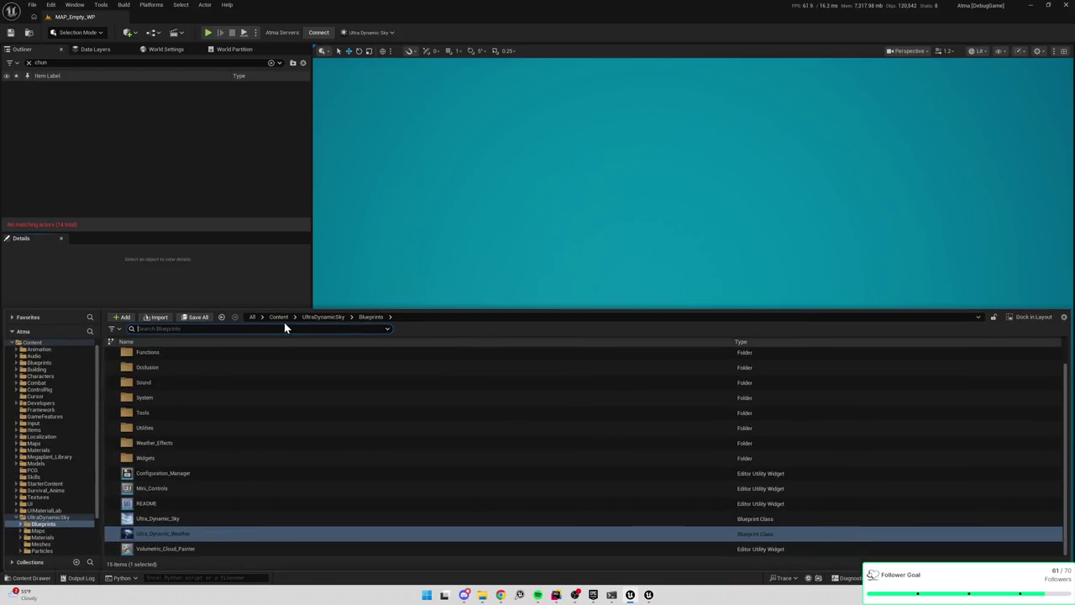
# Search the root Content folder for the tile chunk assets
pyautogui.click(279, 318)
pyautogui.write('ai')
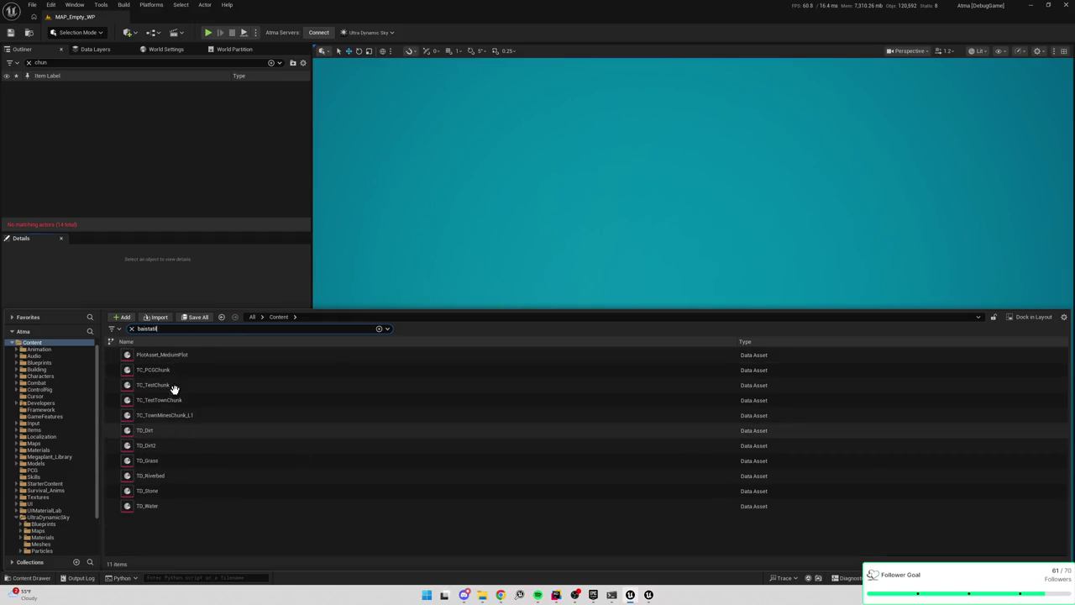
pyautogui.click(131, 329)
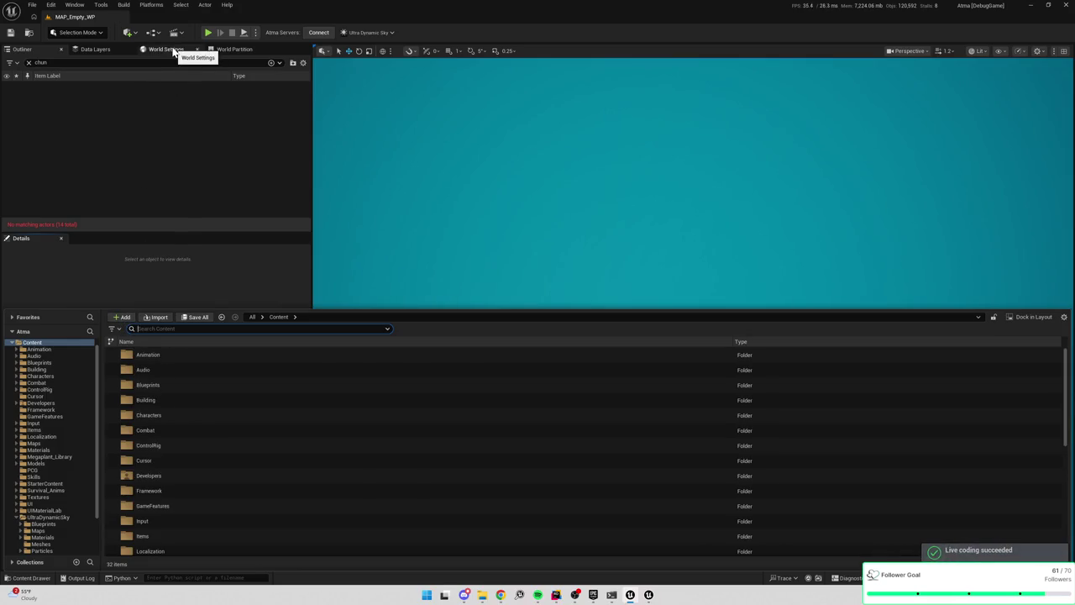
pyautogui.write('tilechunka')
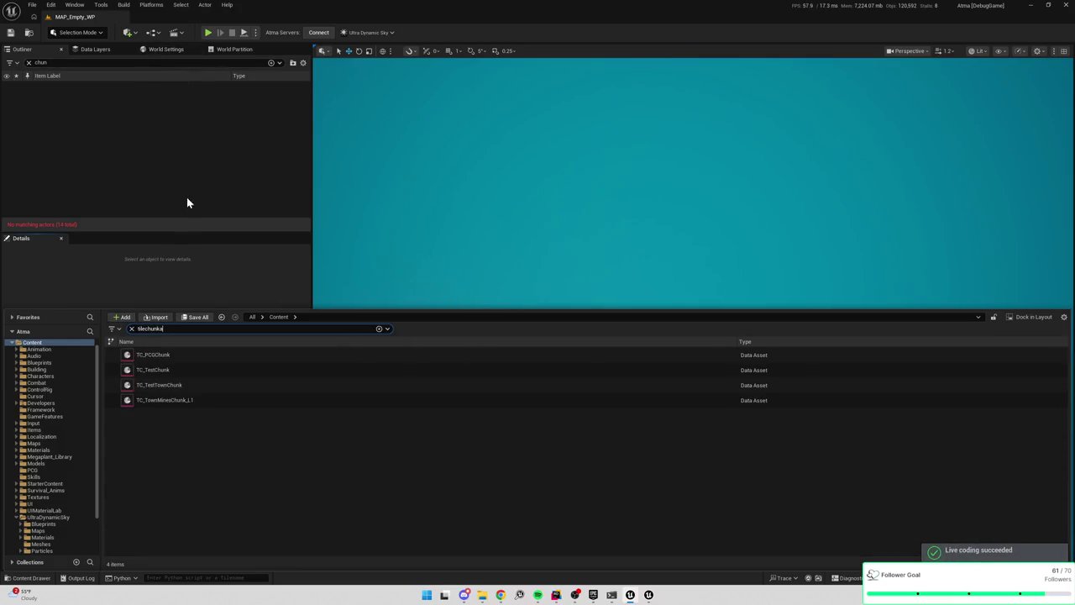
pyautogui.click(130, 34)
pyautogui.write('chunk')
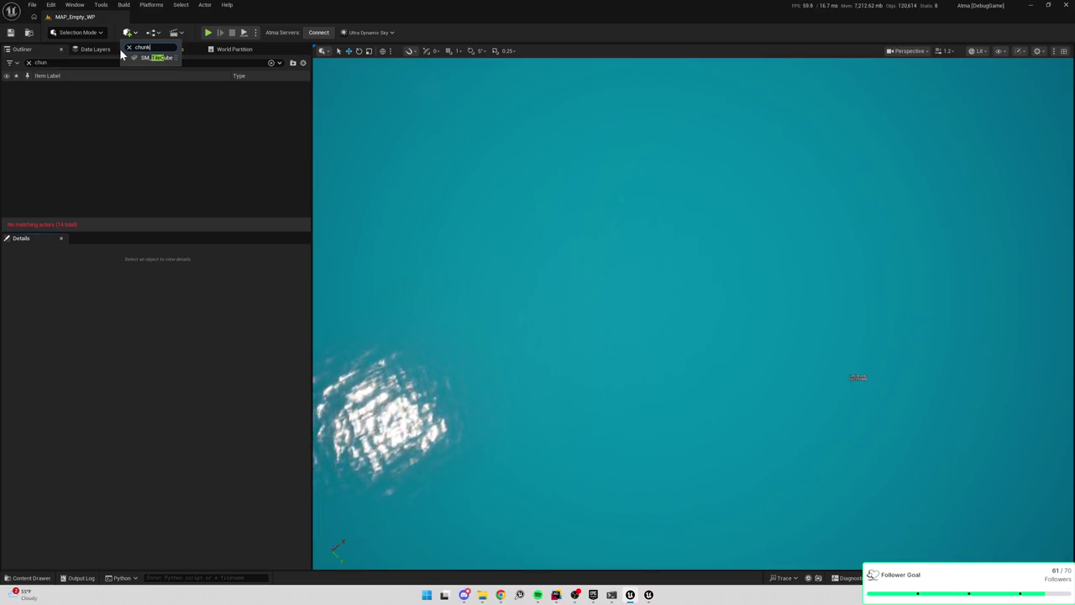
# Place a BaistaTileChunkActor at location 0,0,0 with TC_PCGChunk as its chunk asset
pyautogui.click(145, 65)
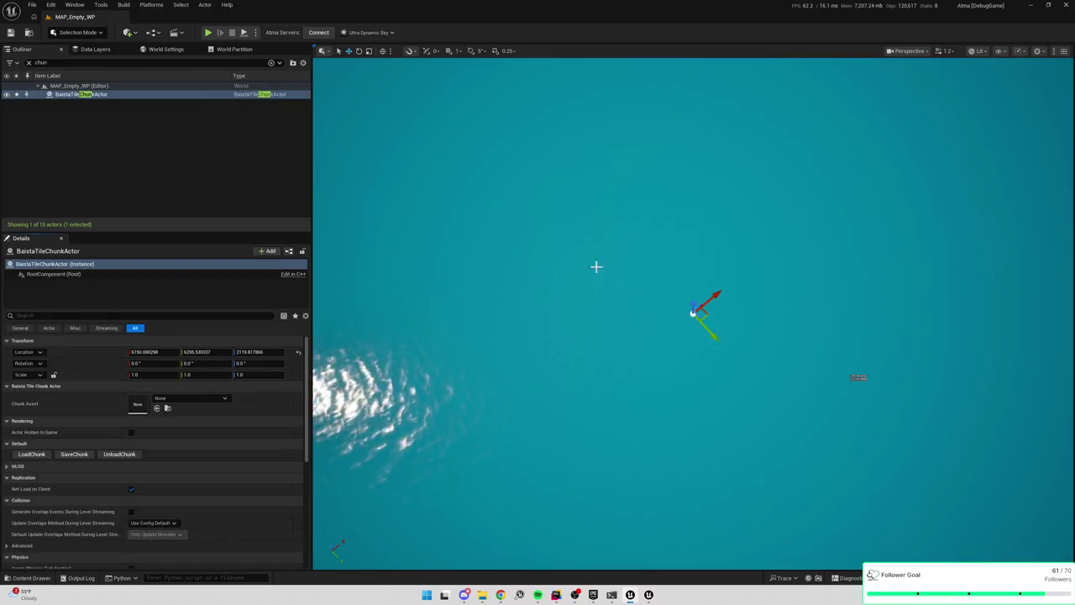
pyautogui.click(149, 351)
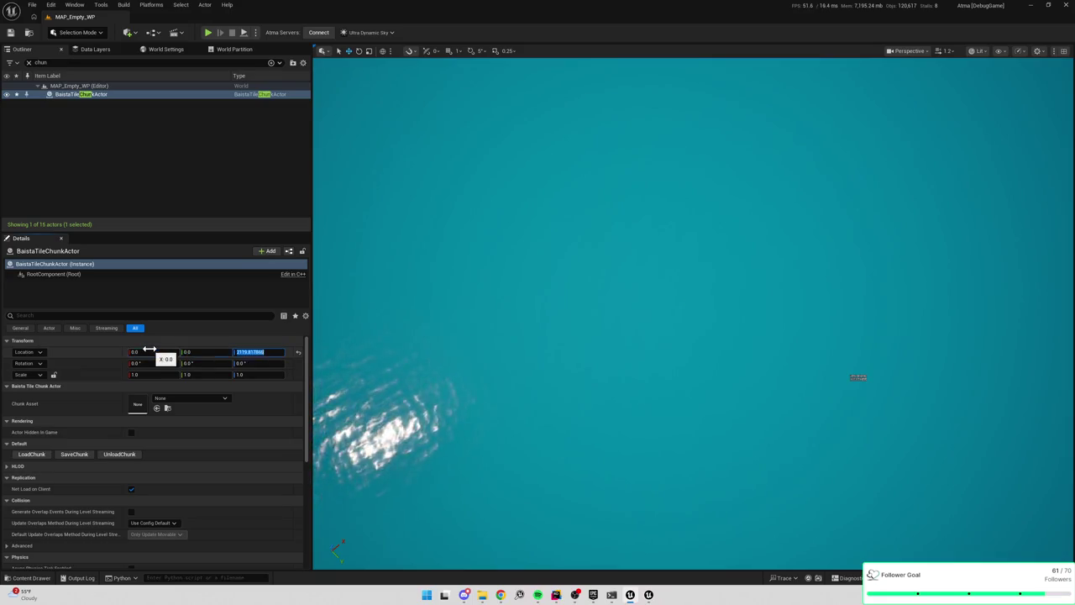
pyautogui.write('0')
pyautogui.hotkey('ctrl', 's')
pyautogui.click(177, 398)
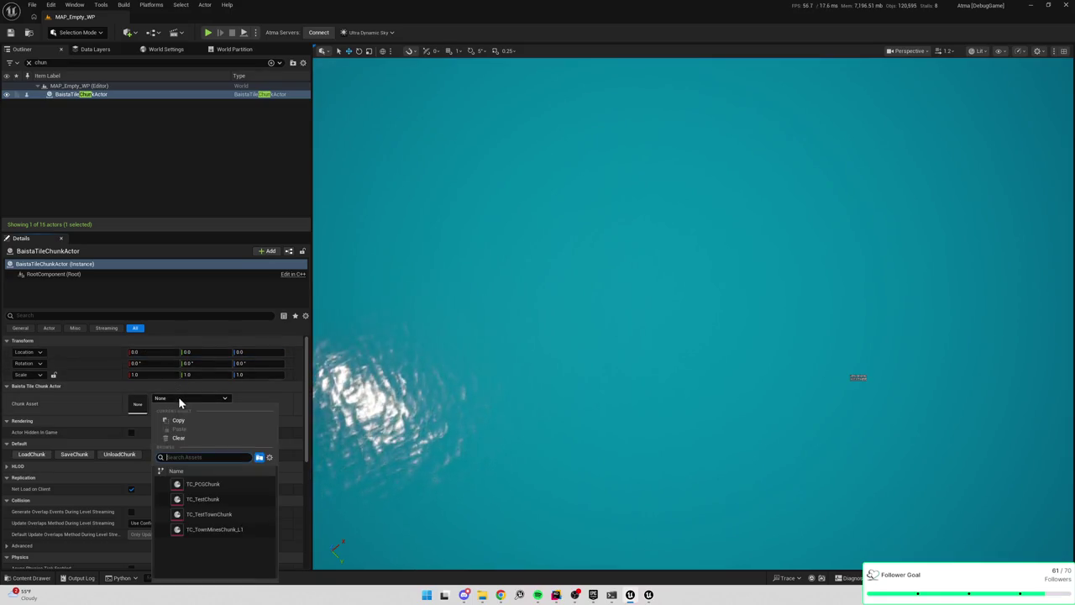
pyautogui.click(230, 484)
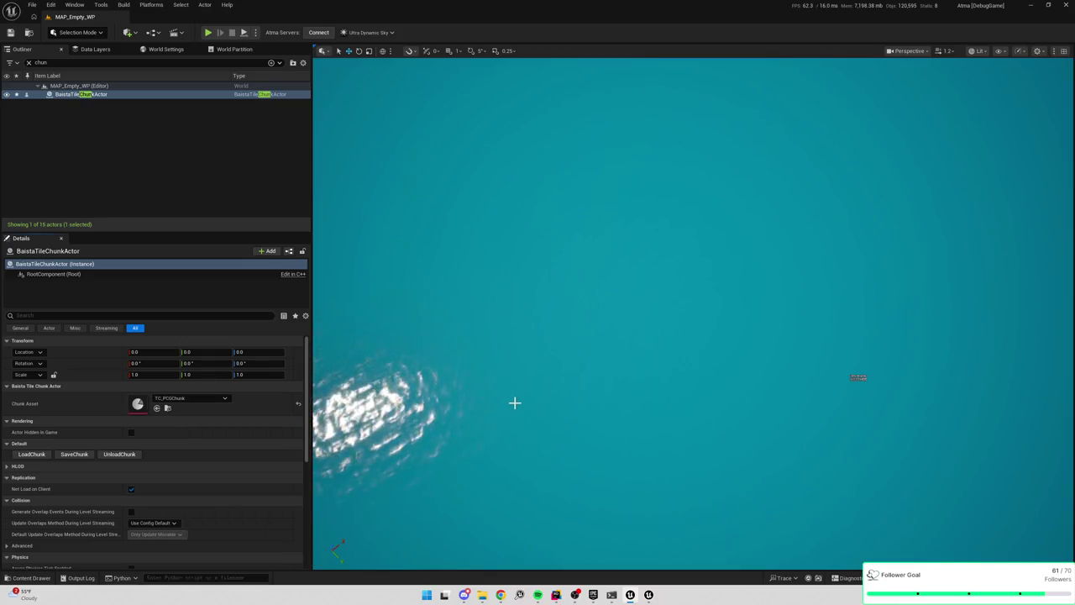
# Load the chunk, unload it, and load it once more
pyautogui.moveTo(497, 455); pyautogui.dragTo(506, 440)
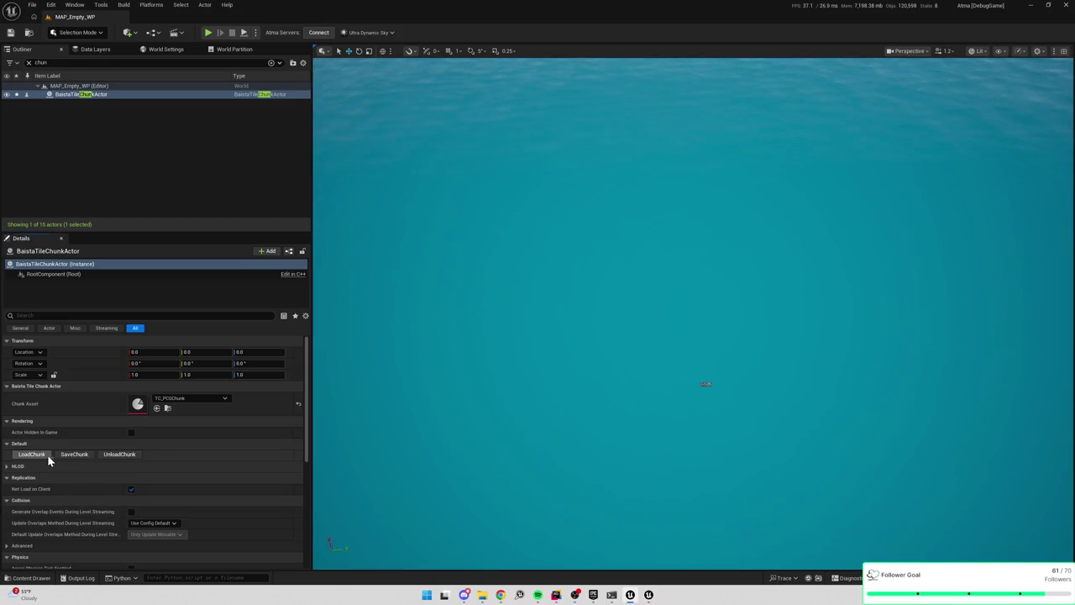
pyautogui.click(47, 456)
pyautogui.click(117, 455)
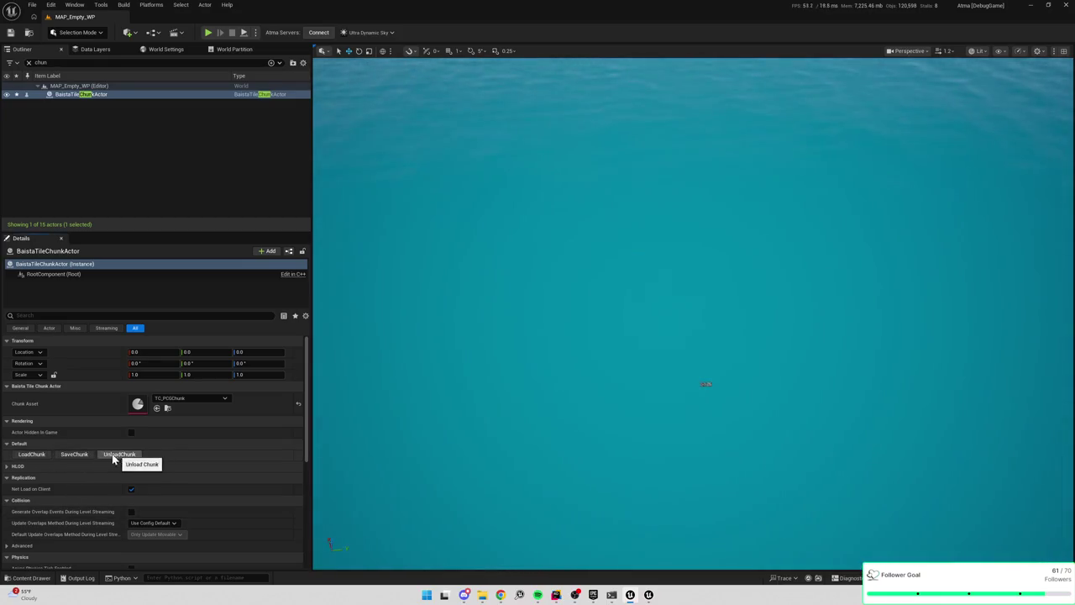
pyautogui.click(32, 454)
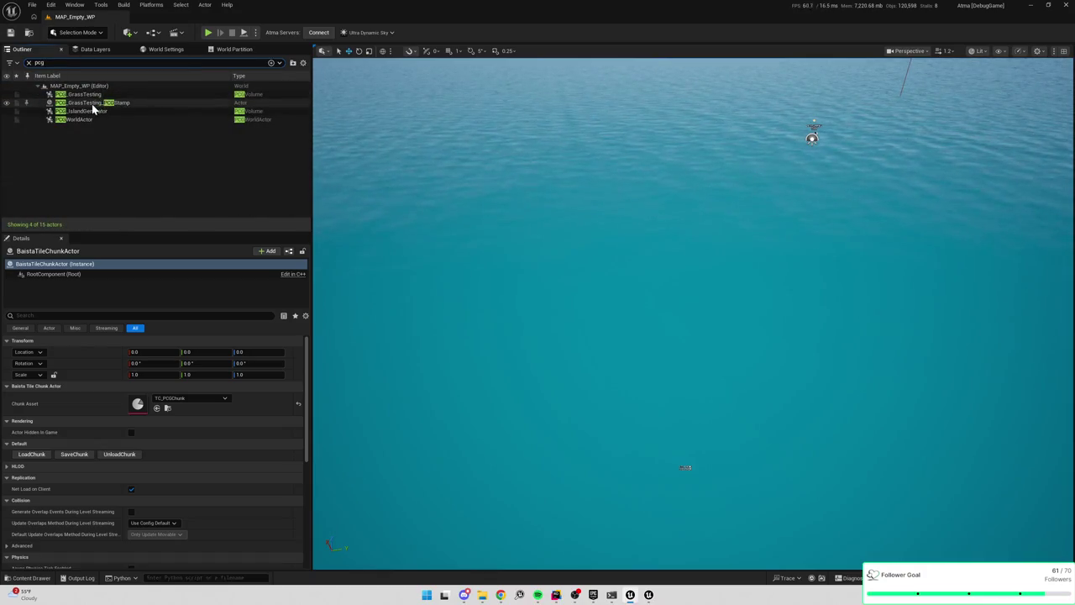
# Delete the PCG_GrassTesting_PCGStamp actor from the Outliner and focus on the PCG_GrassTesting volume
pyautogui.click(94, 95)
pyautogui.click(97, 102)
pyautogui.press('Delete')
pyautogui.doubleClick(98, 96)
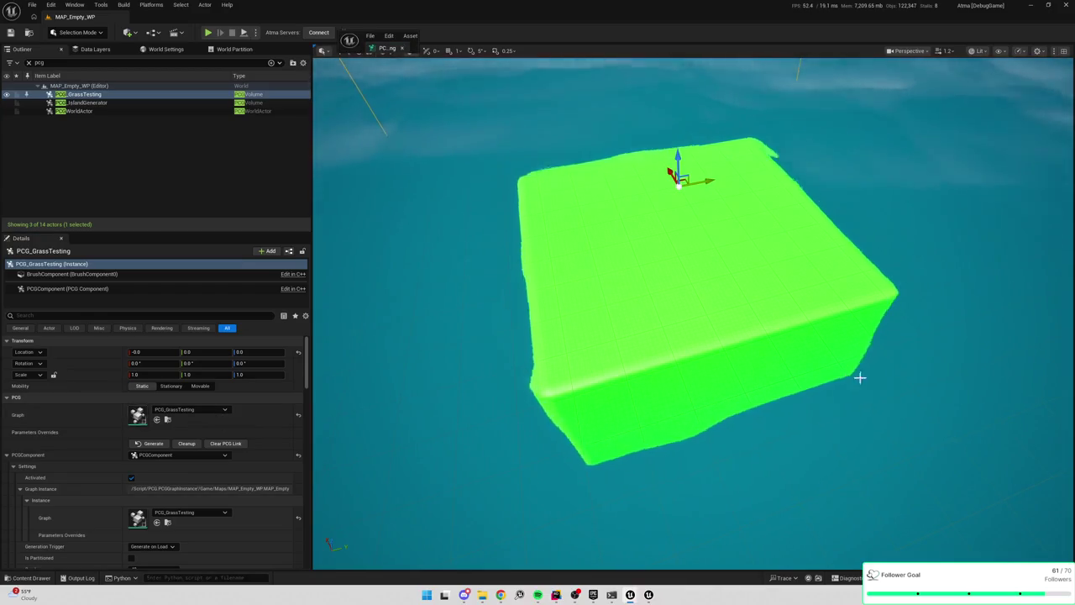
# Open the PCG_GrassTesting graph snapped to the right half, with the level editor on the left
pyautogui.doubleClick(136, 411)
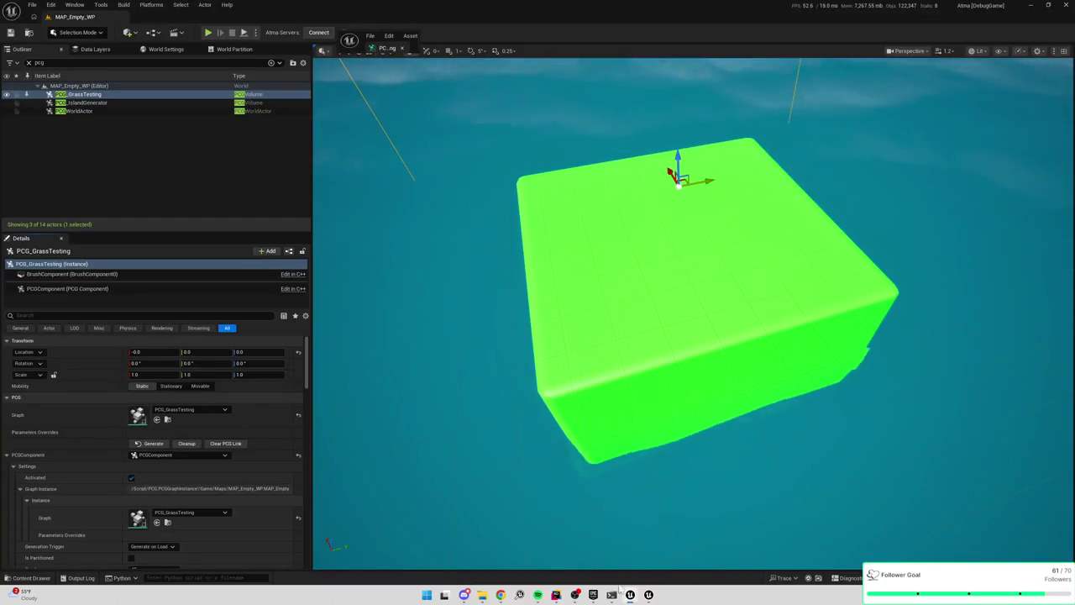
pyautogui.moveTo(630, 594)
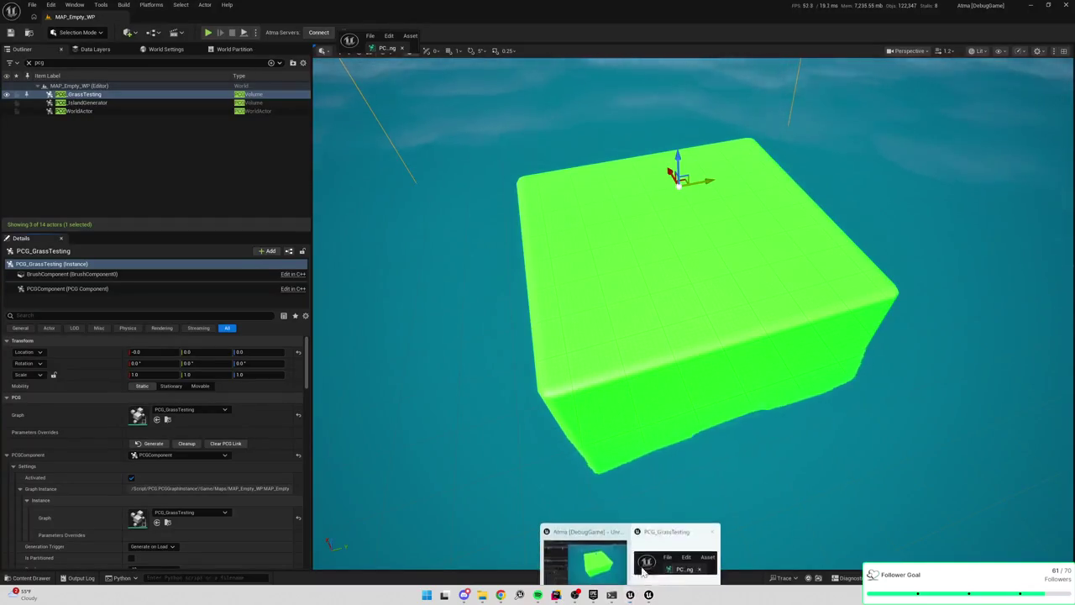
pyautogui.rightClick(678, 544)
pyautogui.click(696, 535)
pyautogui.press('super+Right')
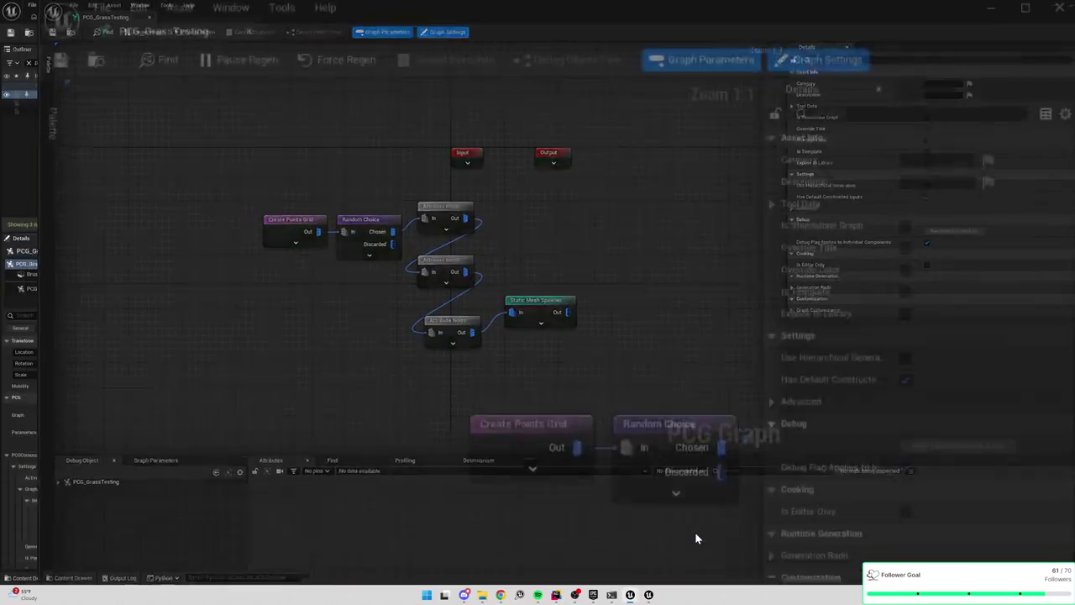
pyautogui.click(709, 254)
pyautogui.click(449, 24)
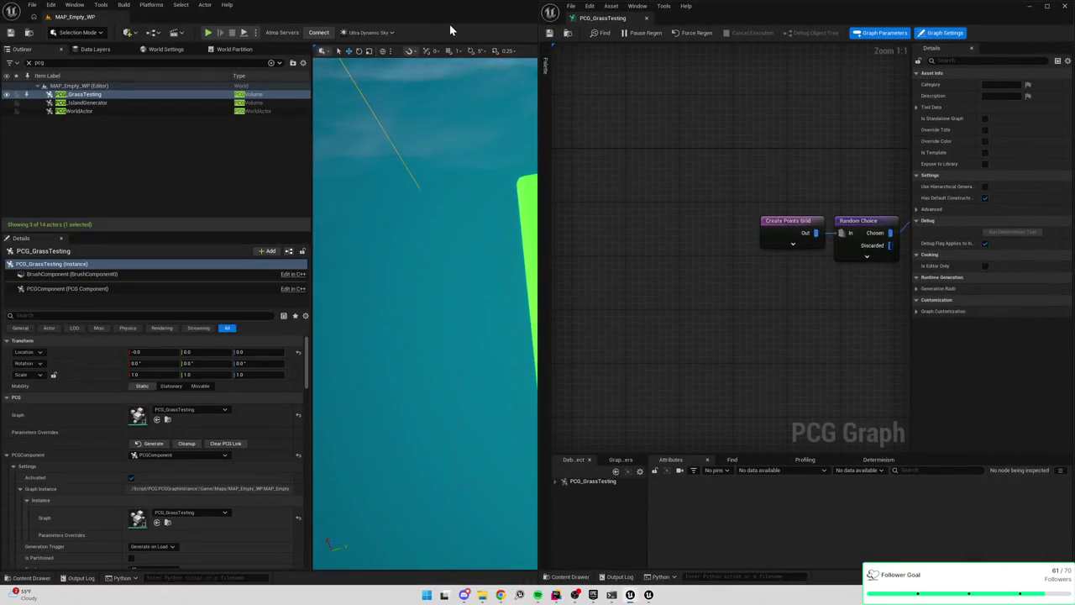
# Set the Create Points Grid extents to 48 and regenerate the grass on the cube
pyautogui.press('super+Left')
pyautogui.moveTo(757, 159)
pyautogui.mouseDown()
pyautogui.moveTo(581, 118)
pyautogui.moveTo(736, 184)
pyautogui.mouseUp()
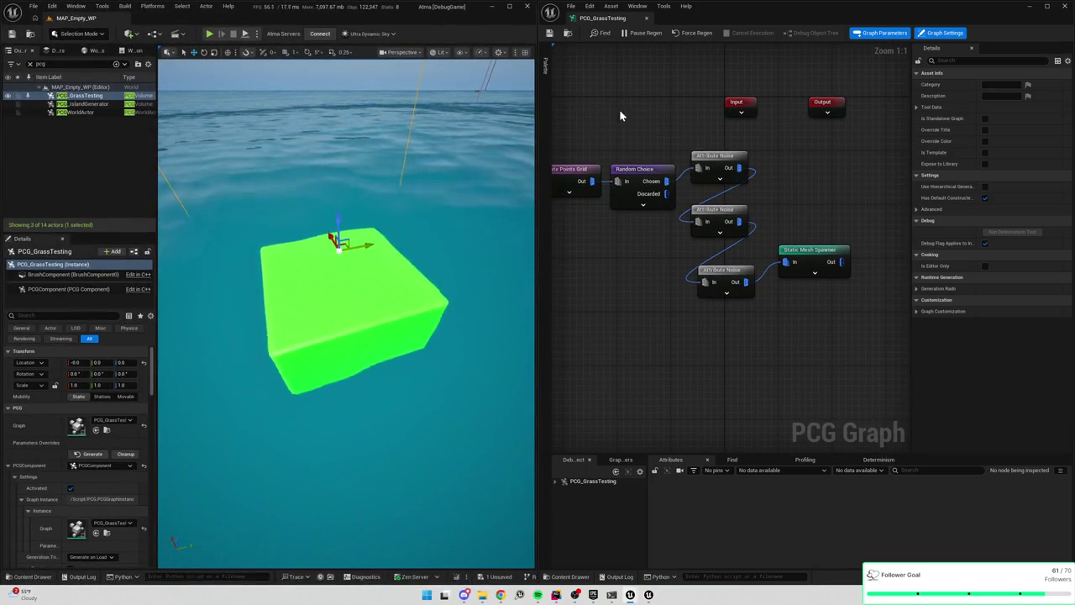
pyautogui.click(578, 178)
pyautogui.click(990, 84)
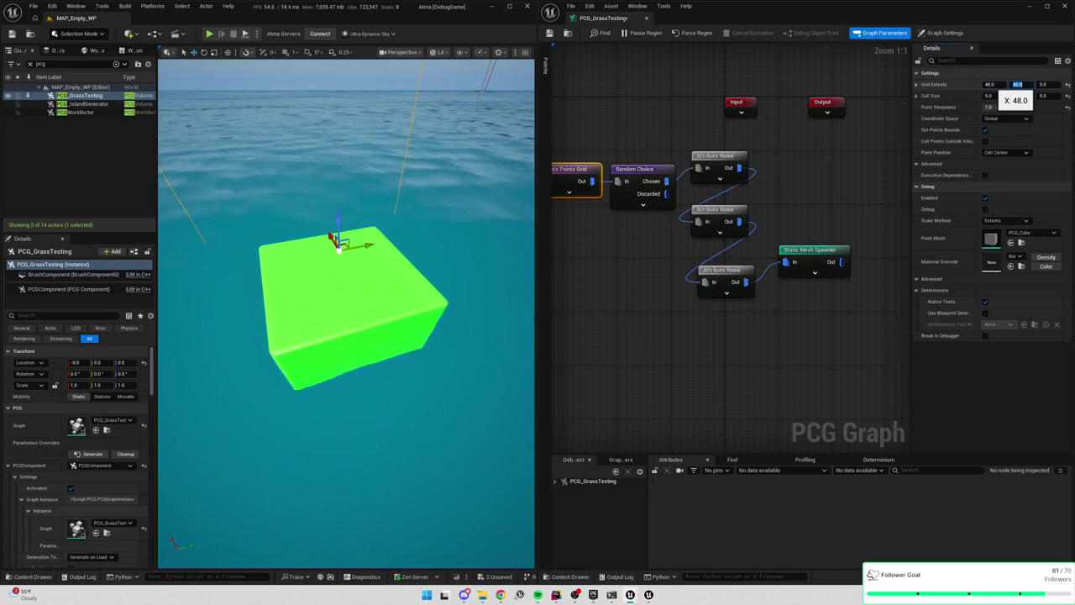
pyautogui.press('Return')
pyautogui.moveTo(665, 224)
pyautogui.mouseDown()
pyautogui.moveTo(730, 247)
pyautogui.moveTo(810, 248)
pyautogui.mouseUp()
pyautogui.click(90, 454)
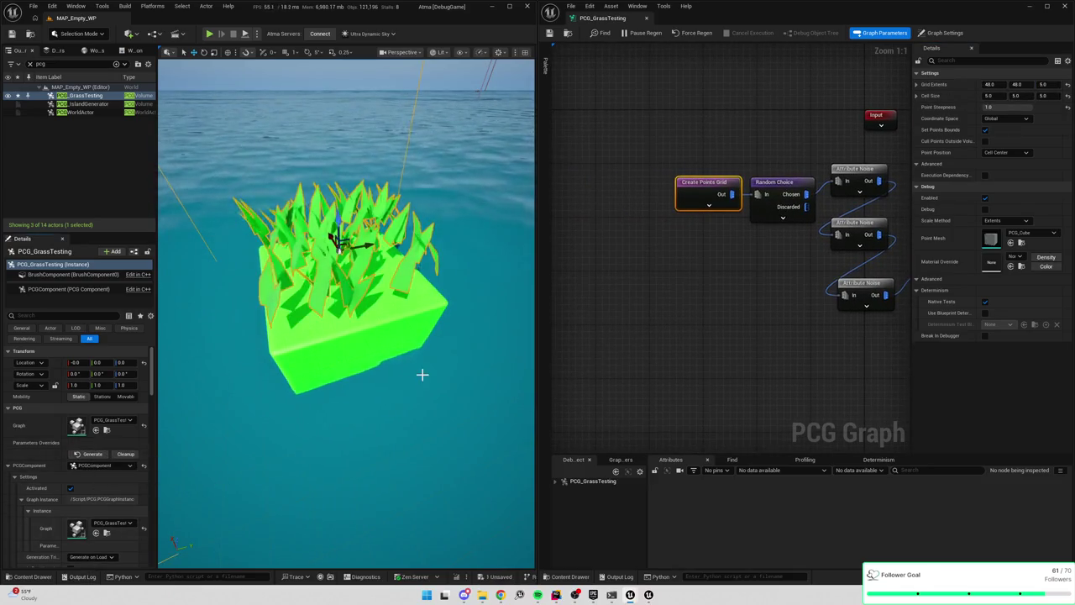
pyautogui.scroll(-5, 422, 374)
pyautogui.press('f')
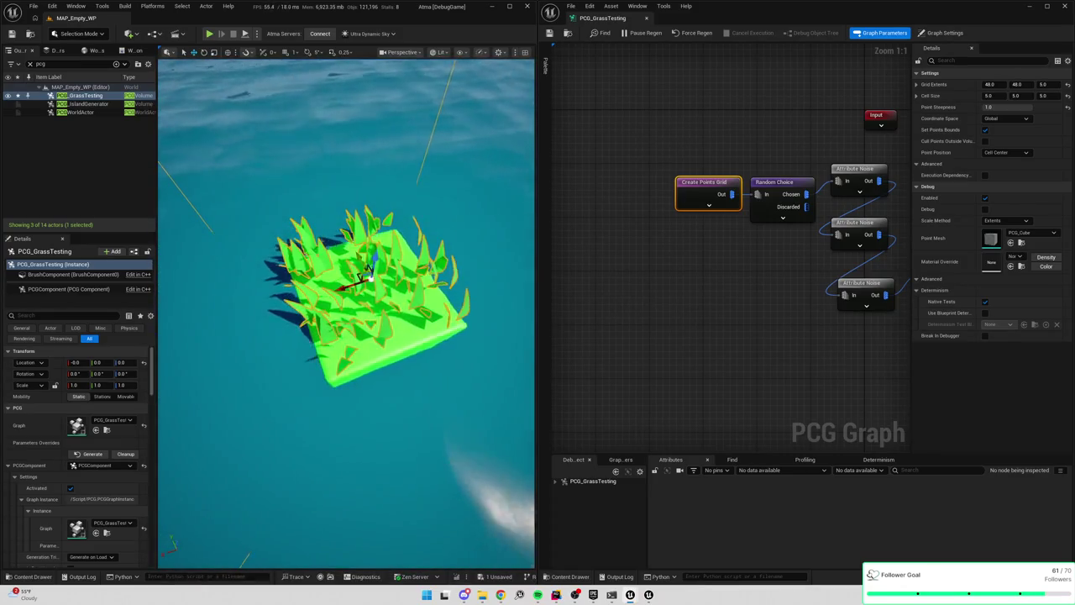
# Copy and paste the points-grid-to-Static-Mesh-Spawner node chain
pyautogui.moveTo(806, 258); pyautogui.dragTo(674, 239)
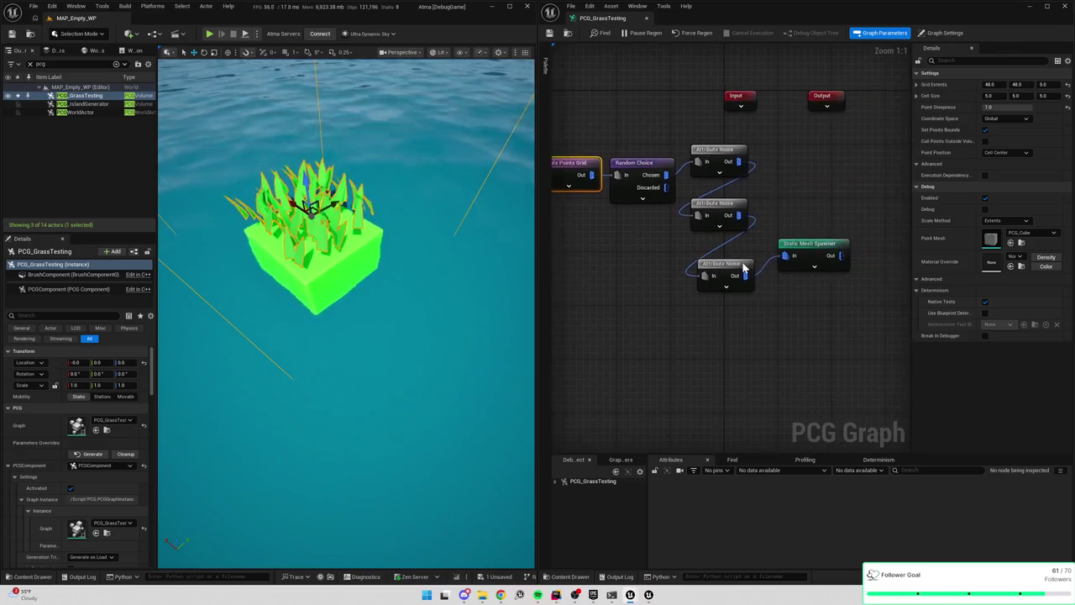
pyautogui.moveTo(547, 251); pyautogui.dragTo(621, 251)
pyautogui.click(638, 174)
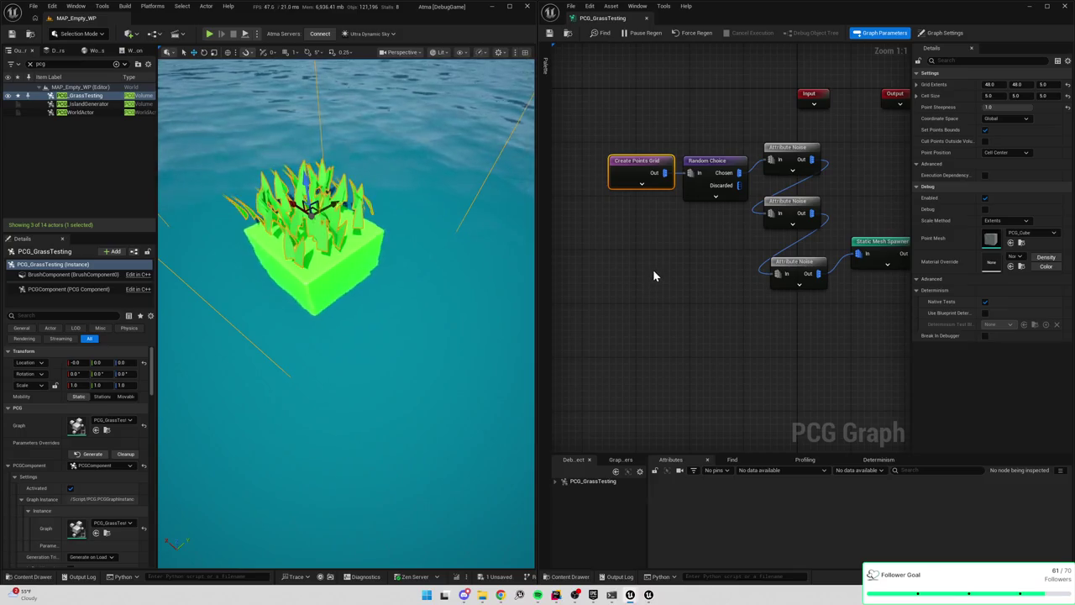
pyautogui.moveTo(654, 311)
pyautogui.mouseDown()
pyautogui.moveTo(849, 192)
pyautogui.moveTo(873, 160)
pyautogui.mouseUp()
pyautogui.hotkey('ctrl', 'c')
pyautogui.hotkey('ctrl', 'v')
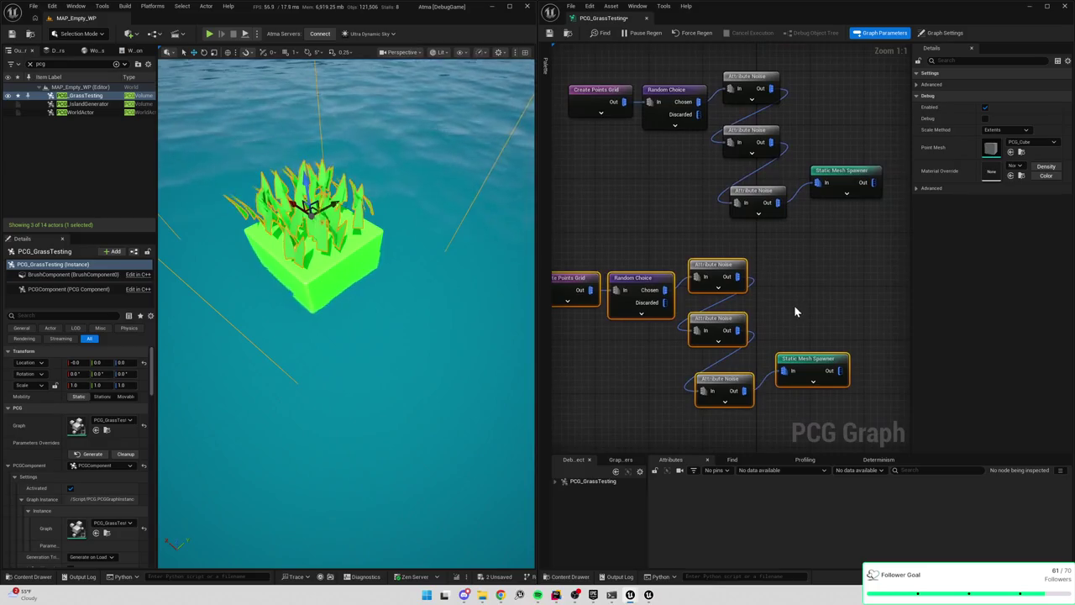
# Give the copied Random Choice node a fixed count of 20 points
pyautogui.click(796, 311)
pyautogui.click(649, 279)
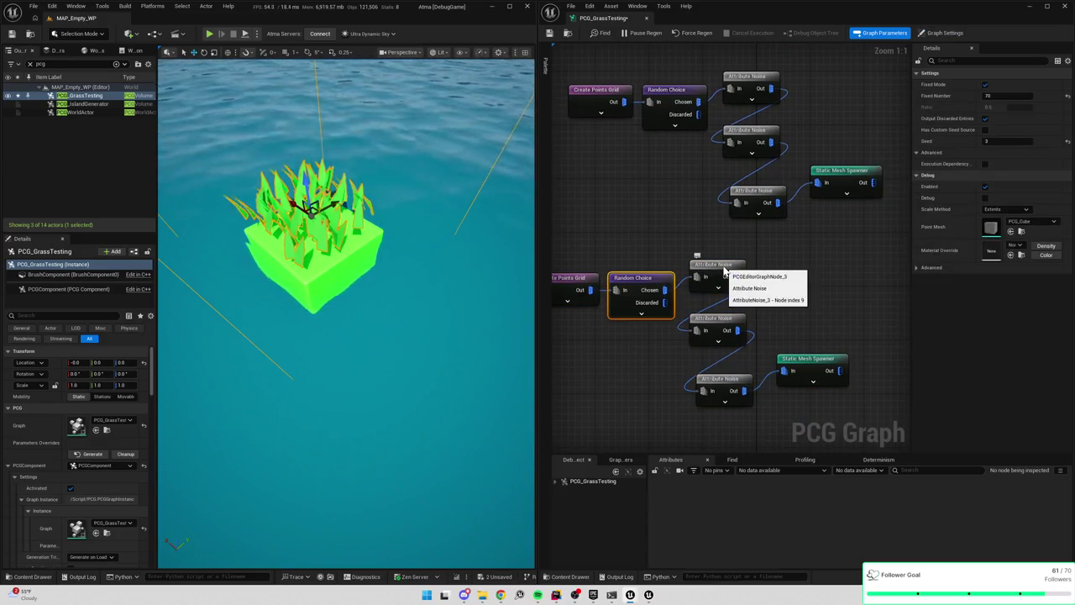
pyautogui.click(582, 279)
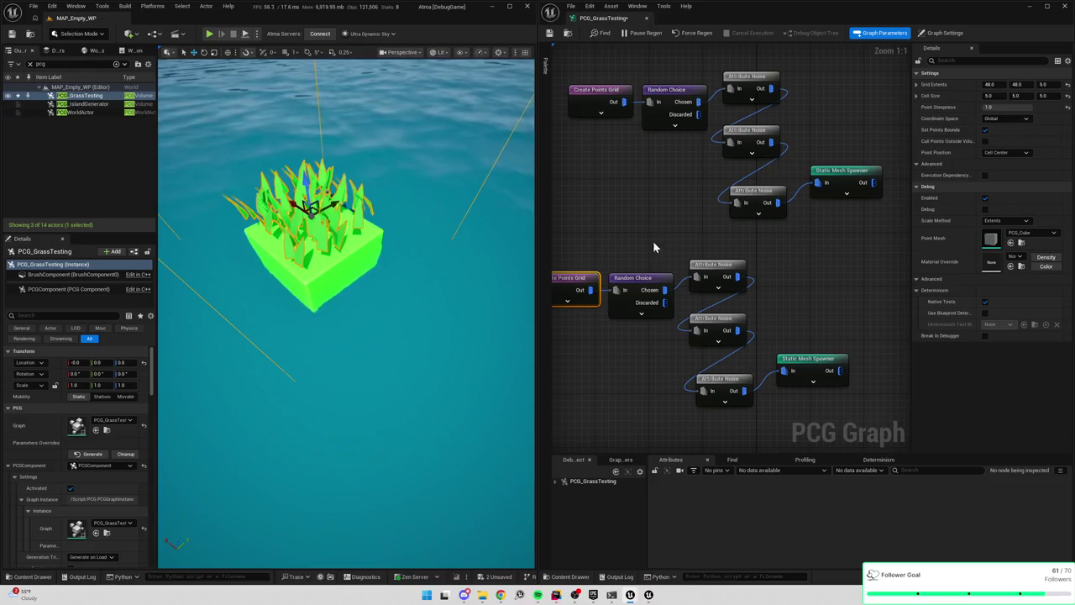
pyautogui.click(645, 283)
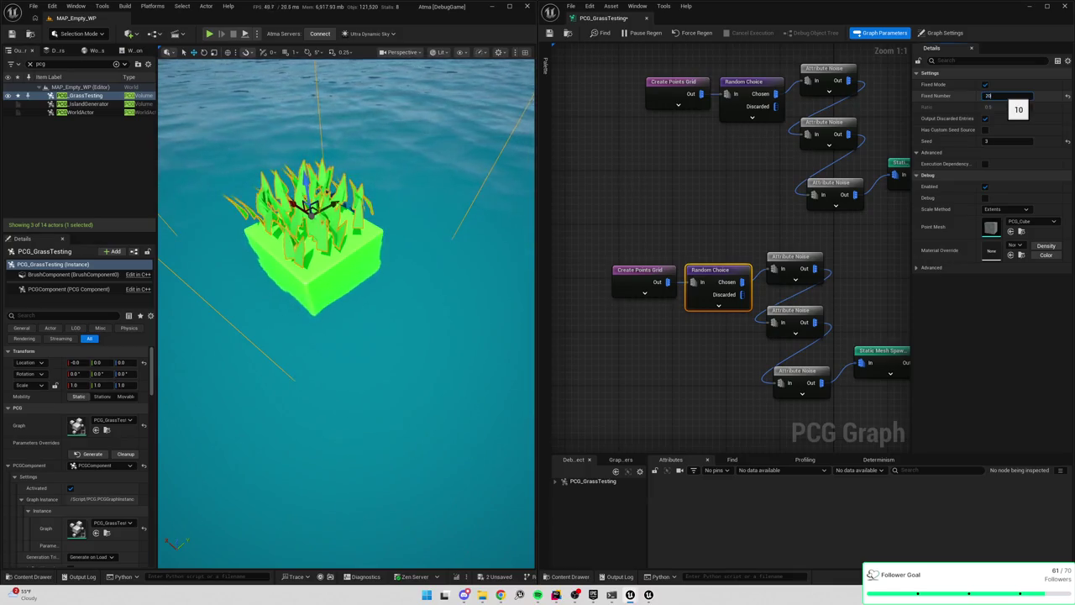
pyautogui.press('Return')
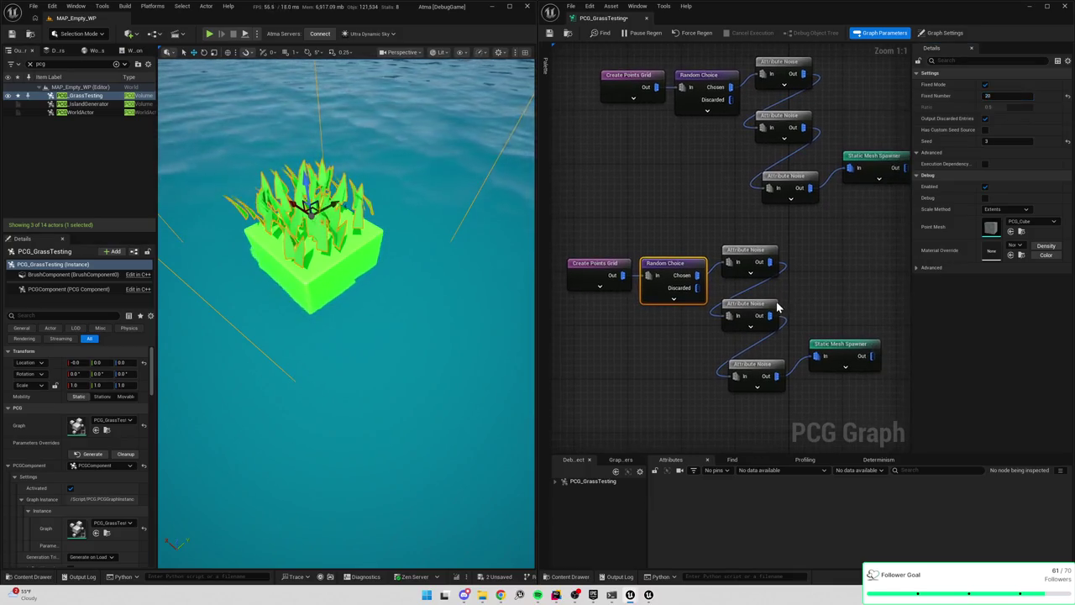
# Duplicate the rotation noise node, wire it into the chain, and set its Input Source to $Rotation.Pitch
pyautogui.click(769, 307)
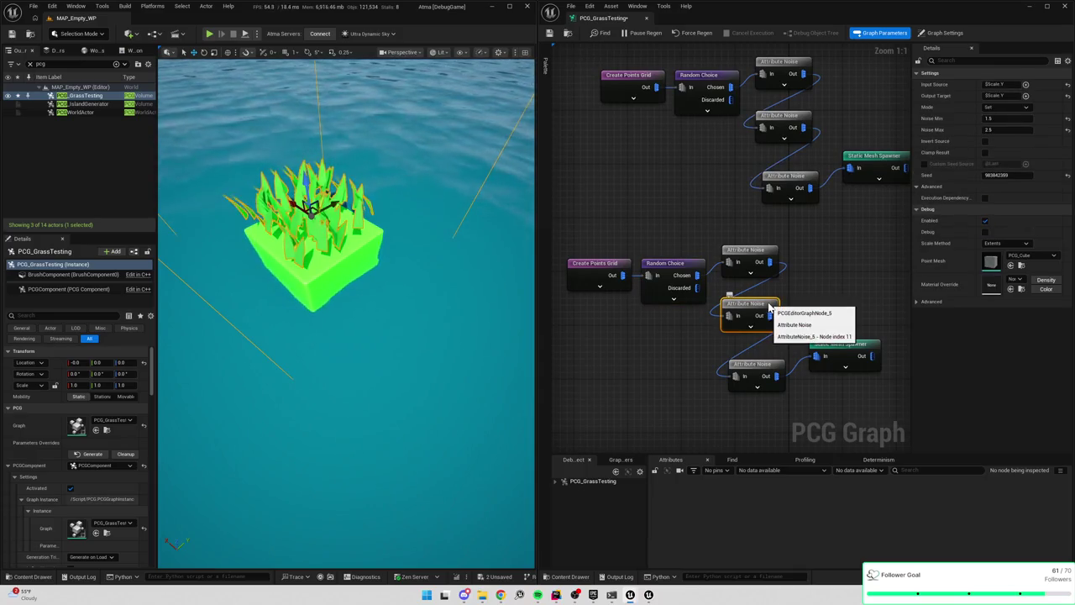
pyautogui.click(756, 314)
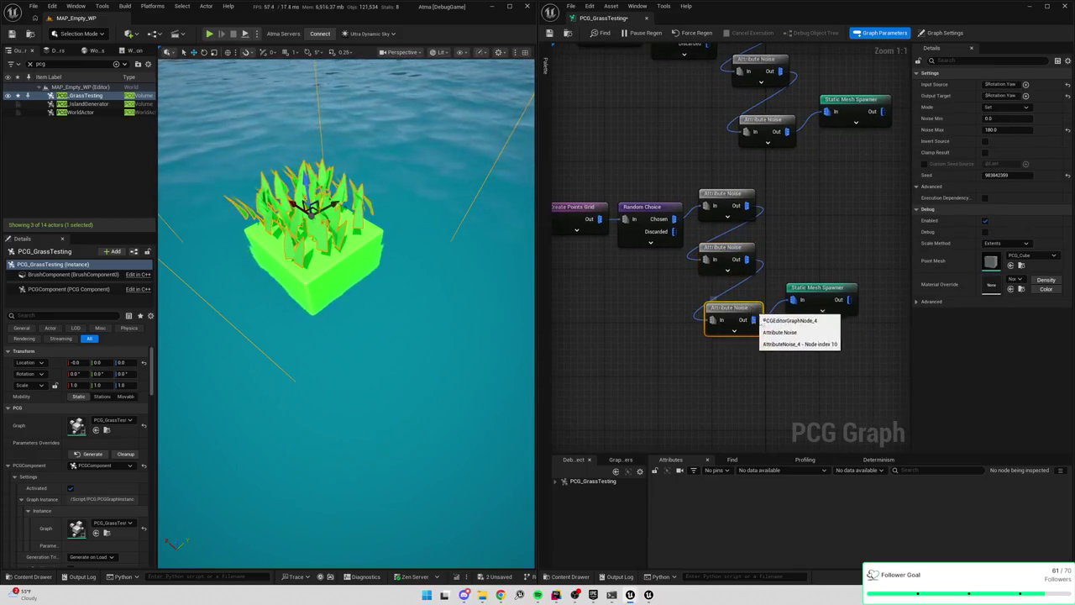
pyautogui.hotkey('ctrl', 'd')
pyautogui.moveTo(731, 382); pyautogui.dragTo(798, 302)
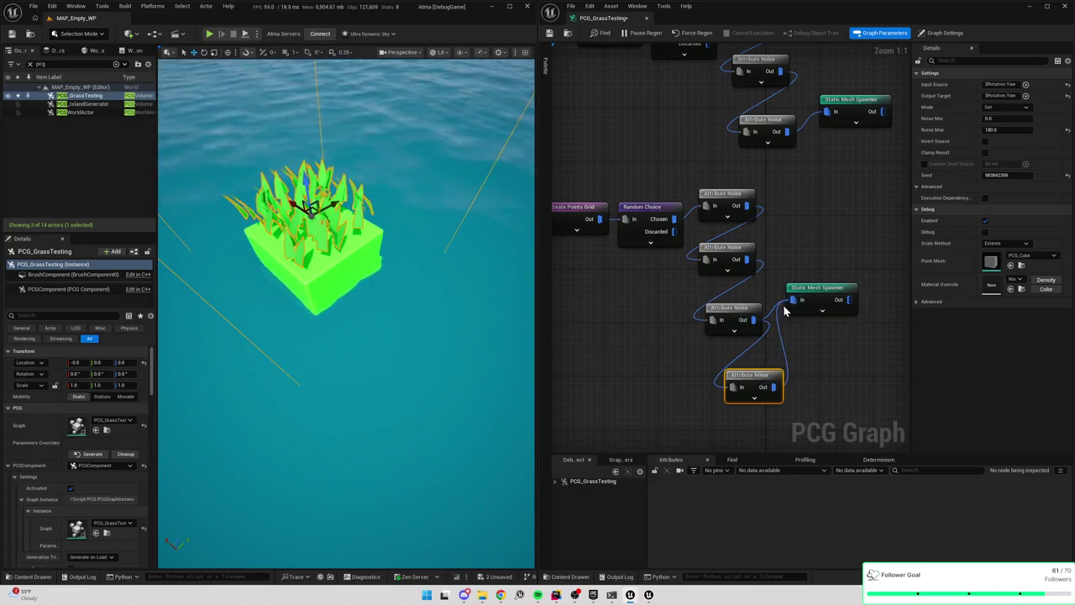
pyautogui.click(774, 317)
pyautogui.click(762, 378)
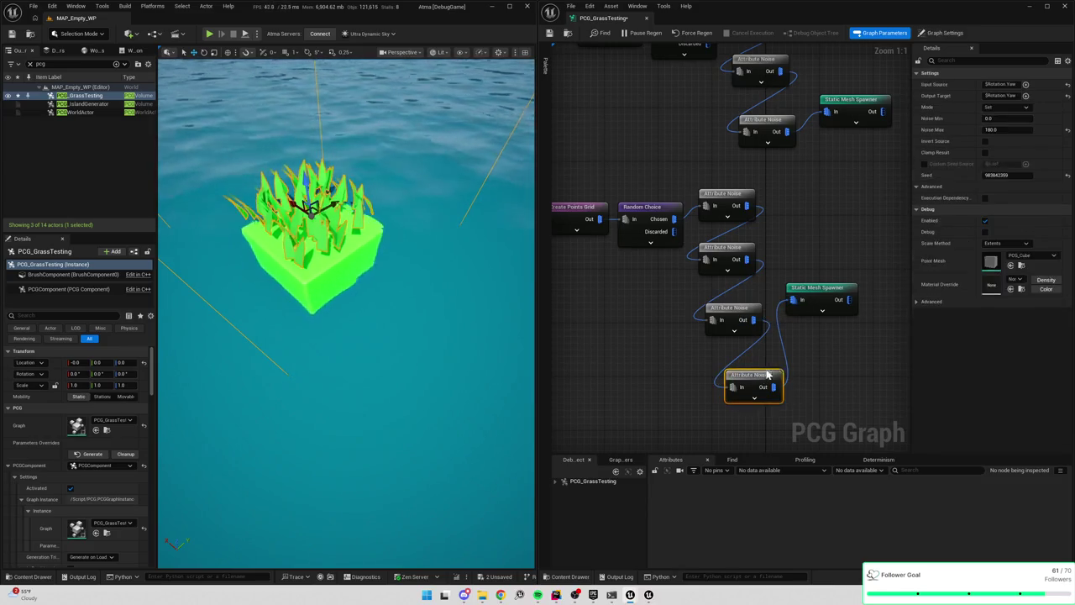
pyautogui.click(1001, 85)
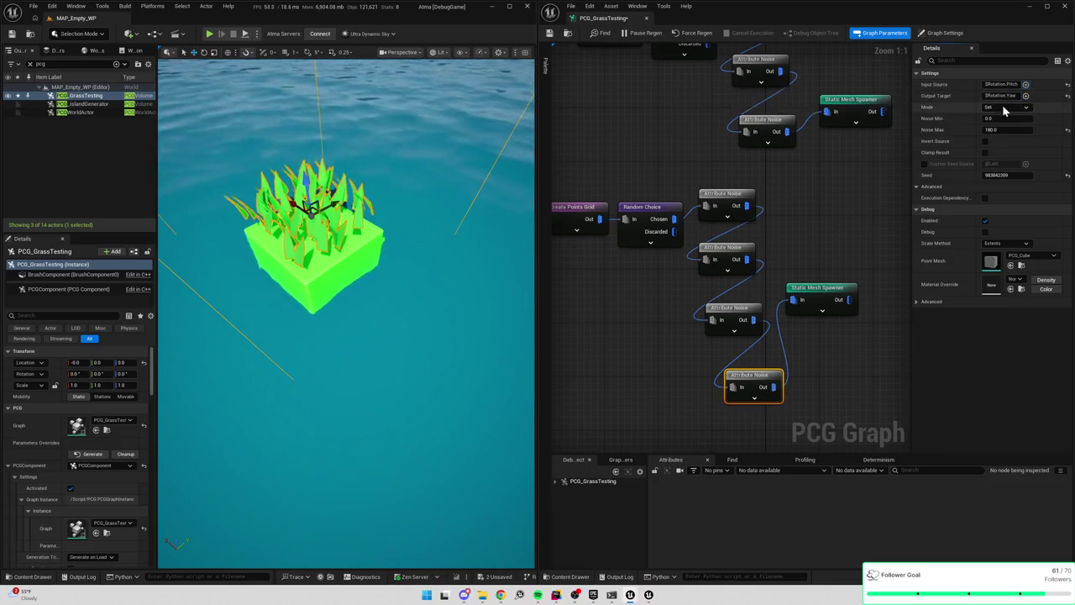
# Set the last noise node's Output Target to $Rotation.Pitch, with Noise Min 130 and Noise Max 170
pyautogui.click(1001, 95)
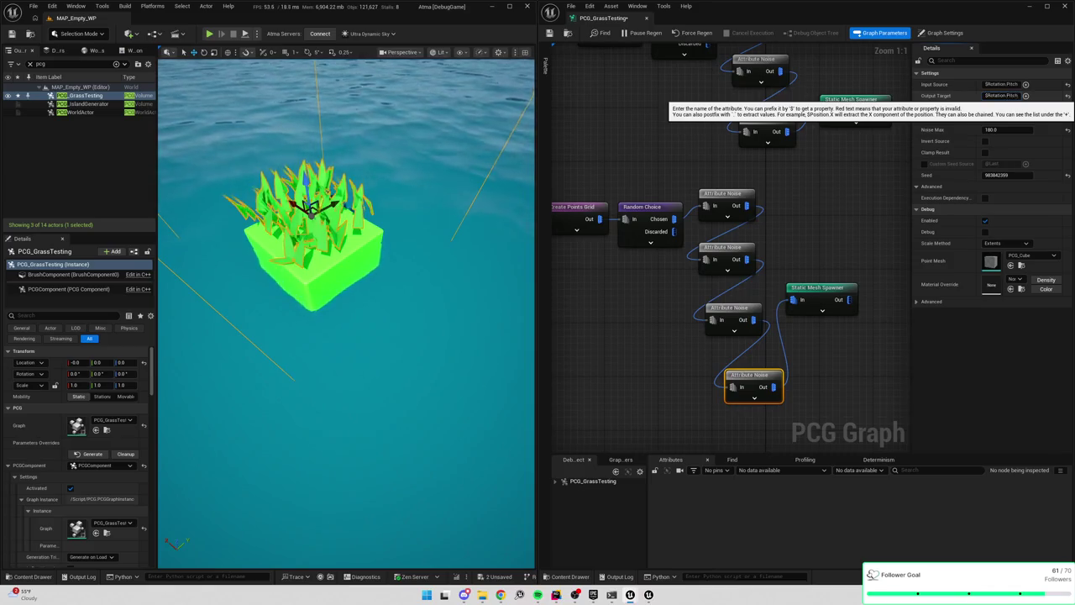
pyautogui.press('Return')
pyautogui.moveTo(838, 255); pyautogui.dragTo(807, 232)
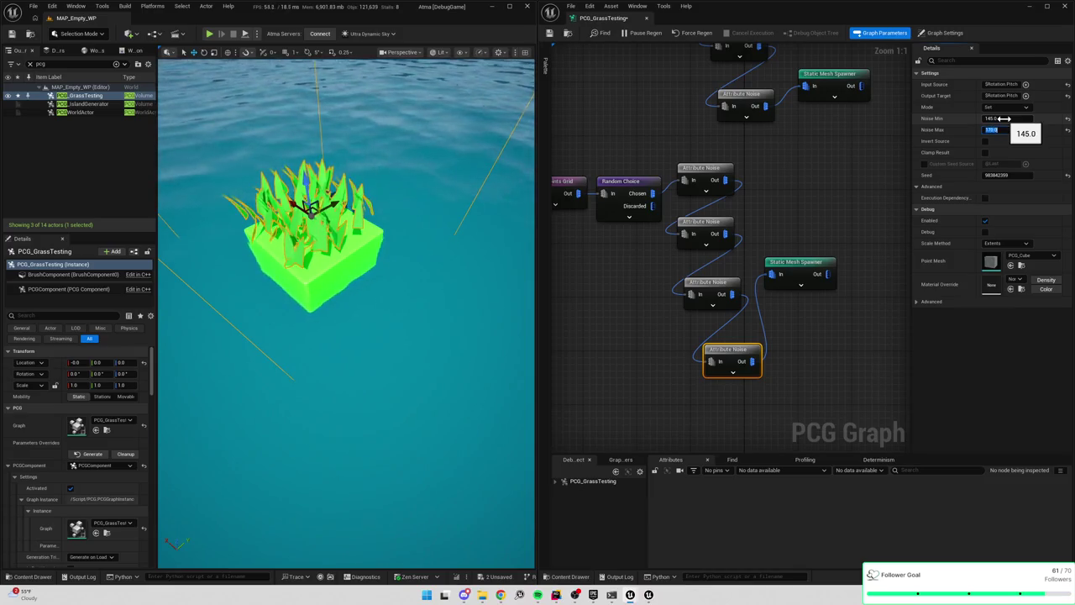
pyautogui.click(1003, 118)
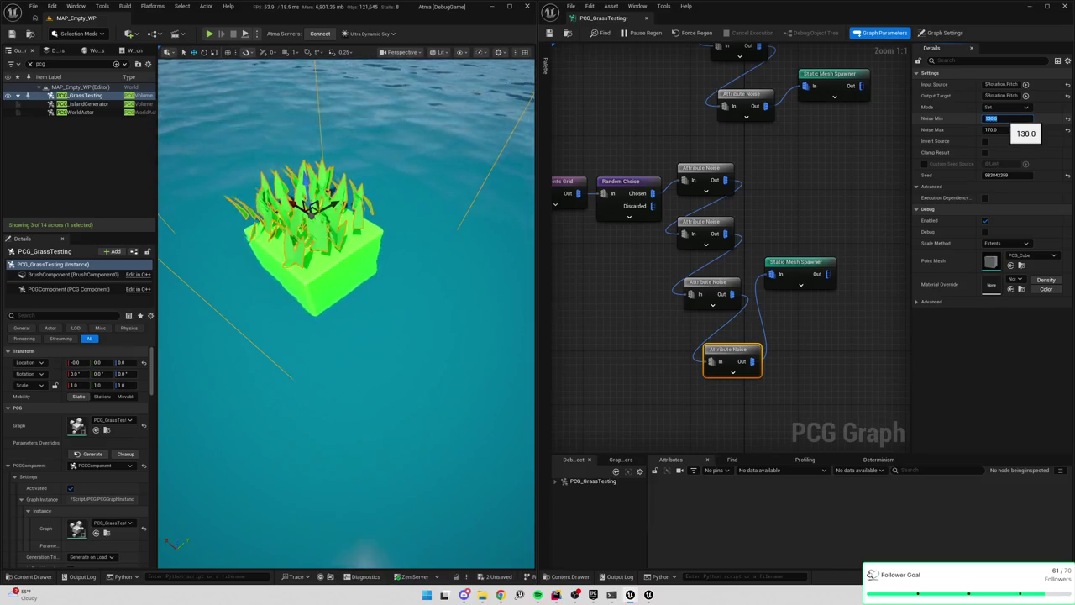
pyautogui.press('Return')
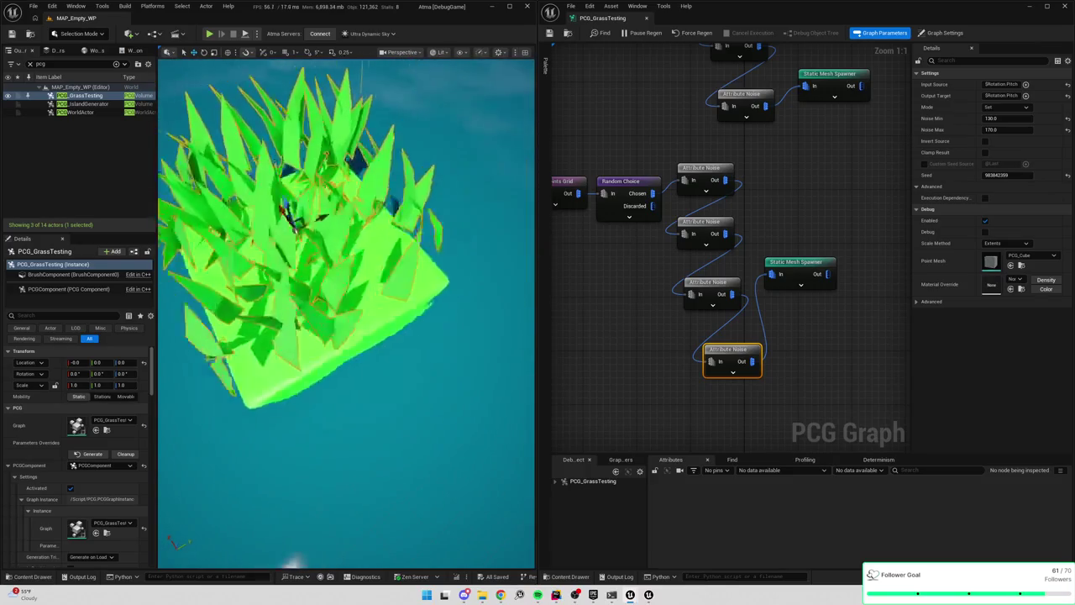
# Debug the lower Static Mesh Spawner and disable the upper Static Mesh Spawner
pyautogui.click(831, 273)
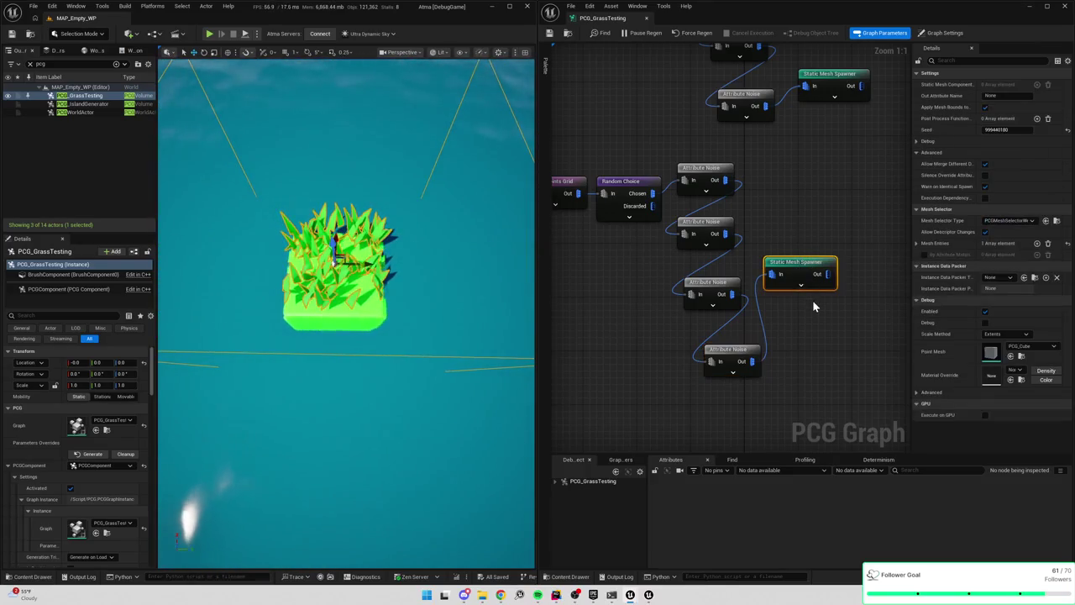
pyautogui.press('a')
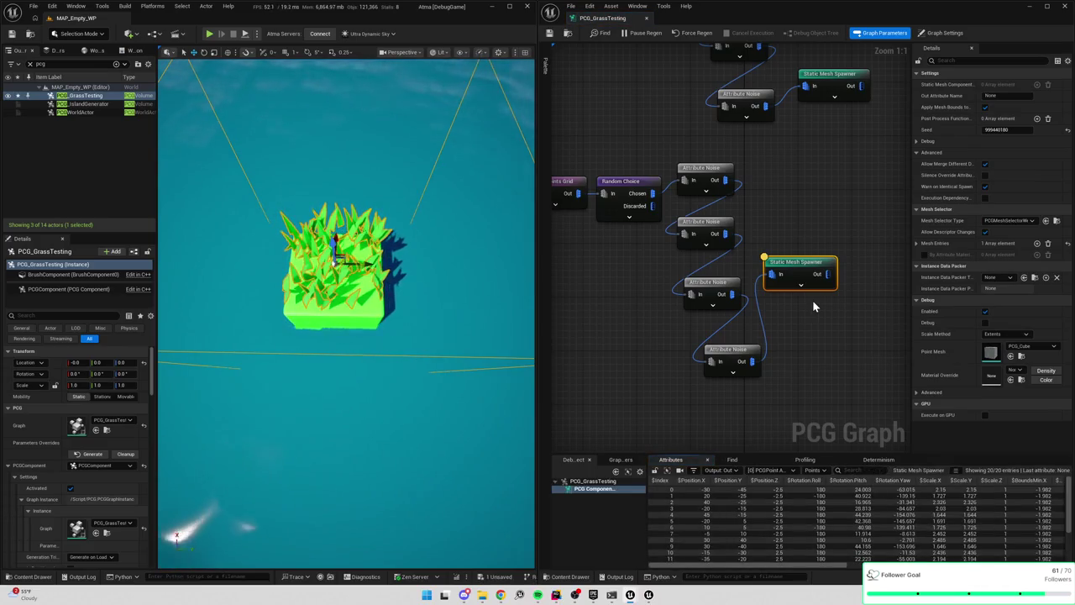
pyautogui.press('d')
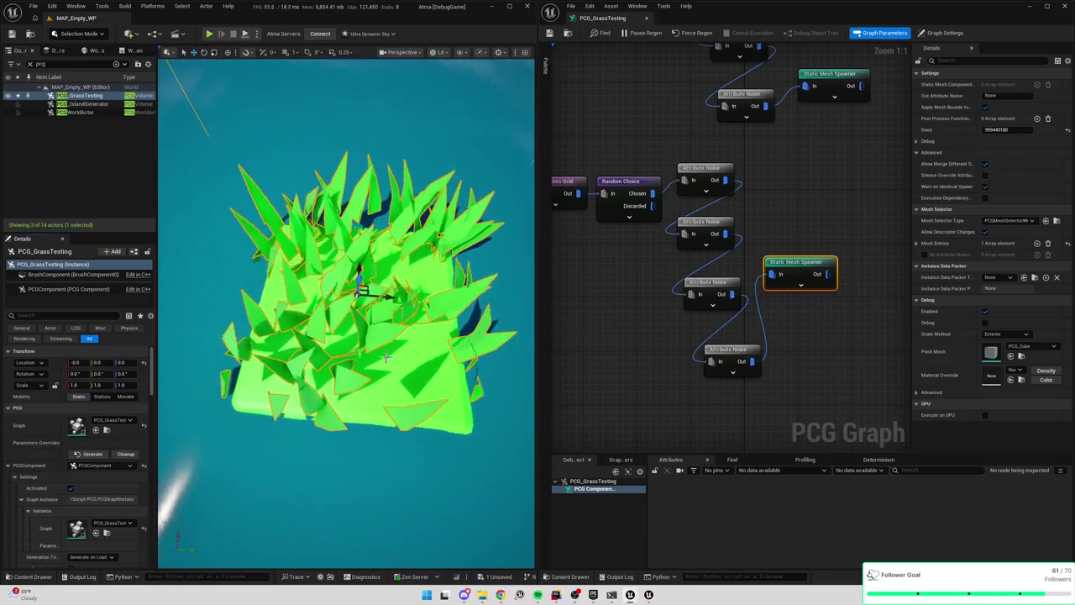
pyautogui.moveTo(782, 164)
pyautogui.mouseDown()
pyautogui.moveTo(796, 195)
pyautogui.moveTo(845, 180)
pyautogui.moveTo(864, 148)
pyautogui.mouseUp()
pyautogui.keyDown('alt'); pyautogui.click(843, 184); pyautogui.keyUp('alt')
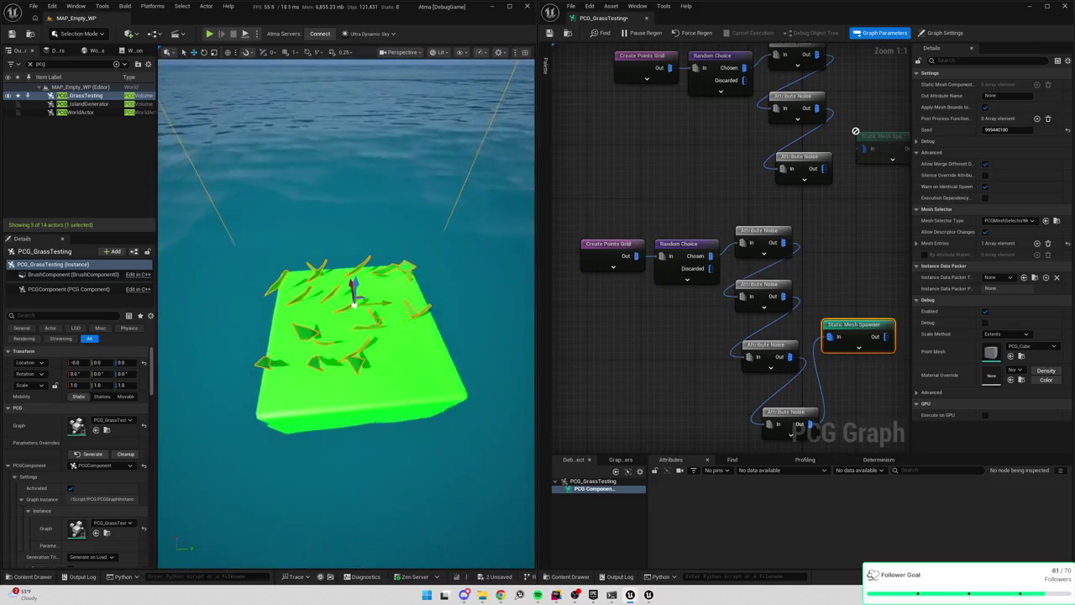
# Try a negative pitch noise range of -130 to -170 on the bottom Attribute Noise node
pyautogui.click(800, 417)
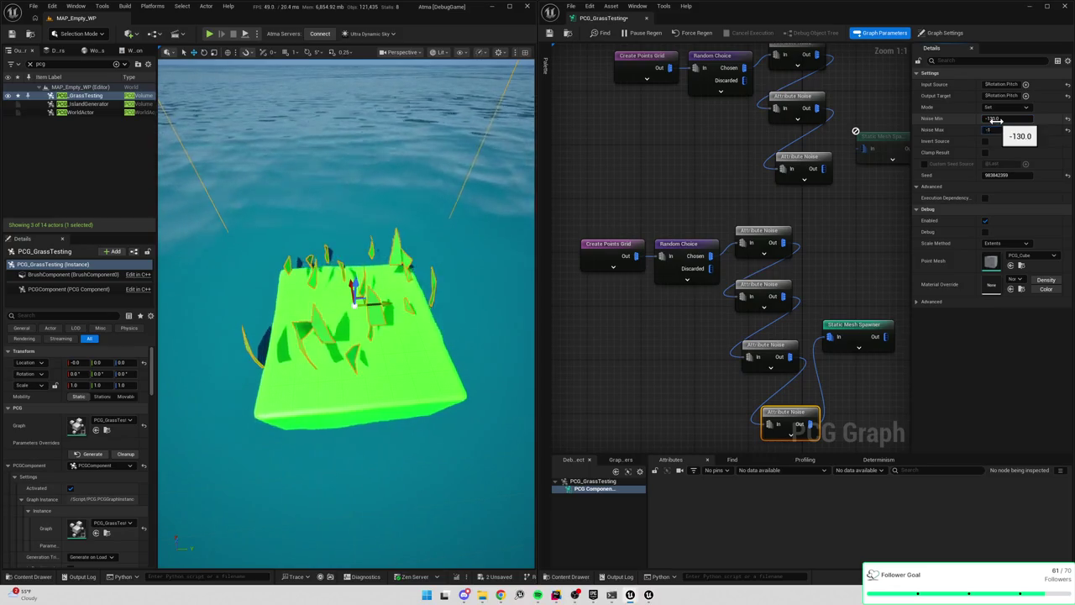
pyautogui.press('Tab')
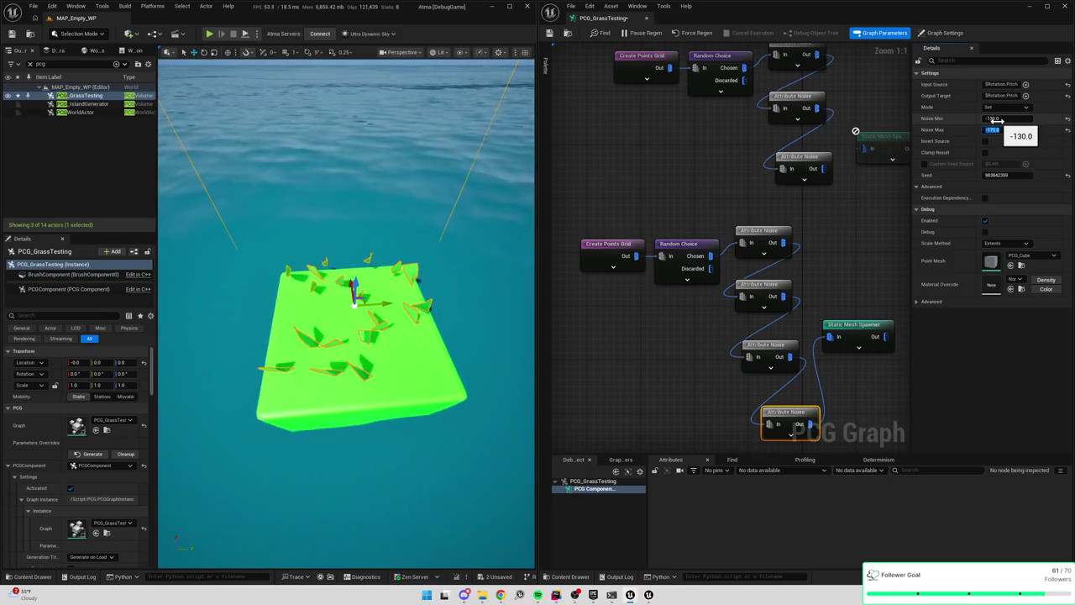
pyautogui.write('-170')
pyautogui.press('Return')
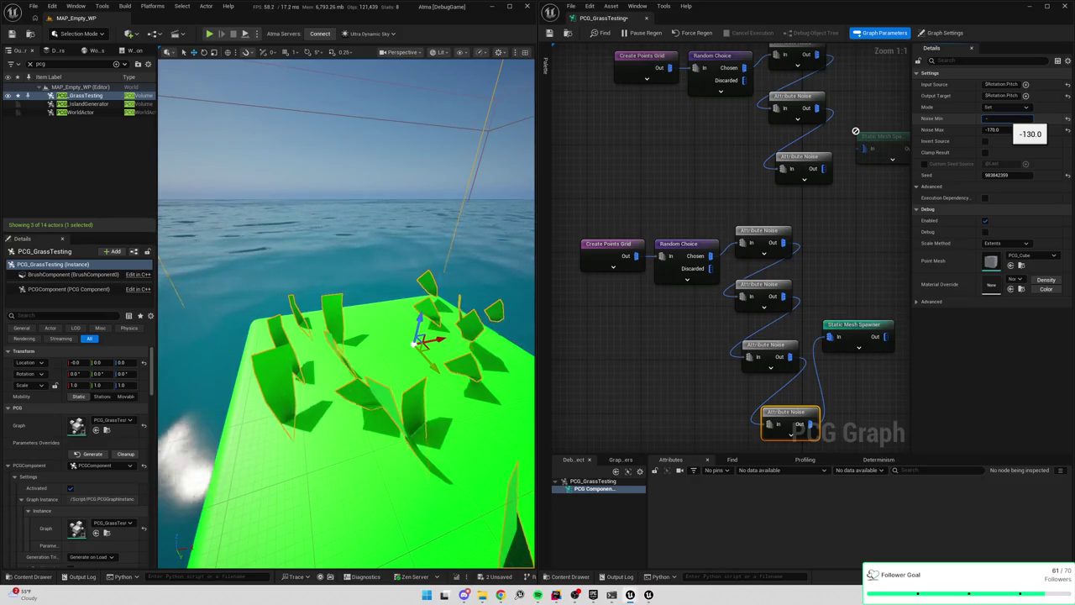
# Change the pitch noise range to about 45–90 and edit the noise seed
pyautogui.write('45')
pyautogui.press('Tab')
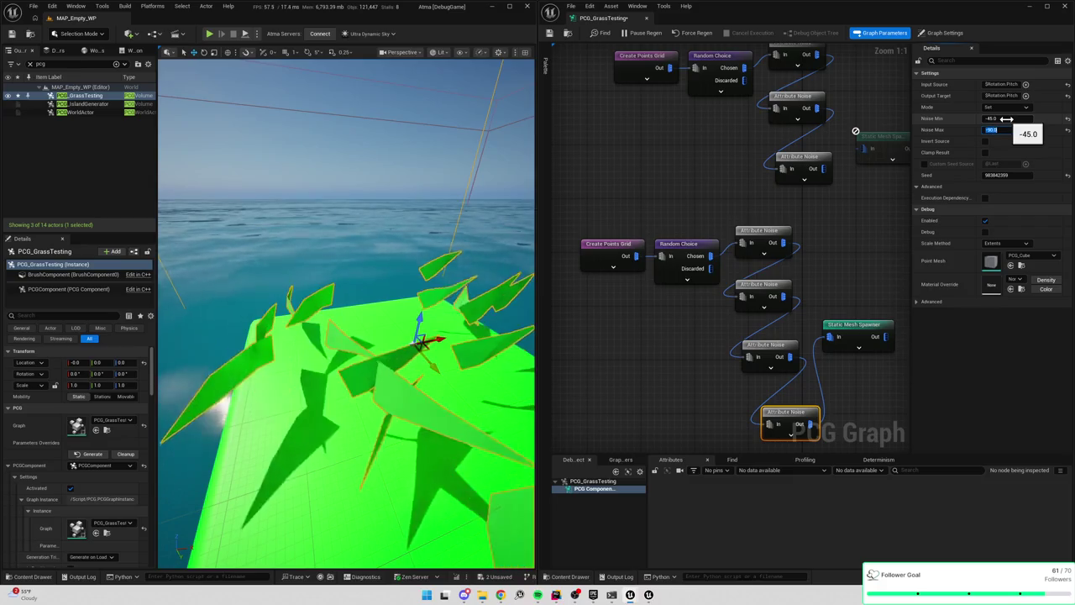
pyautogui.write('45')
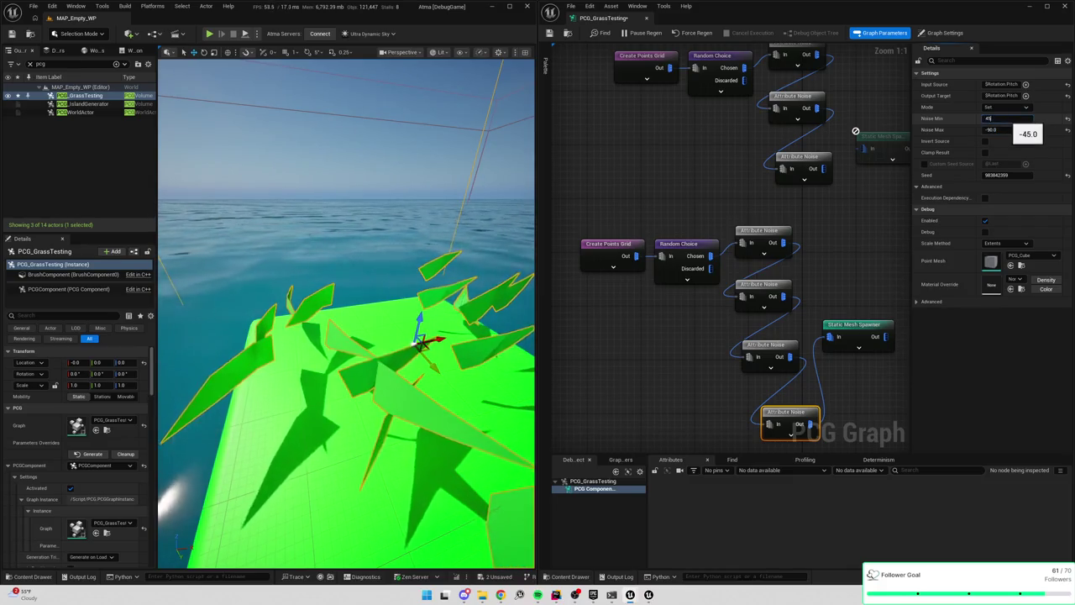
pyautogui.press('Return')
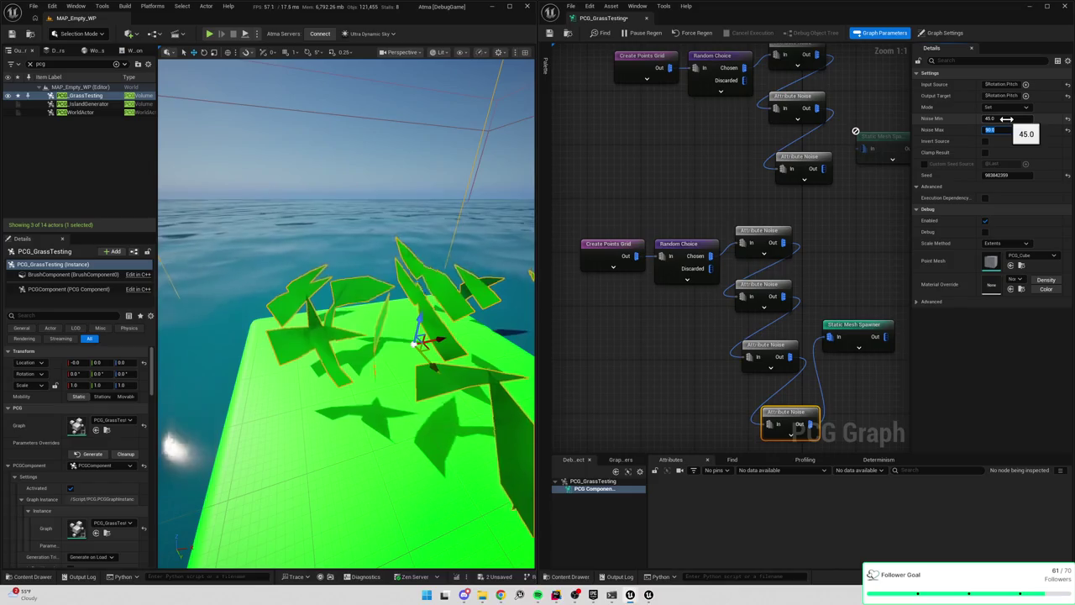
pyautogui.moveTo(344, 319)
pyautogui.mouseDown()
pyautogui.moveTo(345, 277)
pyautogui.moveTo(344, 403)
pyautogui.moveTo(380, 385)
pyautogui.moveTo(379, 336)
pyautogui.moveTo(379, 395)
pyautogui.moveTo(391, 395)
pyautogui.mouseUp()
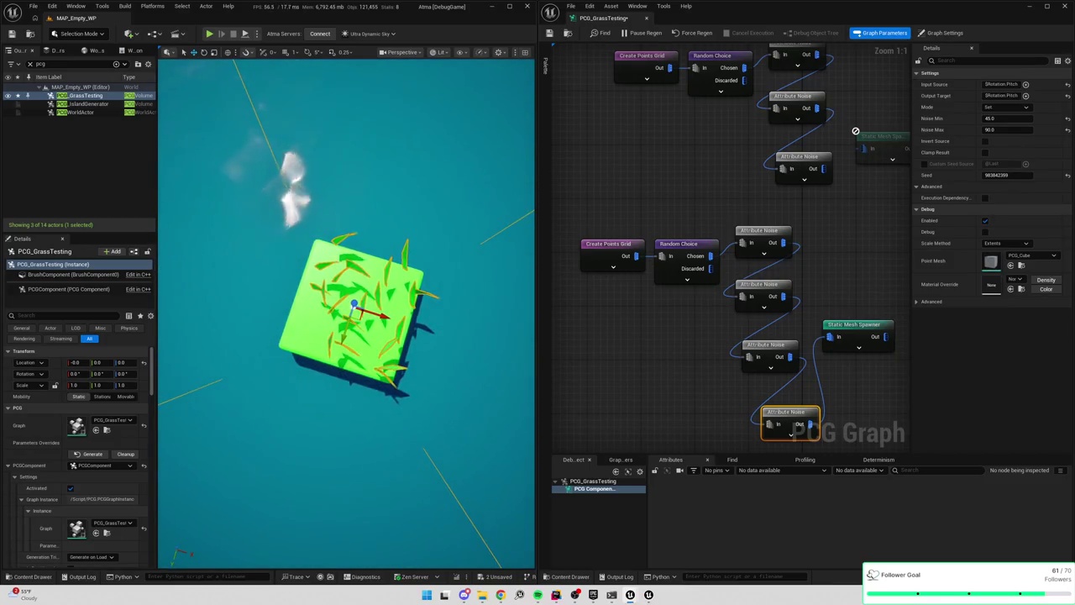
pyautogui.click(1008, 175)
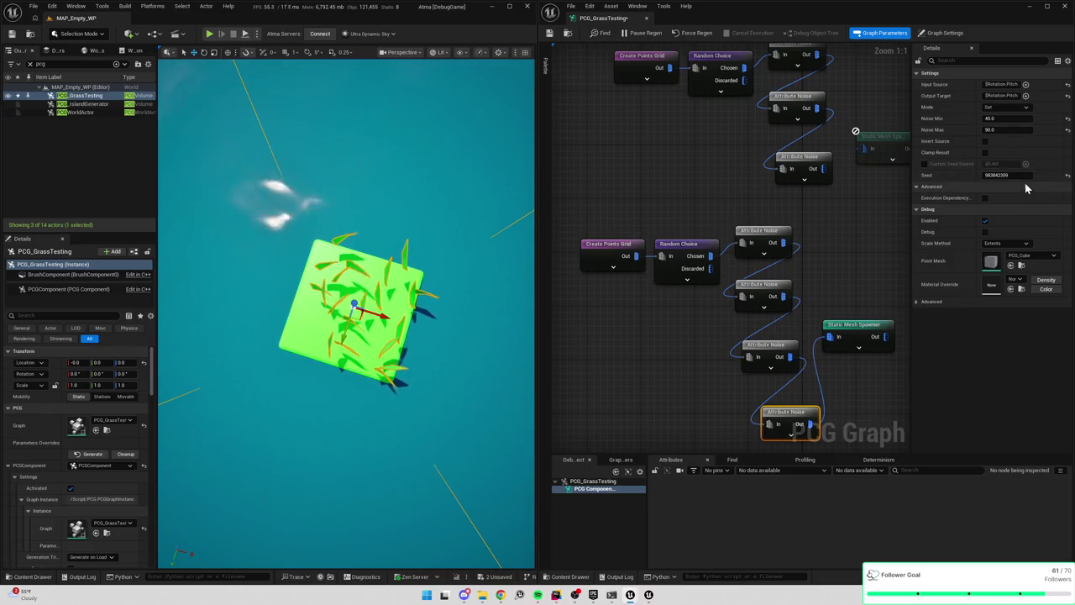
pyautogui.write('9')
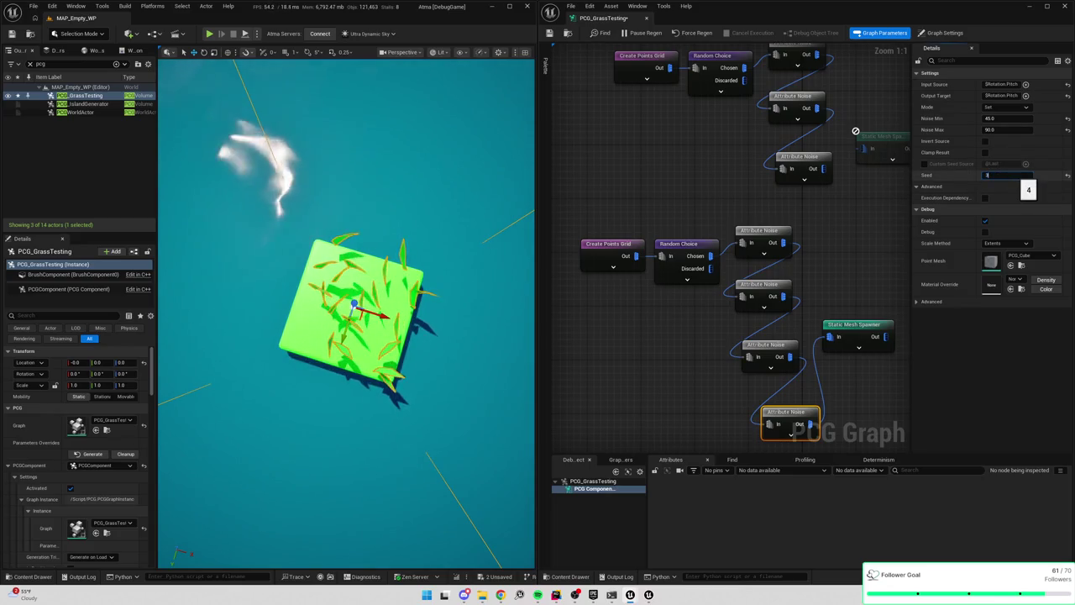
pyautogui.moveTo(384, 305)
pyautogui.mouseDown()
pyautogui.moveTo(384, 361)
pyautogui.moveTo(344, 323)
pyautogui.mouseUp()
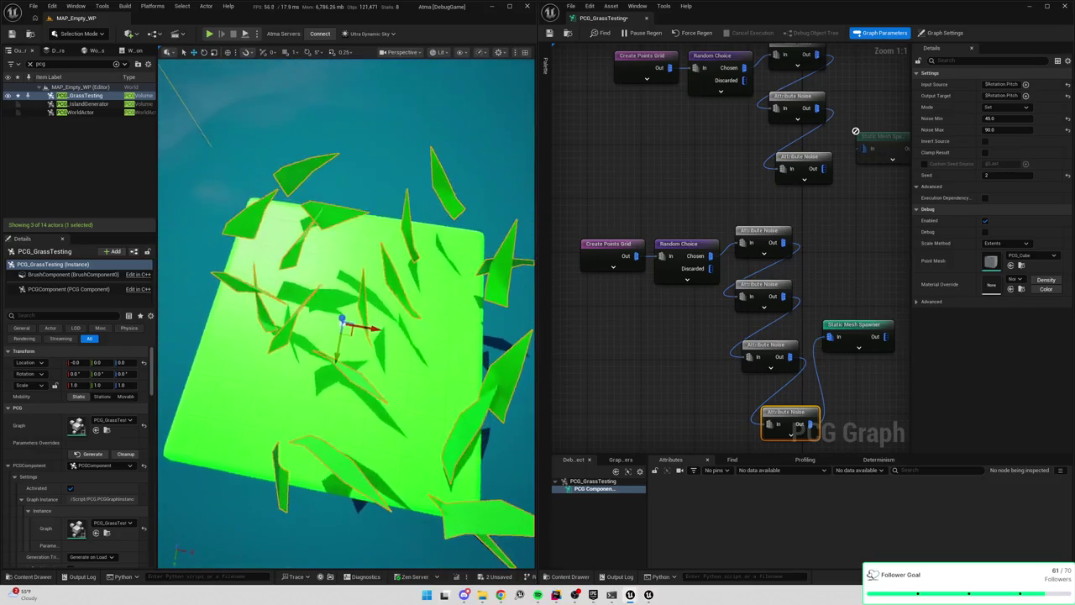
# Try Noise Min values of 55 and 0, then settle back on 45
pyautogui.click(1004, 118)
pyautogui.write('5')
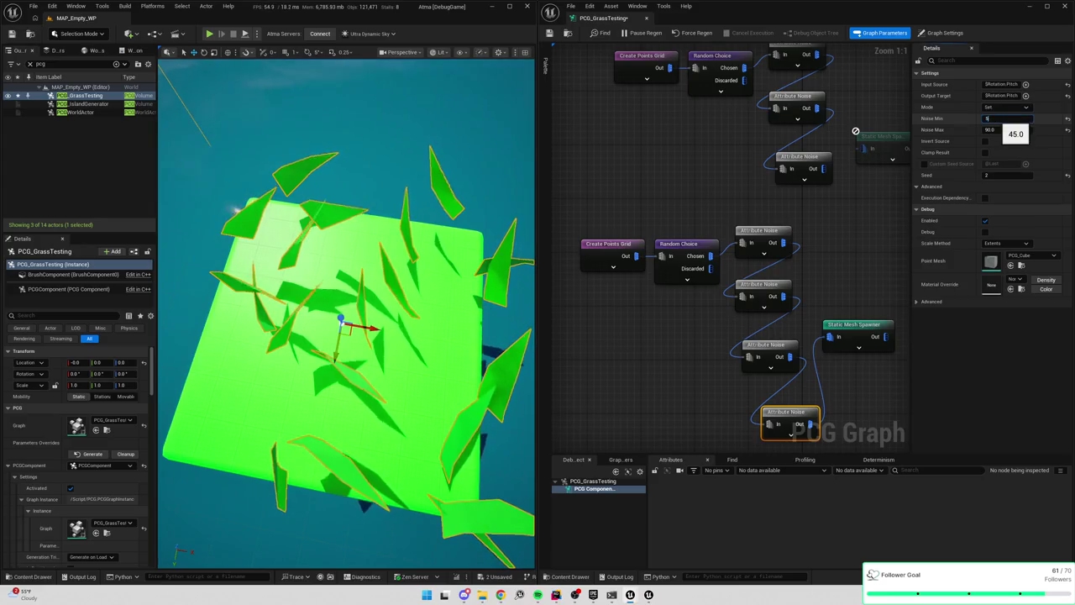
pyautogui.write('5')
pyautogui.press('Return')
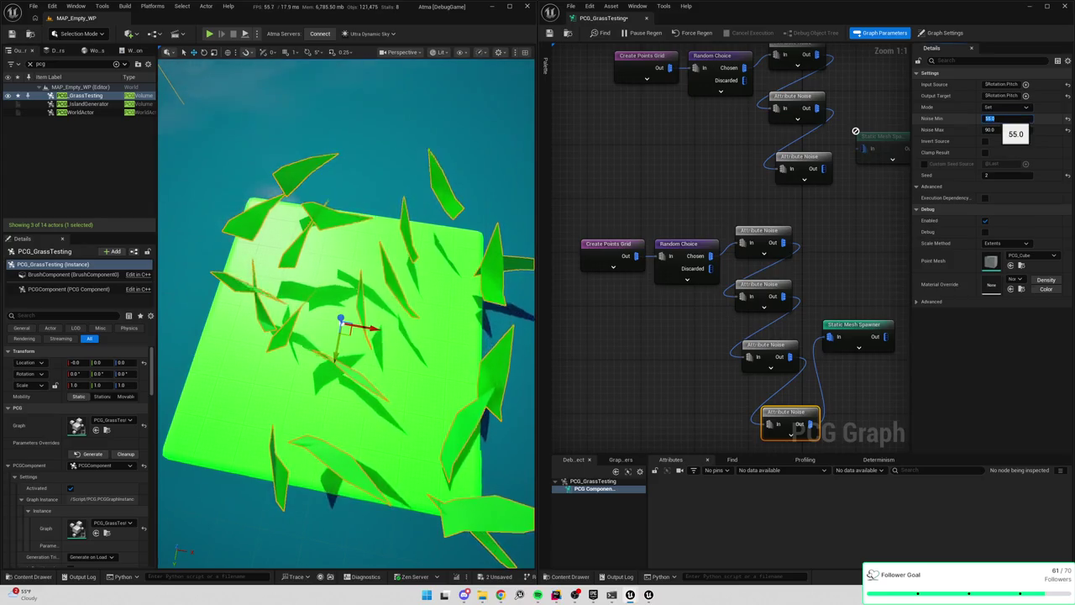
pyautogui.write('0')
pyautogui.press('Return')
pyautogui.write('45')
pyautogui.press('Return')
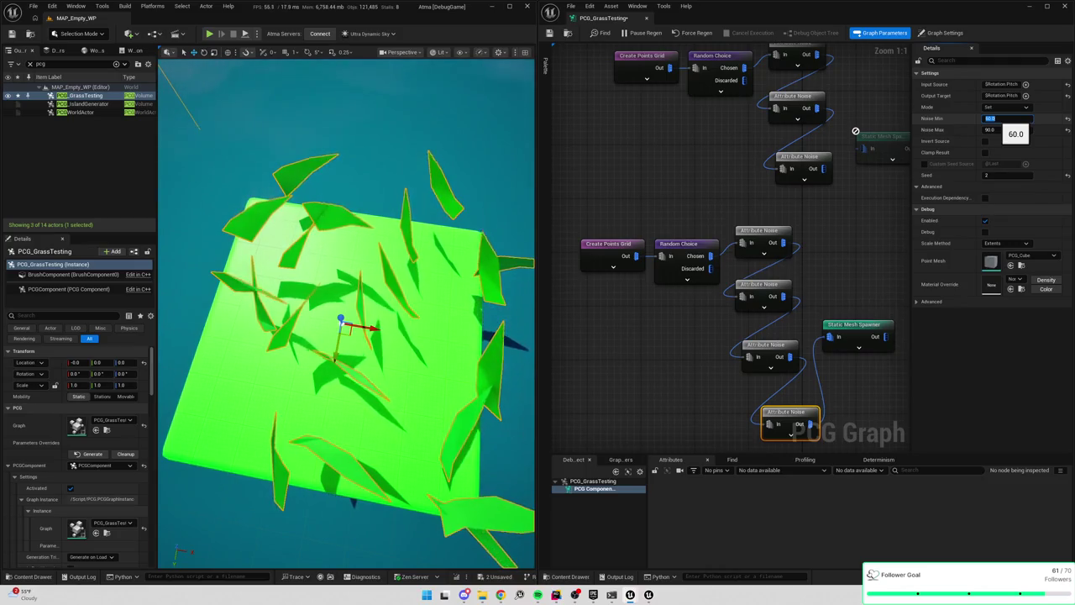
pyautogui.click(684, 256)
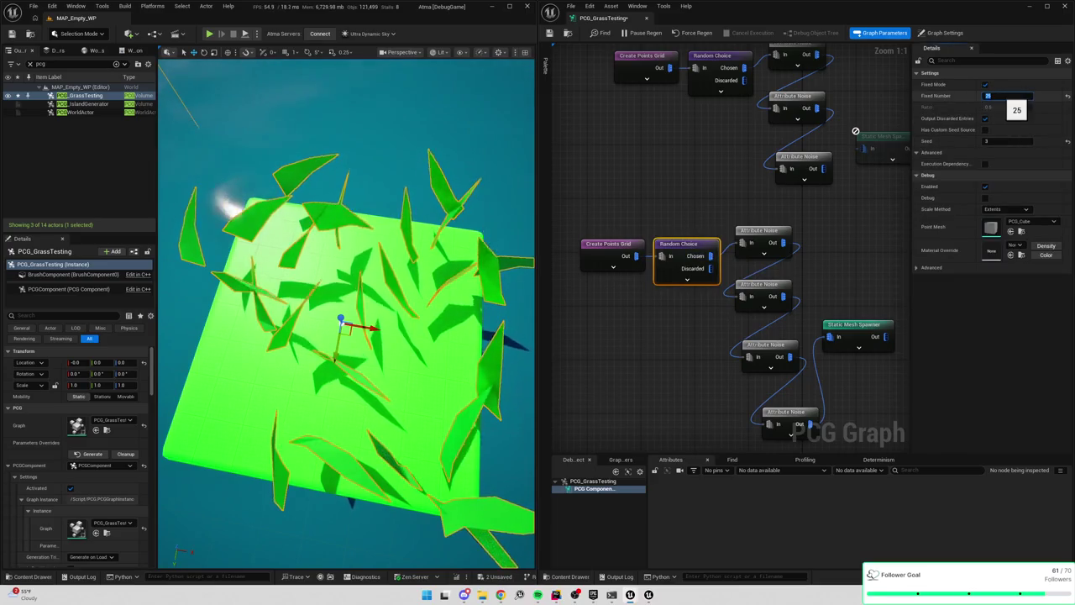
# Set the Create Points Grid extents to 45 by 45
pyautogui.click(611, 250)
pyautogui.click(991, 84)
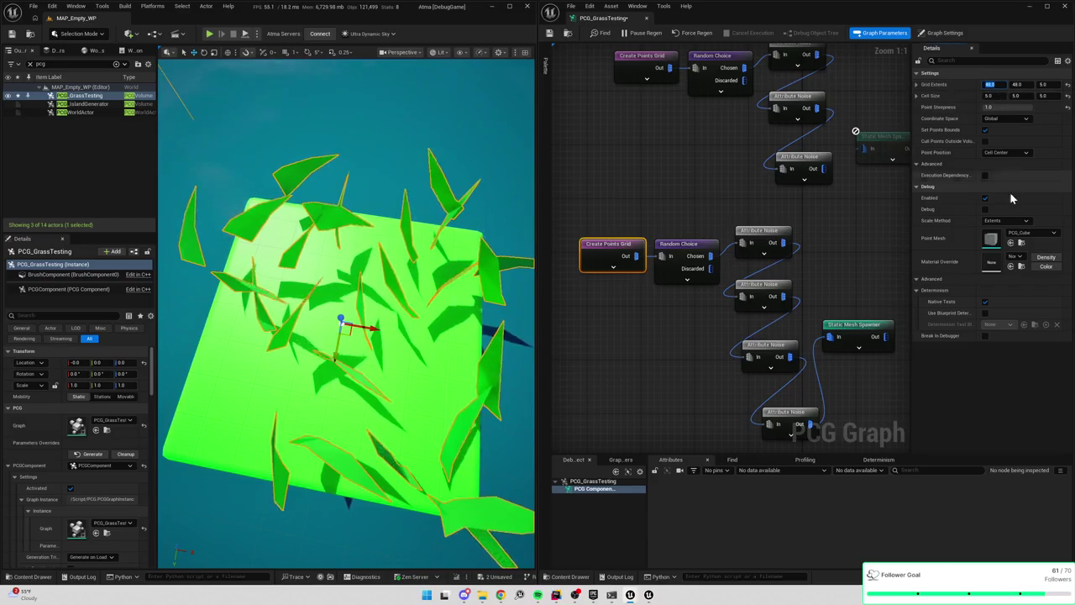
pyautogui.write('45')
pyautogui.press('Tab')
pyautogui.write('45')
pyautogui.press('Return')
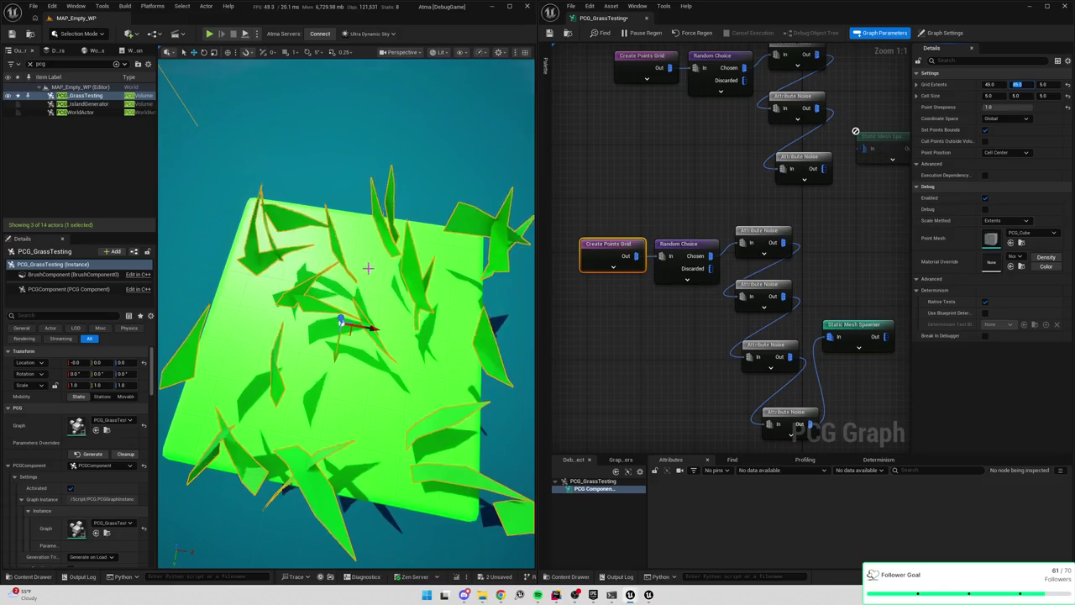
pyautogui.scroll(-5, 411, 284)
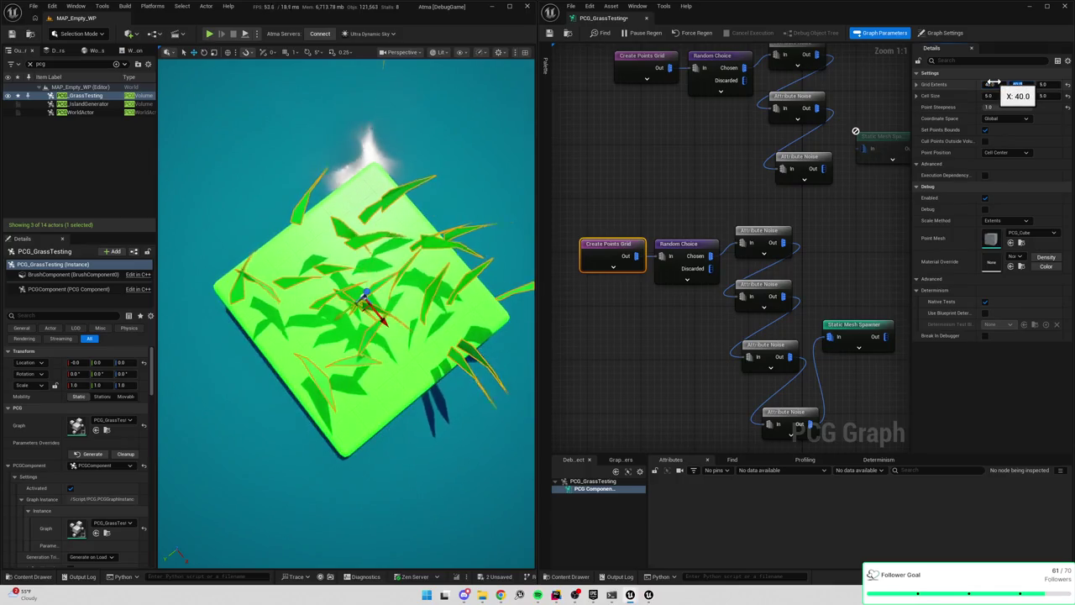
# Try a grid extent X of 35, then widen it back to 45 while viewing the cube from above
pyautogui.click(991, 85)
pyautogui.write('35')
pyautogui.press('Tab')
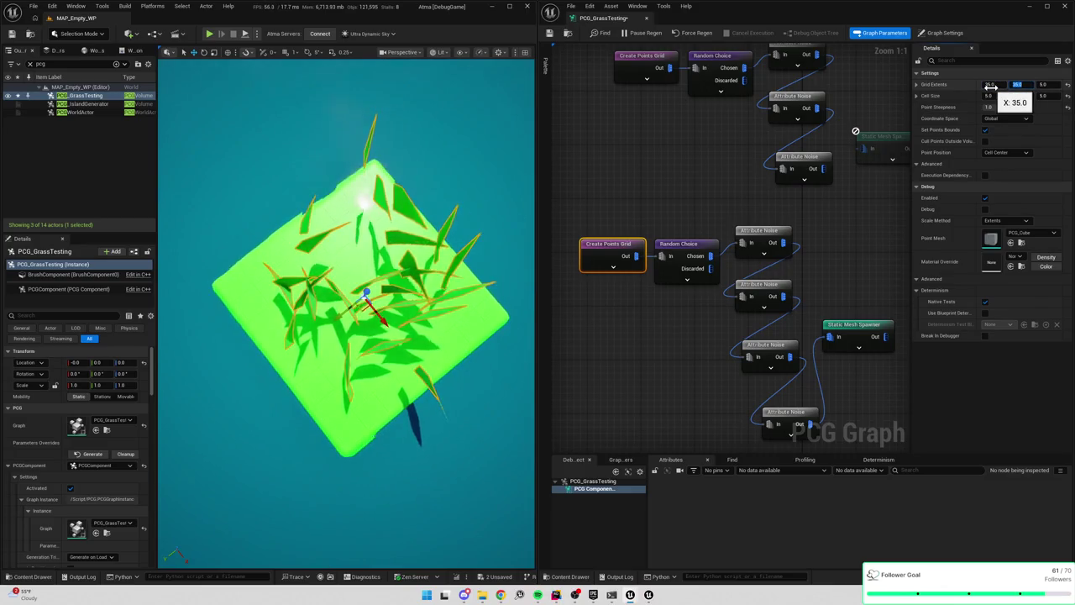
pyautogui.press('Return')
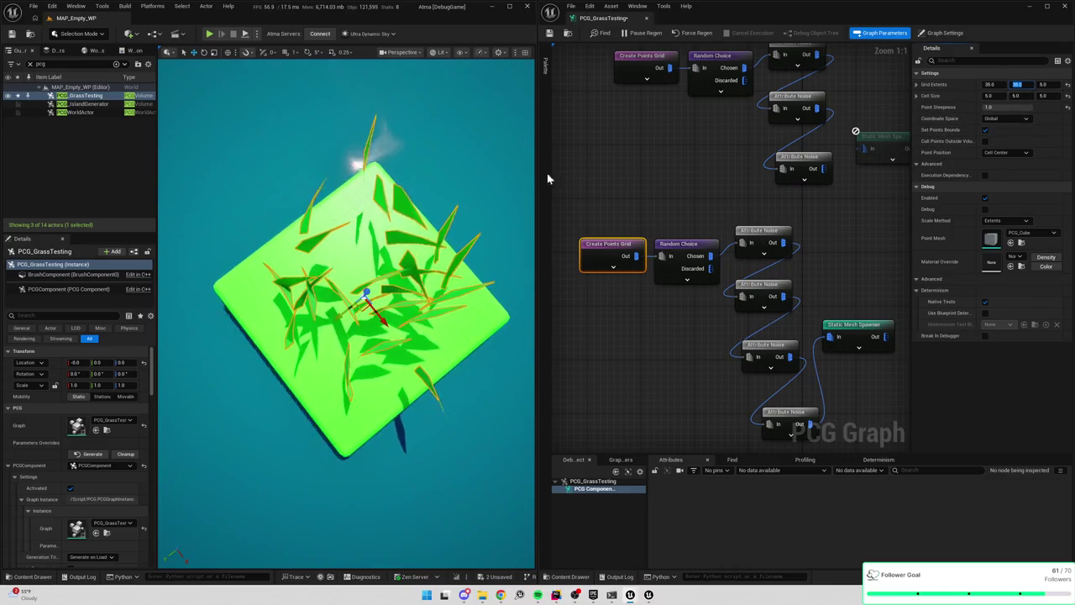
pyautogui.moveTo(346, 319)
pyautogui.mouseDown()
pyautogui.moveTo(346, 252)
pyautogui.moveTo(378, 252)
pyautogui.mouseUp()
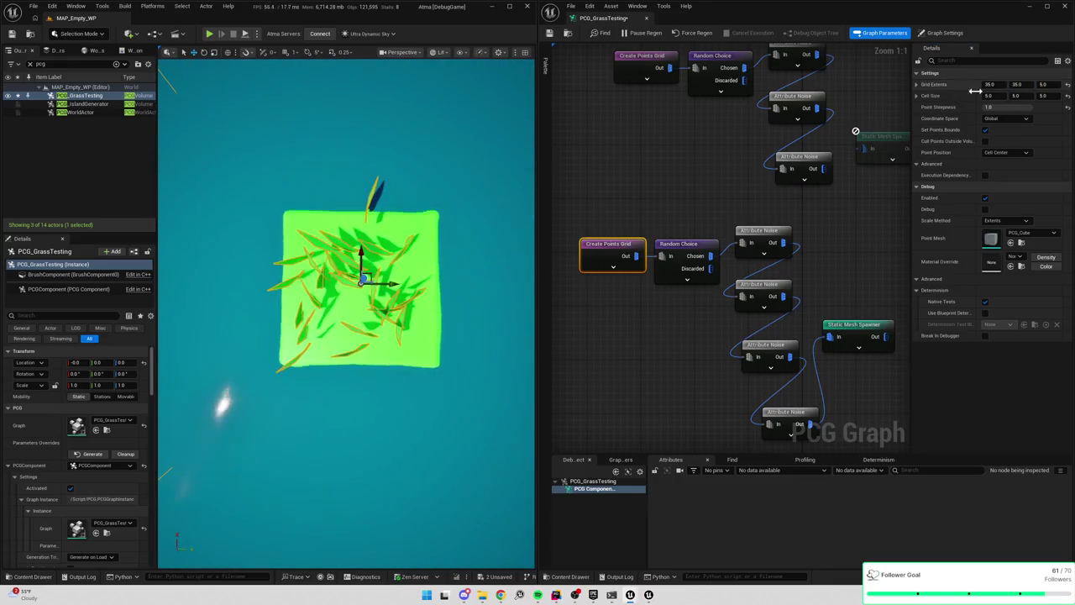
pyautogui.moveTo(989, 83); pyautogui.dragTo(1016, 83)
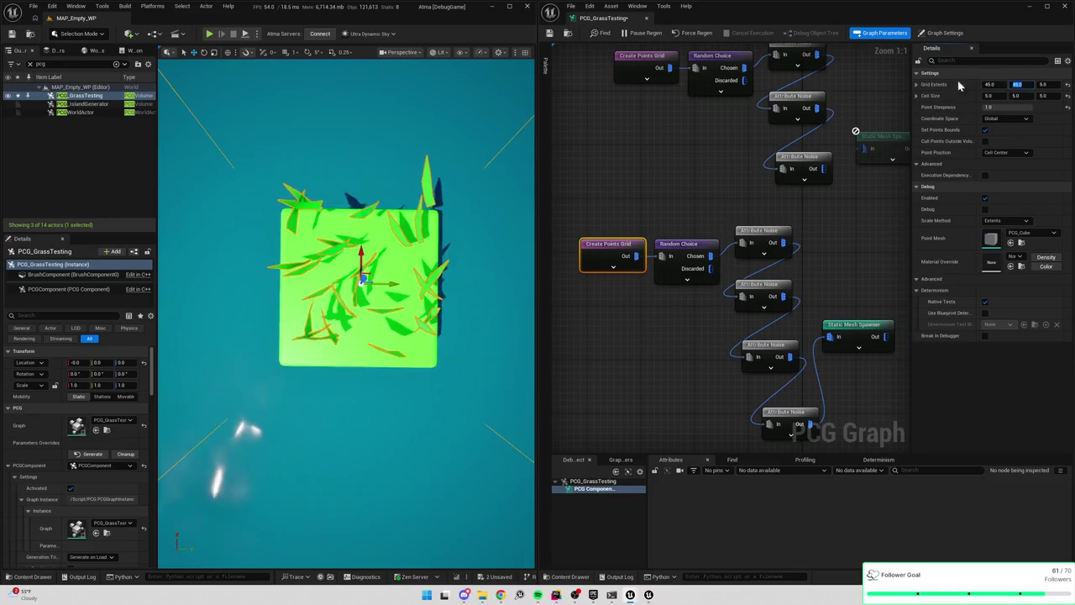
pyautogui.moveTo(489, 177)
pyautogui.mouseDown()
pyautogui.moveTo(471, 177)
pyautogui.moveTo(501, 186)
pyautogui.mouseUp()
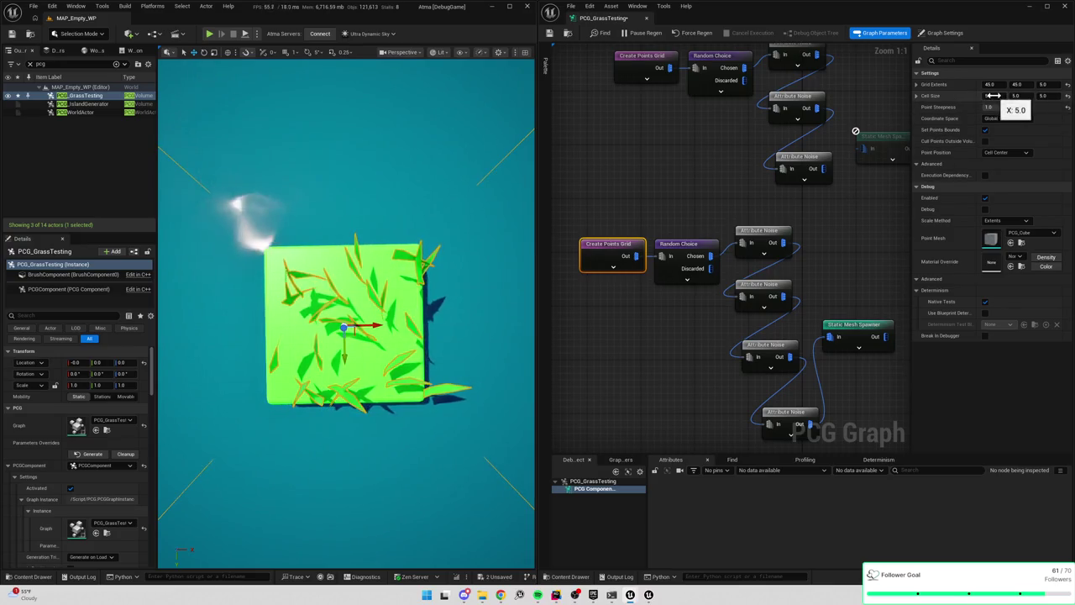
pyautogui.moveTo(824, 223)
pyautogui.mouseDown()
pyautogui.moveTo(810, 181)
pyautogui.moveTo(819, 169)
pyautogui.mouseUp()
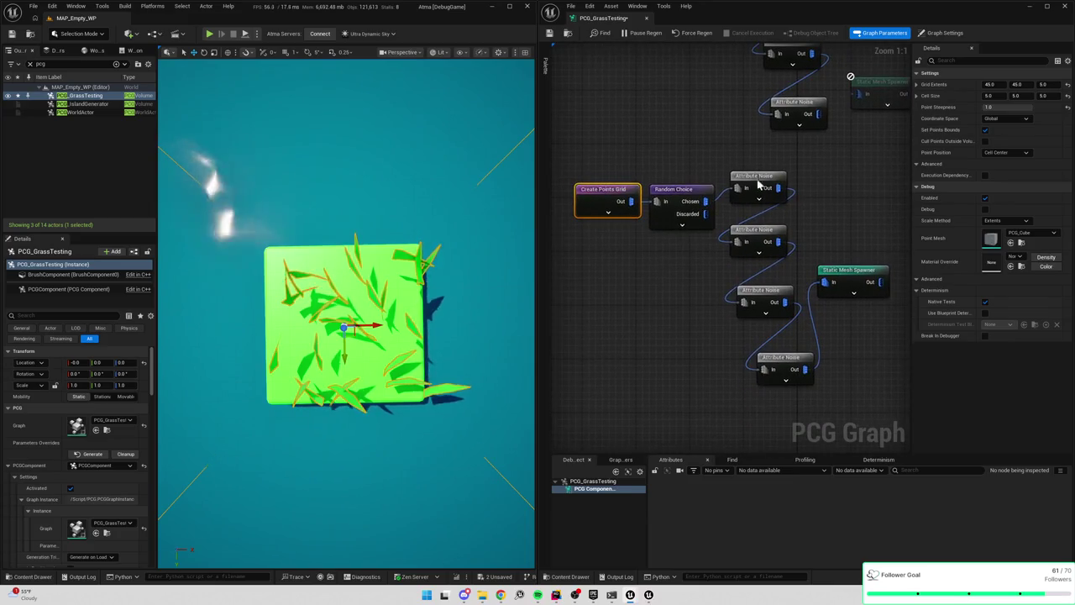
pyautogui.click(695, 193)
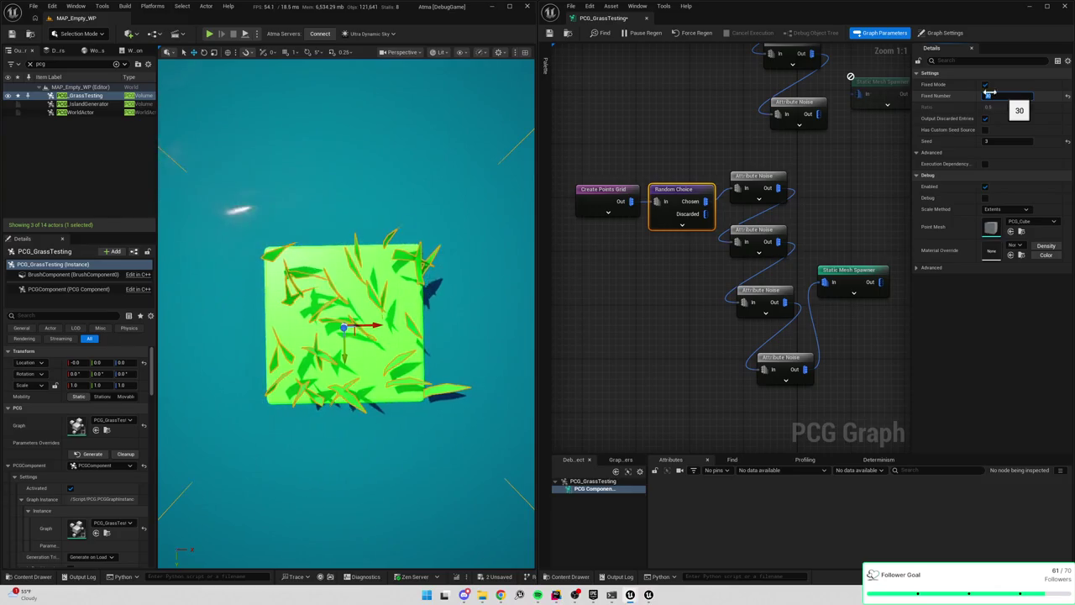
# Set the bottom Attribute Noise range to 70–80
pyautogui.click(857, 279)
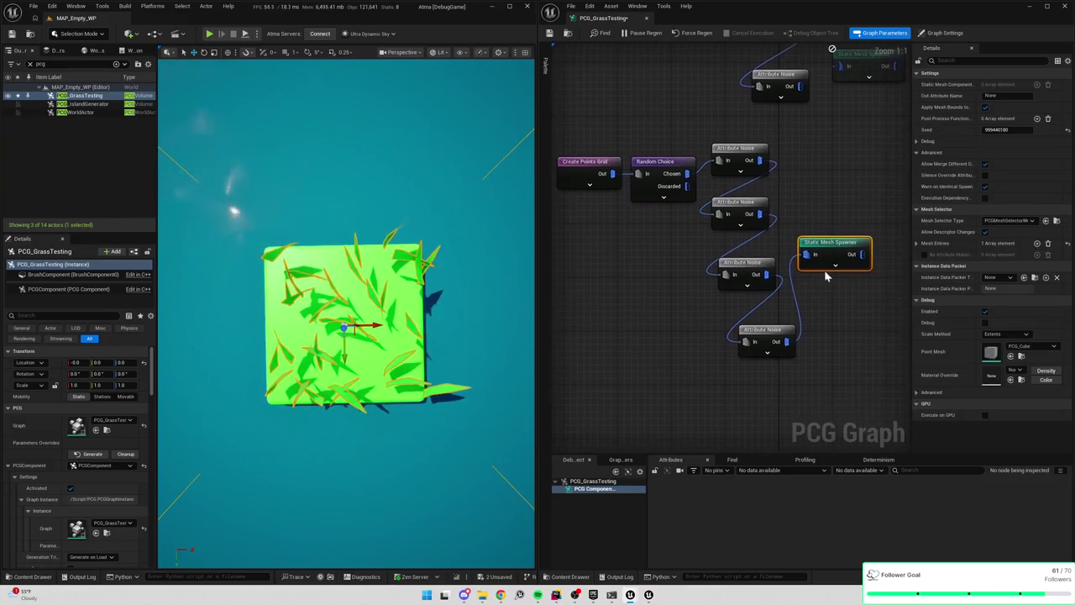
pyautogui.click(774, 336)
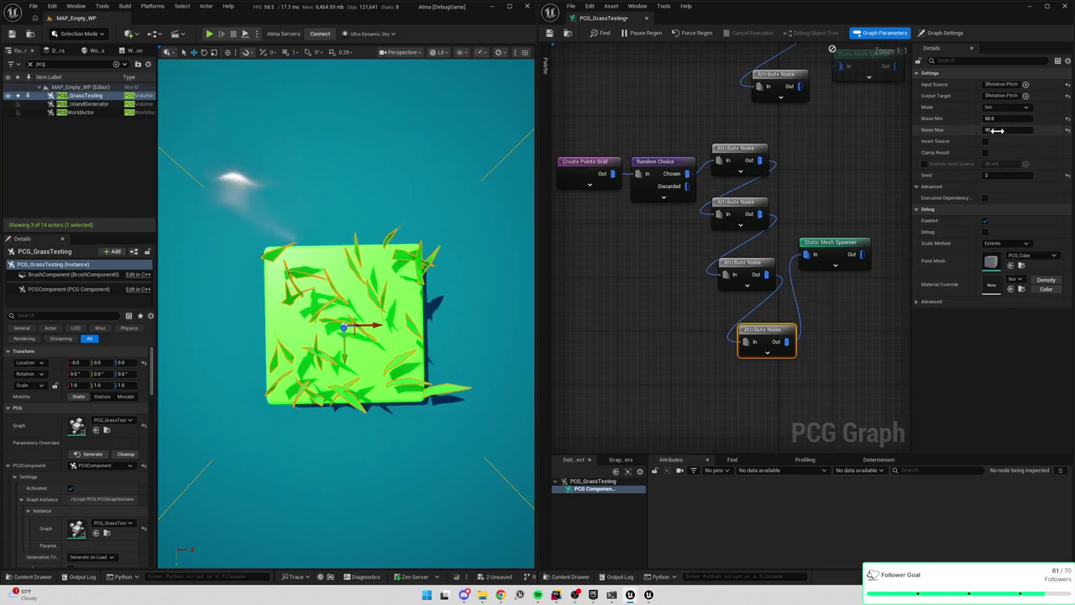
pyautogui.press('Return')
pyautogui.click(998, 119)
pyautogui.write('0')
pyautogui.press('Return')
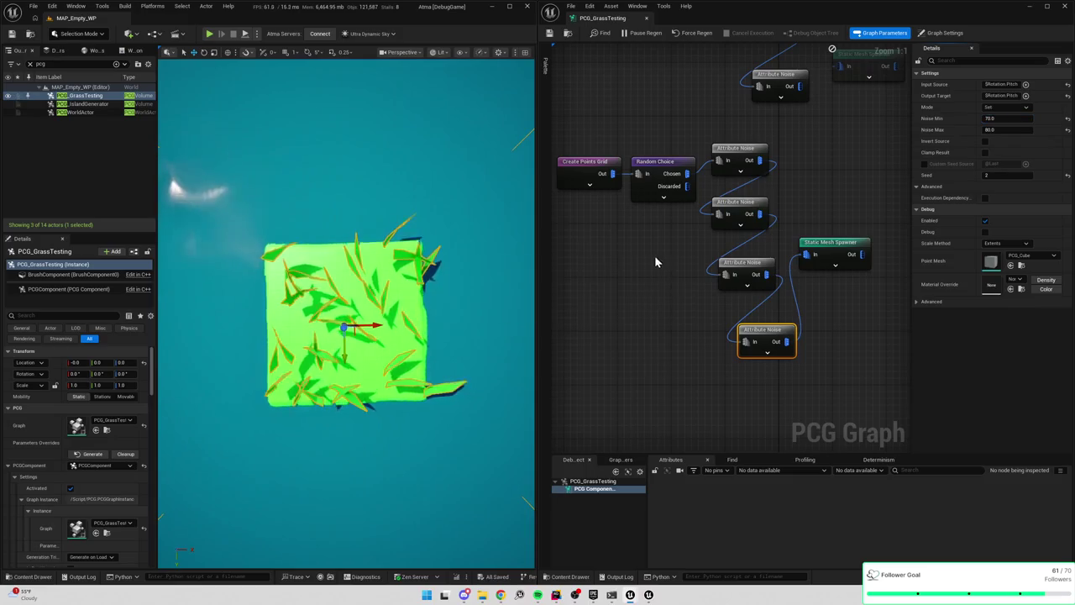
# Wire the last noise node into the upper spawner and change the lower spawner's seed
pyautogui.press('Home')
pyautogui.moveTo(785, 179); pyautogui.dragTo(818, 172)
pyautogui.scroll(-3, 374, 291)
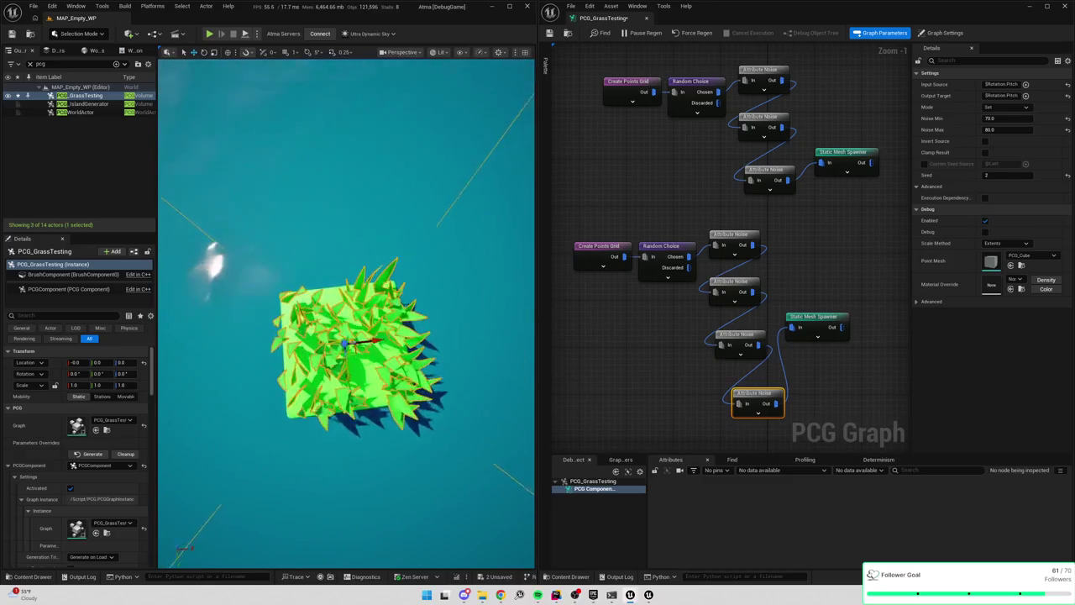
pyautogui.click(816, 319)
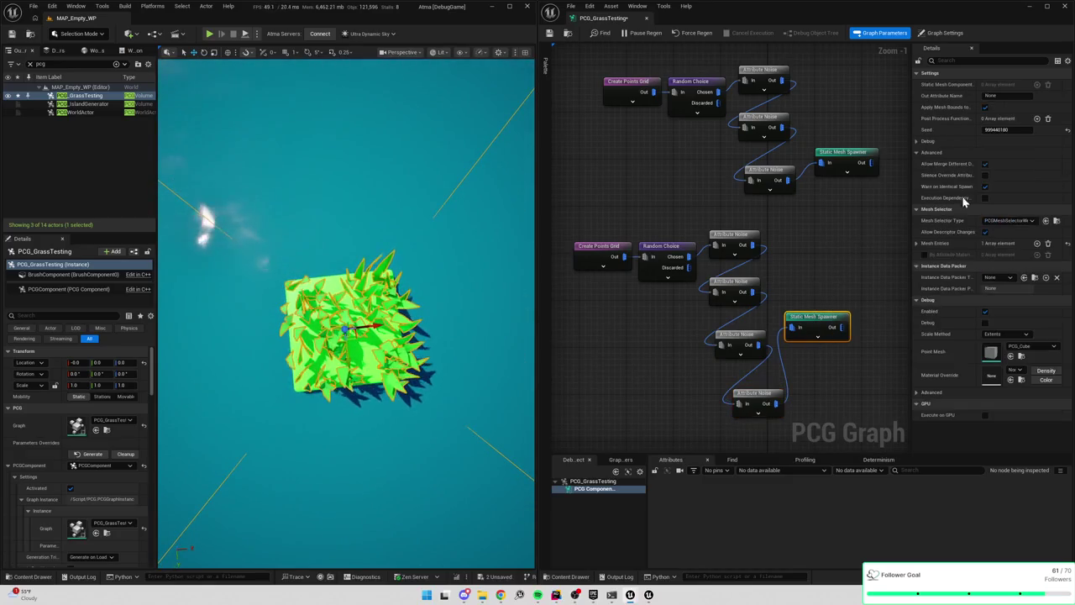
pyautogui.click(1004, 131)
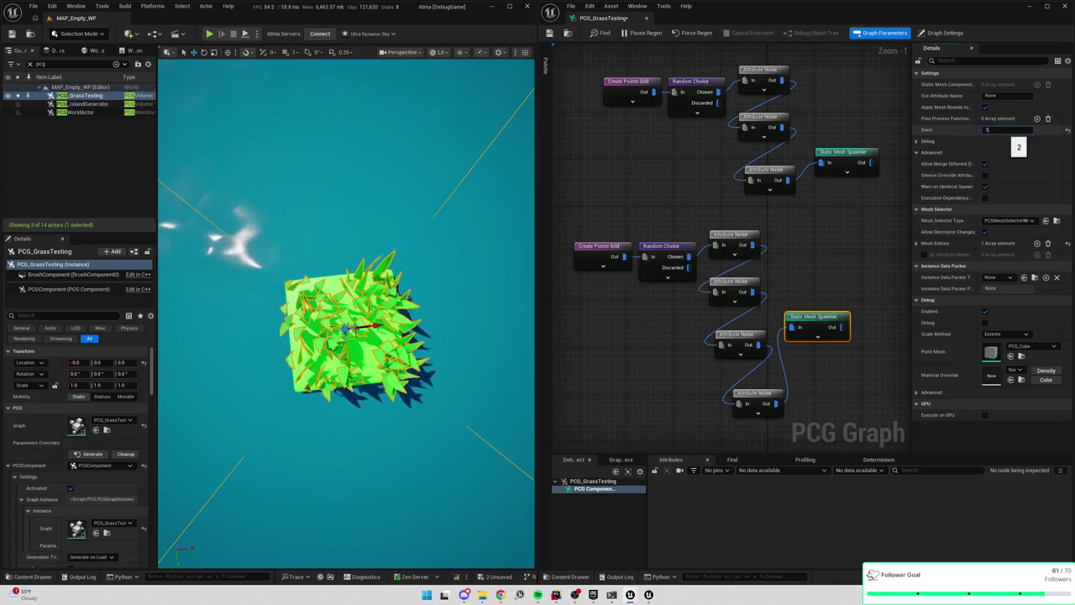
pyautogui.click(823, 165)
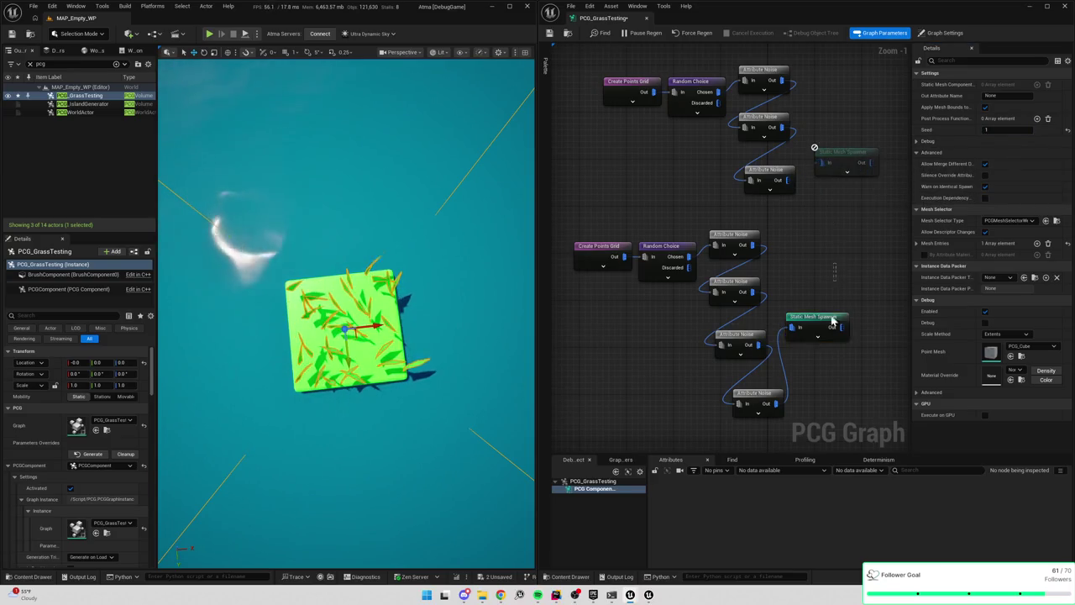
pyautogui.click(842, 164)
pyautogui.click(832, 332)
pyautogui.click(995, 130)
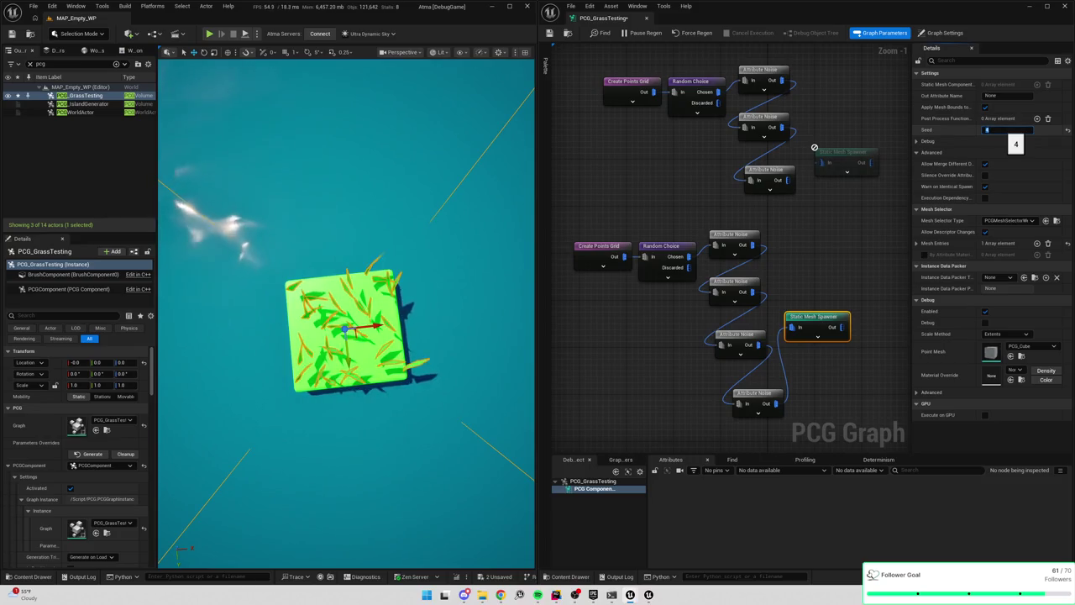
# Set the Random Choice seed to 5 and regenerate the grass
pyautogui.click(611, 256)
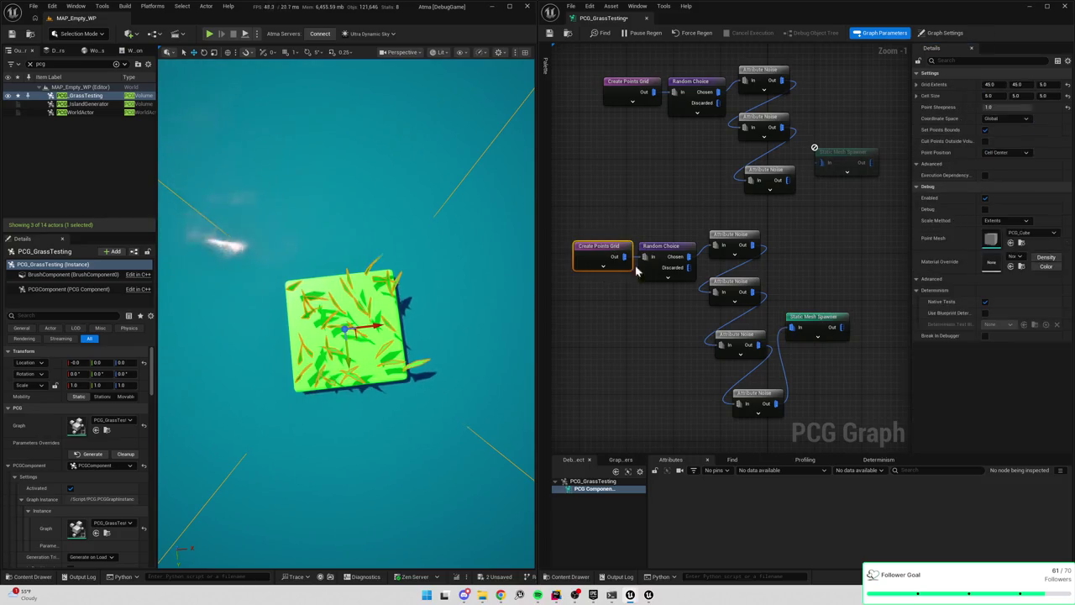
pyautogui.click(671, 260)
pyautogui.click(999, 140)
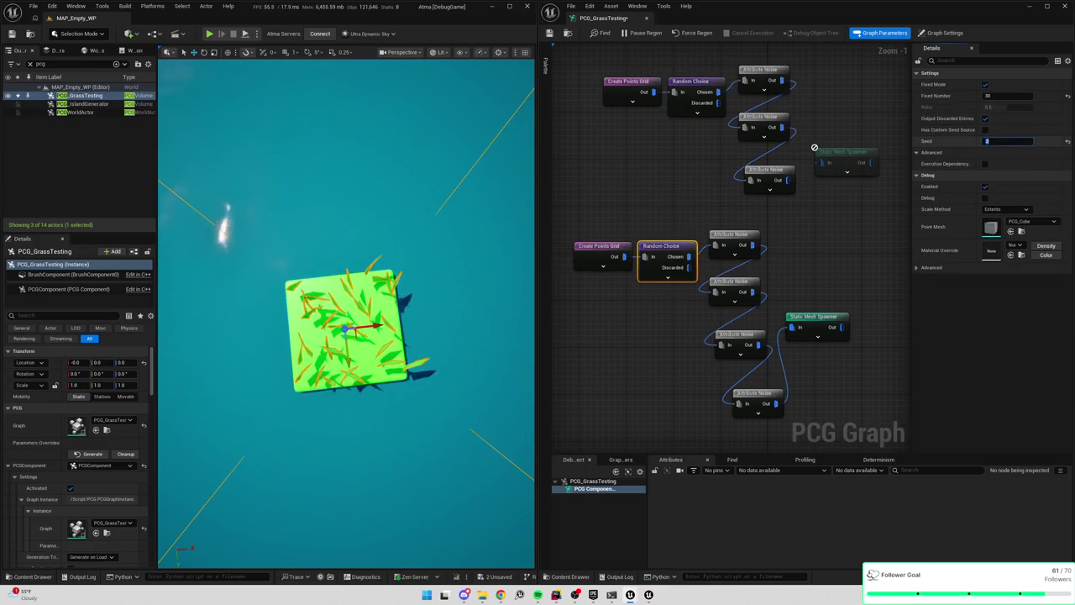
pyautogui.click(787, 176)
pyautogui.click(668, 254)
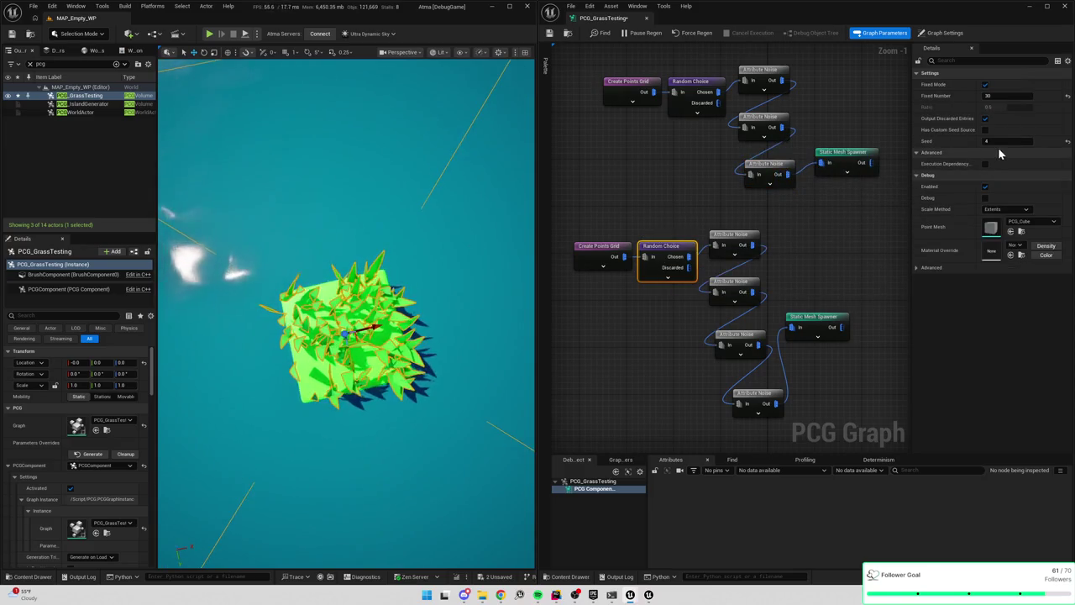
pyautogui.click(999, 140)
pyautogui.press('Return')
# Step the Random Choice seed through 8 and 14 to 15, viewing the tile from above
pyautogui.moveTo(346, 303)
pyautogui.mouseDown()
pyautogui.moveTo(361, 286)
pyautogui.moveTo(353, 252)
pyautogui.moveTo(352, 311)
pyautogui.mouseUp()
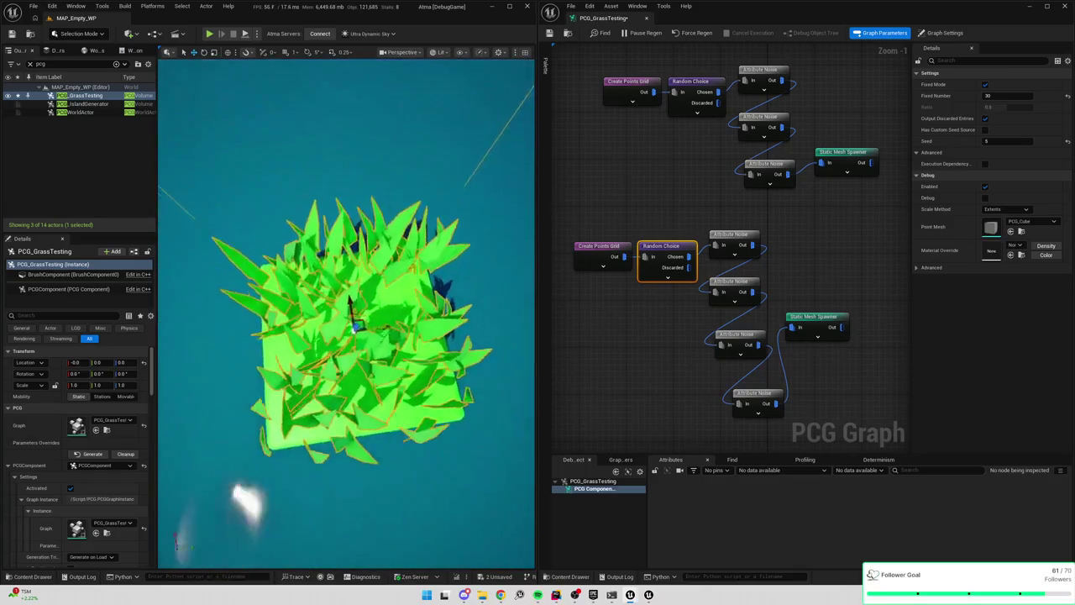
pyautogui.scroll(-3, 352, 309)
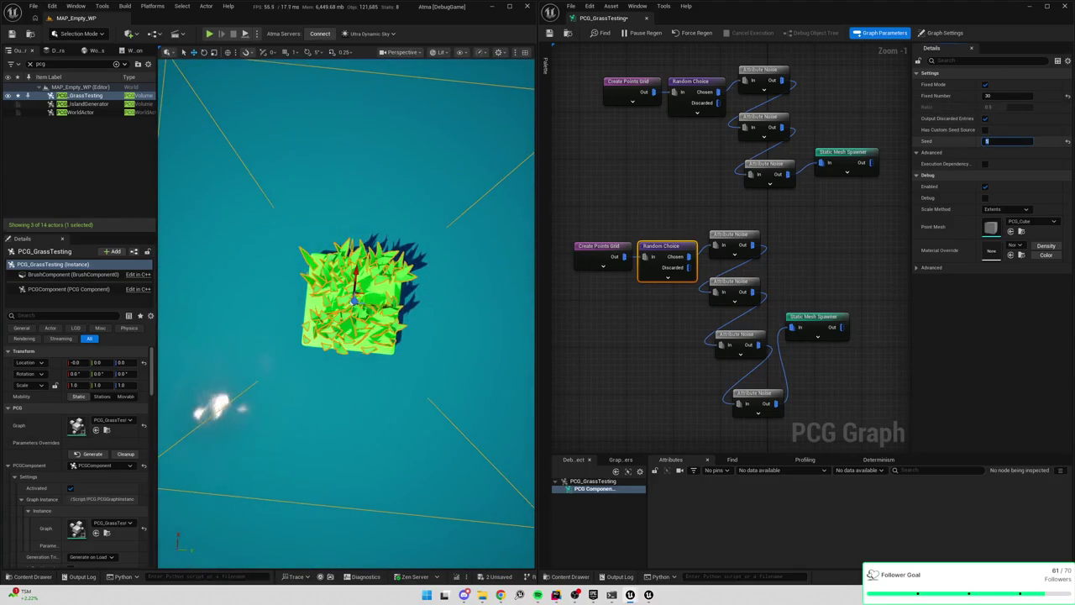
pyautogui.moveTo(987, 141); pyautogui.dragTo(989, 141)
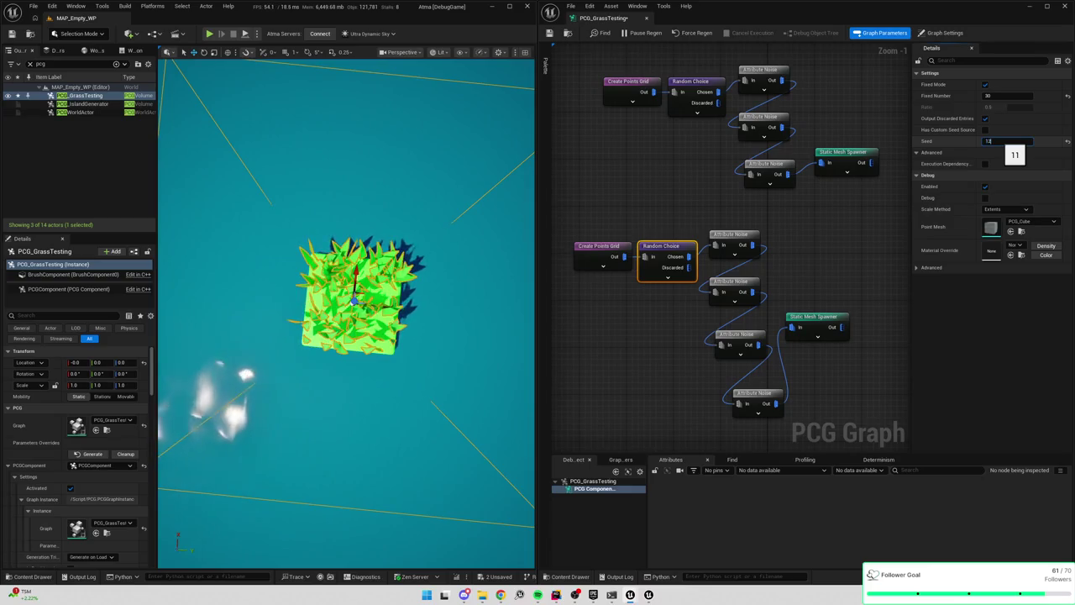
pyautogui.moveTo(986, 141); pyautogui.dragTo(988, 141)
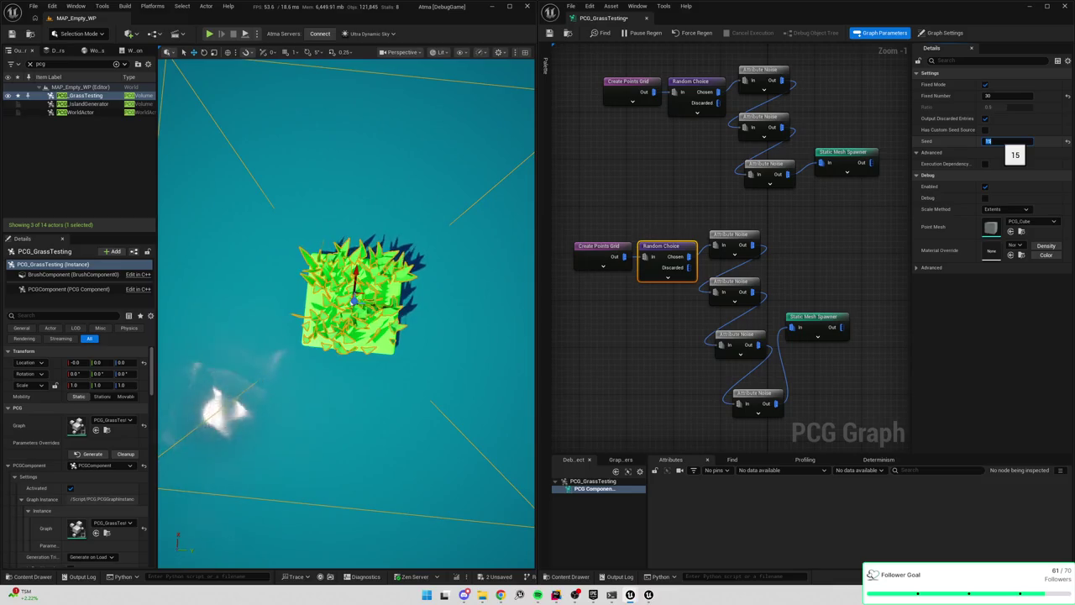
pyautogui.moveTo(988, 141); pyautogui.dragTo(988, 141)
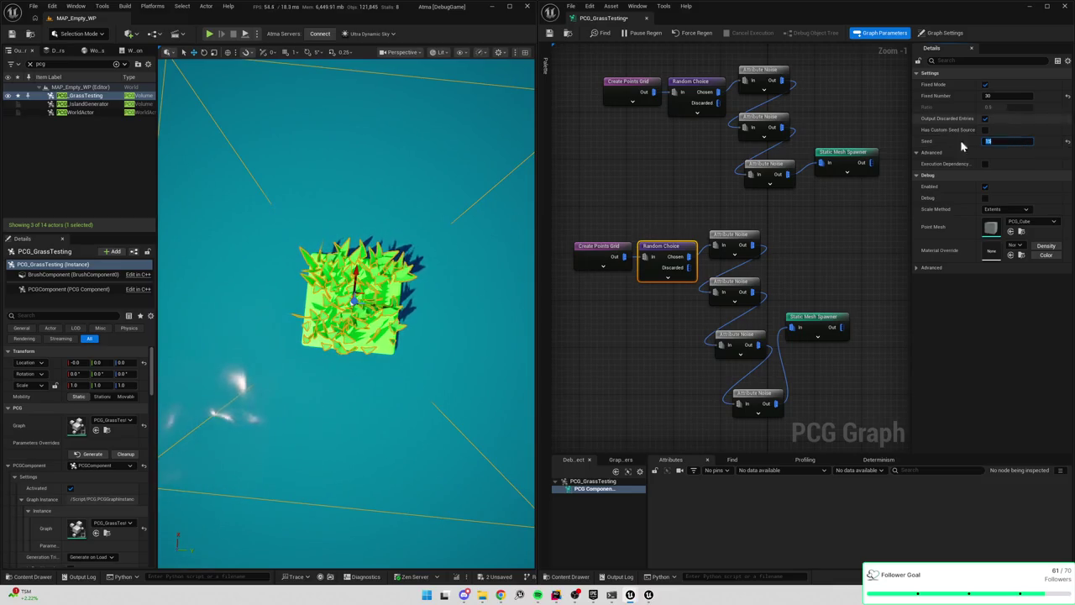
pyautogui.moveTo(588, 218)
pyautogui.mouseDown()
pyautogui.moveTo(647, 290)
pyautogui.moveTo(687, 250)
pyautogui.mouseUp()
# Delete the lower grid and Random Choice nodes and move the top pair left
pyautogui.press('e')
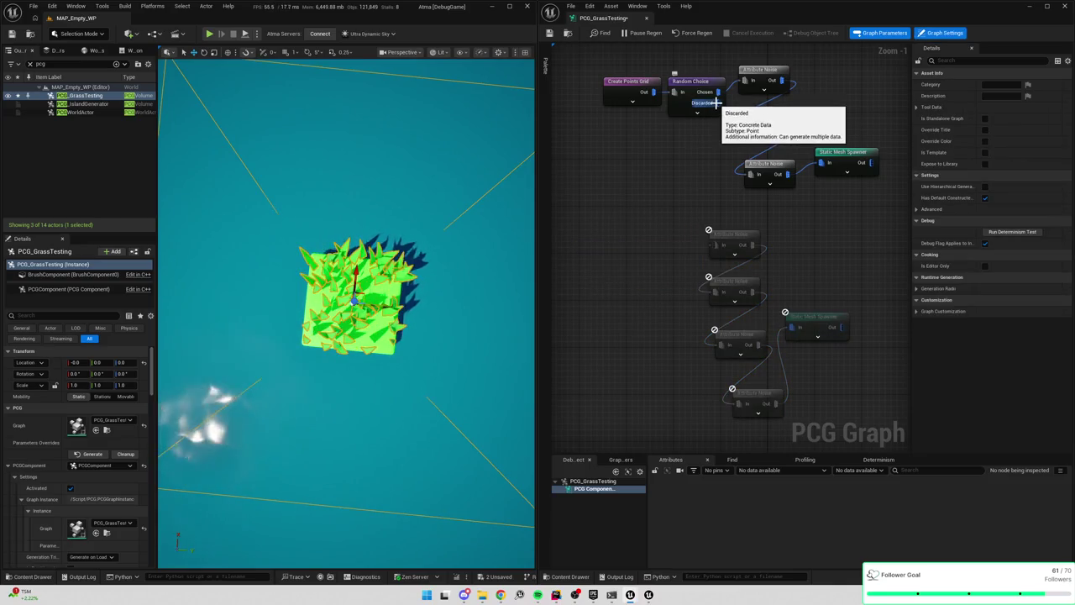
pyautogui.moveTo(611, 57); pyautogui.dragTo(710, 127)
pyautogui.moveTo(625, 93); pyautogui.dragTo(578, 93)
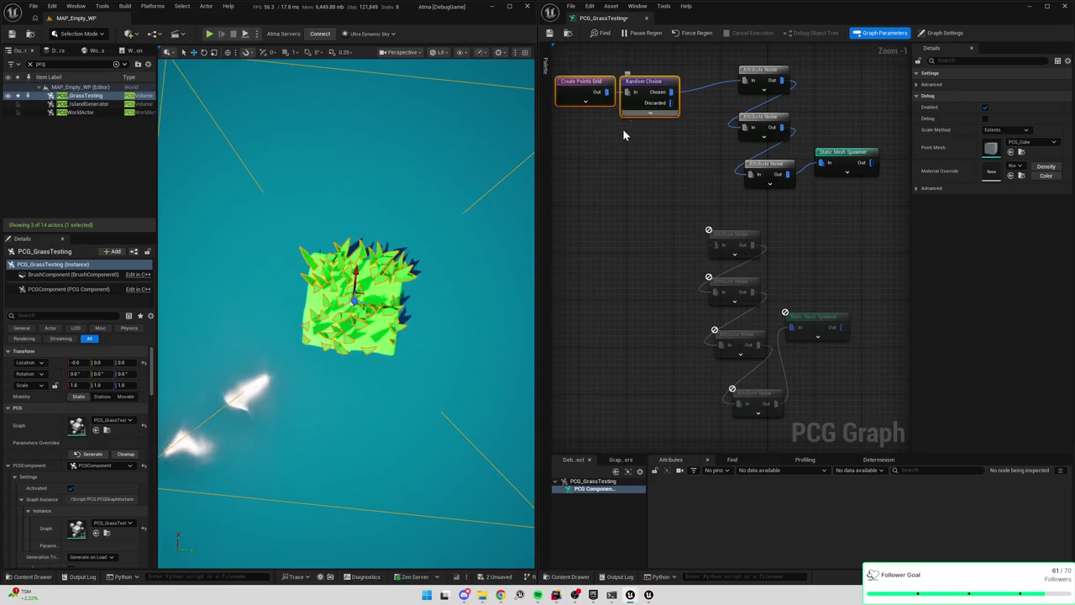
pyautogui.click(578, 93)
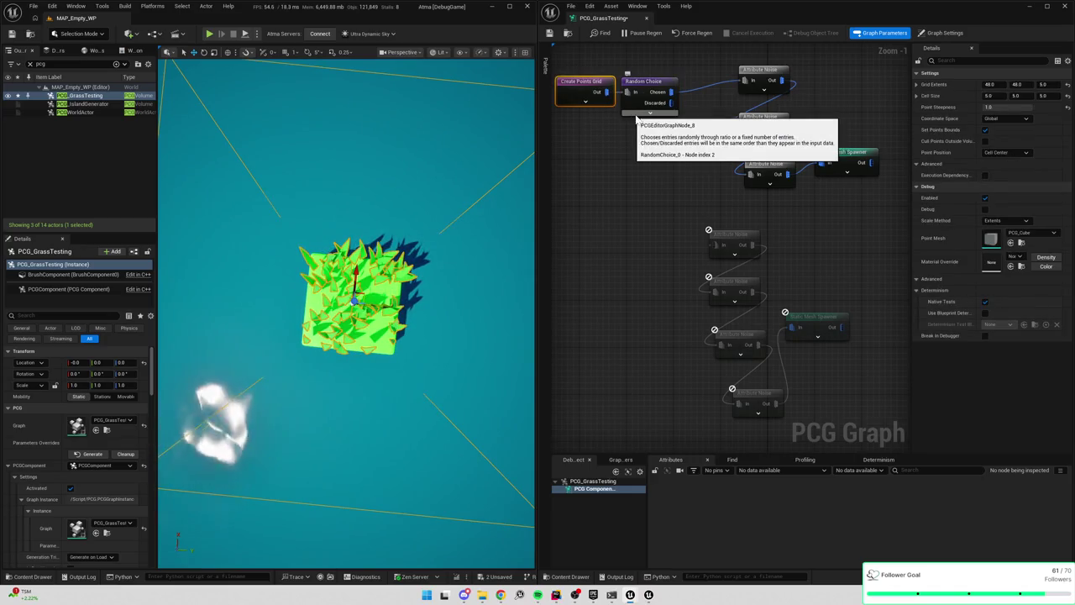
pyautogui.click(634, 120)
# Add a new Random Choice node fed from the first Random Choice's Discarded output
pyautogui.moveTo(671, 102); pyautogui.dragTo(716, 245)
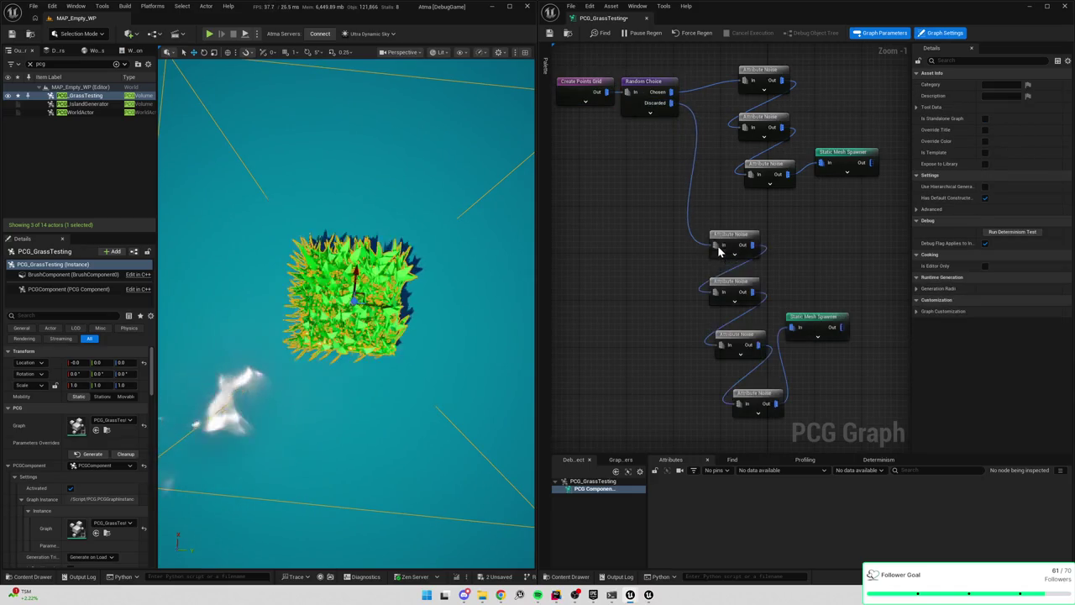
pyautogui.moveTo(671, 102); pyautogui.dragTo(657, 170)
pyautogui.write('random cho')
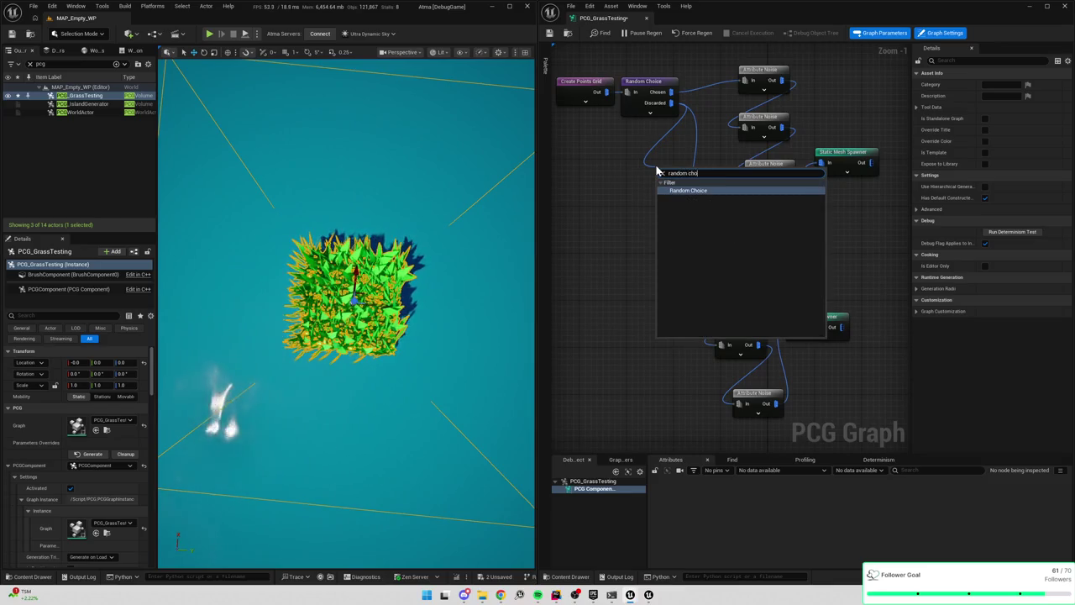
pyautogui.press('Return')
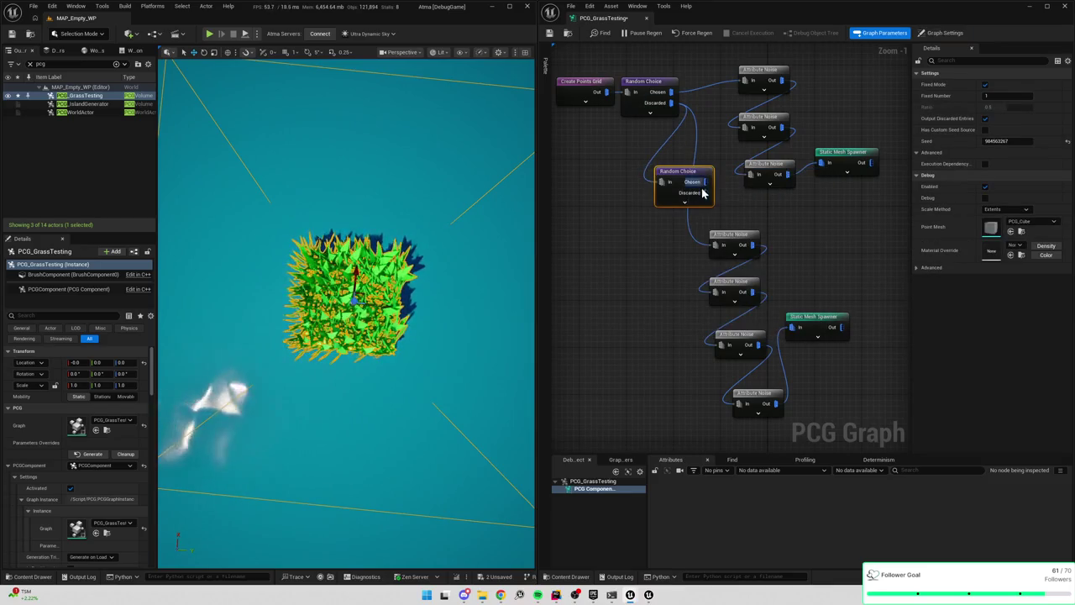
pyautogui.moveTo(702, 183); pyautogui.dragTo(651, 192)
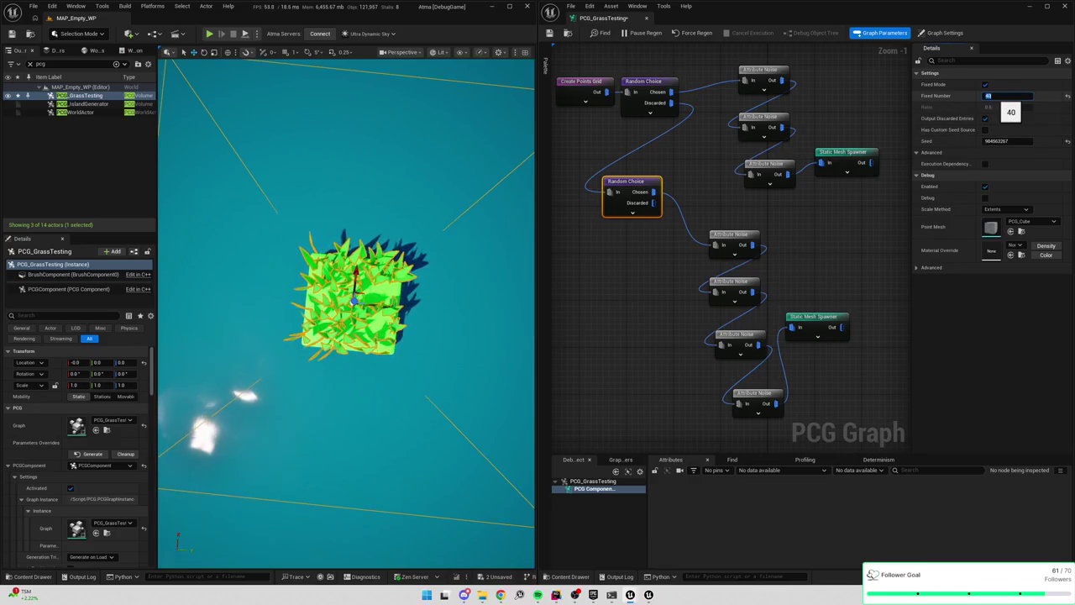
# Give the new Random Choice a fixed count of 30 and try several seeds, including 11 and 12
pyautogui.click(999, 141)
pyautogui.write('3')
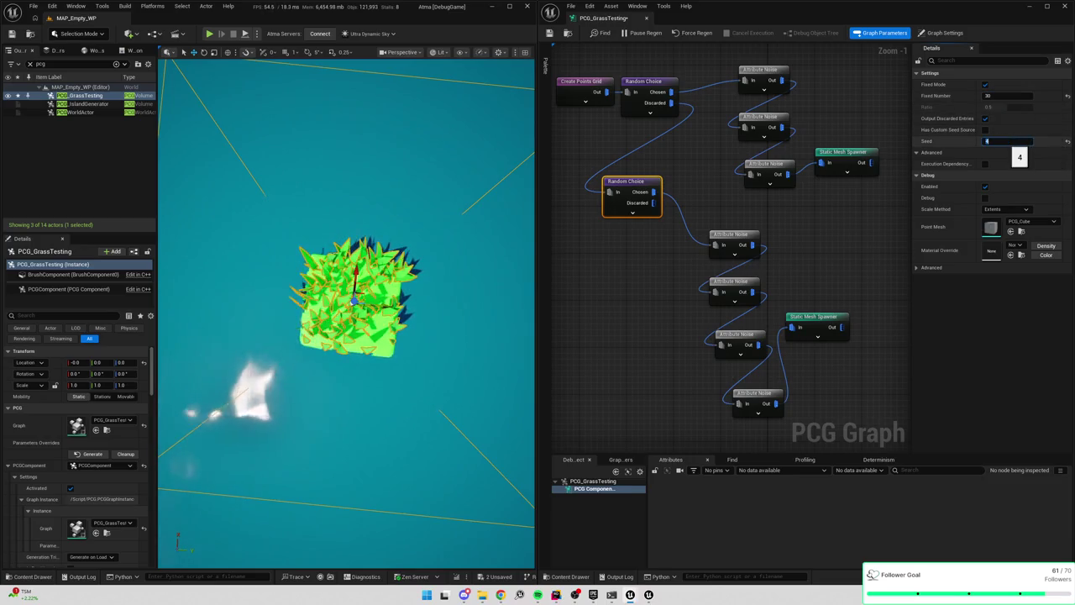
pyautogui.scroll(2, 1008, 141)
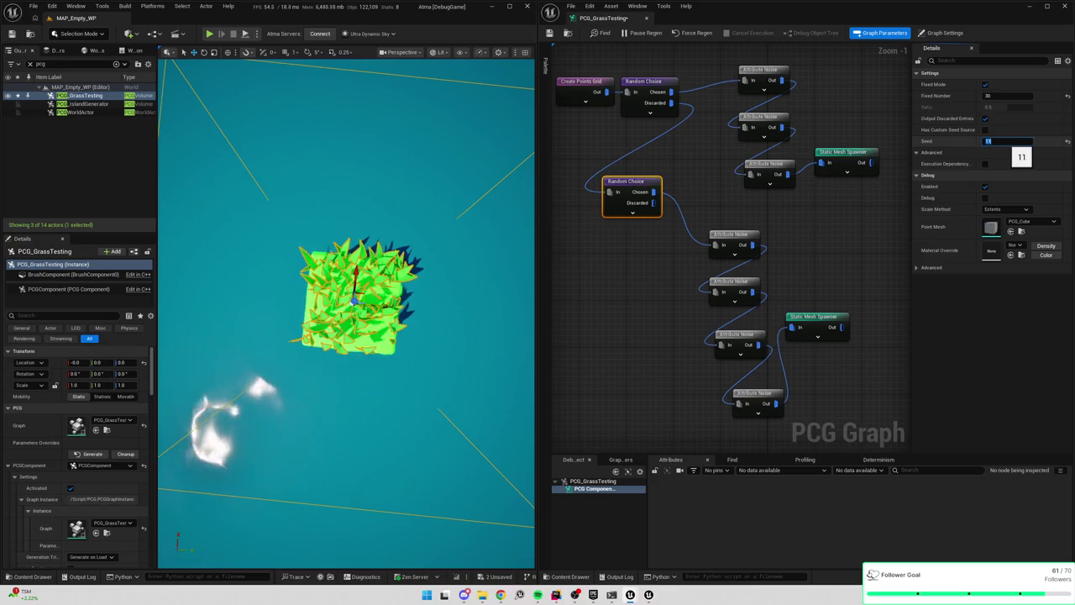
pyautogui.moveTo(344, 378)
pyautogui.mouseDown()
pyautogui.moveTo(345, 319)
pyautogui.moveTo(344, 394)
pyautogui.moveTo(344, 370)
pyautogui.mouseUp()
pyautogui.write('12')
pyautogui.press('Return')
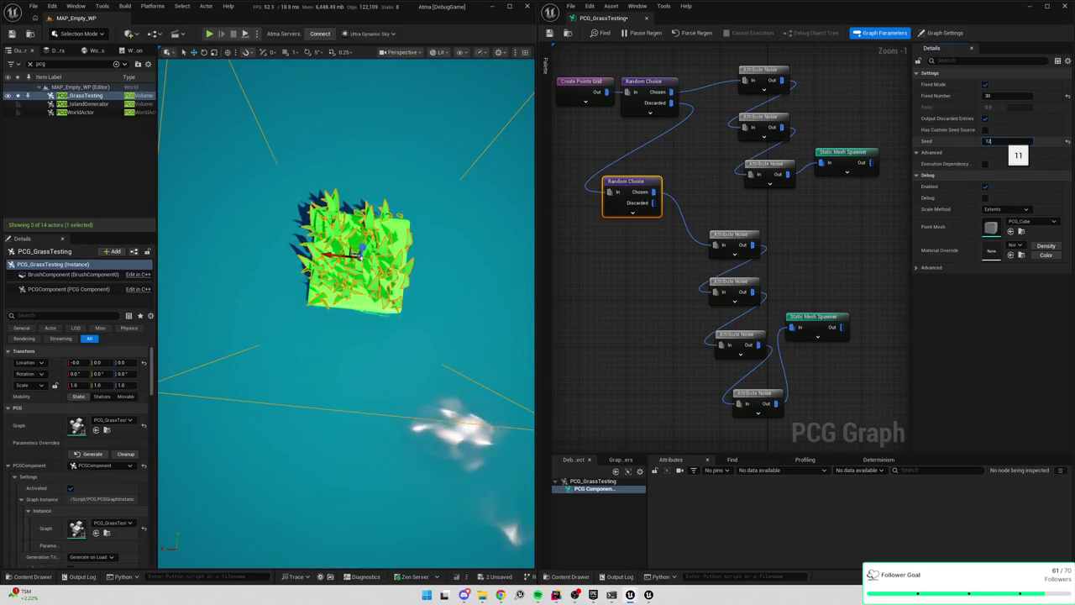
pyautogui.write('1')
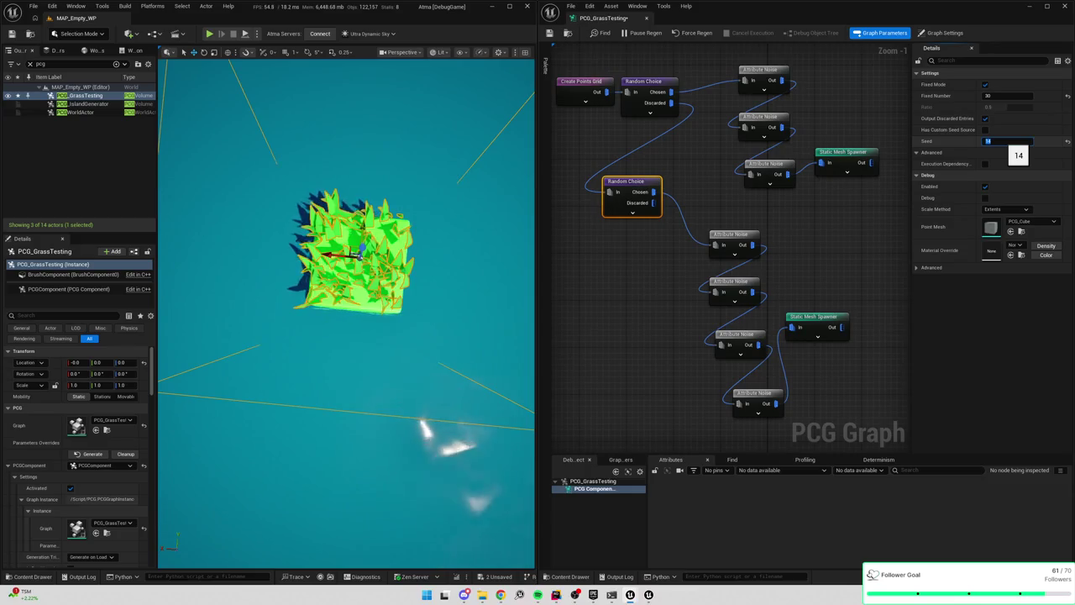
# Try Random Choice seeds 21, 23, 25 and 26, settling on seed 2
pyautogui.write('1')
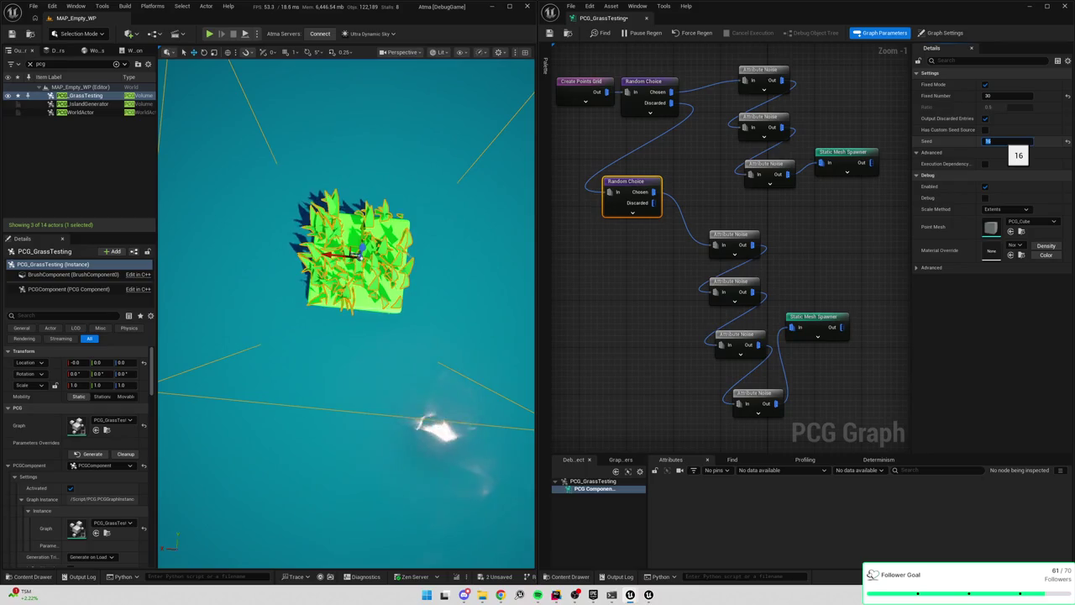
pyautogui.write('19')
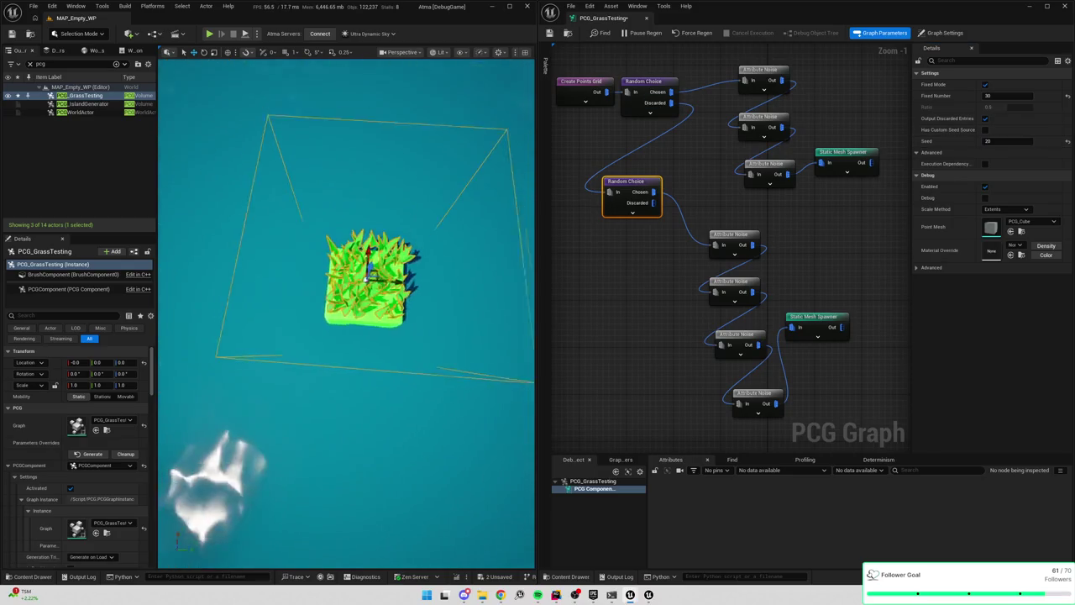
pyautogui.click(1003, 141)
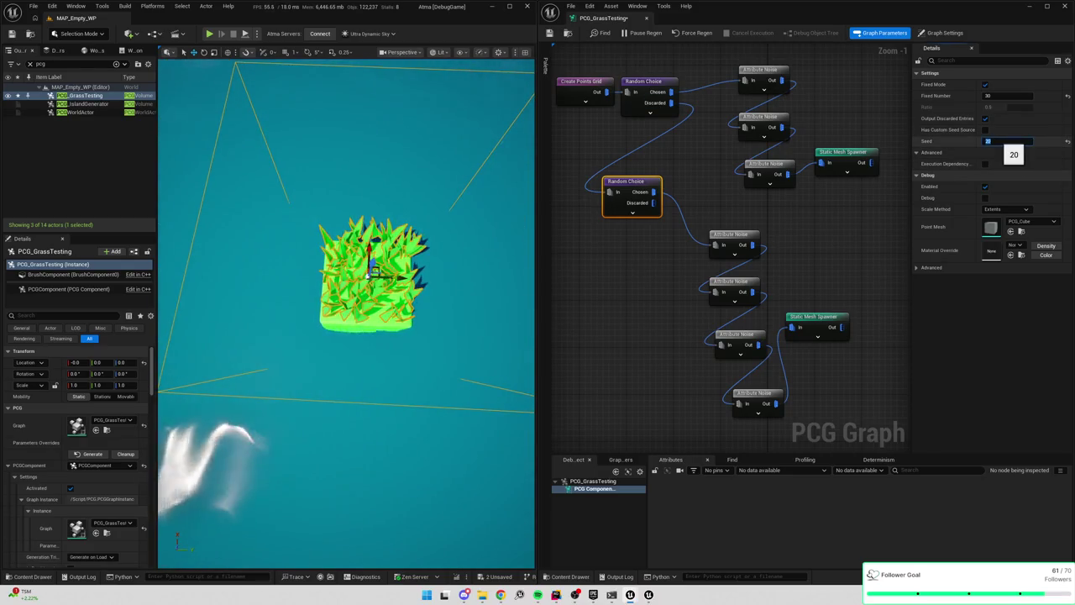
pyautogui.write('21')
pyautogui.press('Return')
pyautogui.write('23')
pyautogui.press('Return')
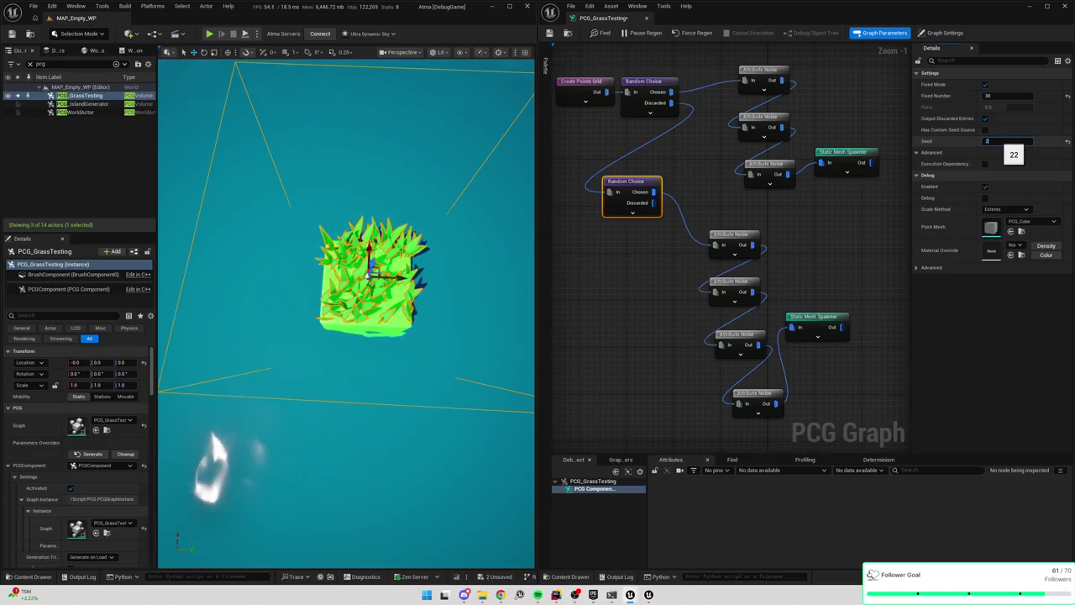
pyautogui.write('25')
pyautogui.press('Return')
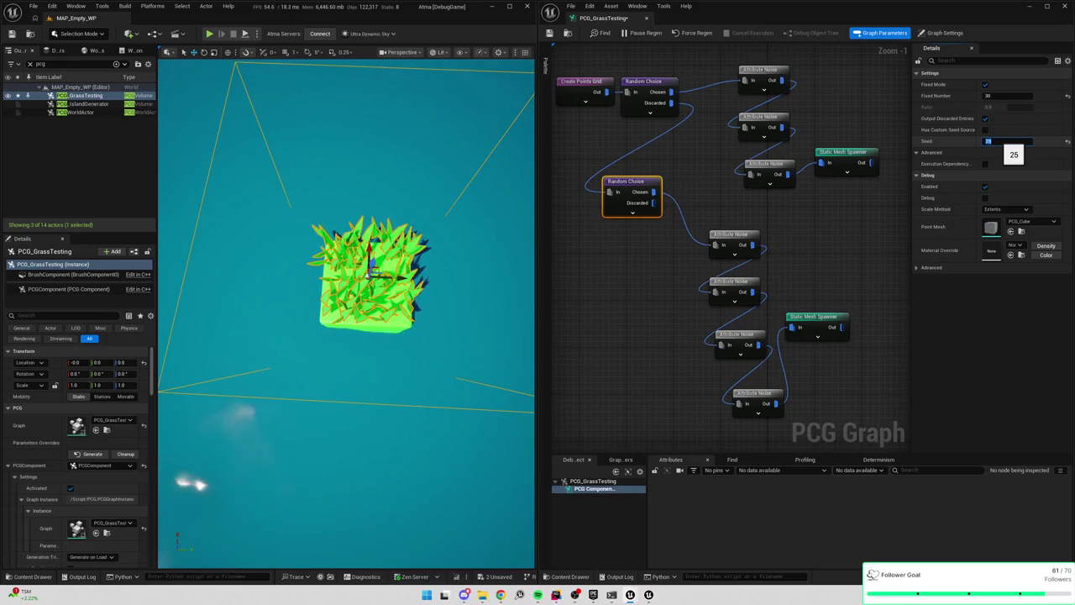
pyautogui.write('26')
pyautogui.press('Return')
pyautogui.write('2')
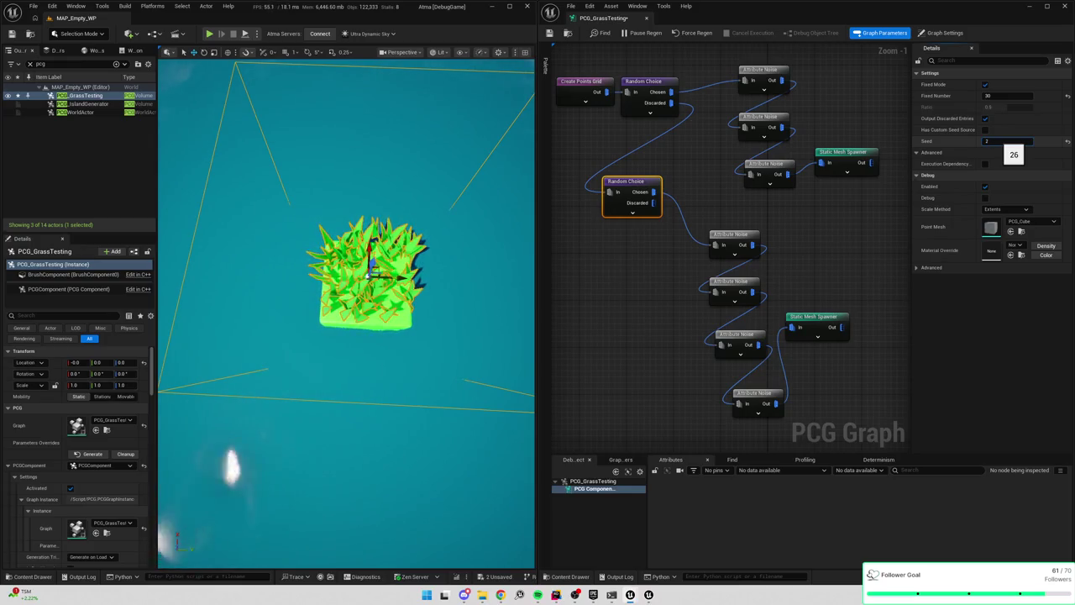
pyautogui.press('Return')
pyautogui.moveTo(370, 252); pyautogui.dragTo(421, 226)
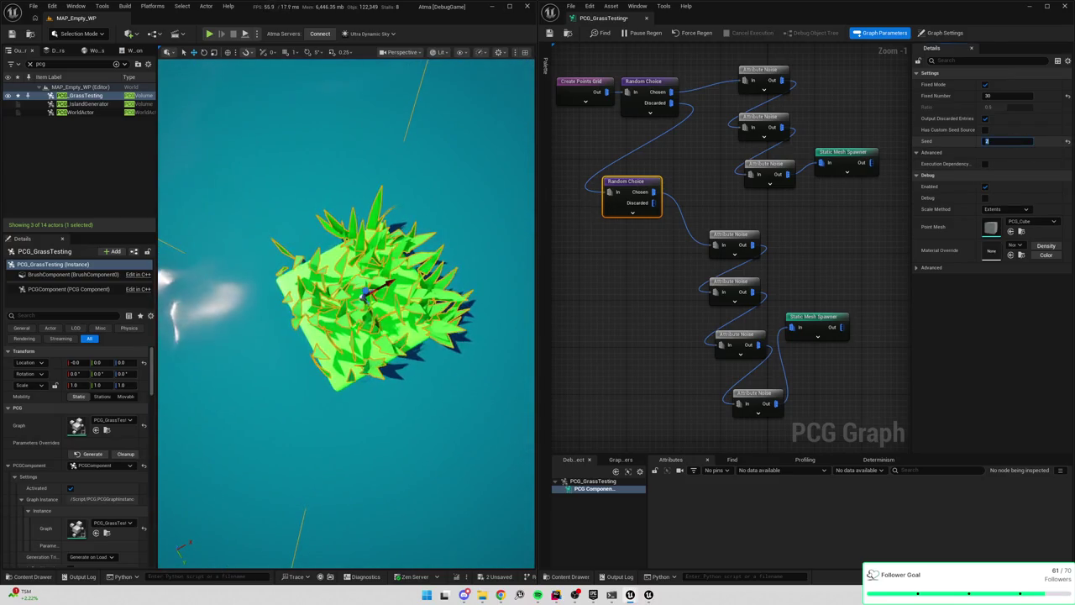
# Set Fixed Number to 20, then try seeds around 101–104 on the lower Random Choice
pyautogui.click(990, 95)
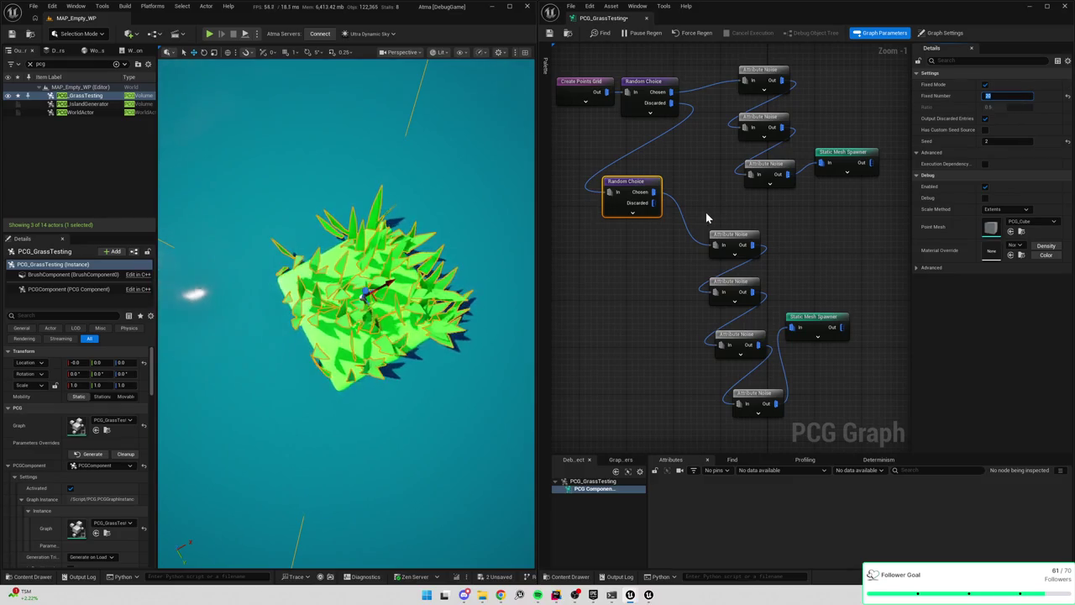
pyautogui.write('20')
pyautogui.moveTo(680, 166); pyautogui.dragTo(626, 205)
pyautogui.click(1001, 141)
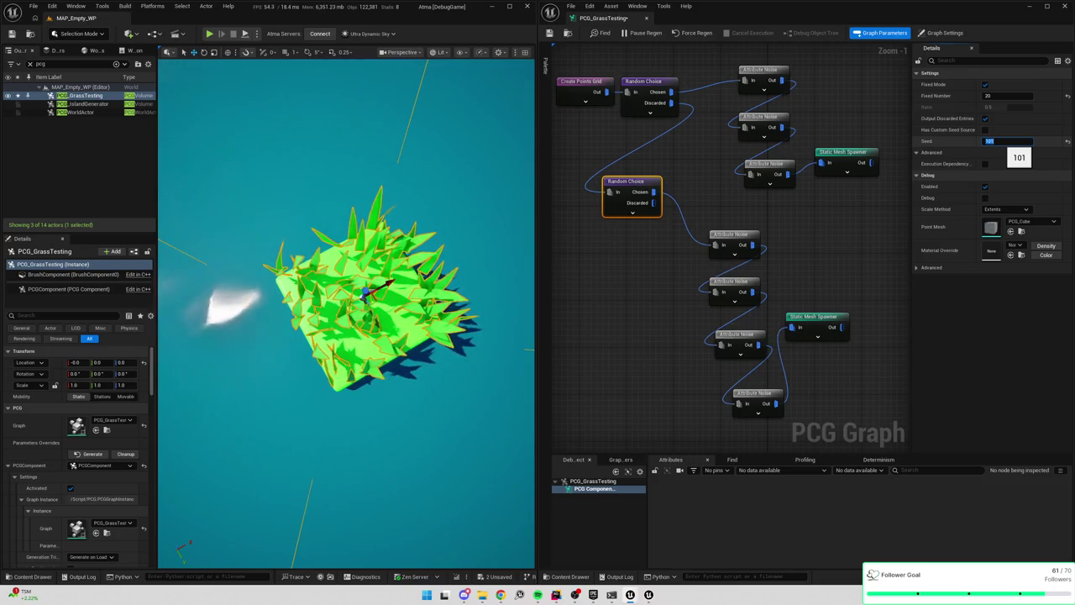
pyautogui.write('1011')
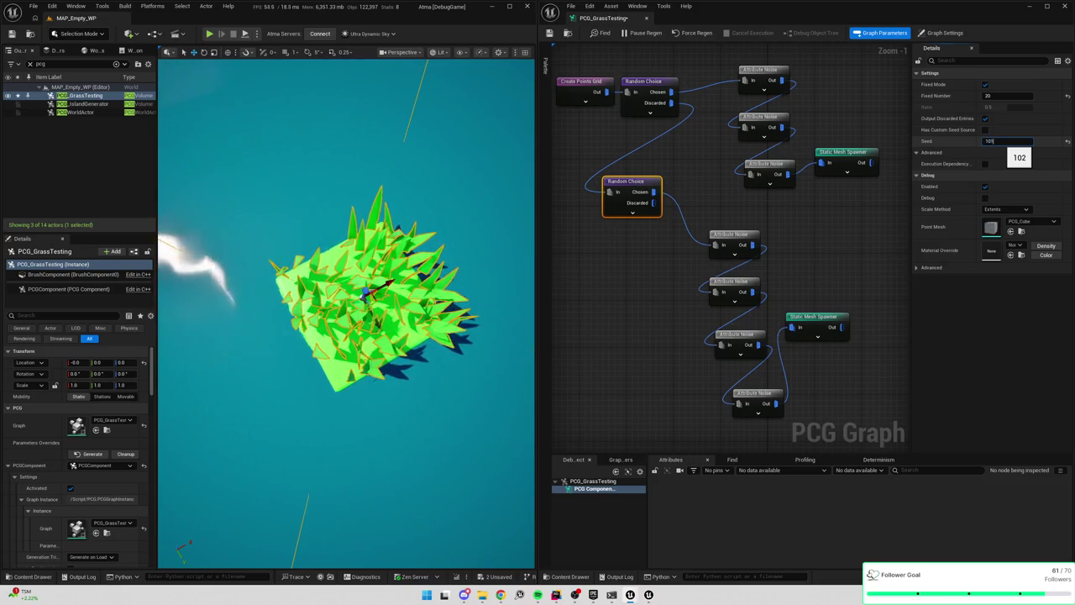
pyautogui.press('Return')
pyautogui.write('103')
pyautogui.press('Return')
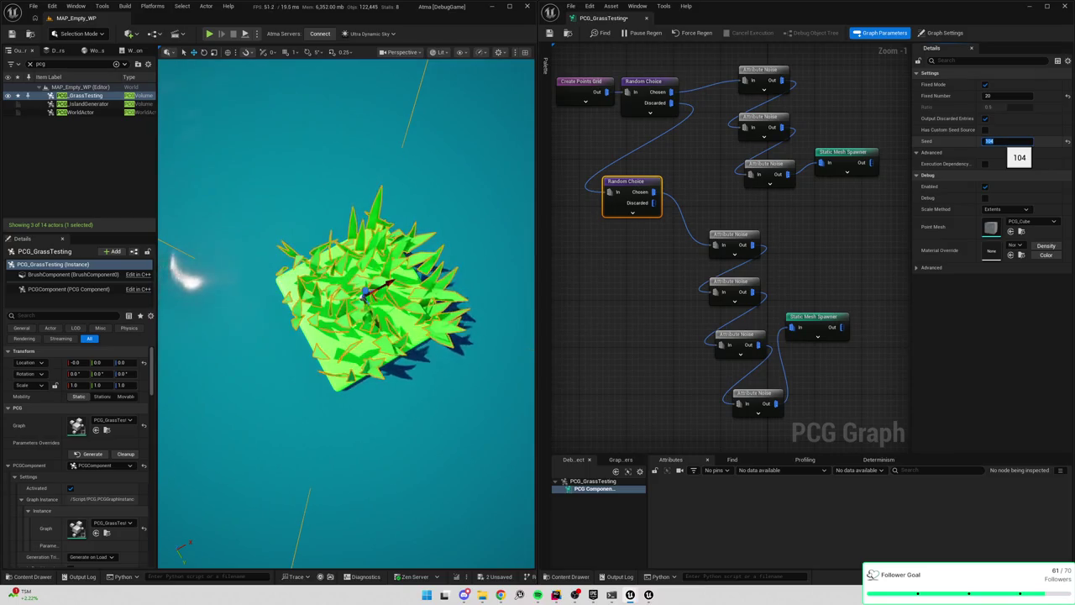
pyautogui.scroll(-5, 346, 311)
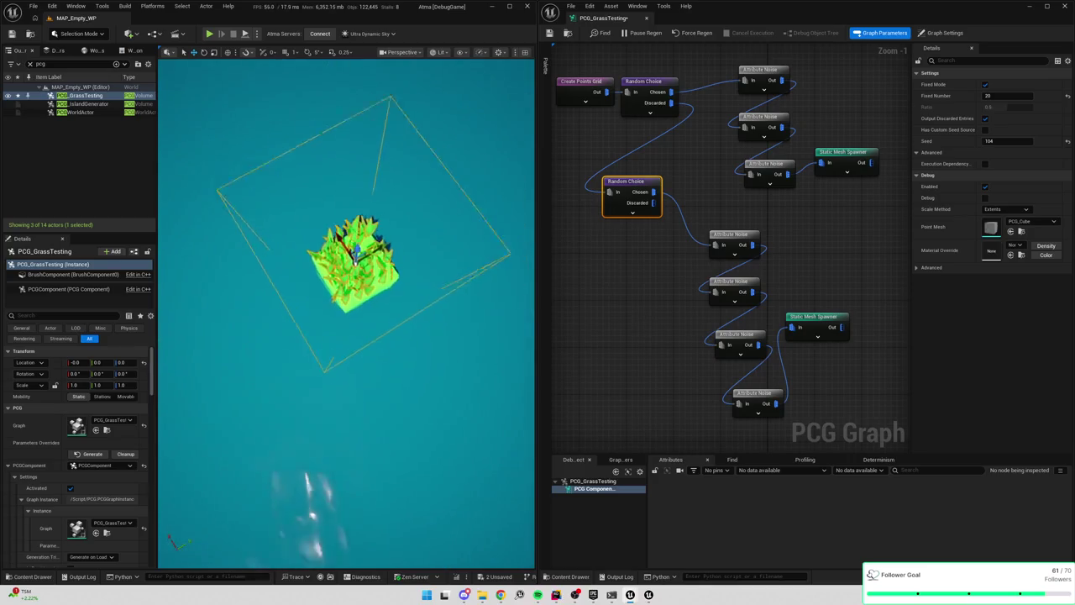
pyautogui.scroll(-5, 346, 311)
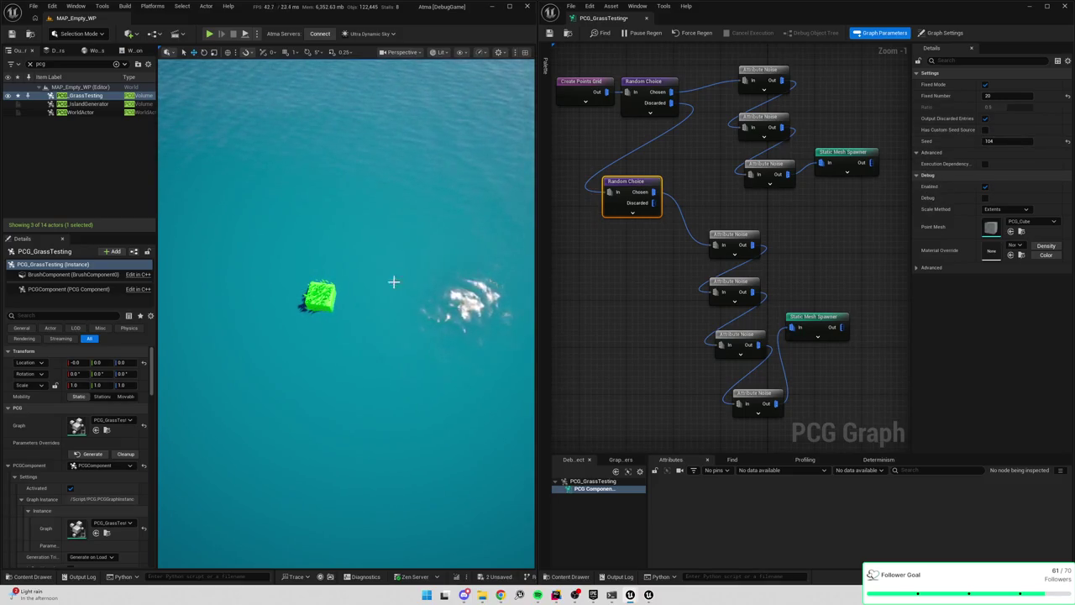
# Filter the Outliner for 'tile' and select the SM_TileCube actor
pyautogui.click(335, 311)
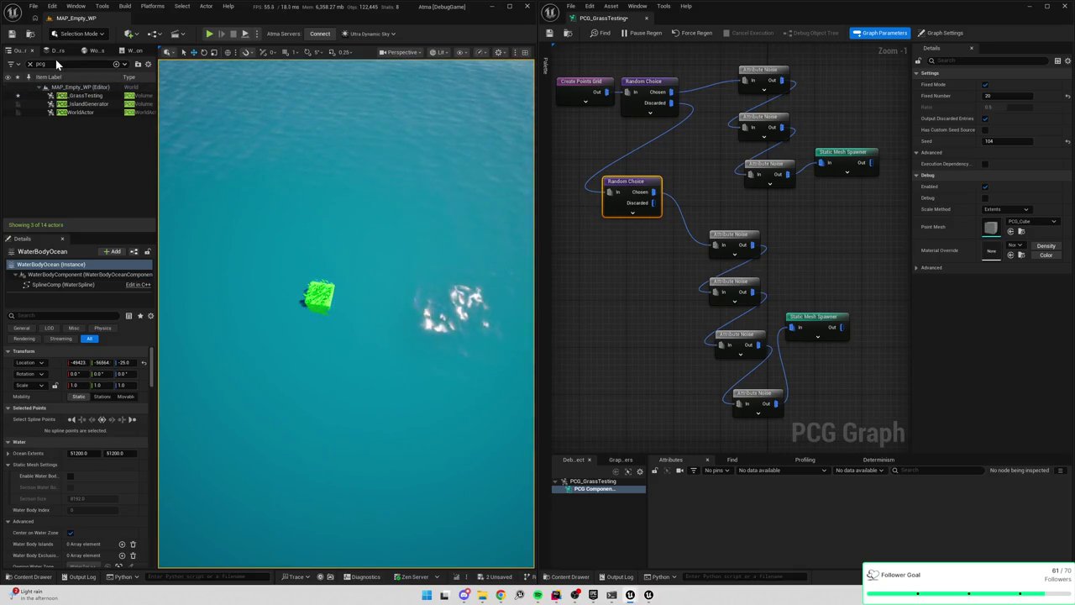
pyautogui.click(31, 63)
pyautogui.write('le')
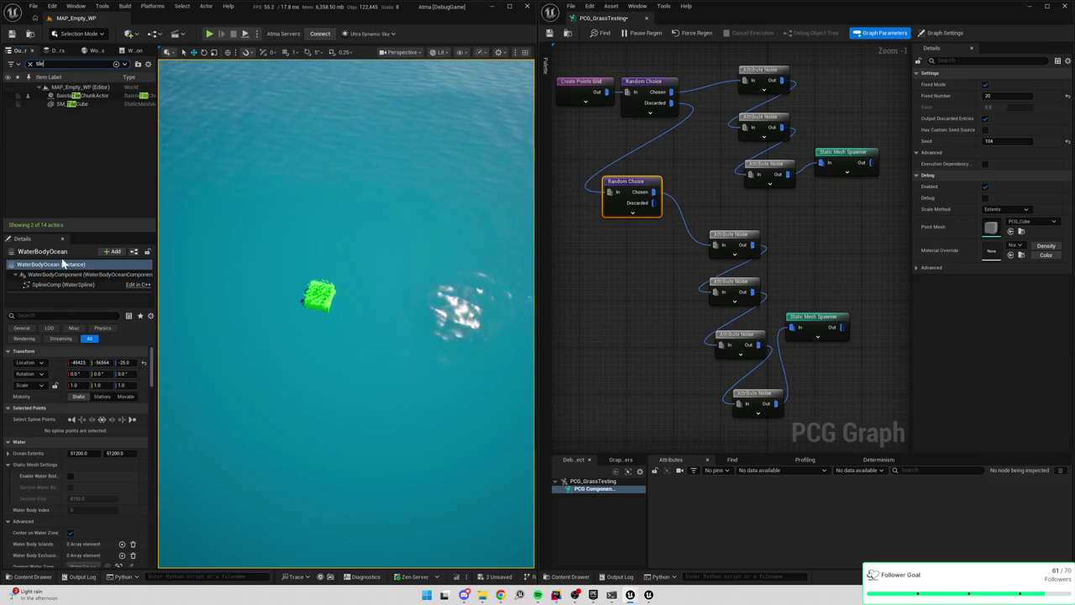
pyautogui.click(84, 104)
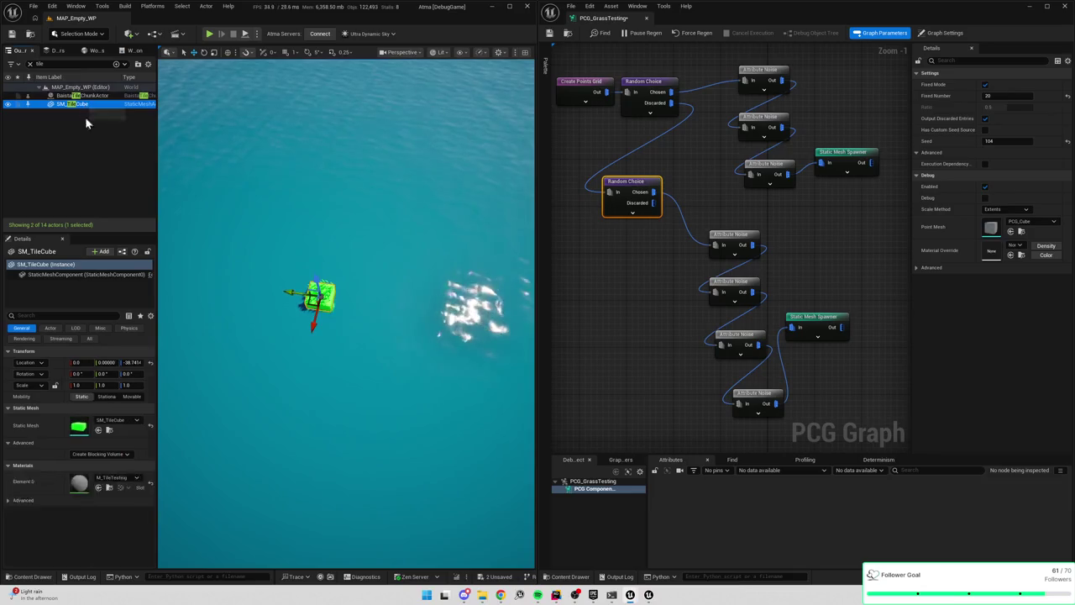
# Replace M_TileTesting on Element 0 with the grass tile-cube material
pyautogui.click(122, 477)
pyautogui.write('grass')
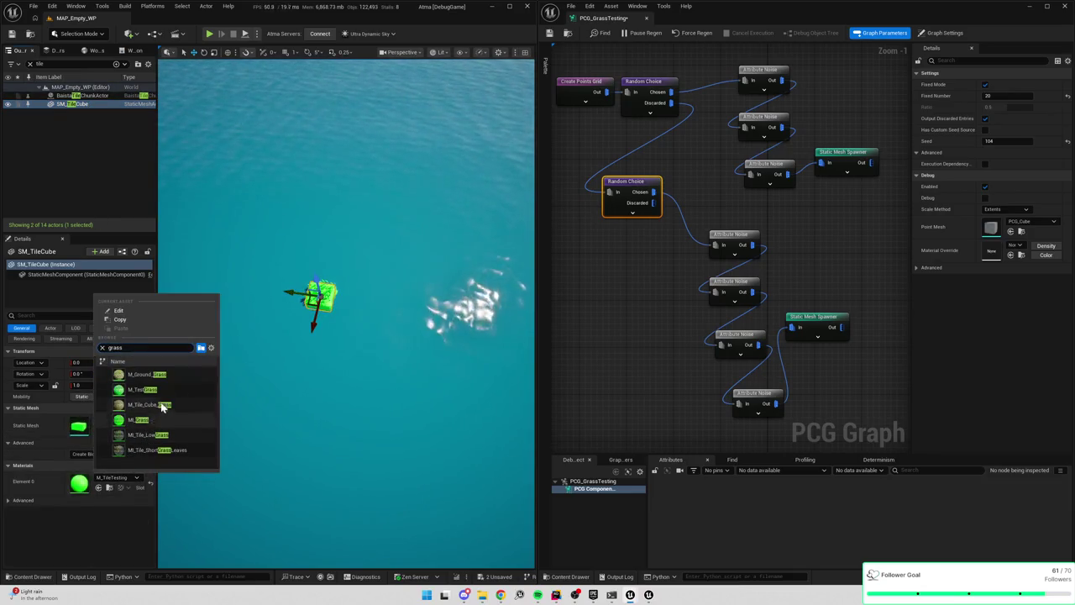
pyautogui.click(202, 403)
pyautogui.moveTo(224, 397); pyautogui.dragTo(244, 400)
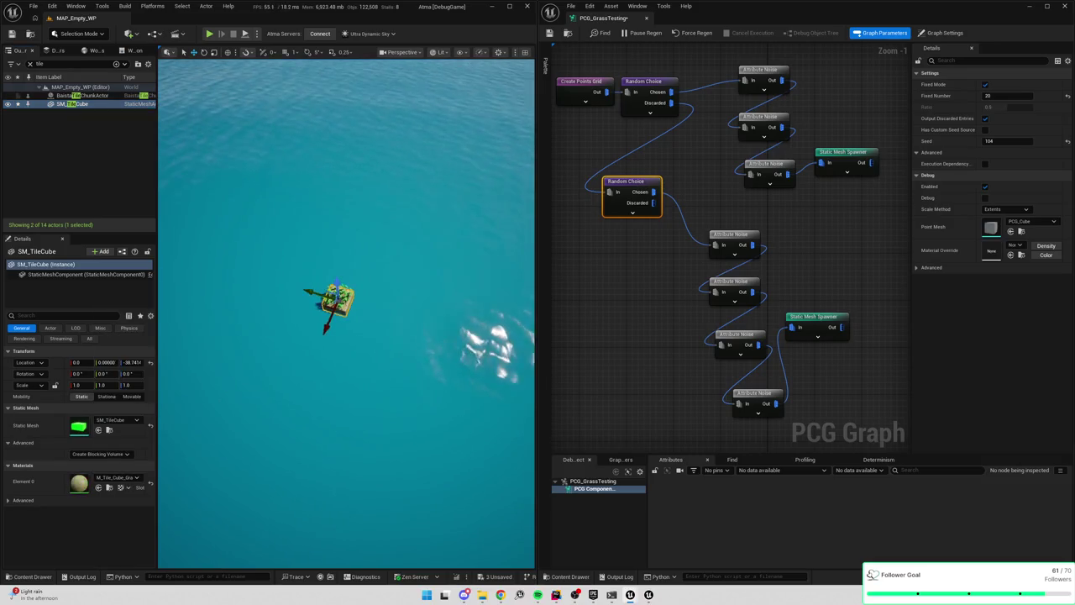
pyautogui.moveTo(382, 382); pyautogui.dragTo(390, 399)
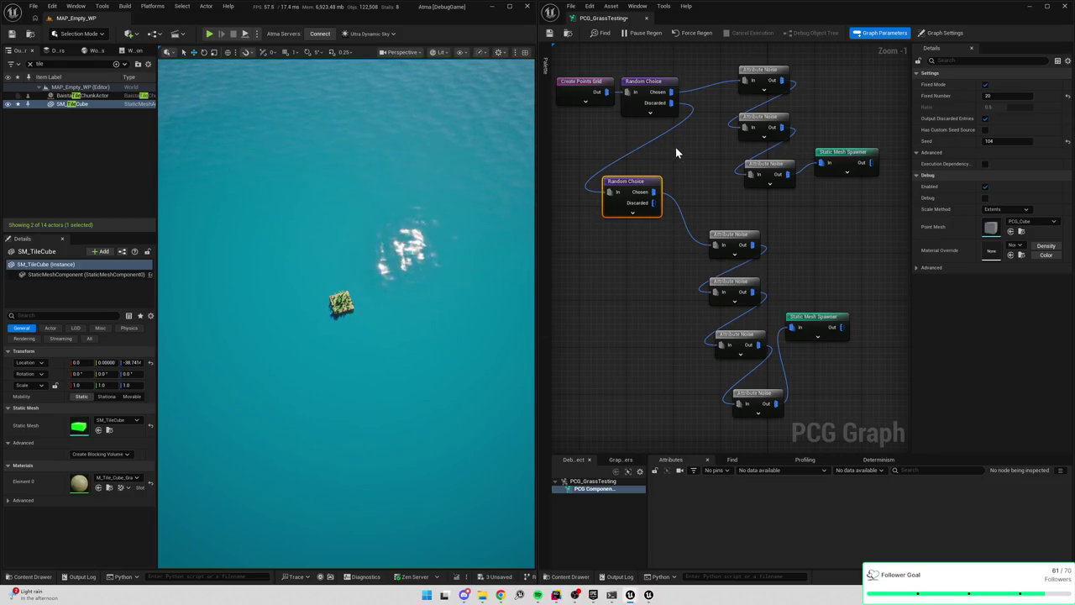
pyautogui.click(1006, 95)
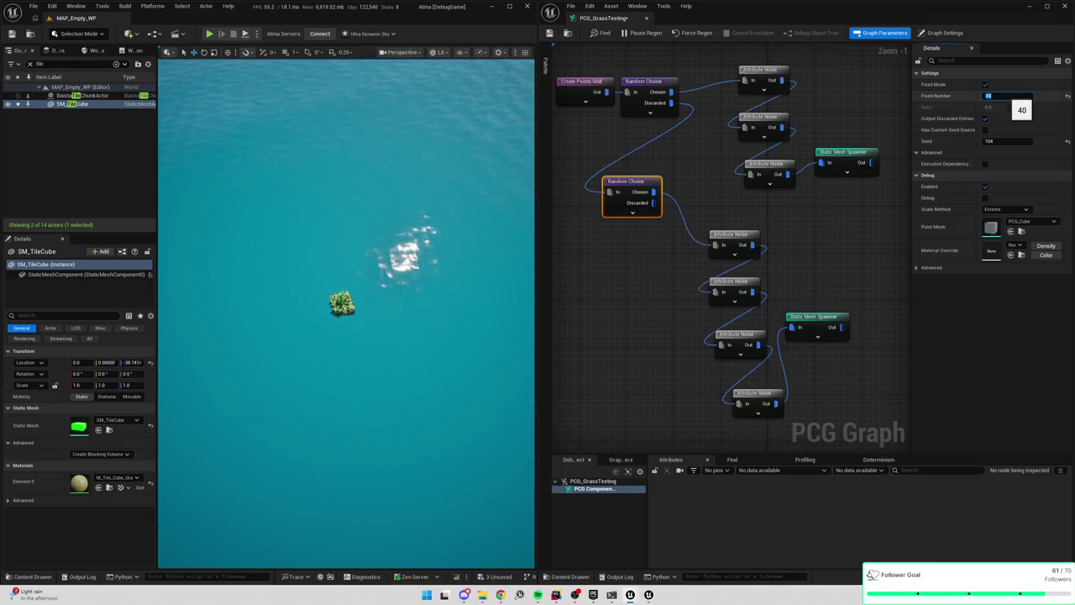
# Try 100 points on the Random Choice Fixed Number, then settle on 40
pyautogui.write('00')
pyautogui.press('Return')
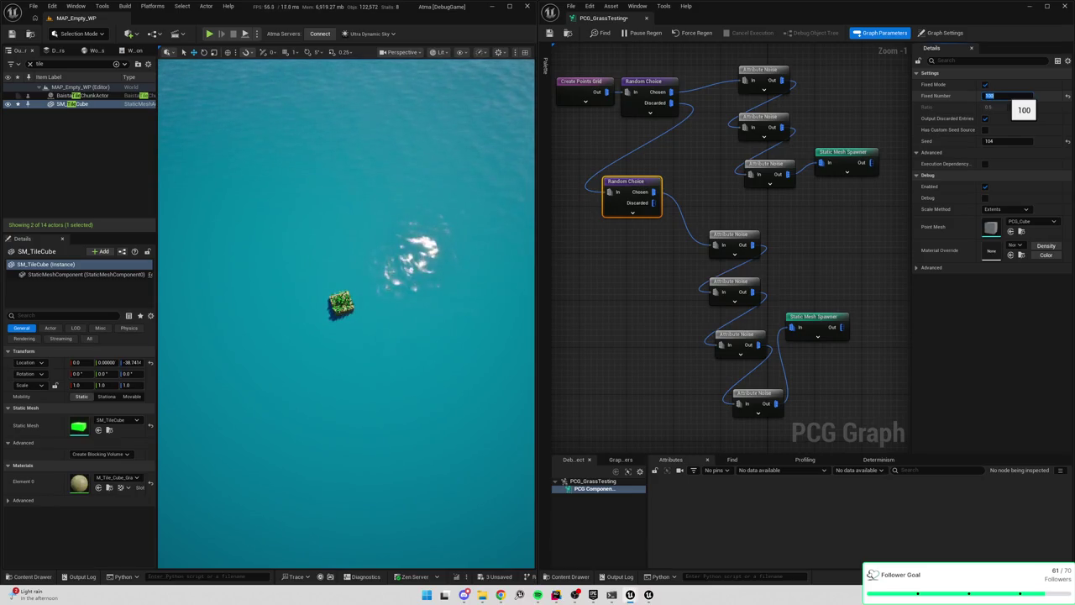
pyautogui.write('40')
pyautogui.press('Return')
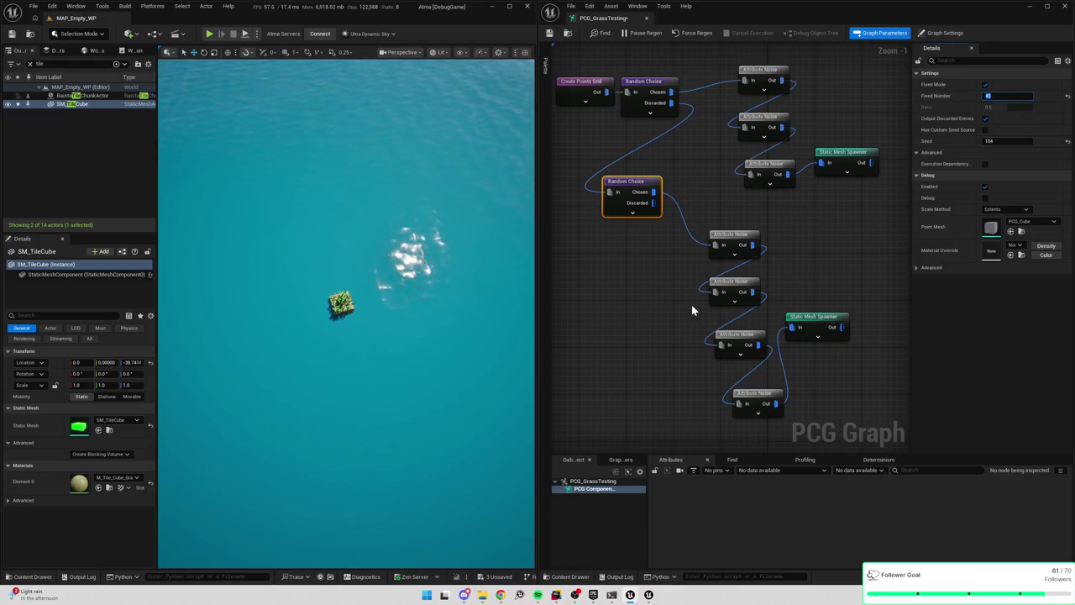
pyautogui.scroll(5, 324, 293)
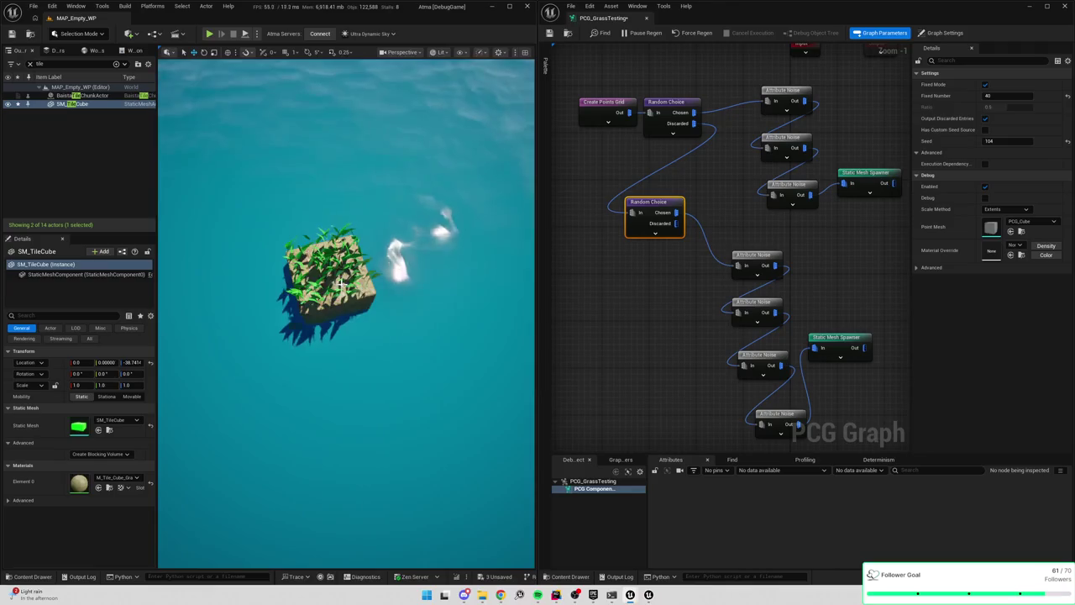
pyautogui.scroll(-3, 339, 282)
pyautogui.scroll(4, 435, 224)
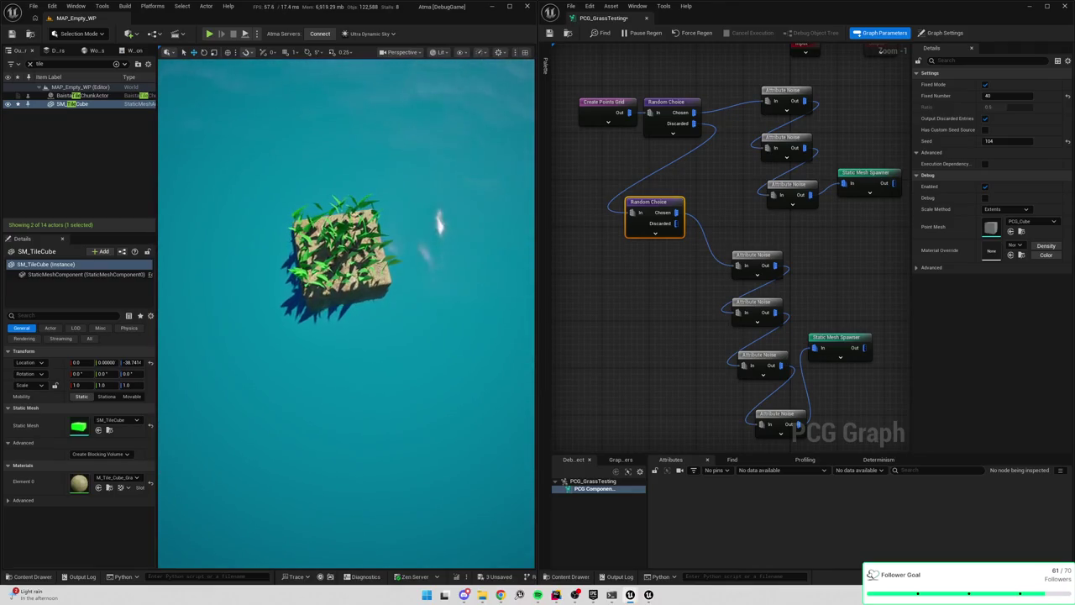
# Give the bottom Attribute Noise node a Noise Min of 70
pyautogui.click(776, 364)
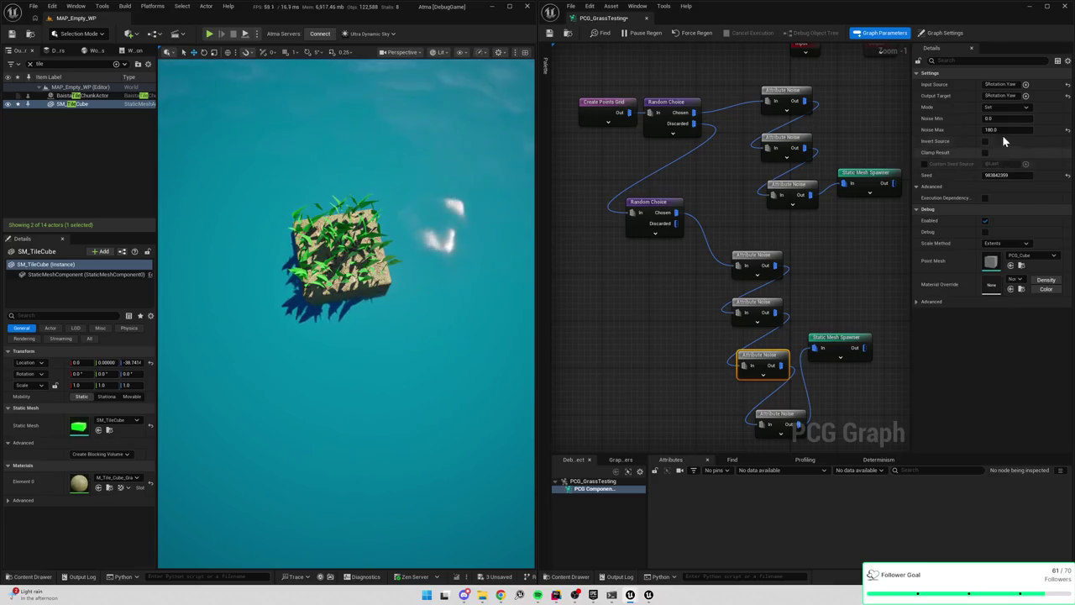
pyautogui.moveTo(819, 403); pyautogui.dragTo(813, 355)
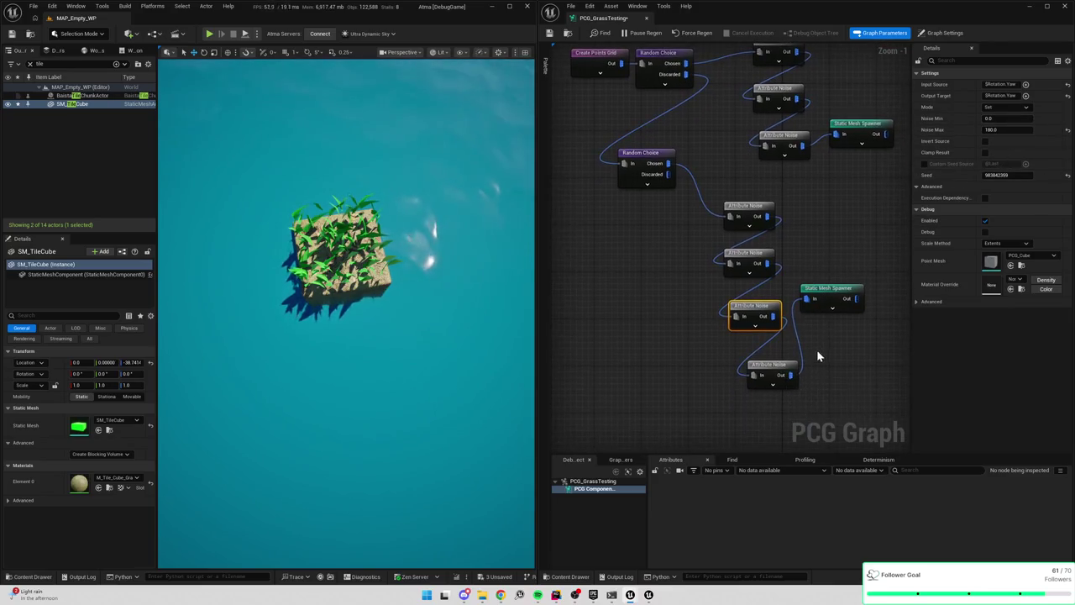
pyautogui.click(785, 377)
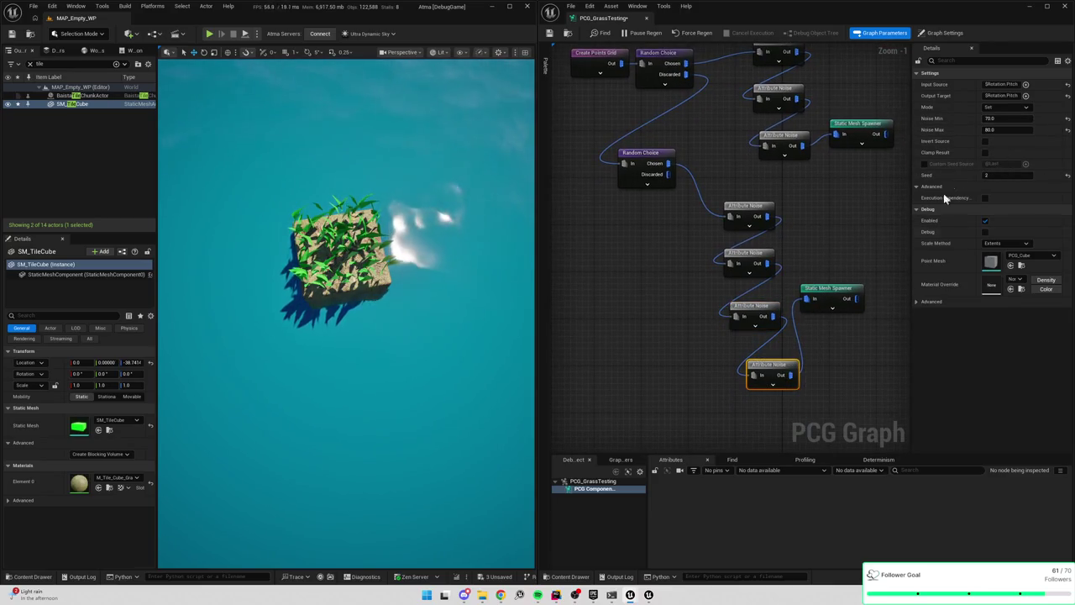
pyautogui.click(999, 119)
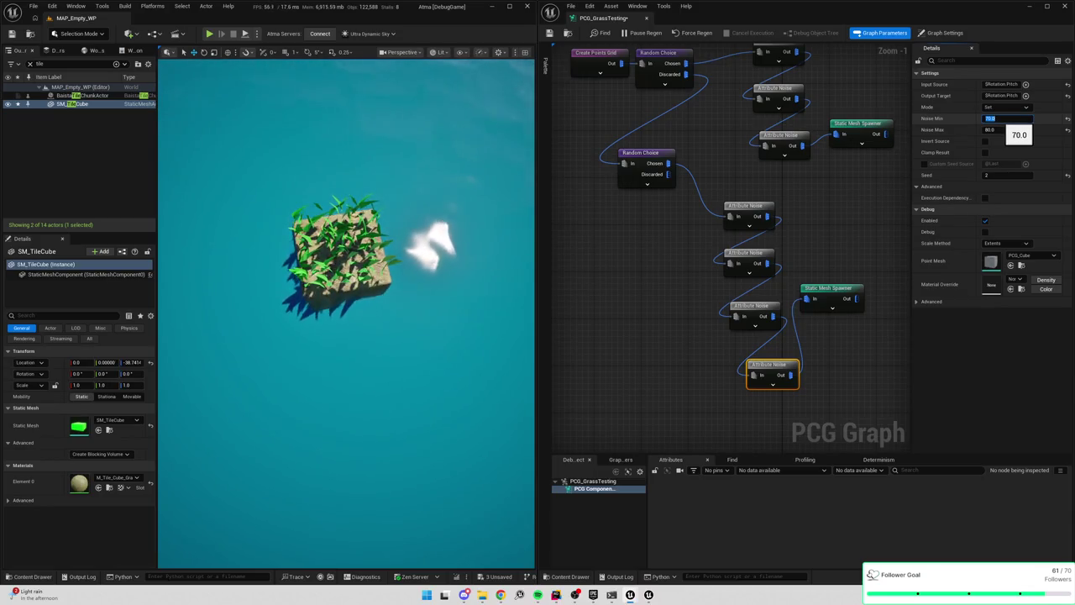
pyautogui.press('Tab')
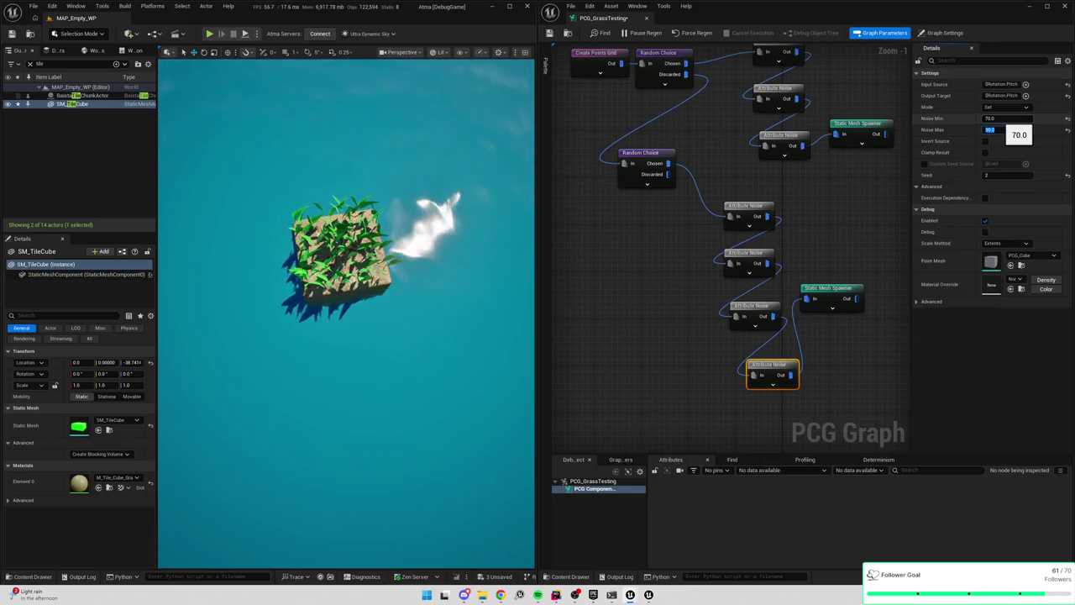
pyautogui.click(650, 164)
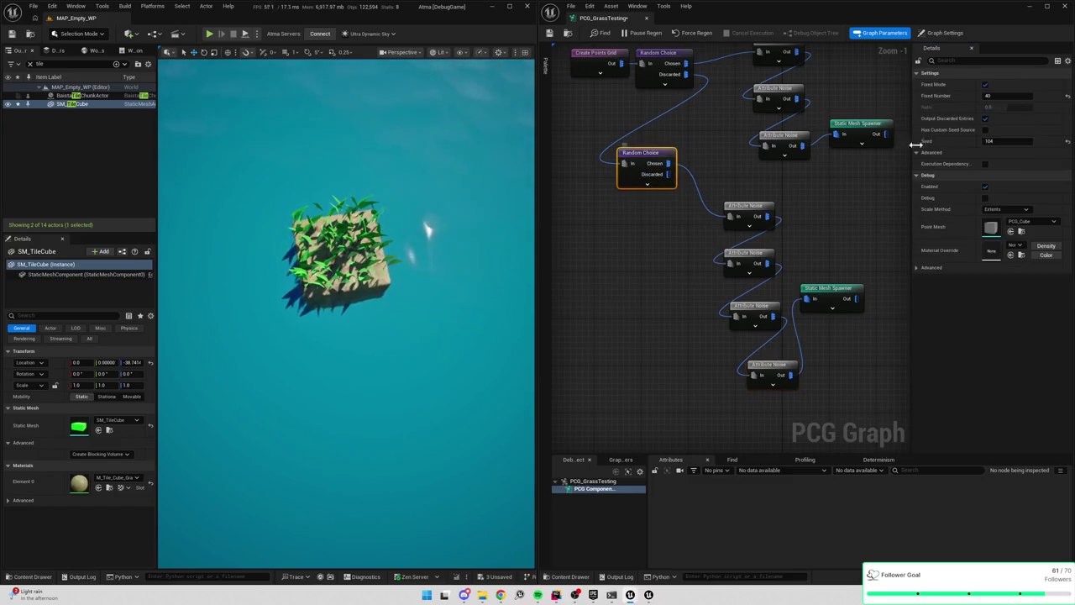
# Try 100 chosen points on the Random Choice, then settle the Fixed Number at 45
pyautogui.click(1003, 96)
pyautogui.write('100')
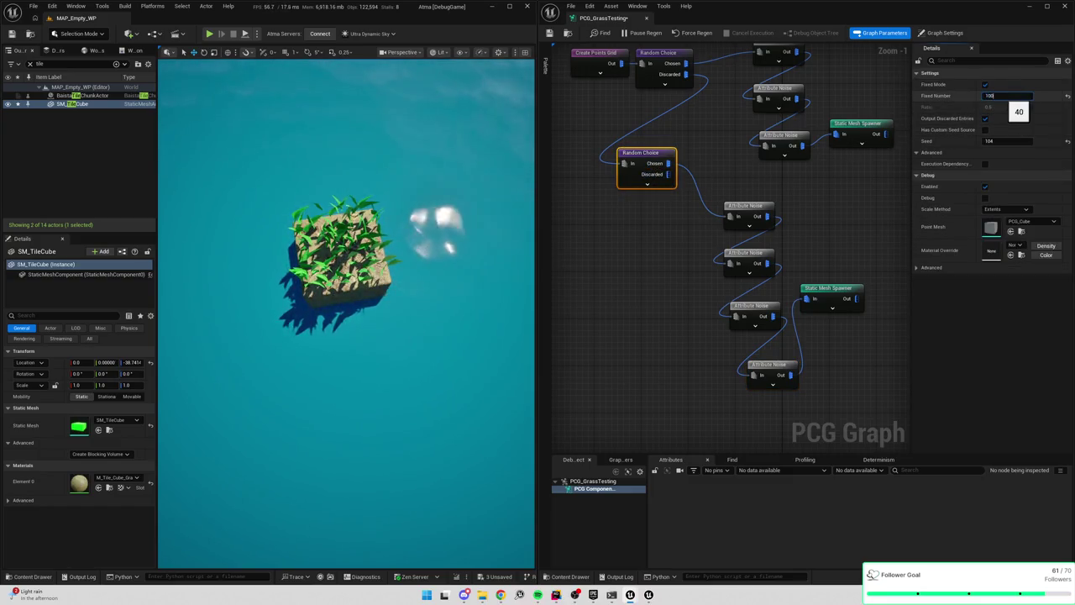
pyautogui.press('Return')
pyautogui.scroll(-10, 344, 311)
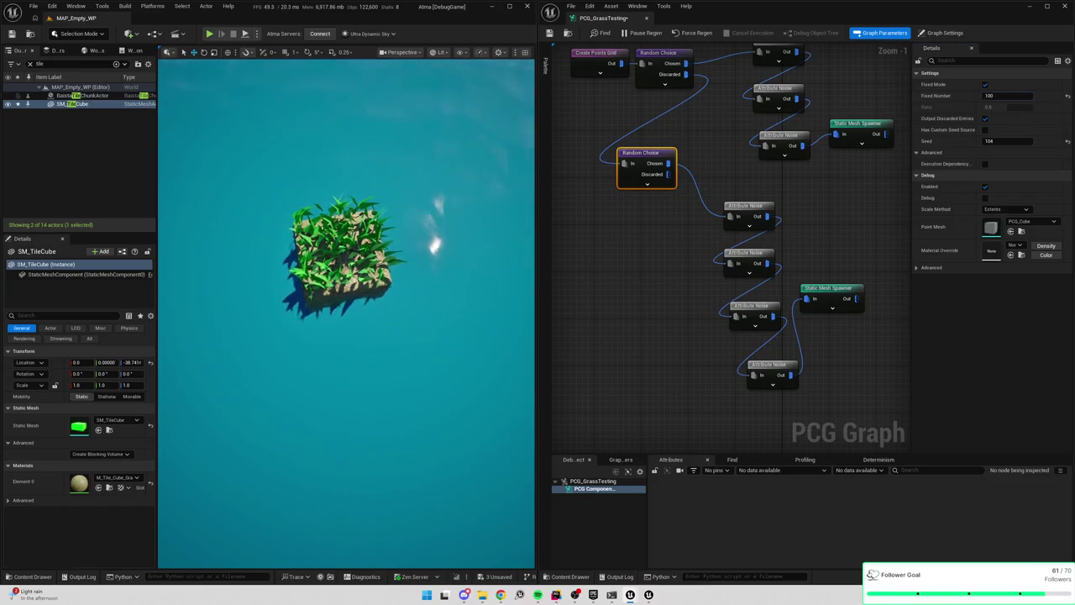
pyautogui.scroll(5, 346, 313)
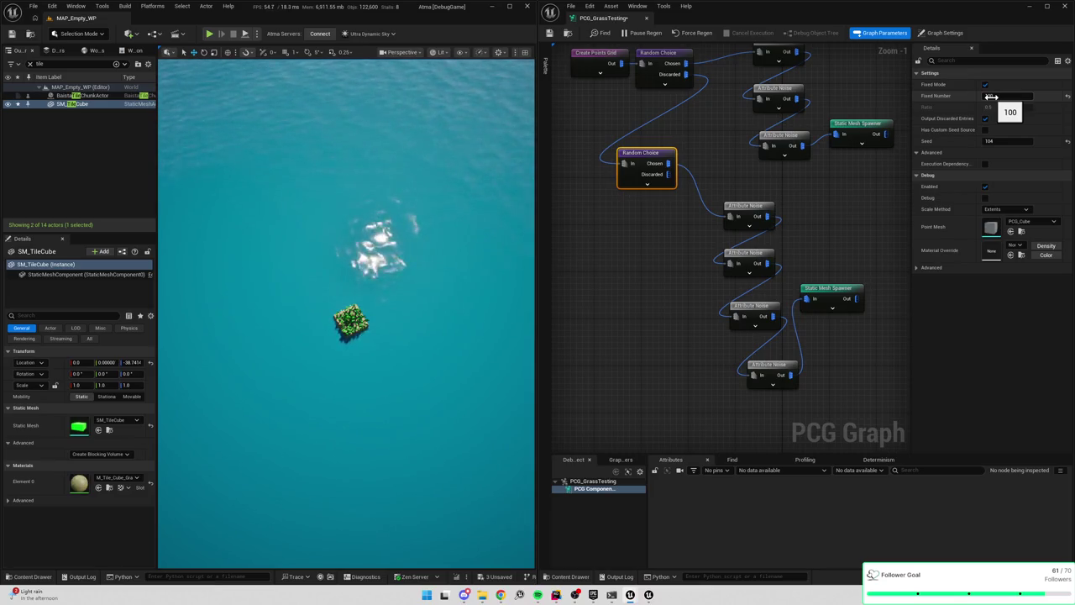
pyautogui.click(991, 95)
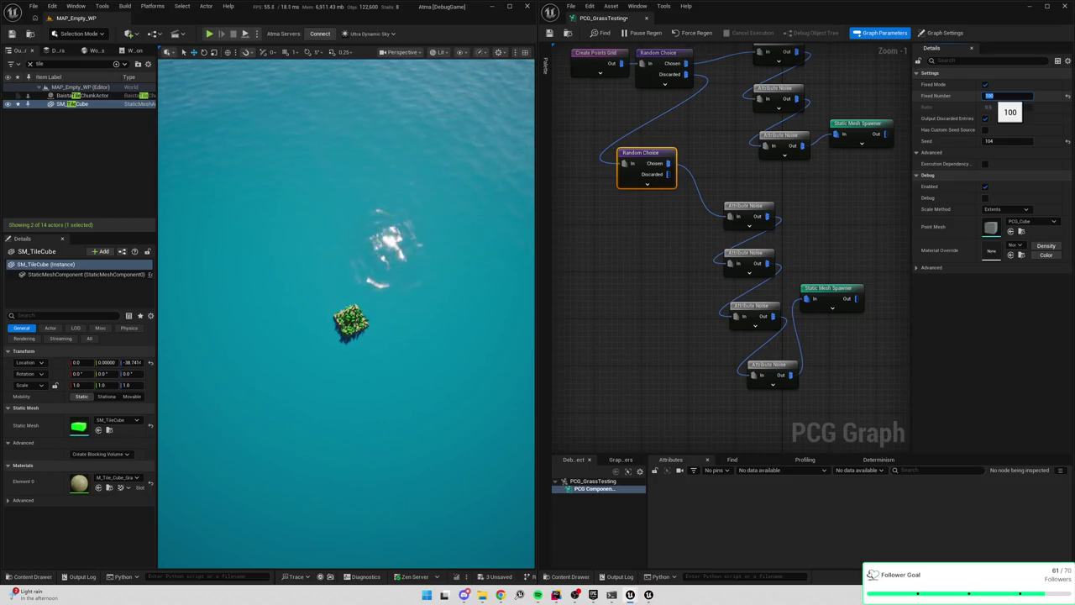
pyautogui.write('45')
pyautogui.press('Return')
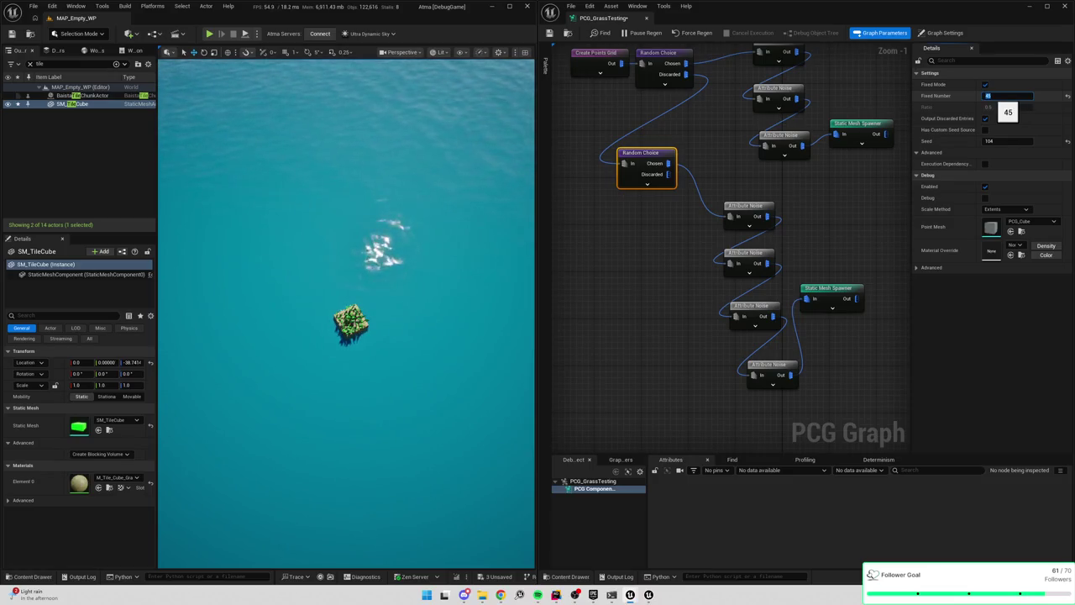
pyautogui.write('3')
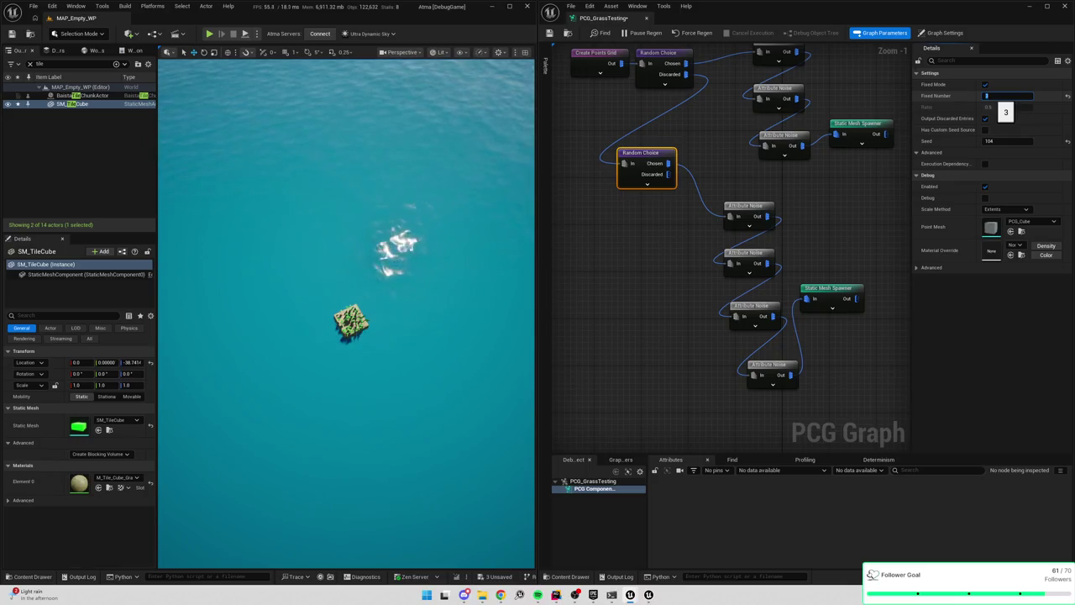
pyautogui.hotkey('ctrl', 'z')
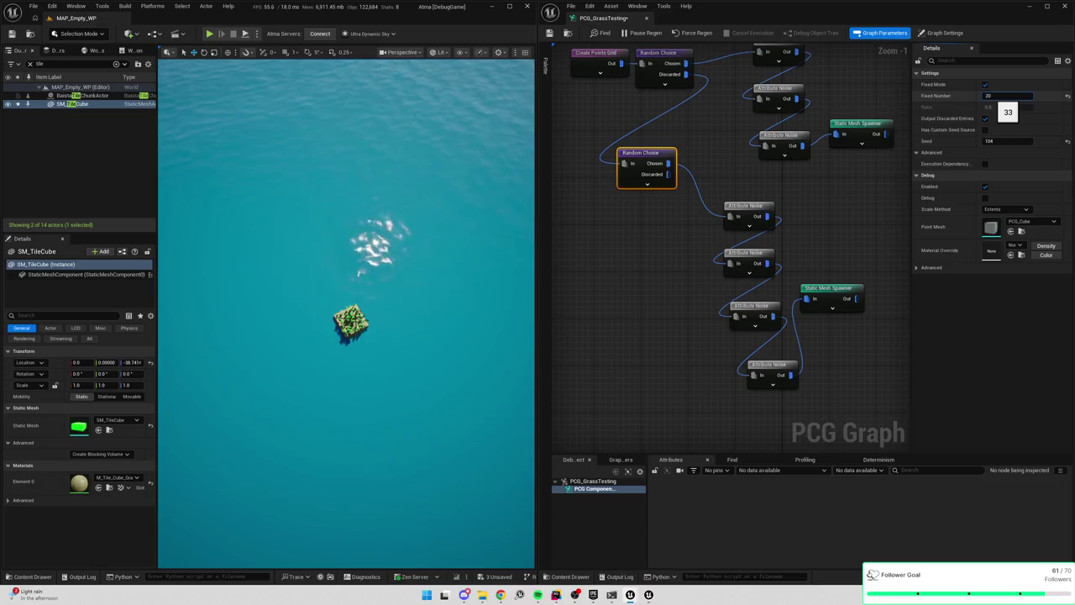
pyautogui.write('0')
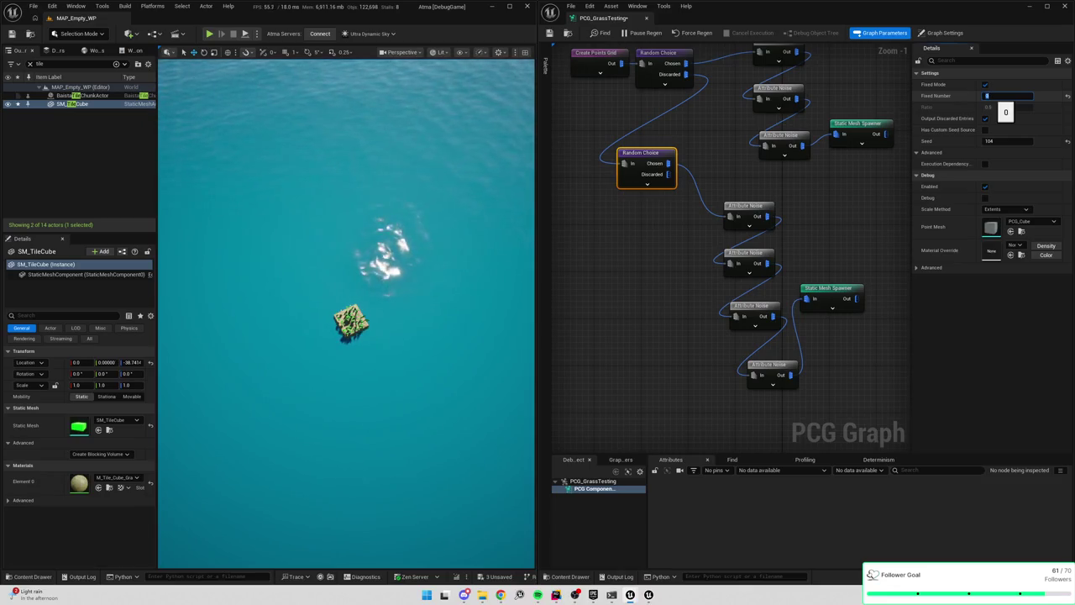
pyautogui.write('45')
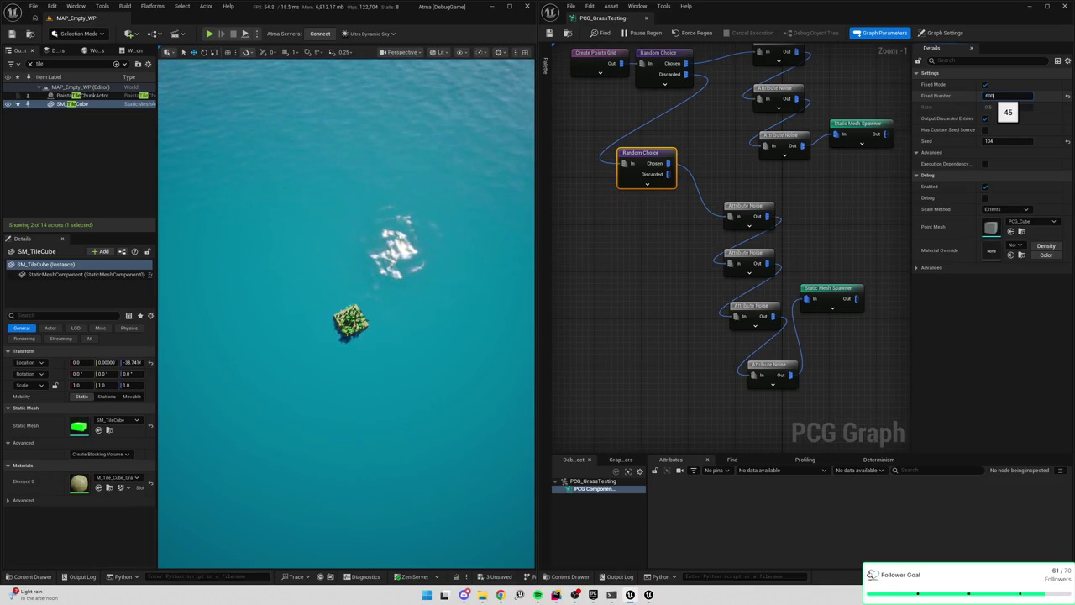
pyautogui.press('Return')
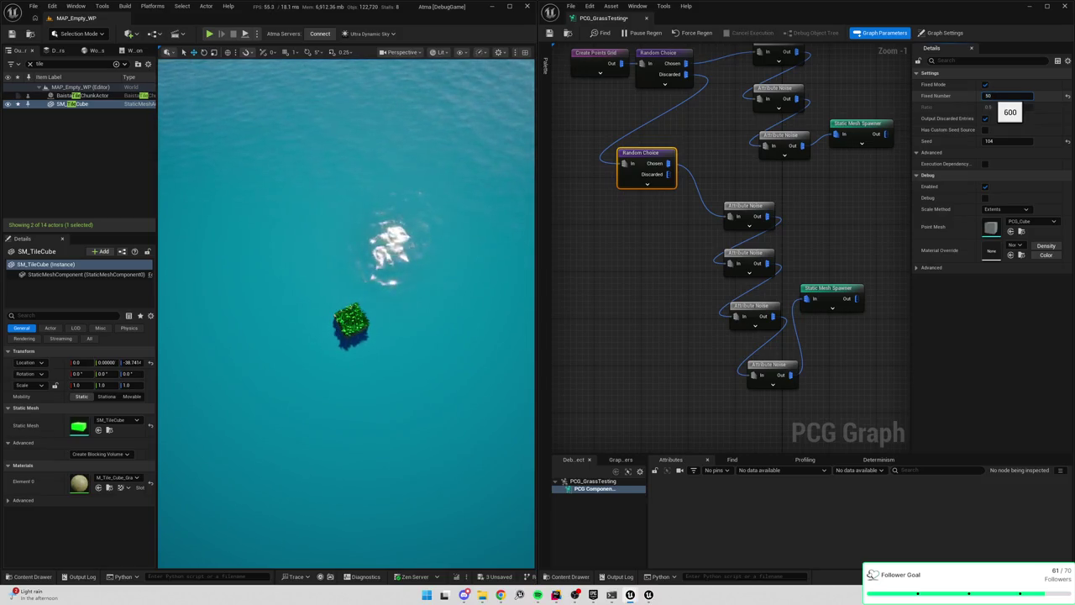
pyautogui.moveTo(336, 283)
pyautogui.mouseDown()
pyautogui.moveTo(353, 252)
pyautogui.moveTo(370, 277)
pyautogui.mouseUp()
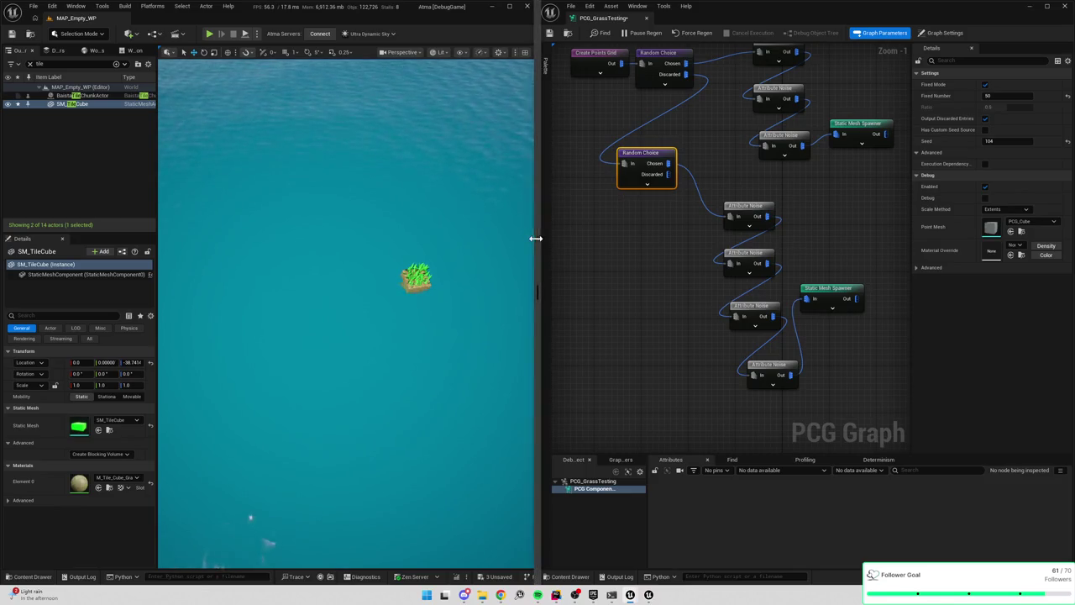
# Select the Attribute Noise and Static Mesh Spawner nodes and save all changes
pyautogui.moveTo(600, 167); pyautogui.dragTo(868, 406)
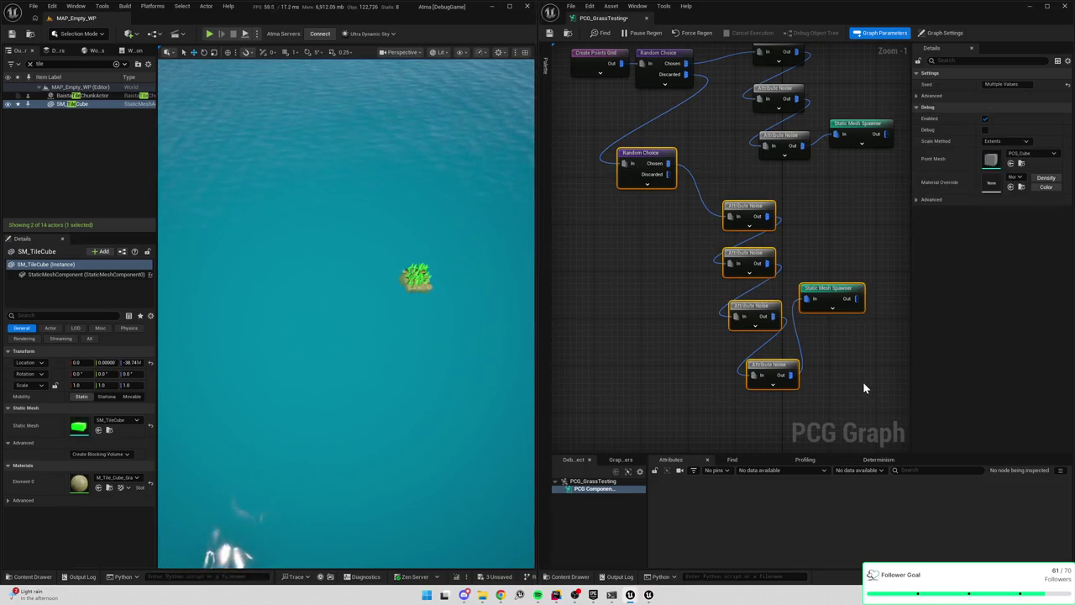
pyautogui.press('Delete')
pyautogui.moveTo(496, 304)
pyautogui.mouseDown()
pyautogui.moveTo(760, 329)
pyautogui.moveTo(894, 318)
pyautogui.mouseUp()
pyautogui.hotkey('ctrl', 's')
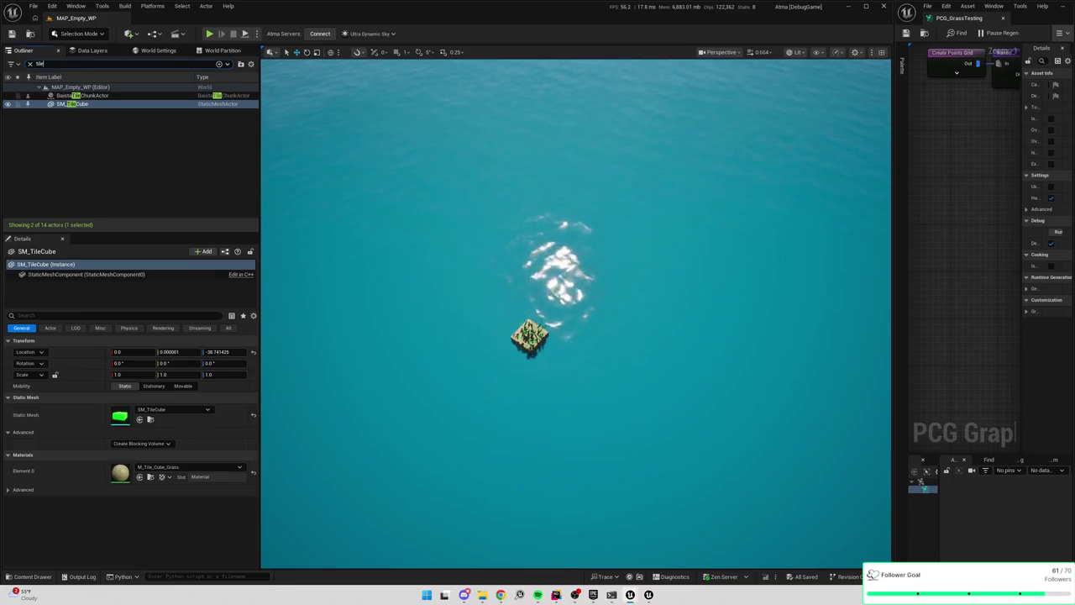
pyautogui.press('BackSpace')
pyautogui.press('BackSpace')
pyautogui.press('BackSpace')
# Find and select the Ultra_Dynamic_Sky actor via an Outliner search for 'sky'
pyautogui.write('sky')
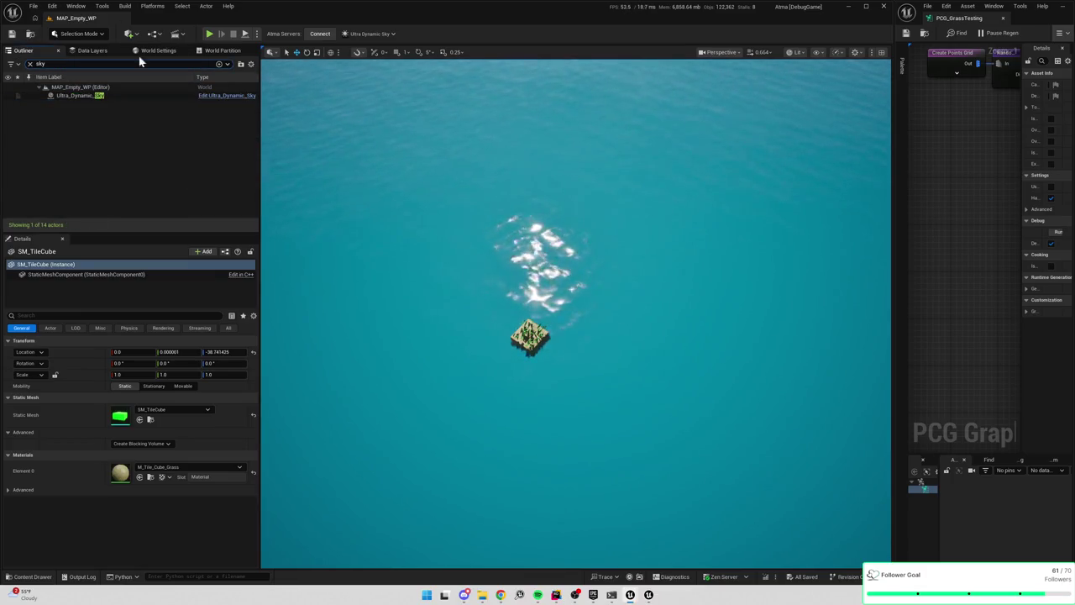
pyautogui.click(92, 95)
pyautogui.scroll(-5, 34, 286)
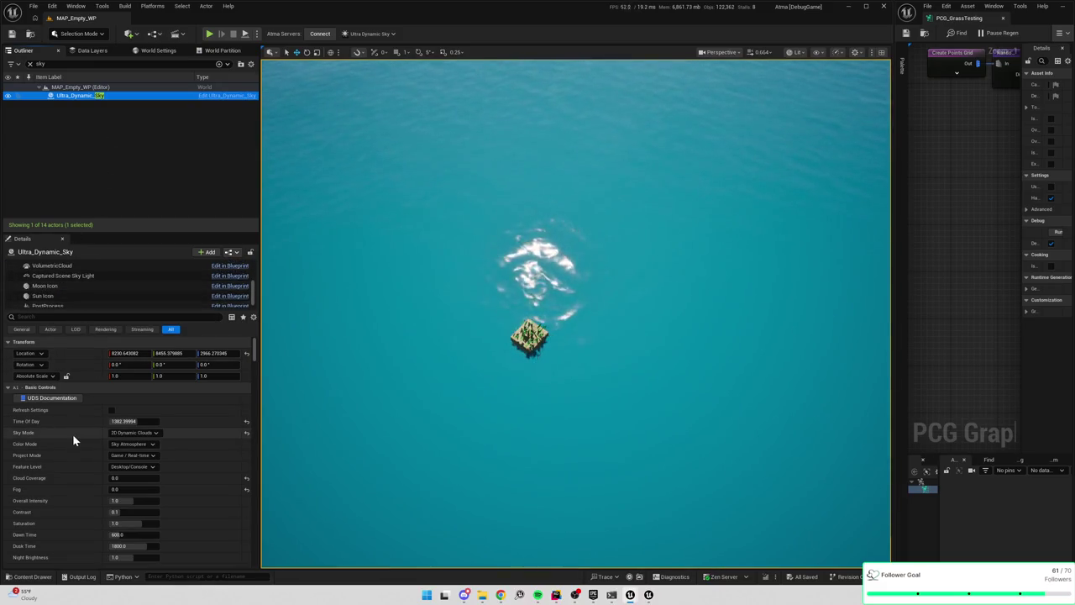
pyautogui.scroll(5, 70, 285)
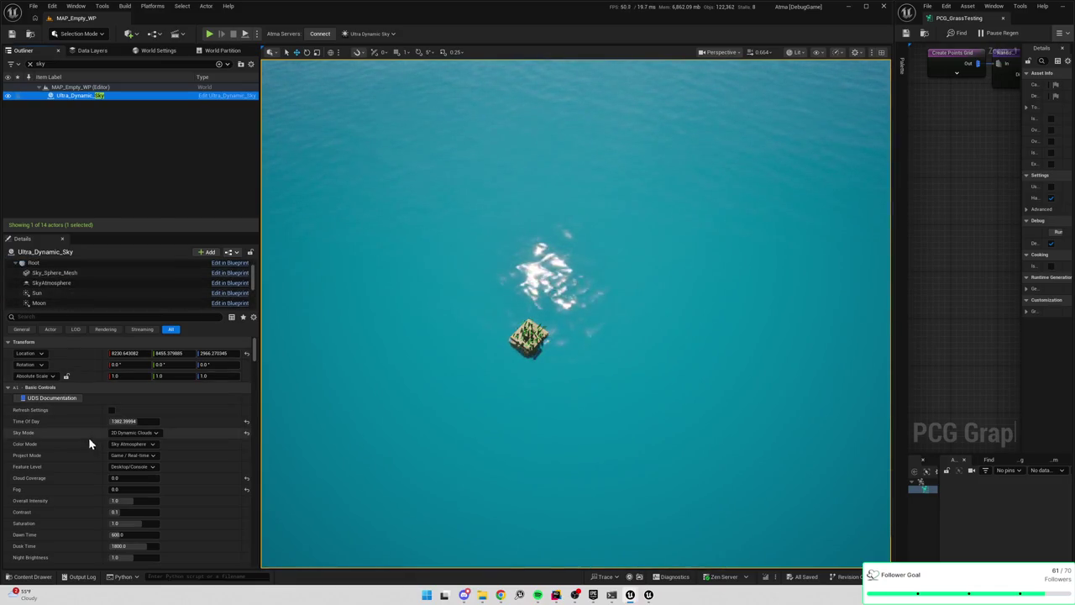
pyautogui.scroll(-3, 50, 411)
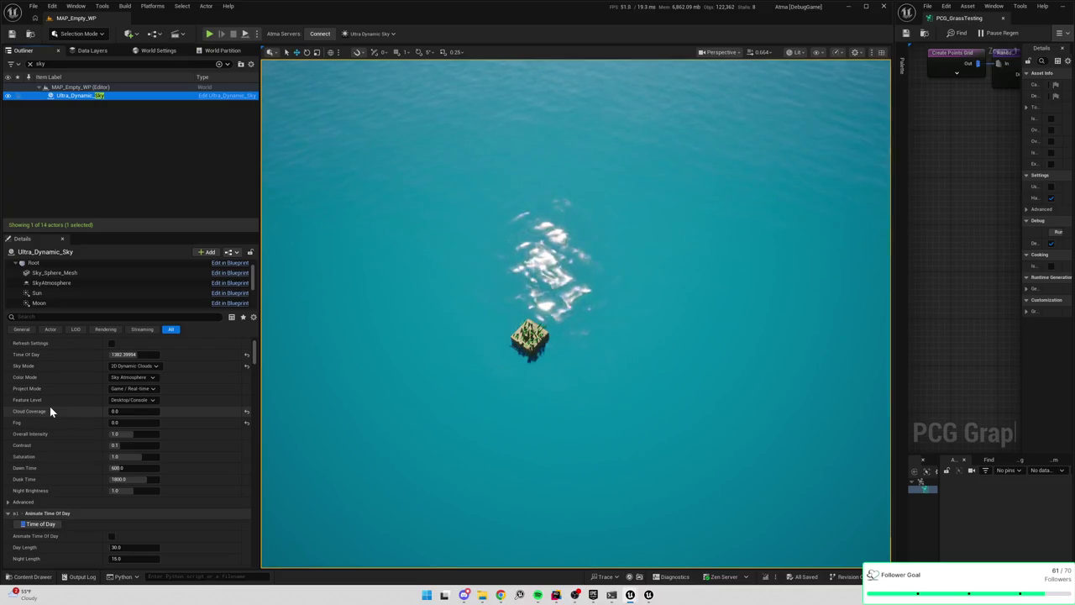
pyautogui.scroll(-3, 49, 411)
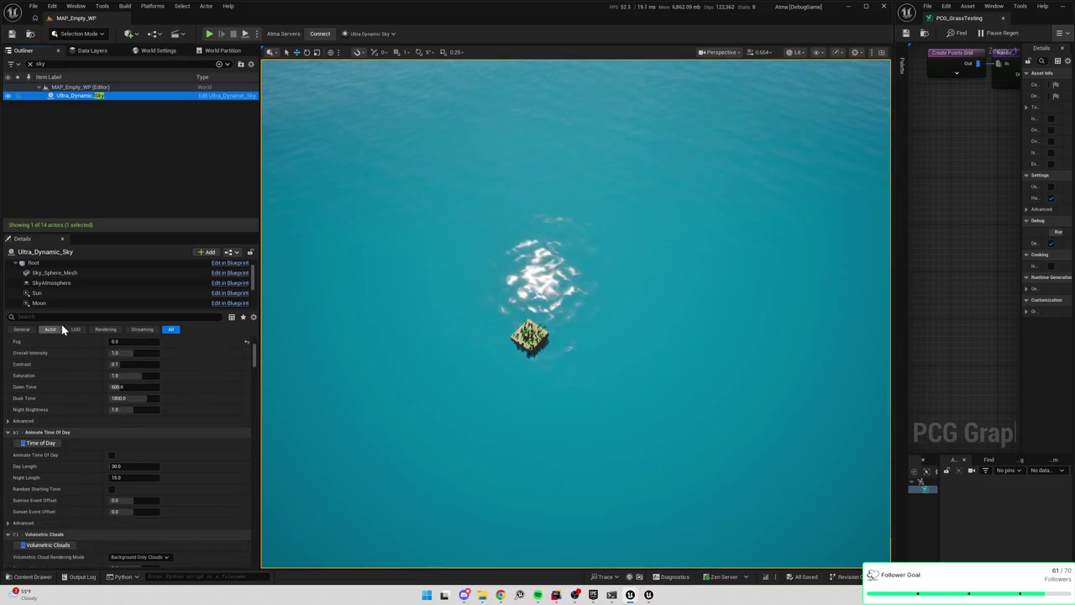
# Untick the sky's Apply Exposure Settings, then bring up Project Settings
pyautogui.click(118, 316)
pyautogui.write('bright')
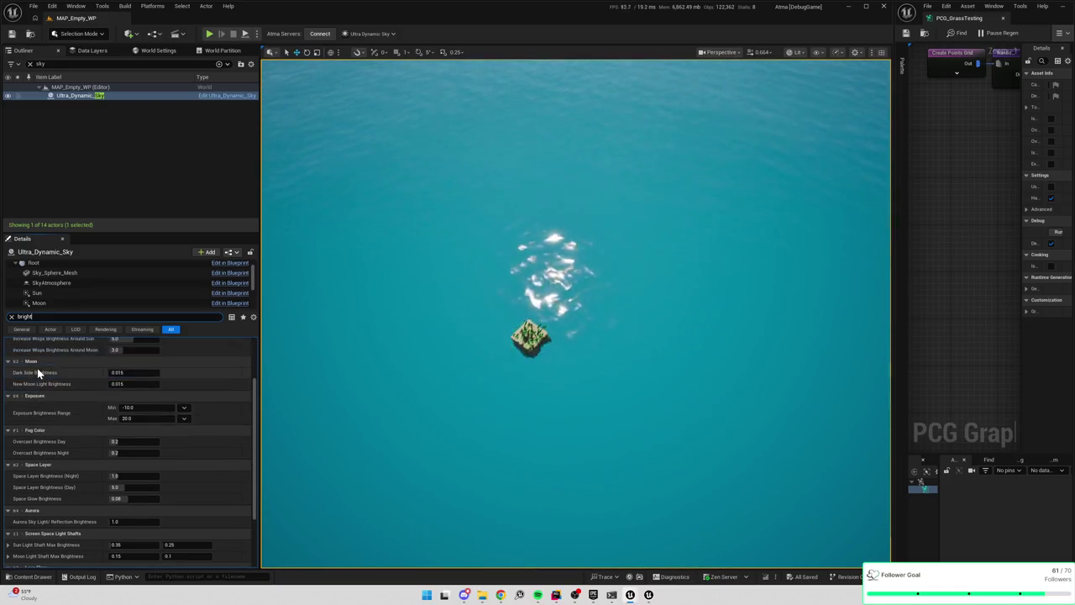
pyautogui.scroll(5, 73, 406)
pyautogui.moveTo(34, 318); pyautogui.dragTo(4, 316)
pyautogui.write('su')
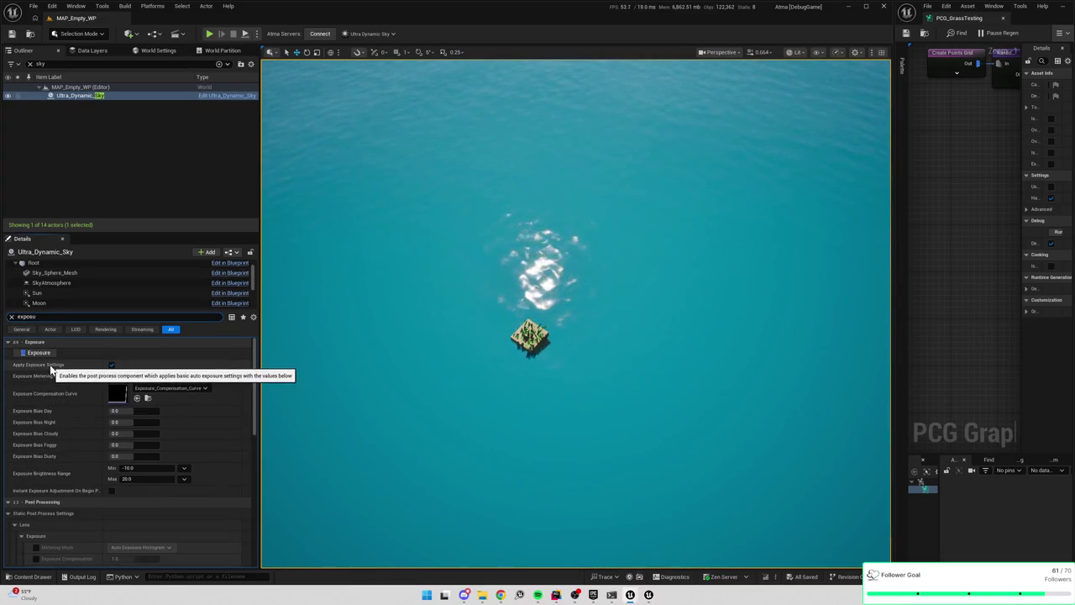
pyautogui.click(111, 367)
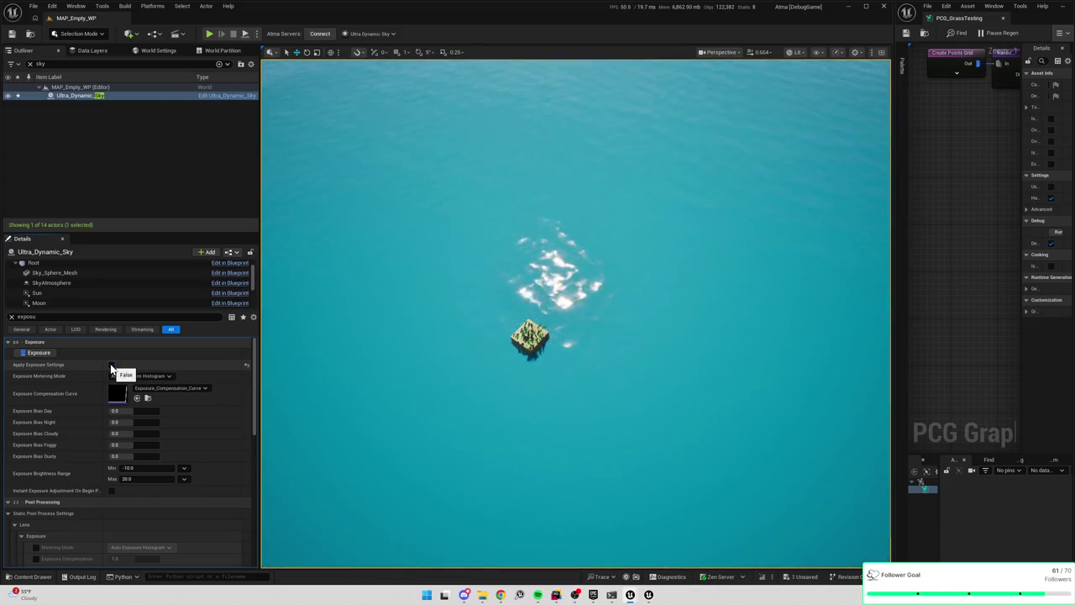
pyautogui.click(52, 6)
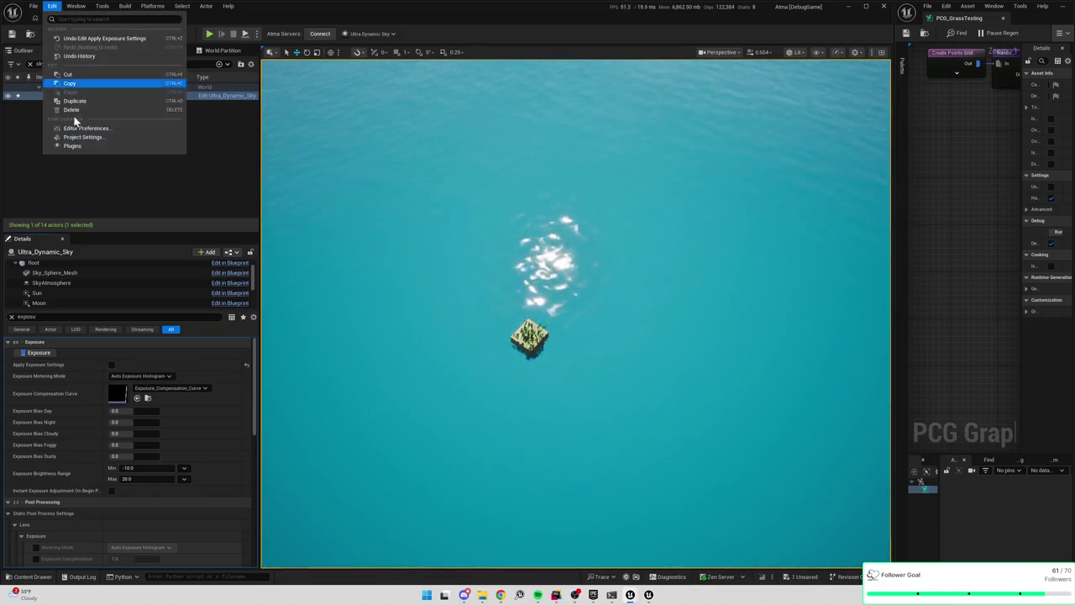
pyautogui.click(74, 137)
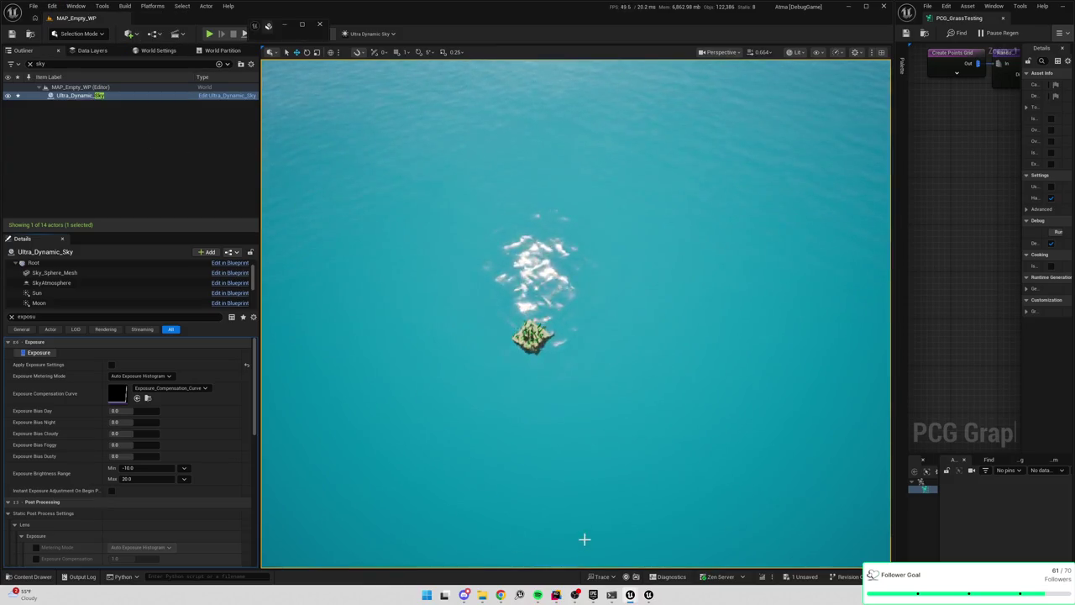
# Maximize Project Settings, check Auto Exposure (bias 1.0) under Engine - Rendering, then minimize it
pyautogui.moveTo(648, 595)
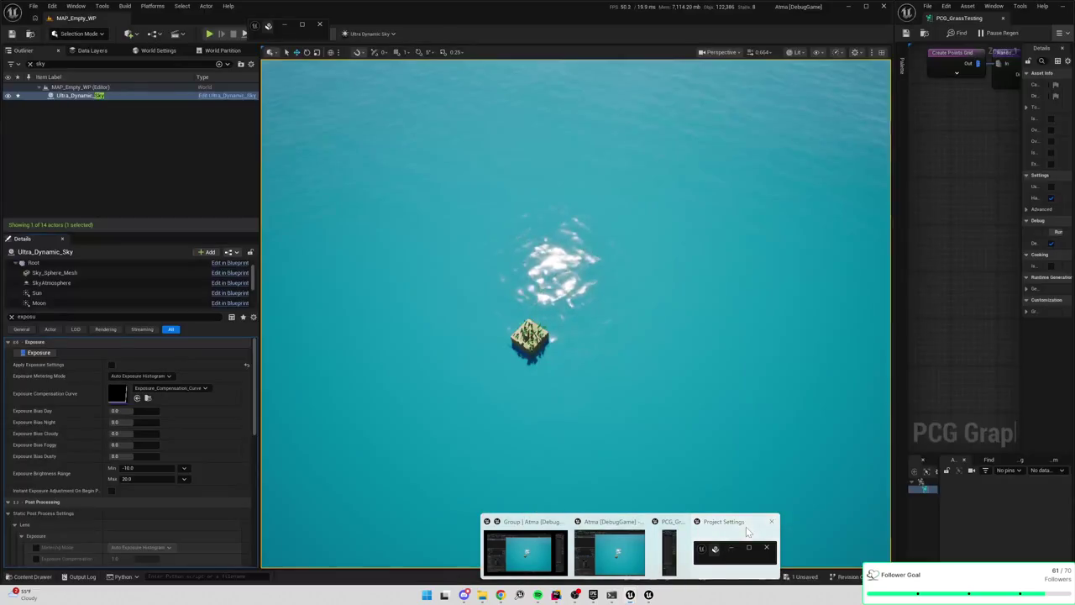
pyautogui.rightClick(747, 531)
pyautogui.click(789, 511)
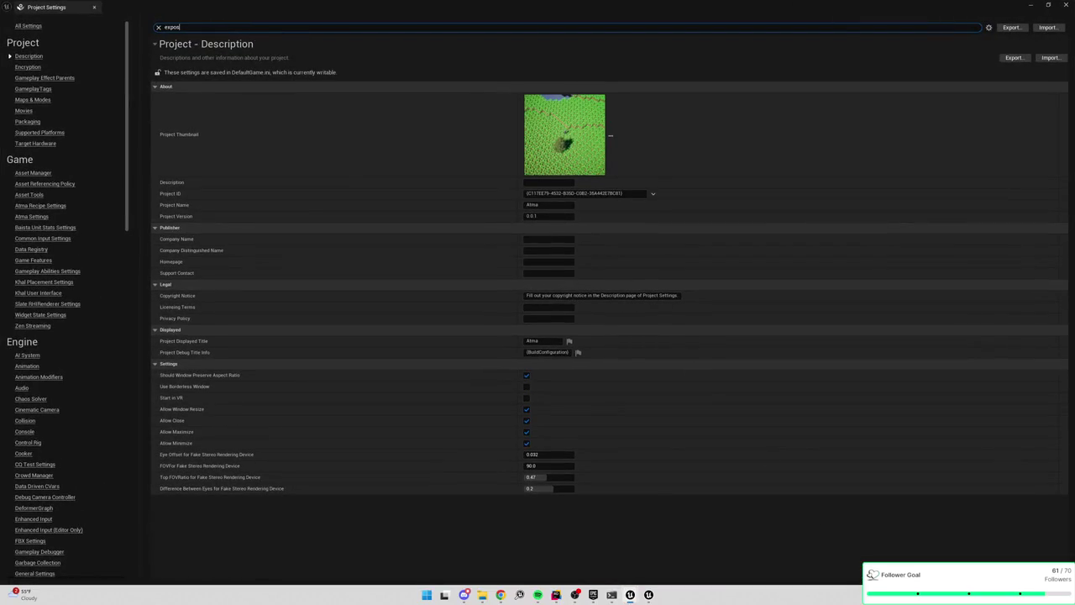
pyautogui.write('u')
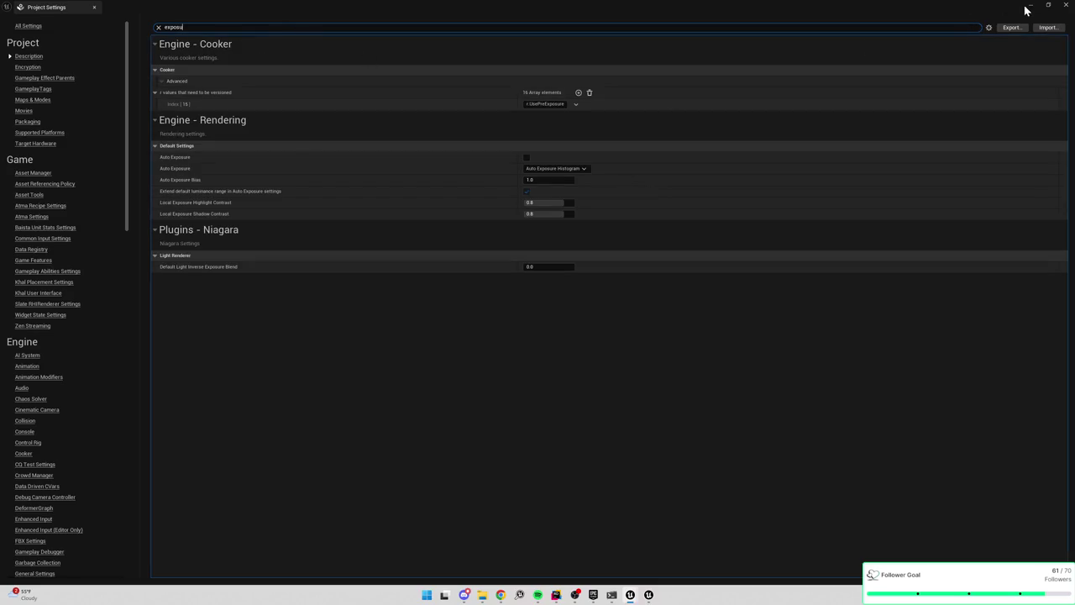
pyautogui.click(1028, 7)
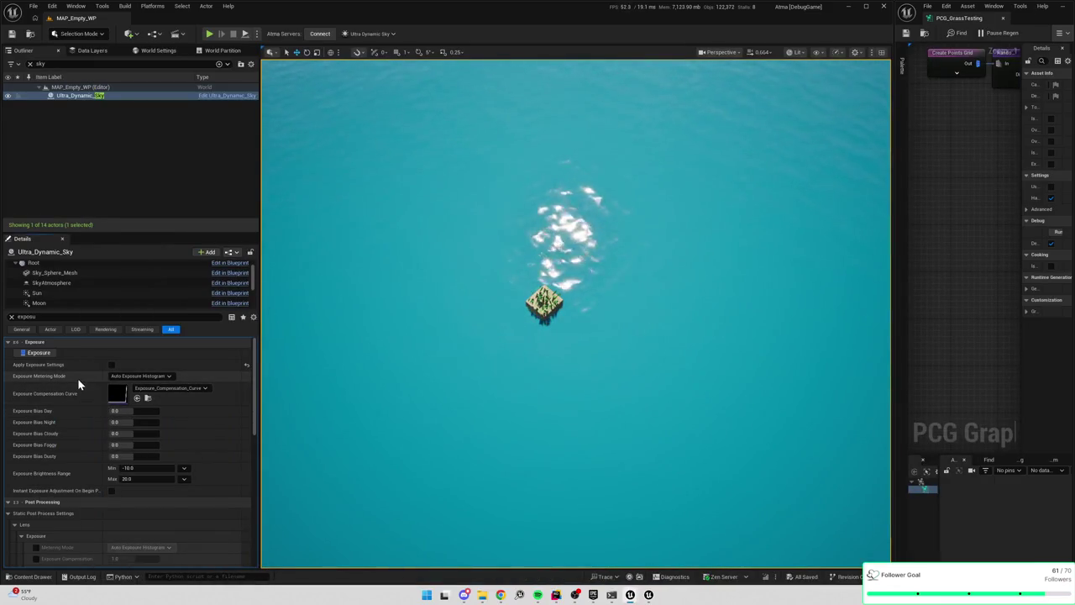
# Clear the Details filter and browse the sky's light and sky light properties
pyautogui.doubleClick(27, 316)
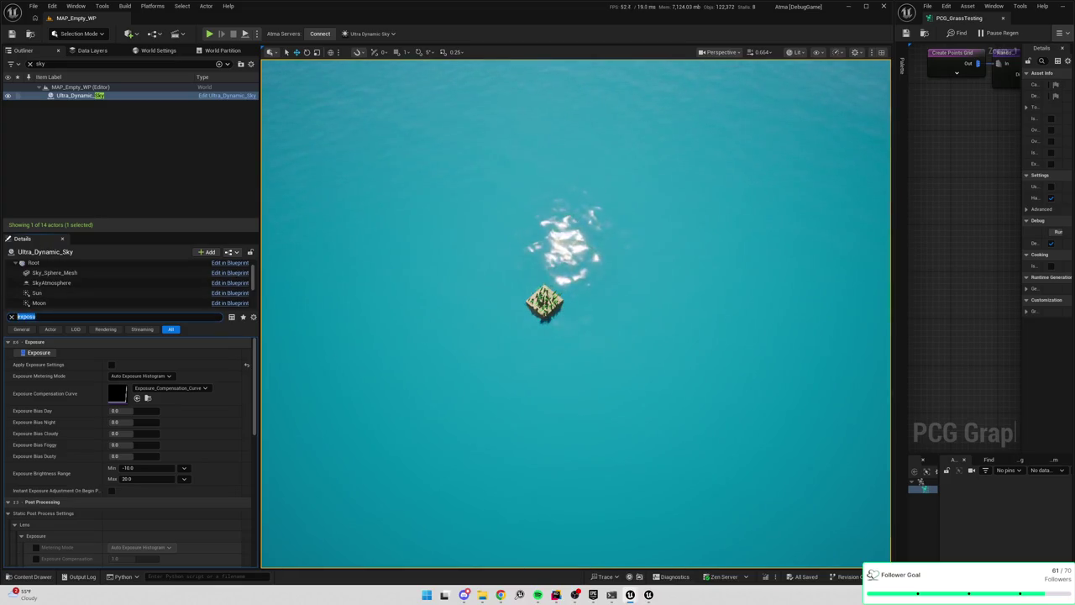
pyautogui.press('BackSpace')
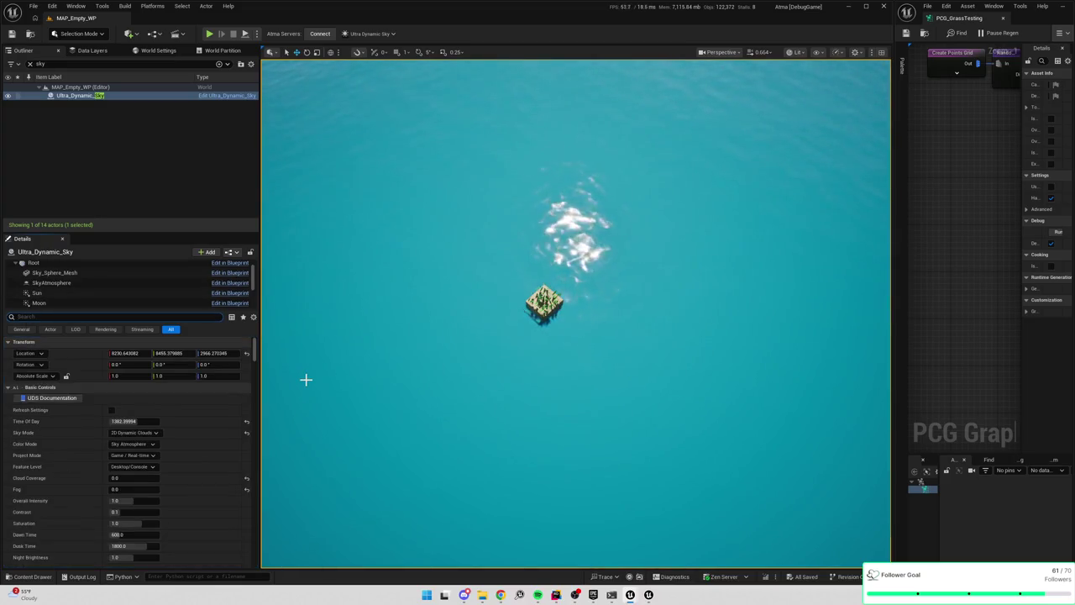
pyautogui.write('brightn')
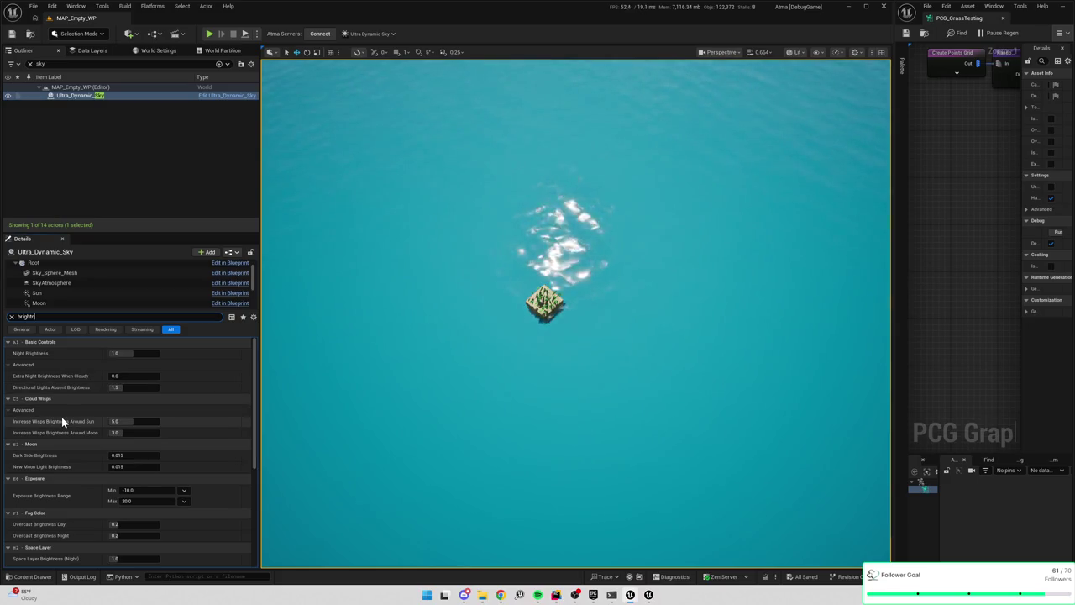
pyautogui.scroll(-2, 61, 417)
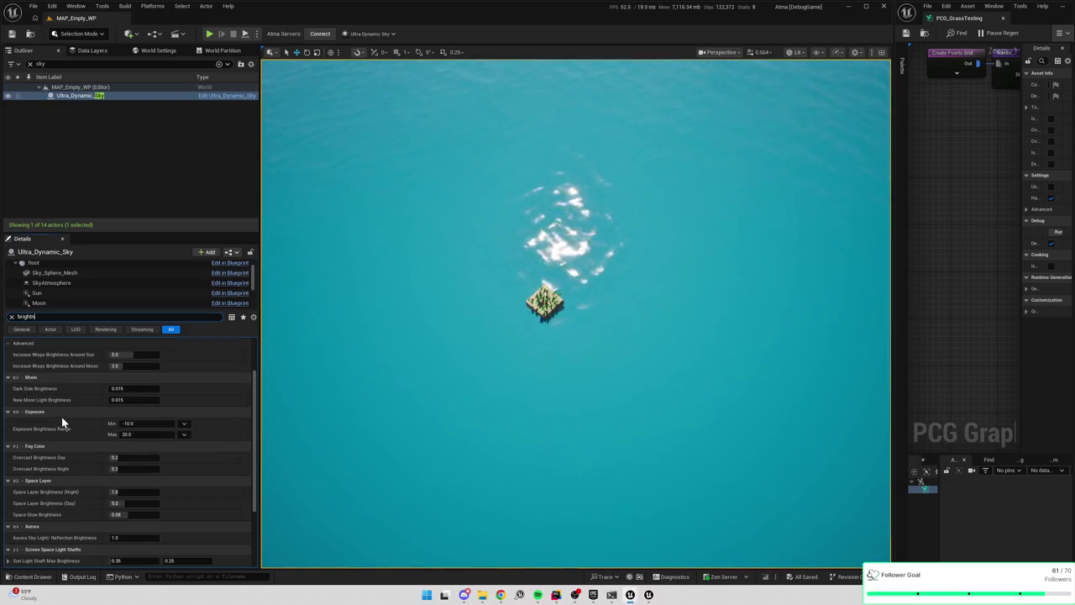
pyautogui.scroll(-3, 61, 416)
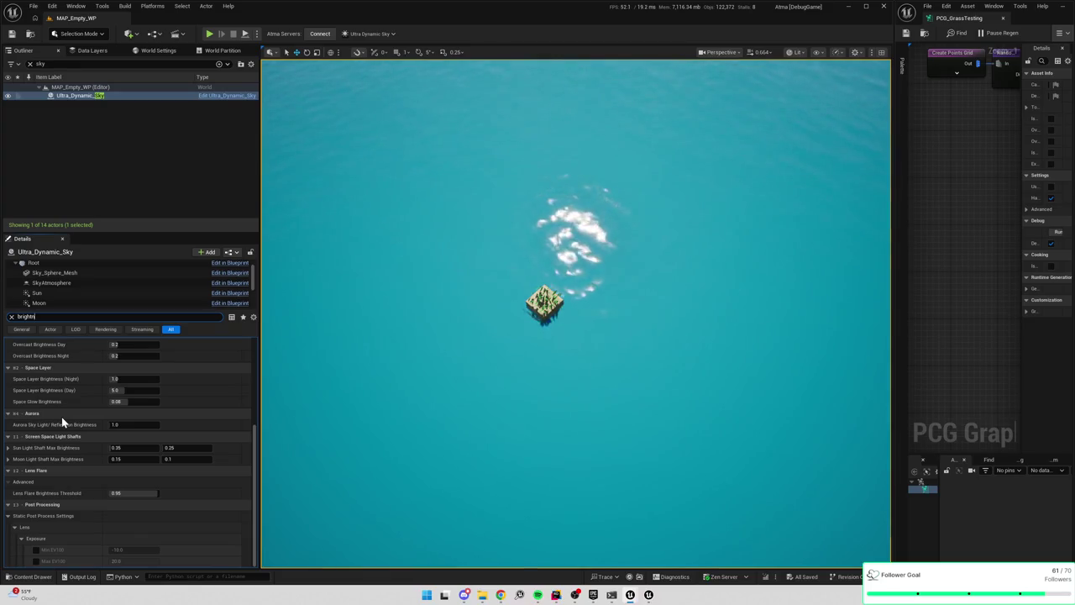
pyautogui.scroll(5, 62, 417)
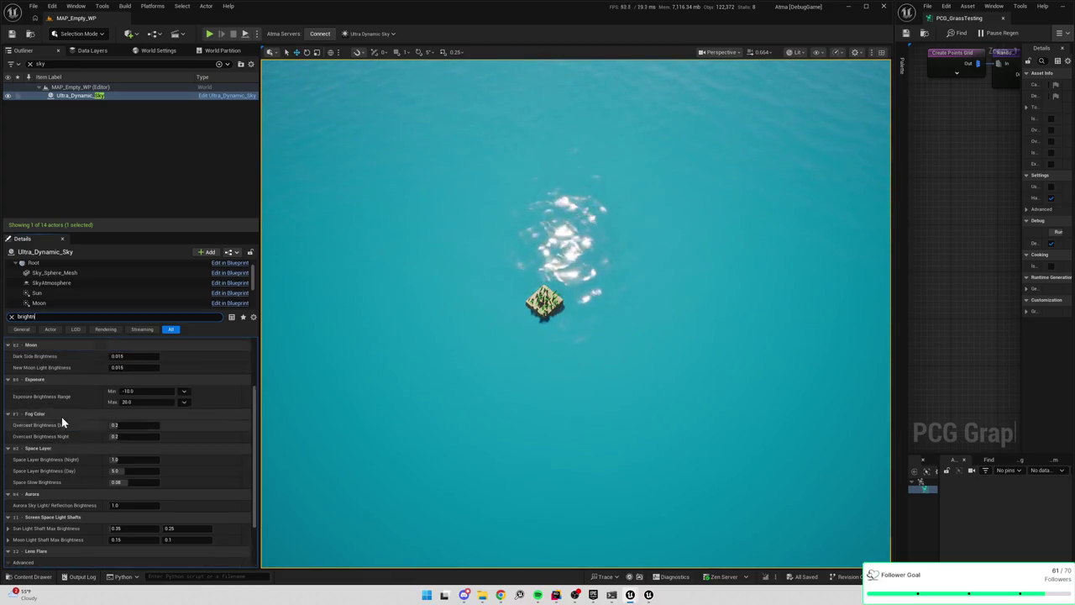
pyautogui.moveTo(31, 355)
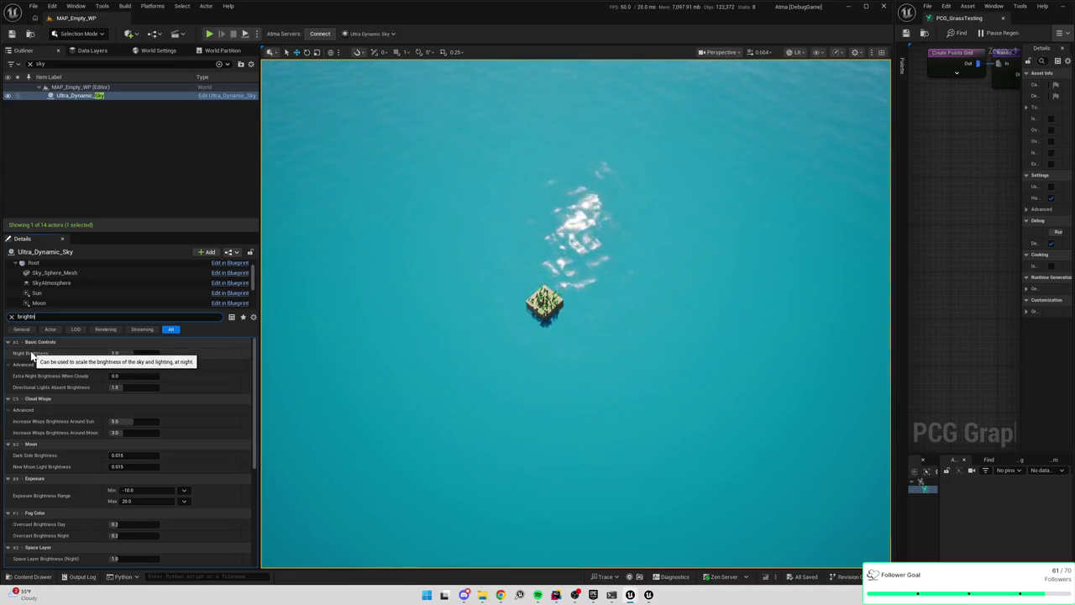
pyautogui.moveTo(61, 378)
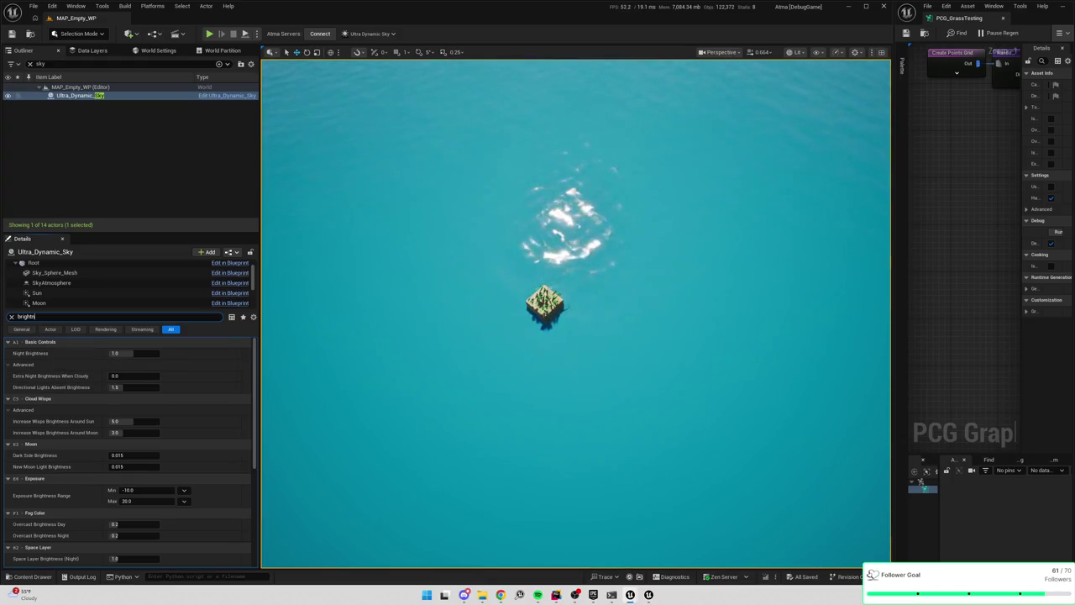
pyautogui.write('sky')
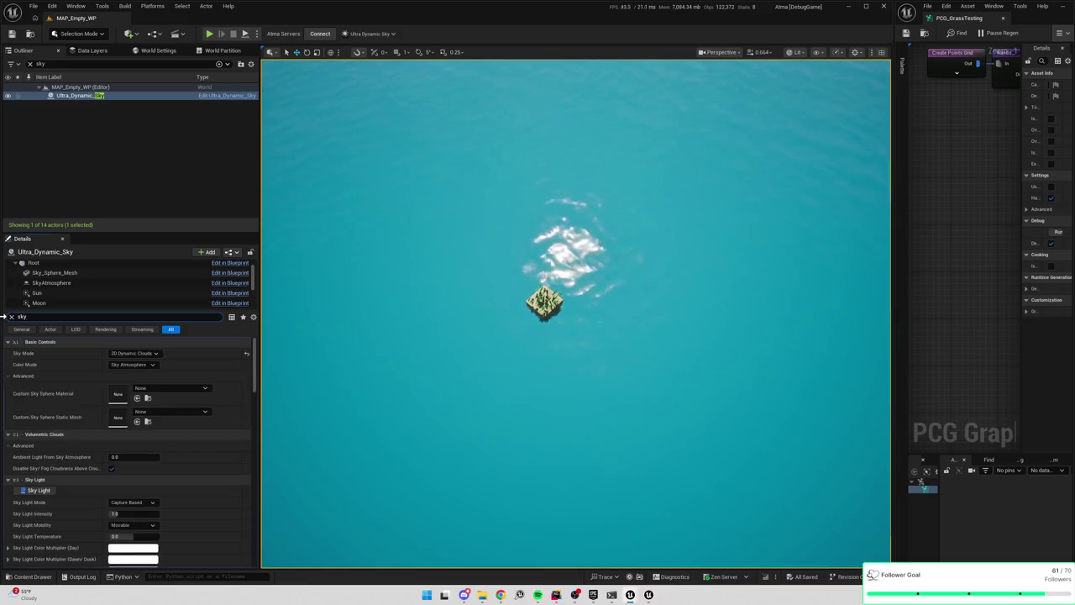
pyautogui.write('light')
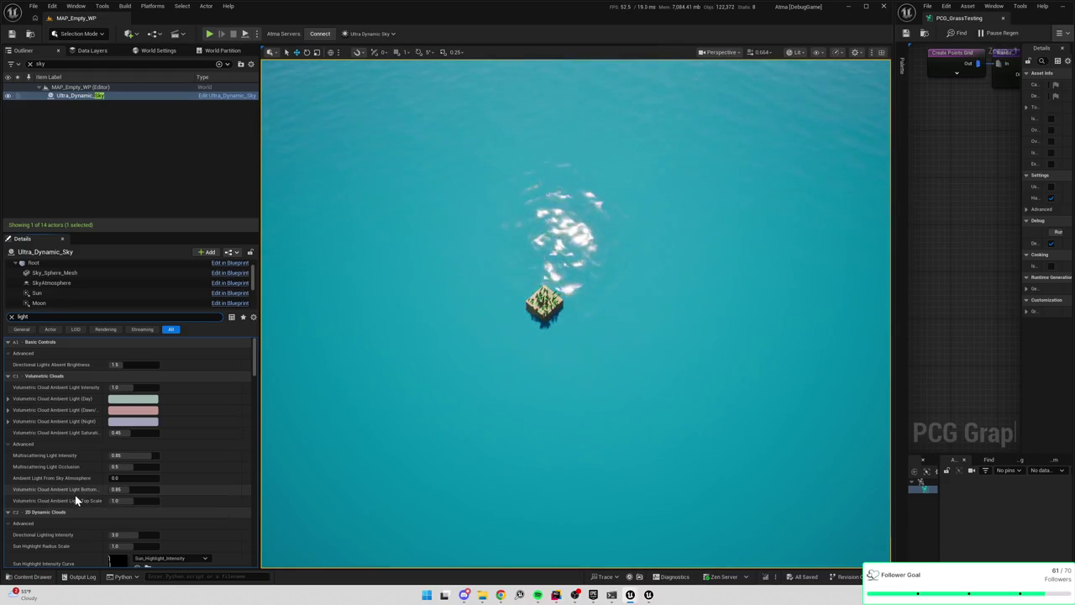
pyautogui.scroll(-2, 75, 494)
pyautogui.scroll(-1, 74, 491)
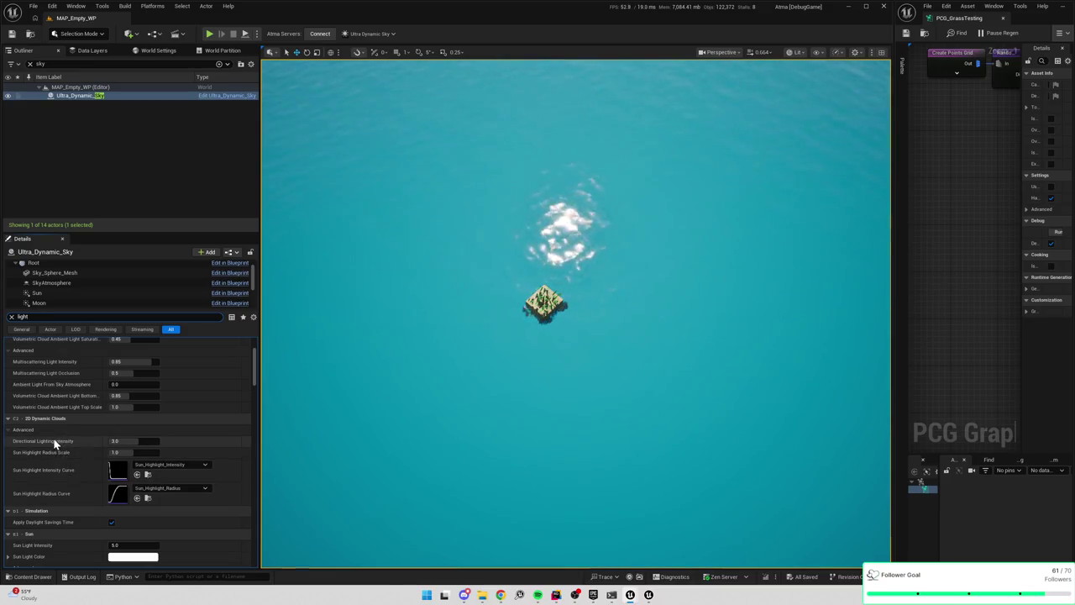
# Toggle Render Sun Directional Light and bring up the Sun Light Color picker
pyautogui.moveTo(53, 438)
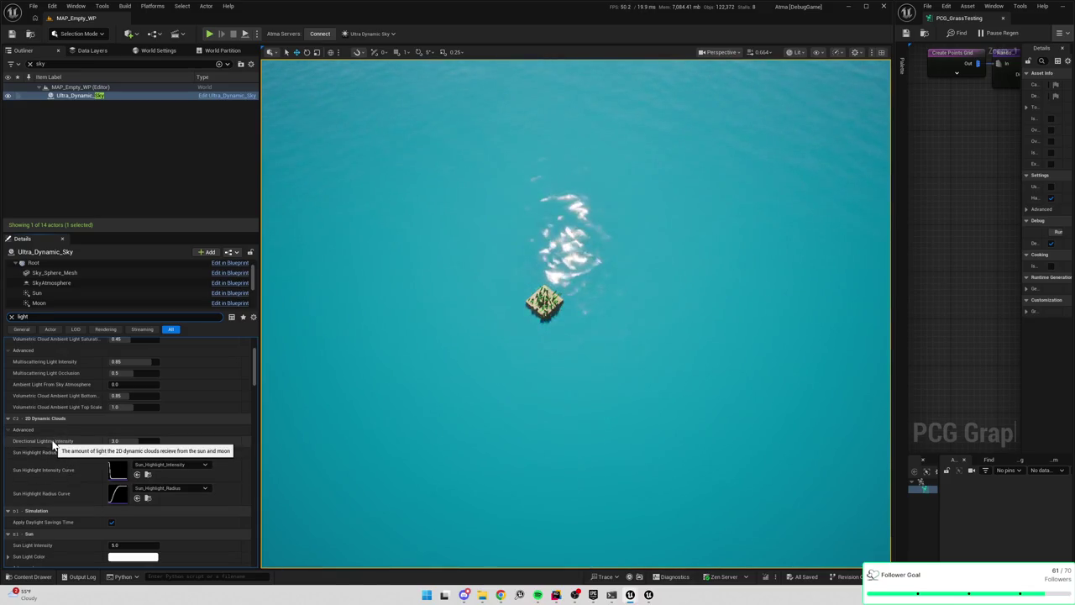
pyautogui.scroll(-3, 52, 444)
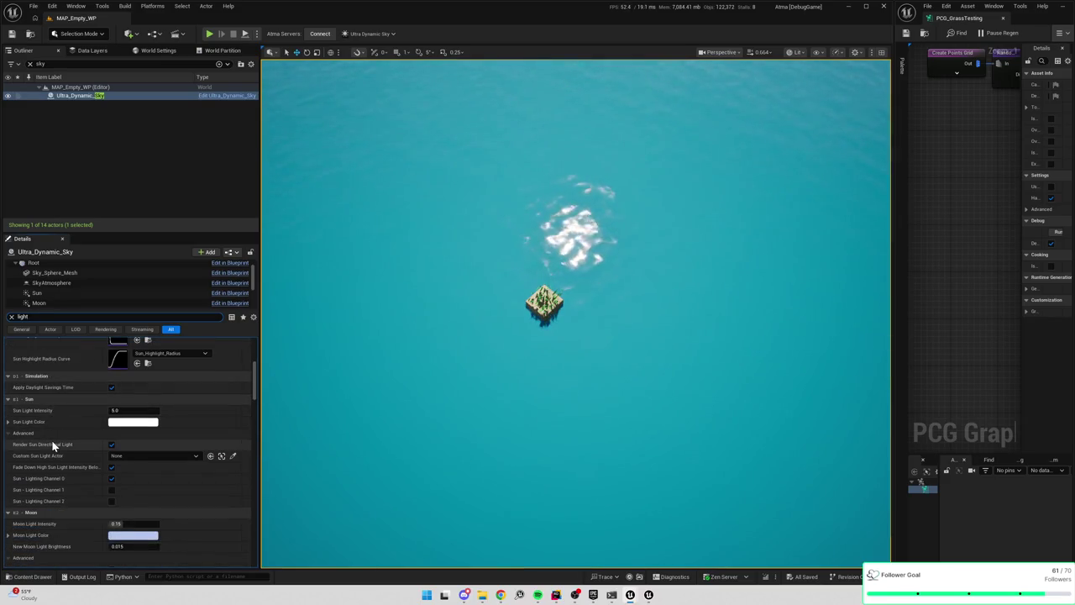
pyautogui.moveTo(34, 411)
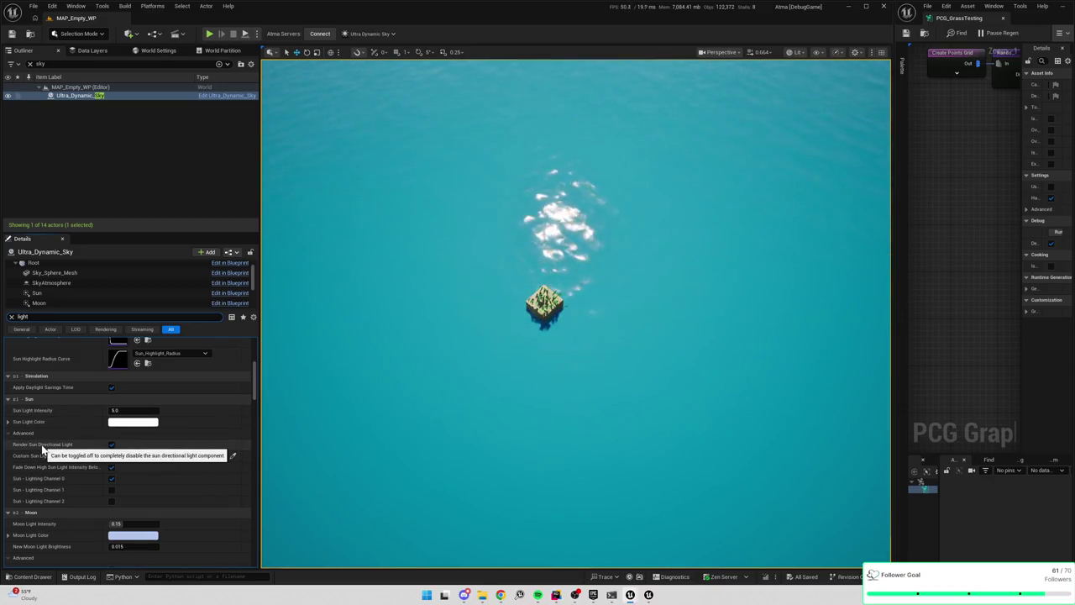
pyautogui.click(112, 444)
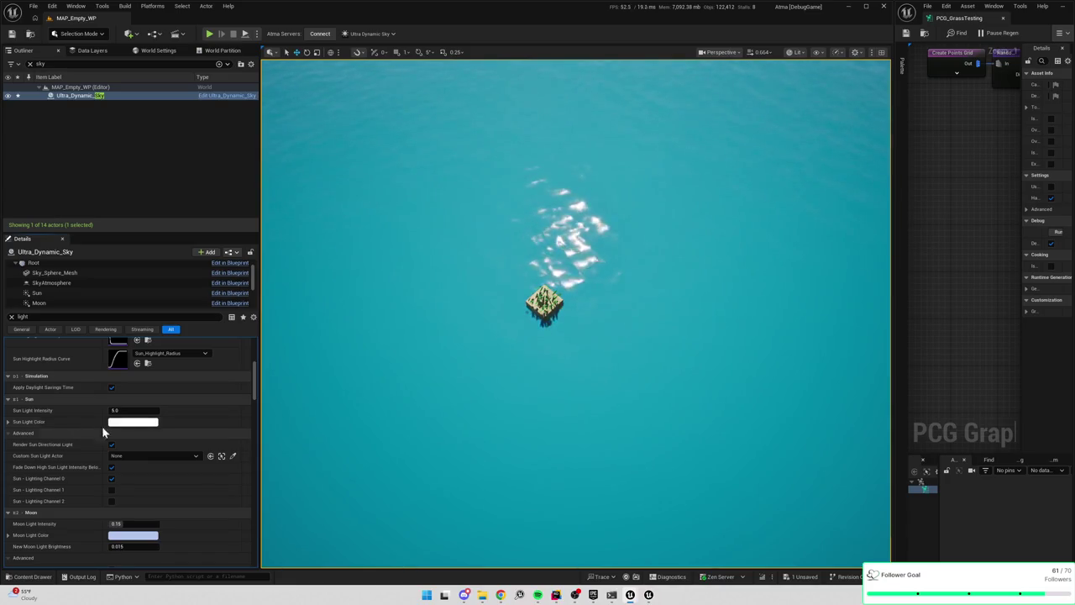
pyautogui.click(125, 426)
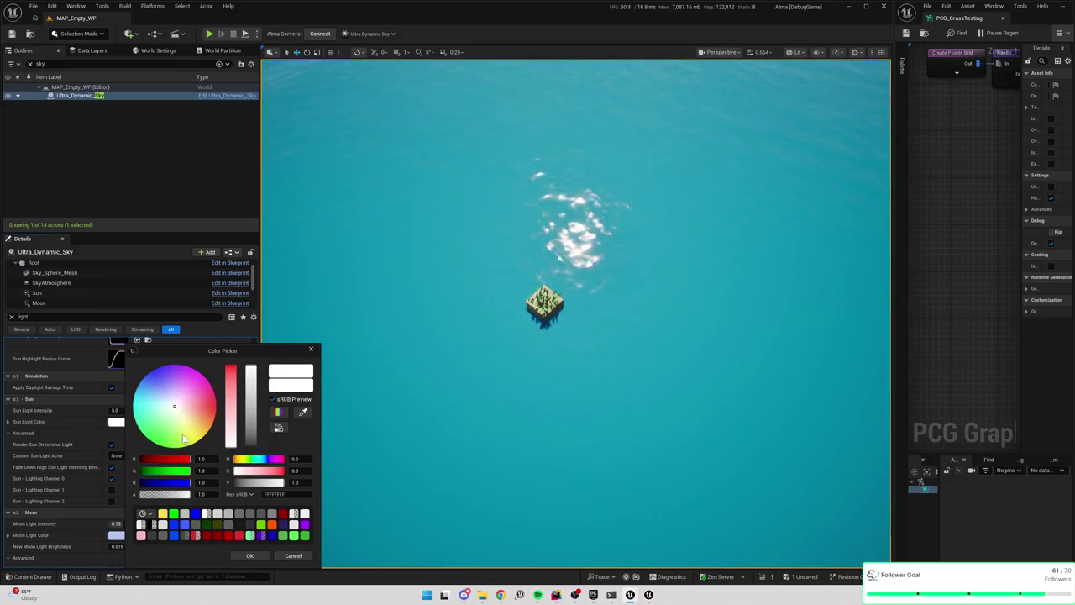
# Try a fully saturated yellow sun light (hue about 47), then reset it to white
pyautogui.click(242, 462)
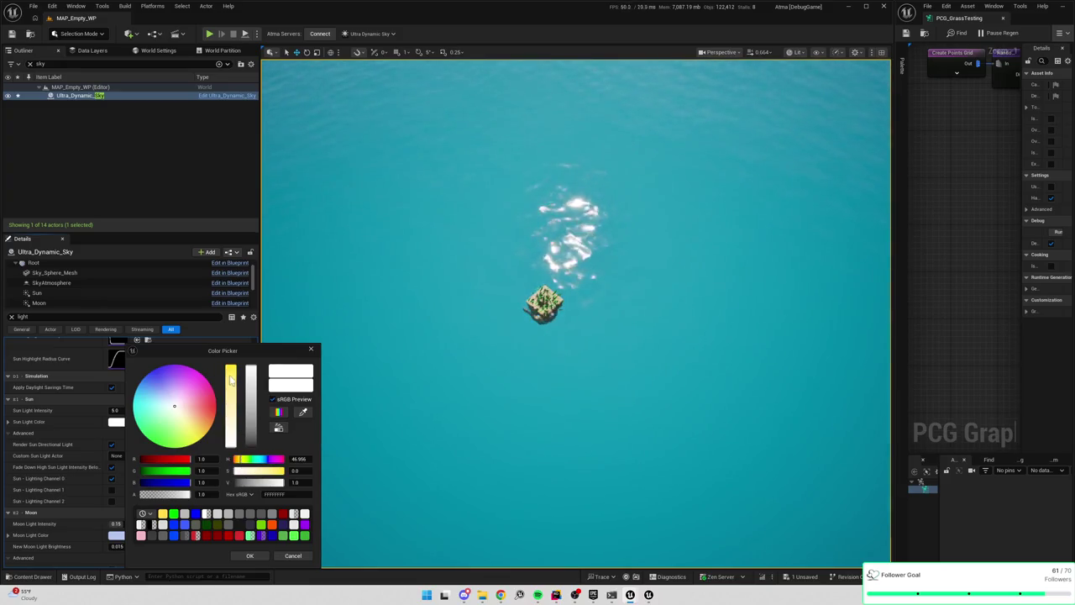
pyautogui.moveTo(234, 376); pyautogui.dragTo(233, 351)
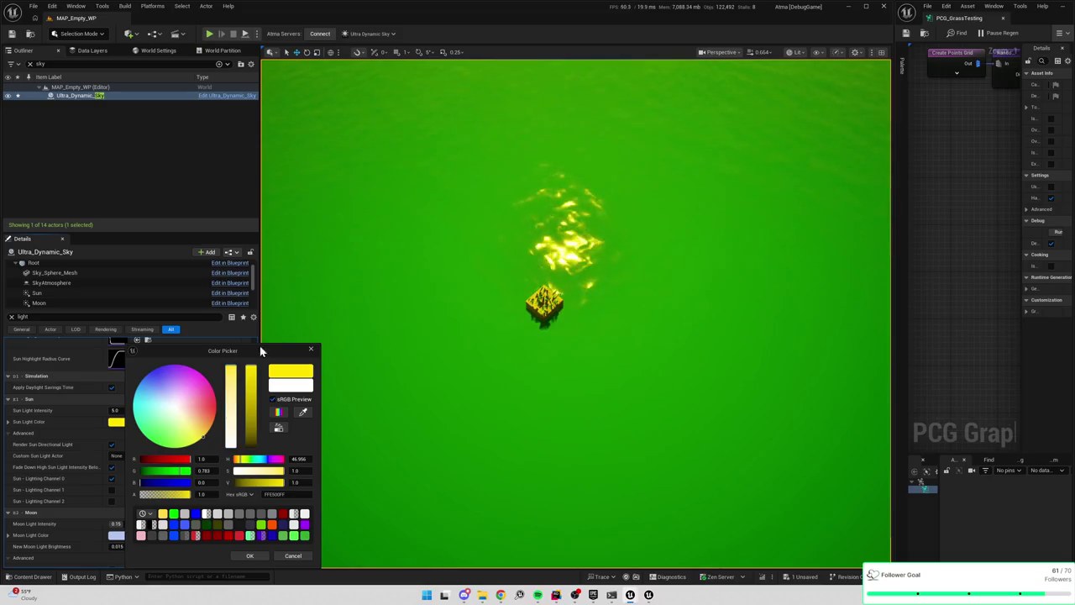
pyautogui.click(310, 349)
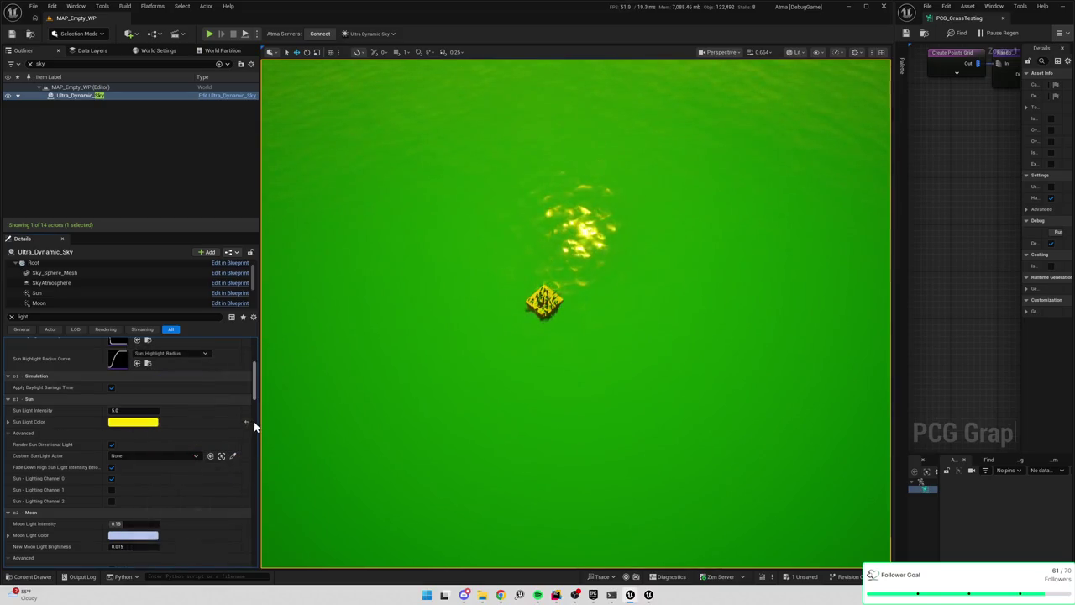
pyautogui.click(248, 424)
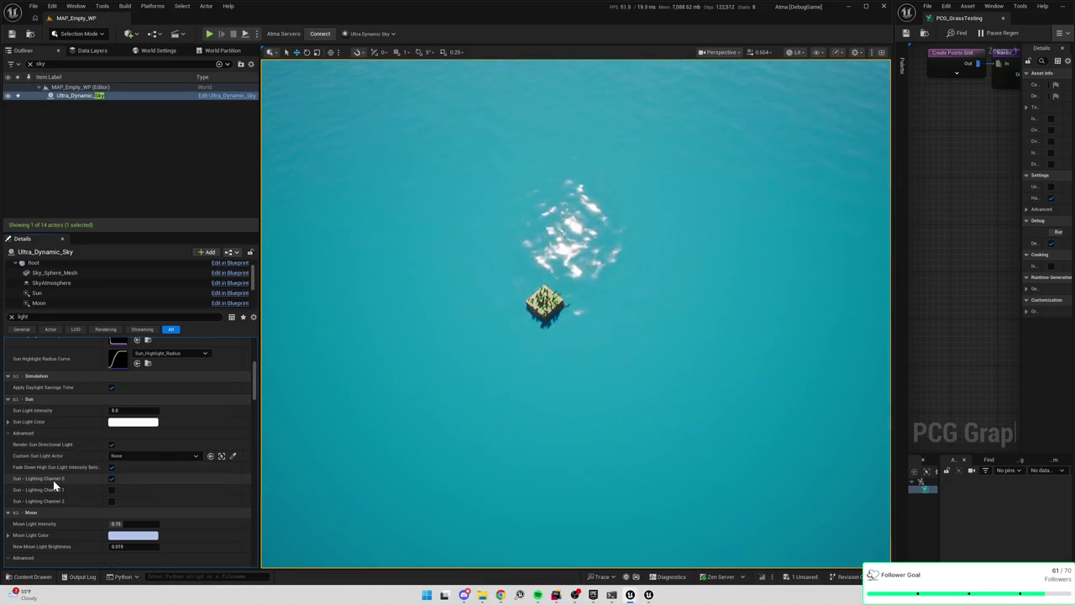
# Try Sky Light Intensity values 3, 4 and 5, then return to 1
pyautogui.scroll(-4, 55, 435)
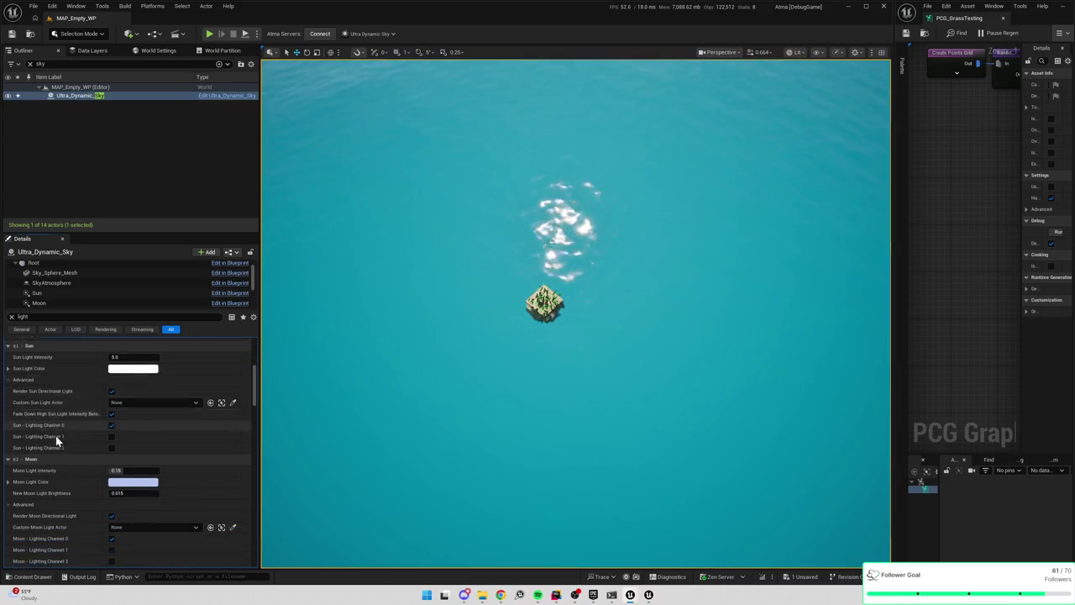
pyautogui.scroll(-4, 56, 435)
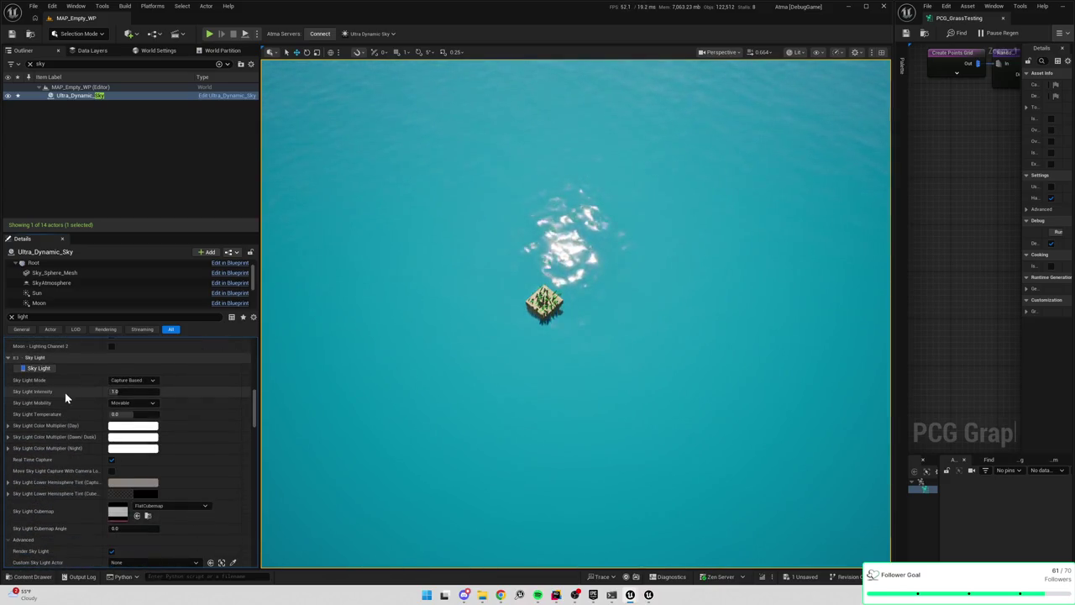
pyautogui.click(122, 392)
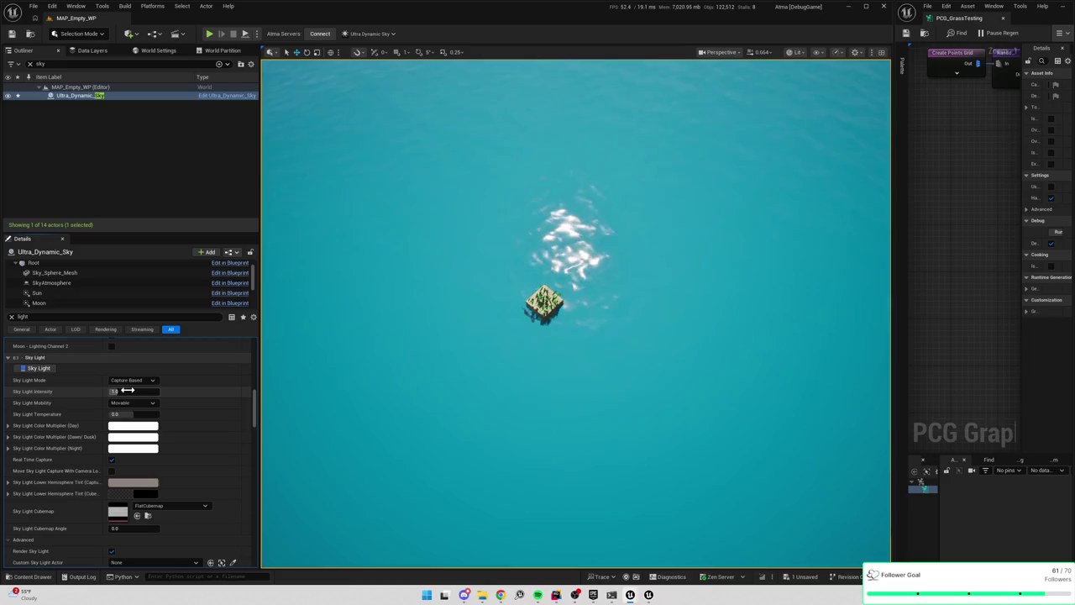
pyautogui.write('3')
pyautogui.press('Return')
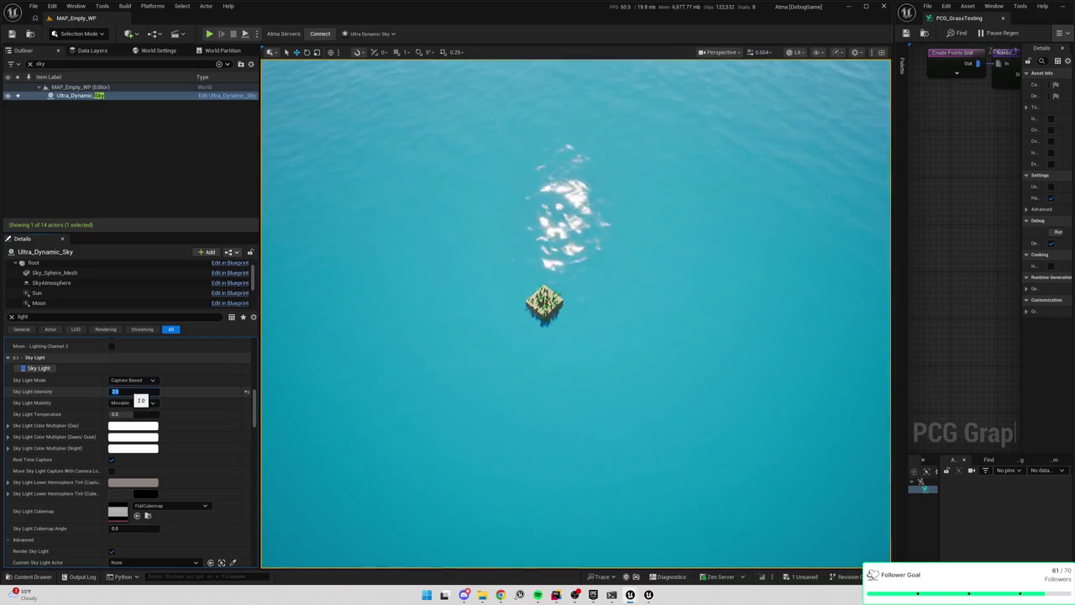
pyautogui.write('4')
pyautogui.press('Return')
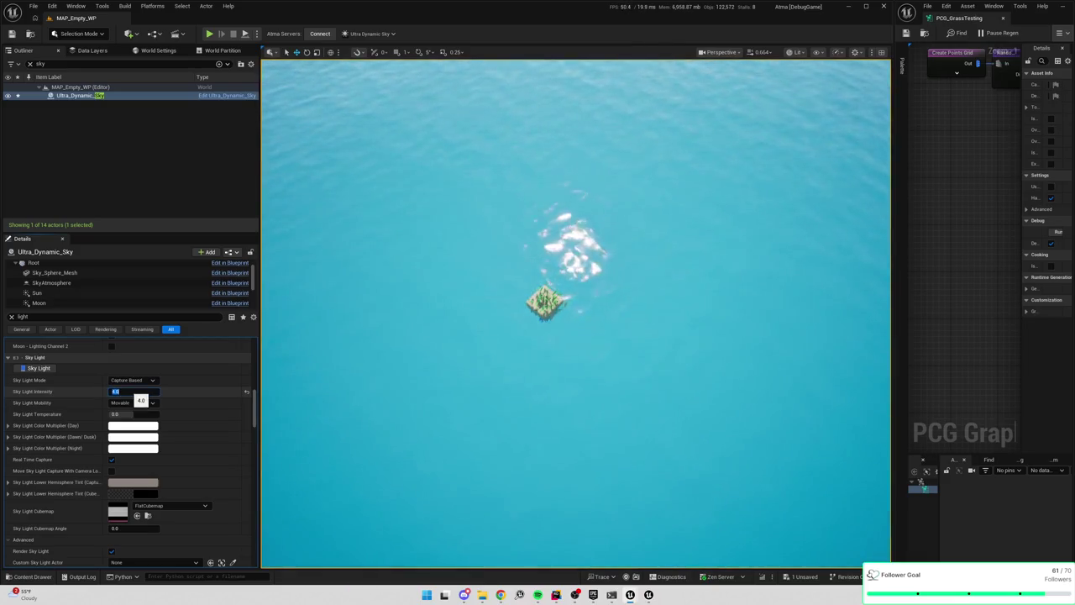
pyautogui.write('5')
pyautogui.press('Return')
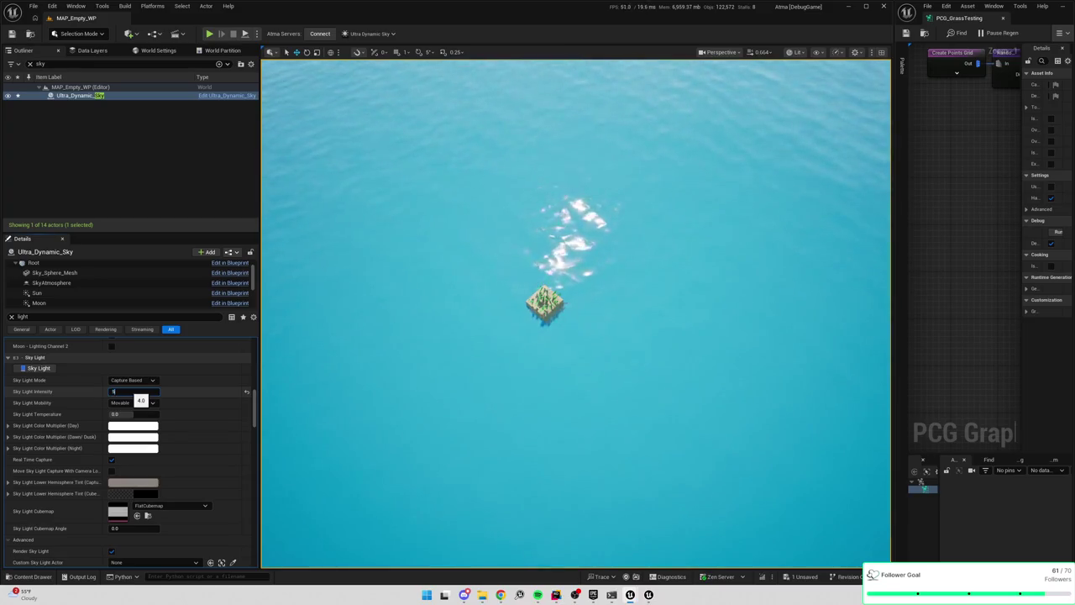
pyautogui.write('1')
pyautogui.press('Return')
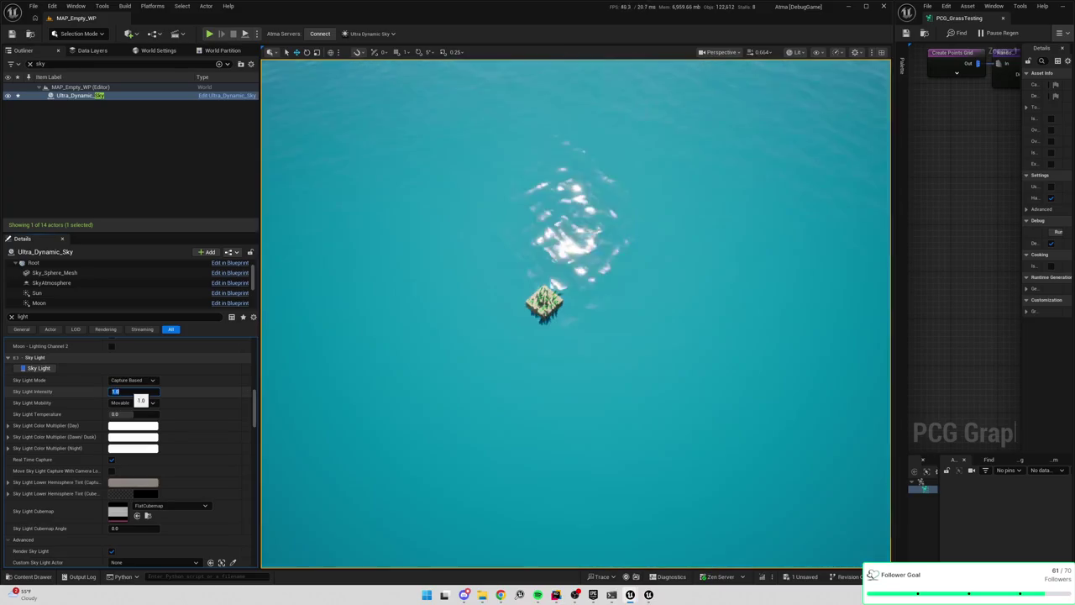
# Reset Sky Light Intensity and settle it at 2.0
pyautogui.write('2')
pyautogui.press('Return')
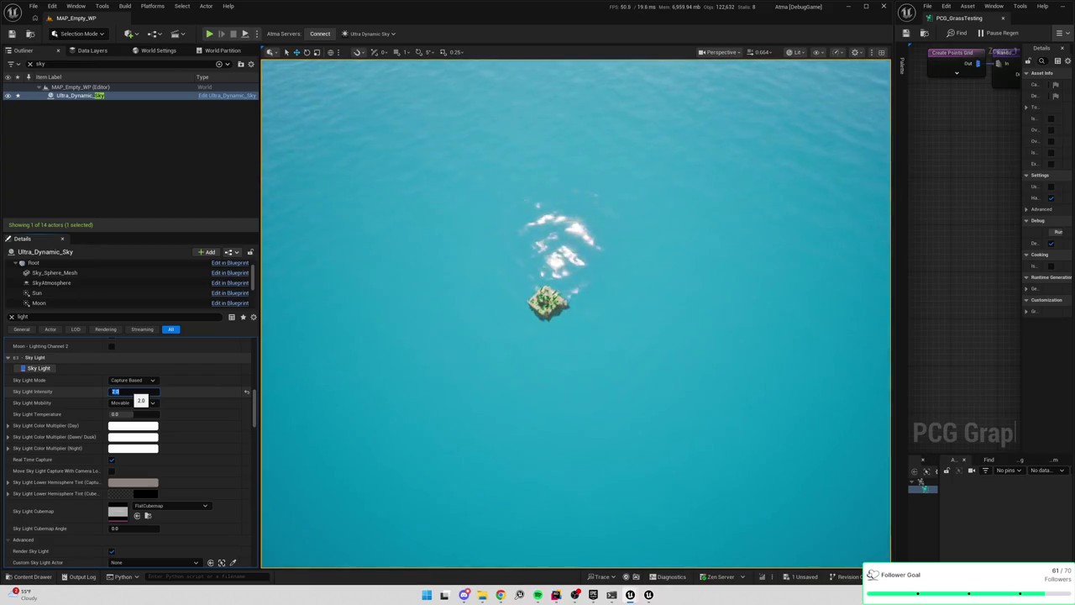
pyautogui.click(247, 392)
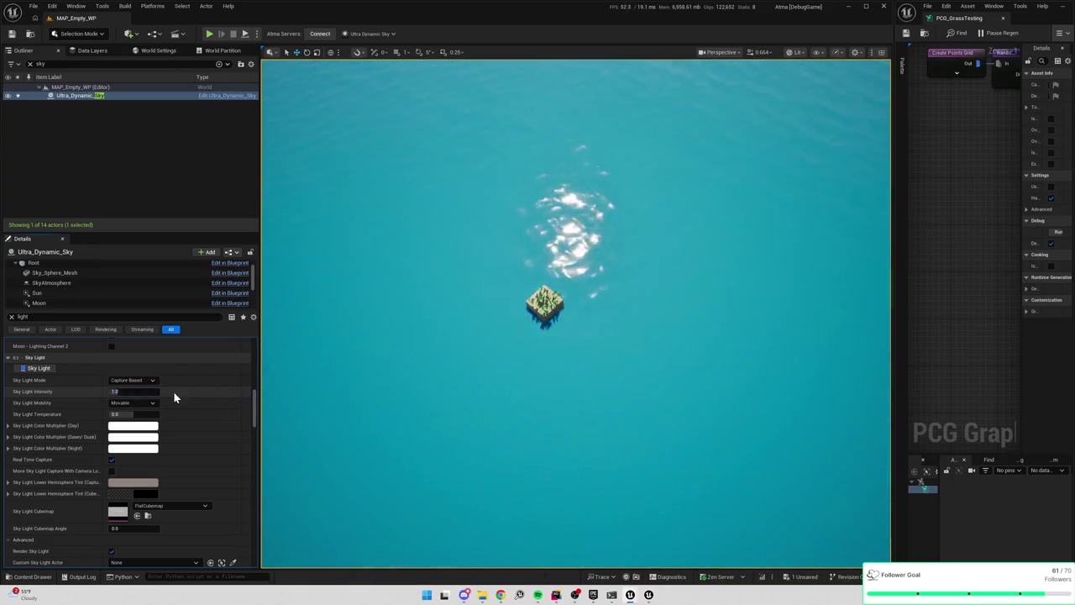
pyautogui.click(124, 392)
pyautogui.write('2')
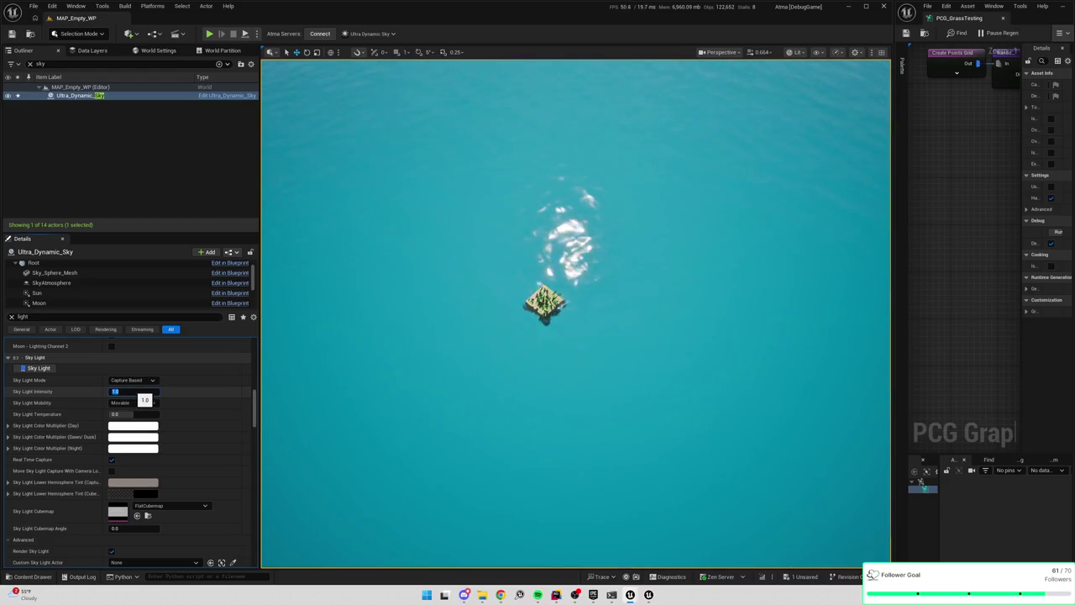
pyautogui.press('Return')
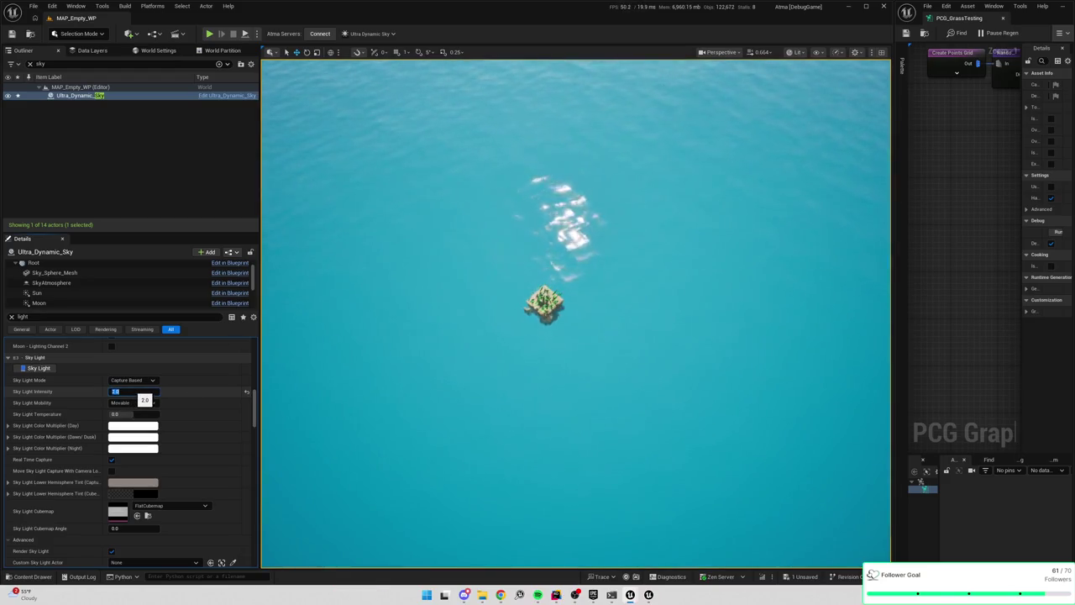
pyautogui.hotkey('alt', 'p')
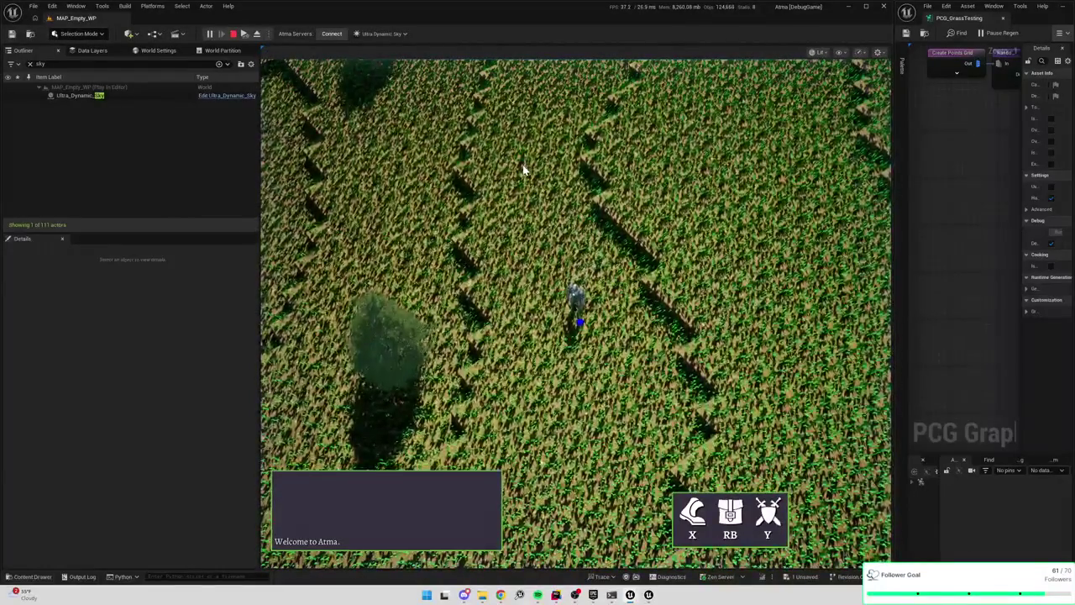
# In the play session, swing the game camera across the grass field toward the character
pyautogui.click(491, 204)
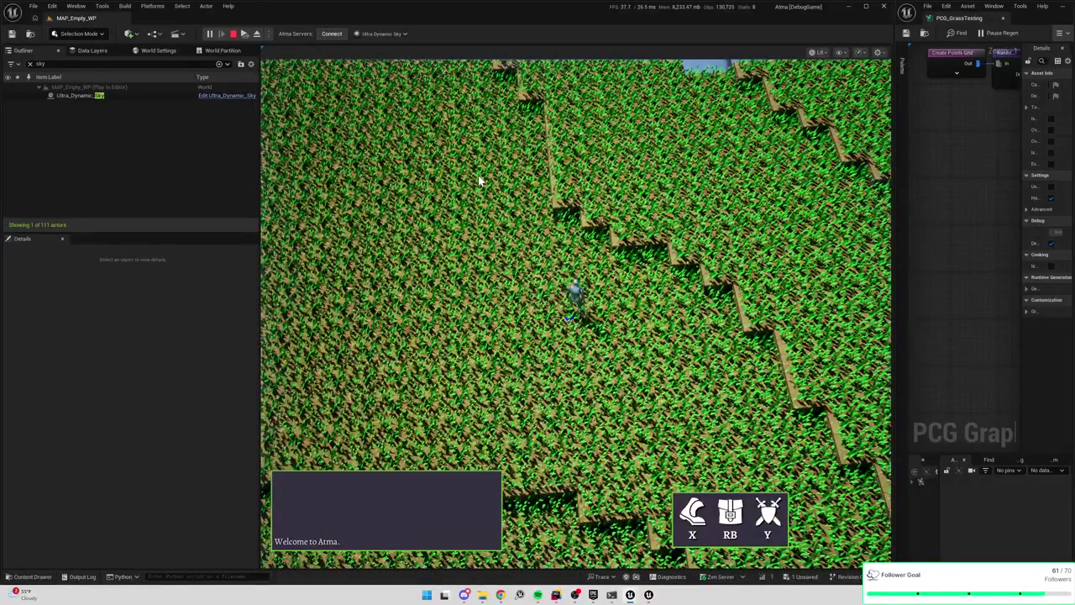
pyautogui.moveTo(478, 181)
pyautogui.mouseDown()
pyautogui.moveTo(538, 193)
pyautogui.moveTo(712, 168)
pyautogui.mouseUp()
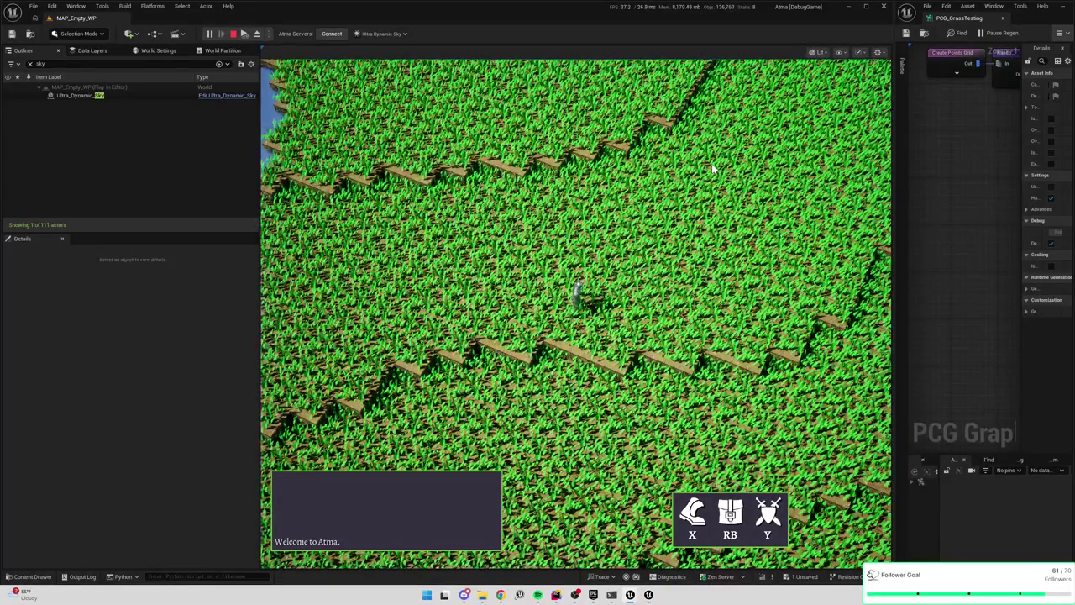
pyautogui.click(711, 169)
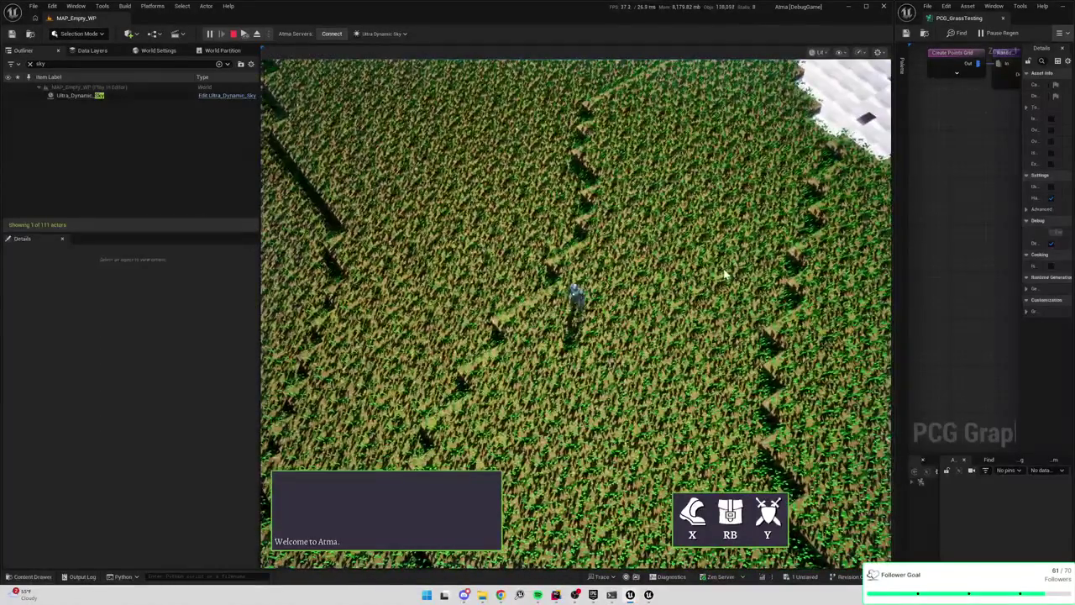
pyautogui.scroll(3, 574, 290)
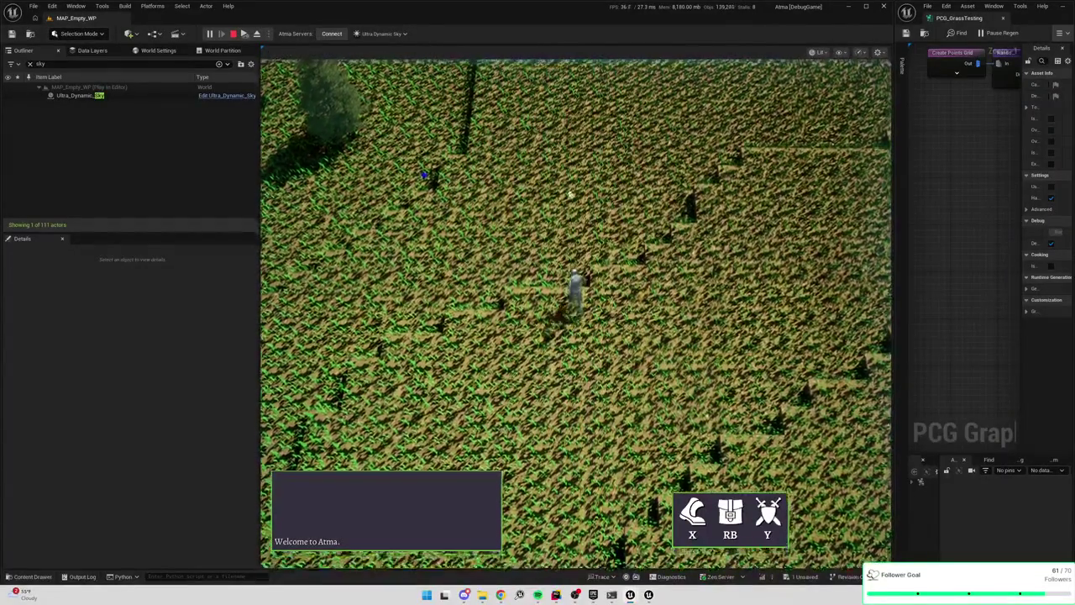
pyautogui.click(635, 157)
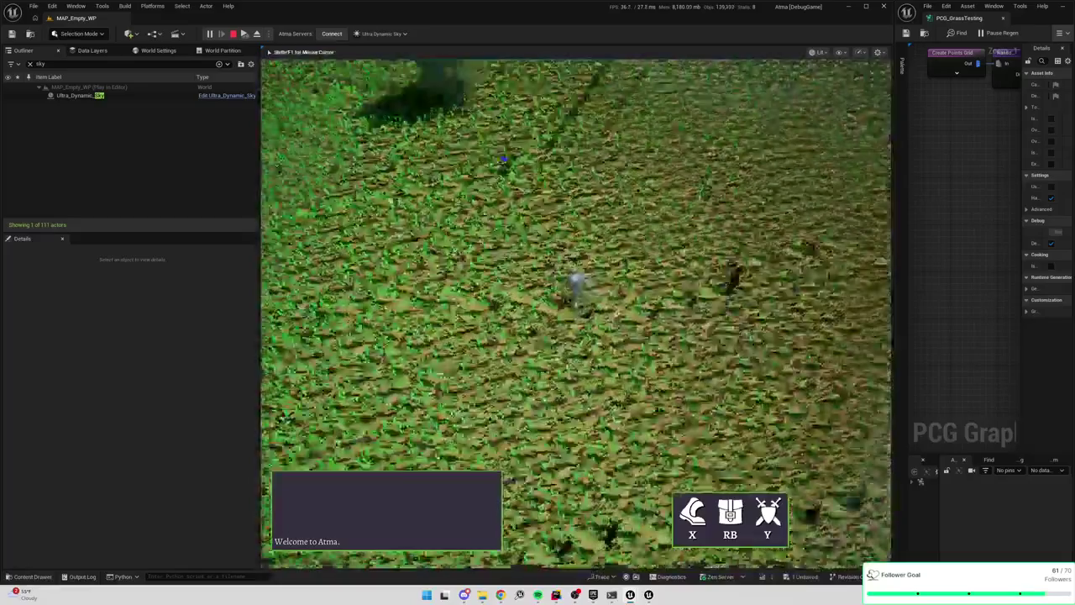
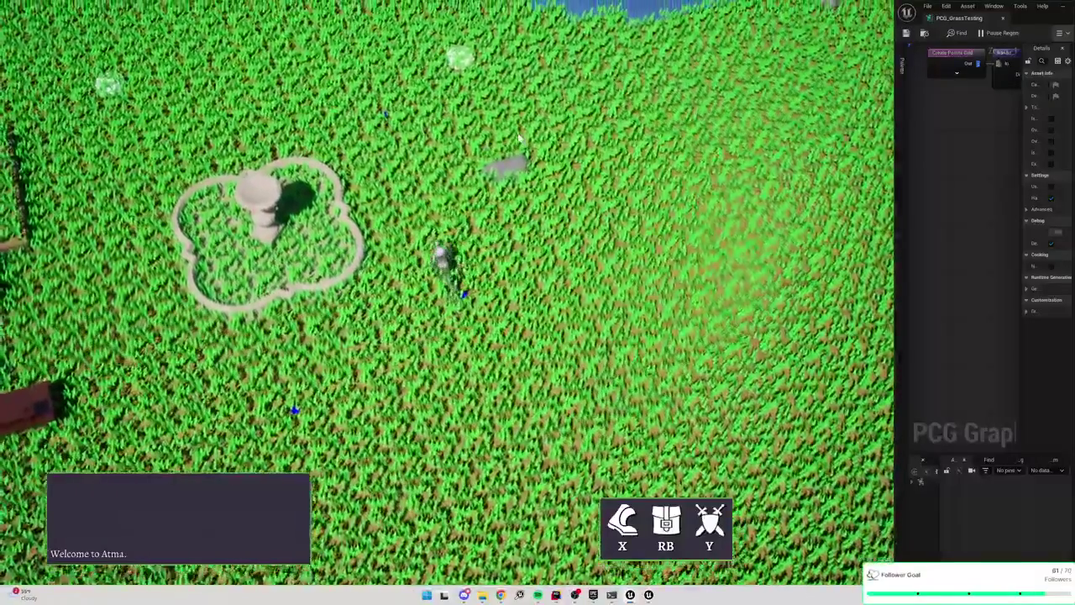
# Walk the character north past the fountain, along the lake shore, and back past the fountain
pyautogui.press('w')
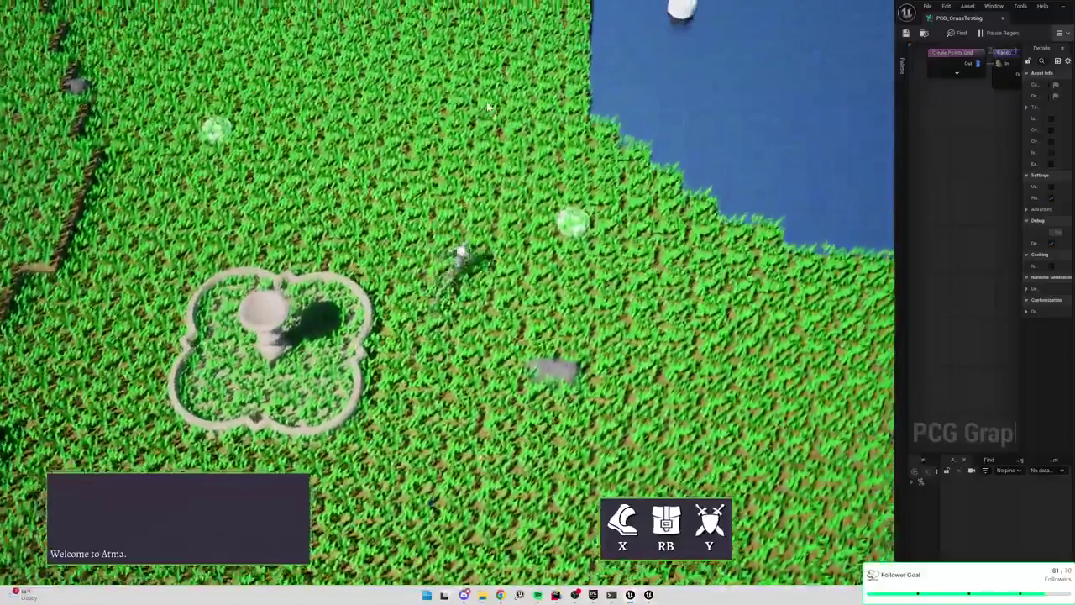
pyautogui.press('w')
pyautogui.press('w')
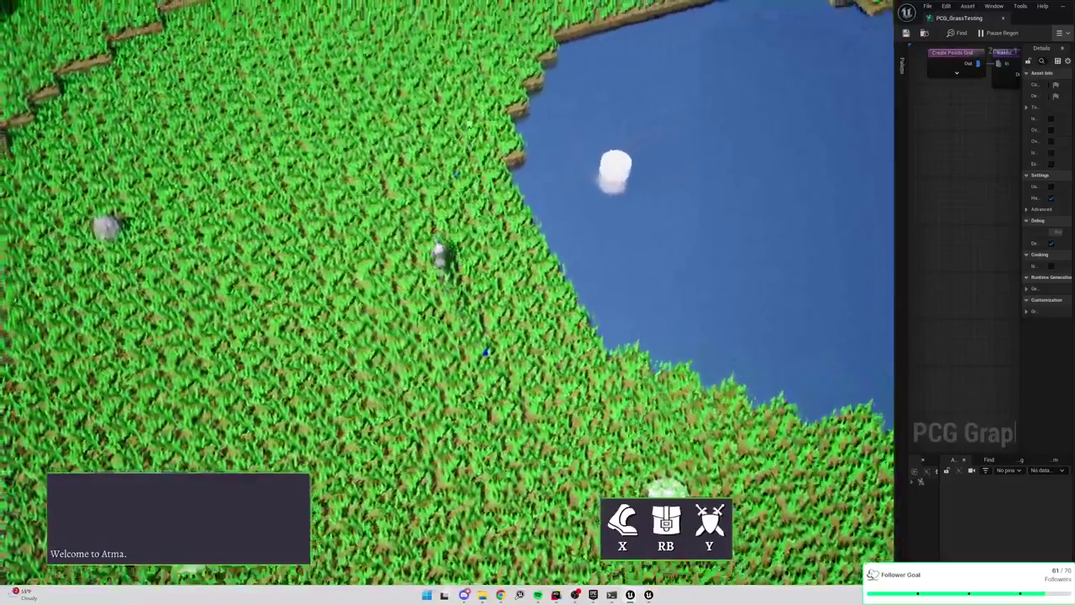
pyautogui.press('w')
pyautogui.press('w')
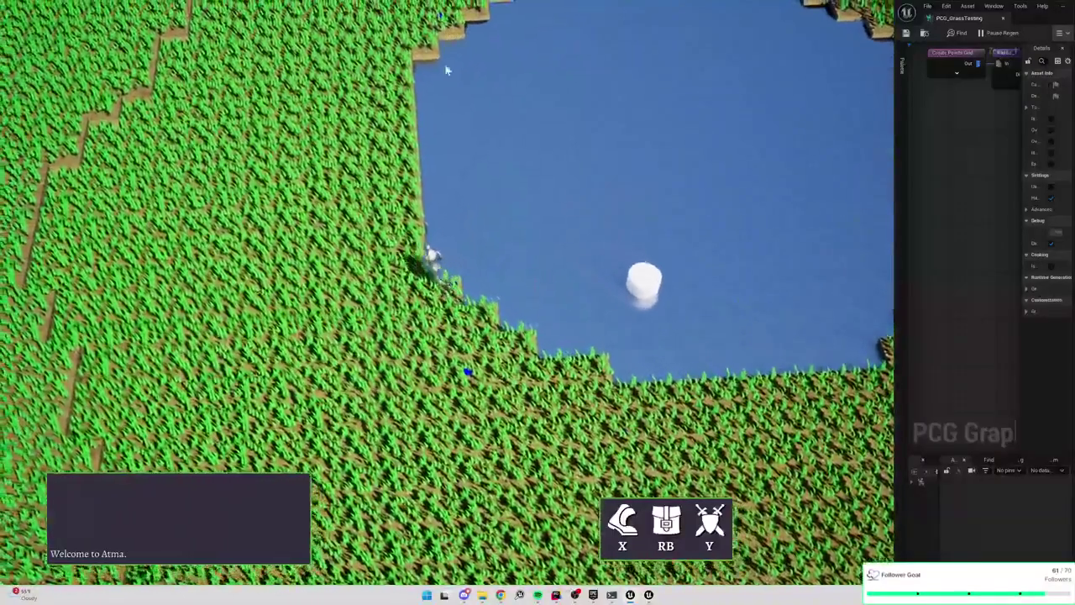
pyautogui.press('w')
pyautogui.press('w')
pyautogui.press('w')
pyautogui.press('w')
pyautogui.press('w')
pyautogui.press('w')
pyautogui.press('w')
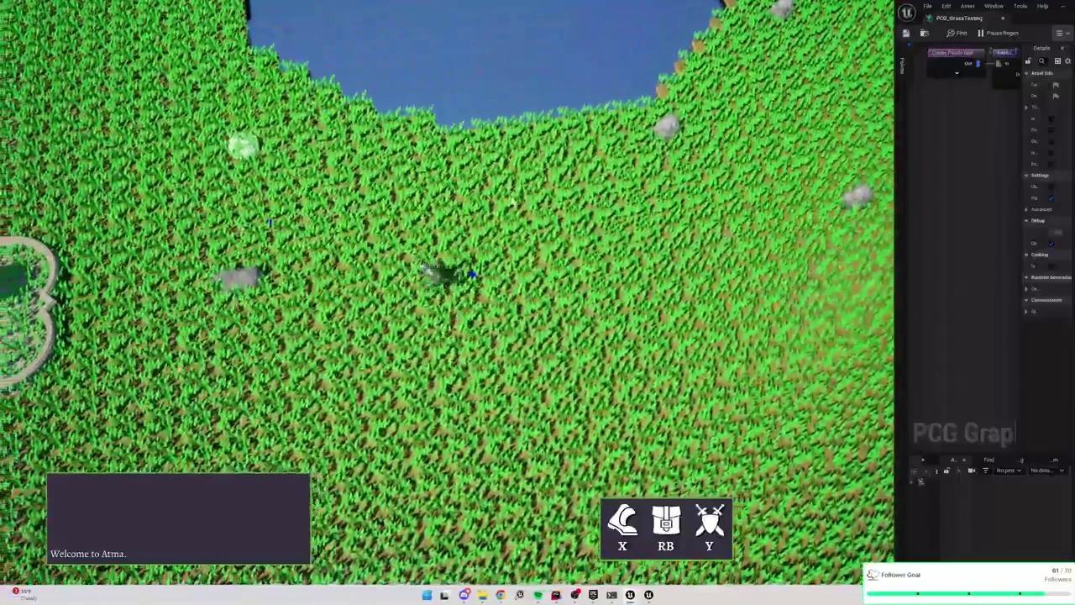
pyautogui.press('w')
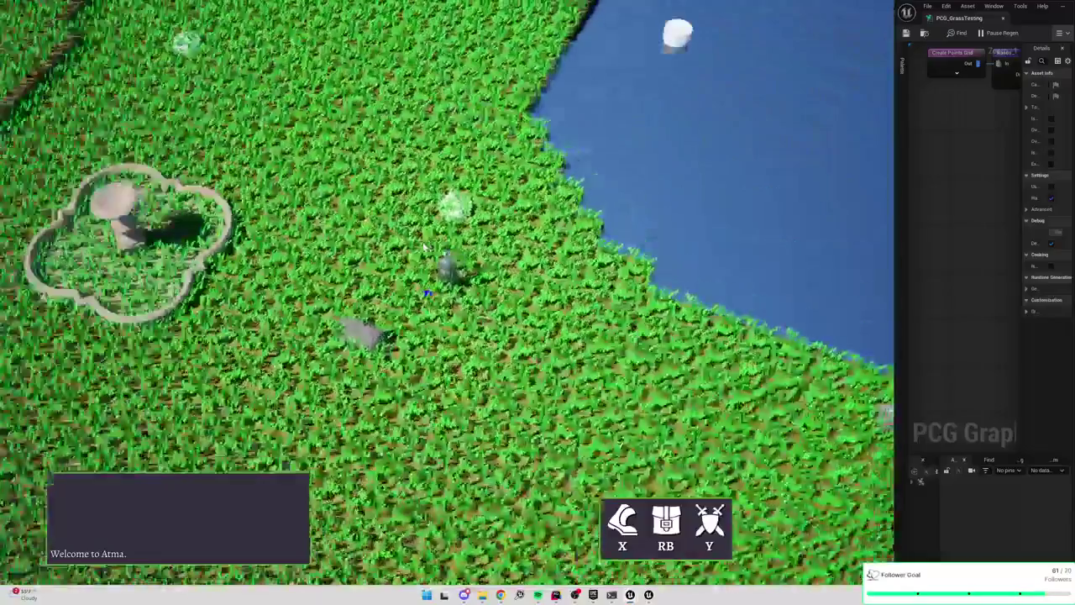
pyautogui.press('w')
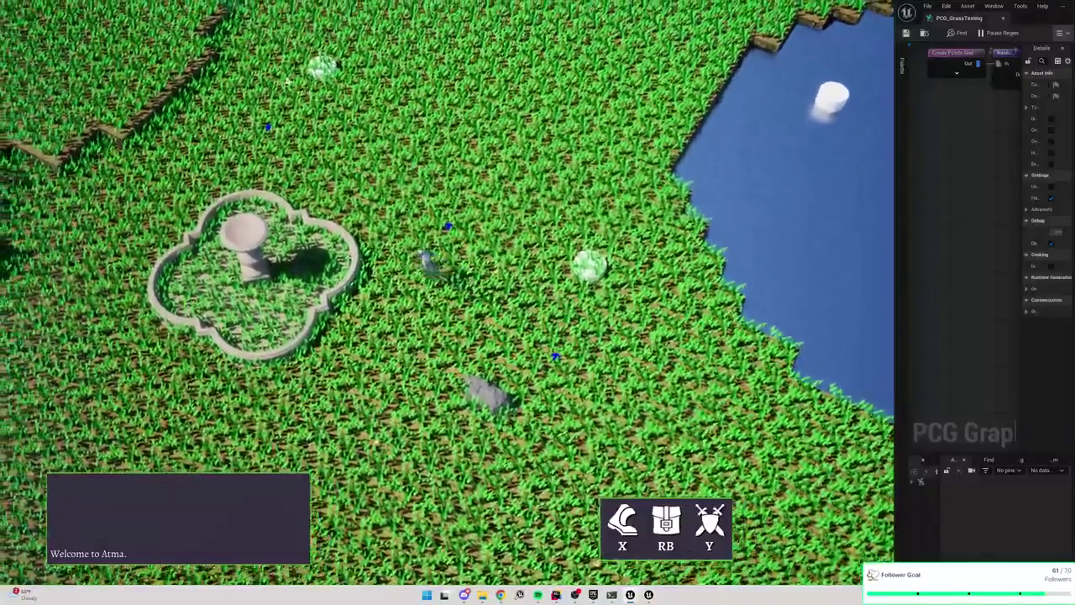
pyautogui.press('w')
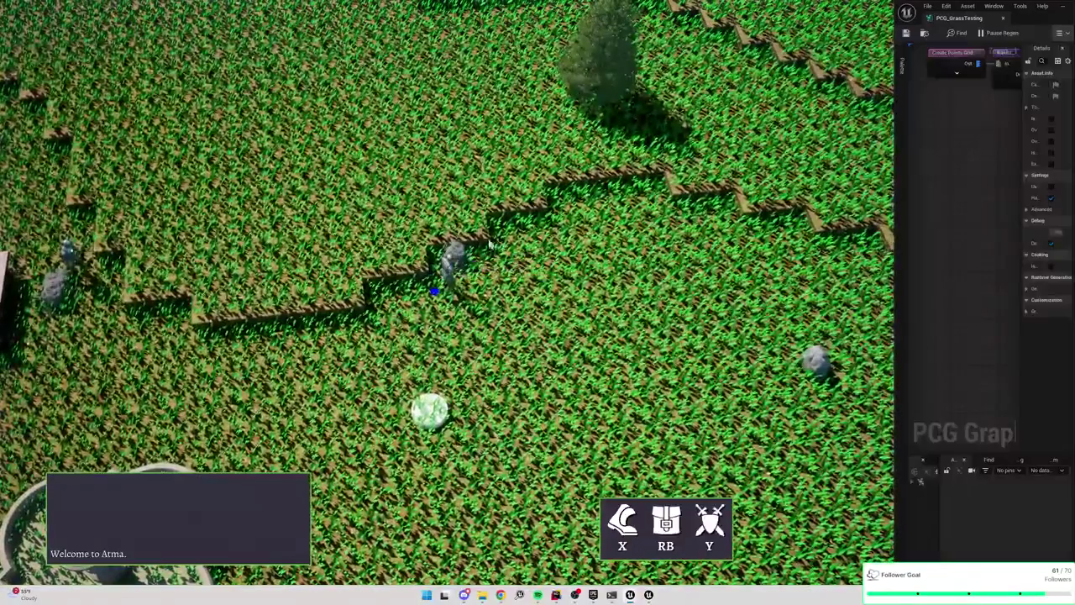
# Walk across the terraced field past the bench and fence line toward the fountain and lake
pyautogui.press('w')
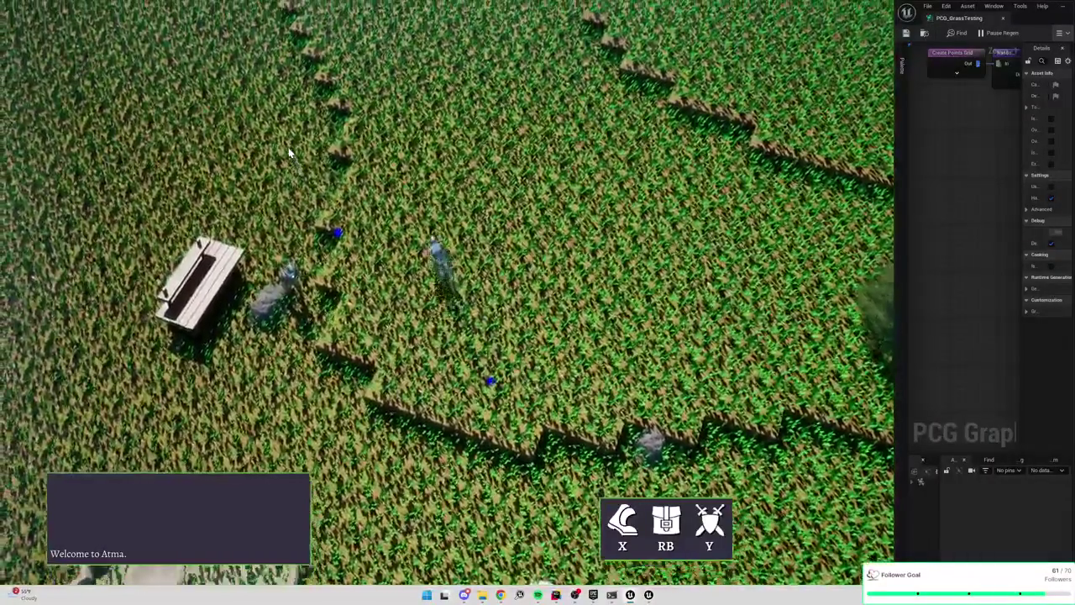
pyautogui.press('w')
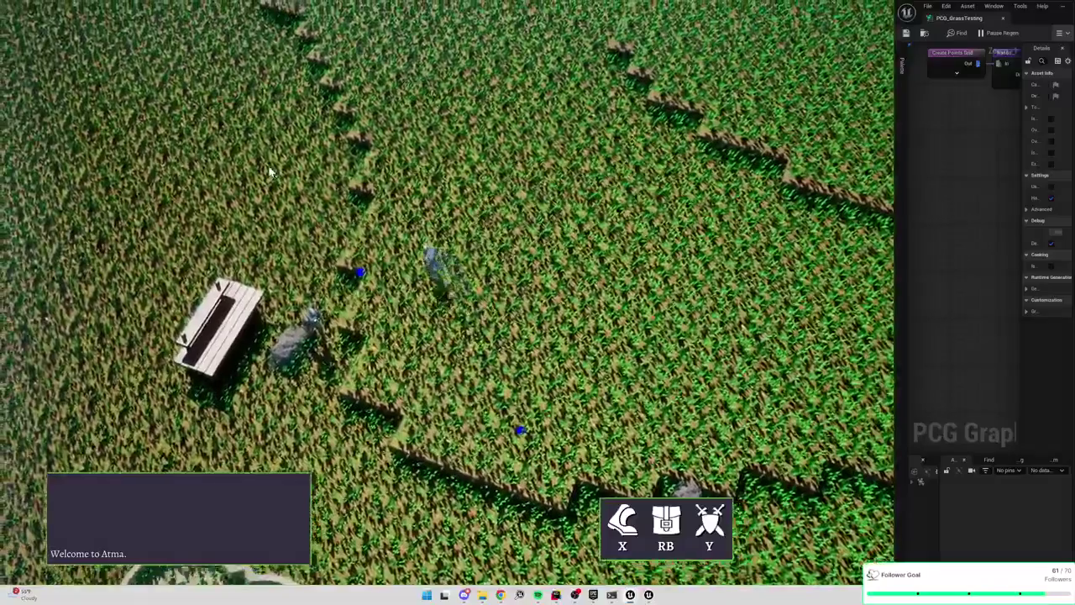
pyautogui.press('w')
pyautogui.press('w')
pyautogui.press('w')
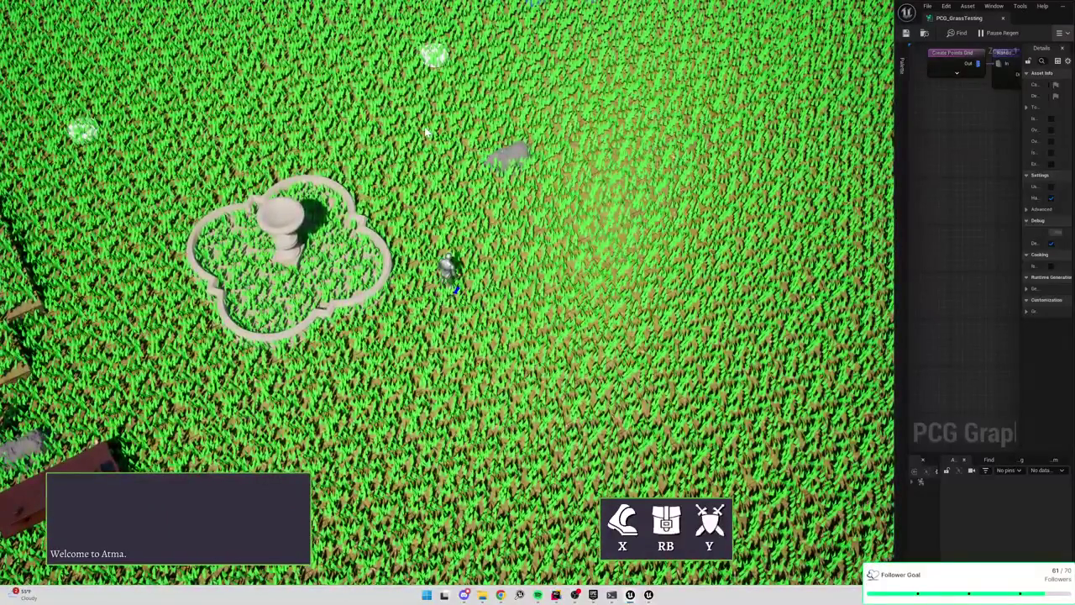
pyautogui.press('w')
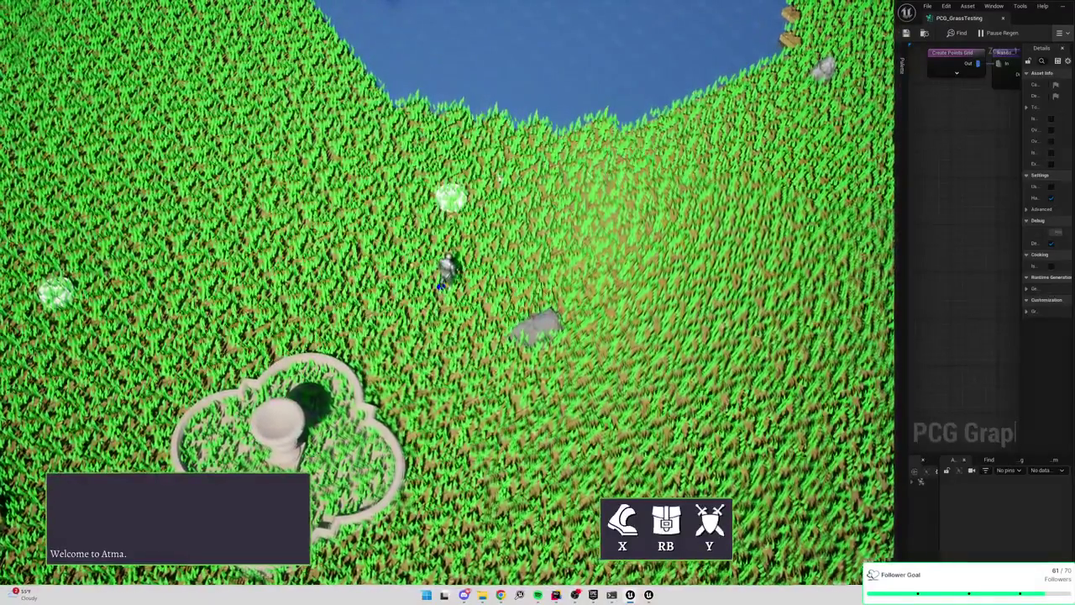
pyautogui.press('w')
pyautogui.press('w')
pyautogui.press('w')
pyautogui.press('w')
pyautogui.press('w')
pyautogui.press('w')
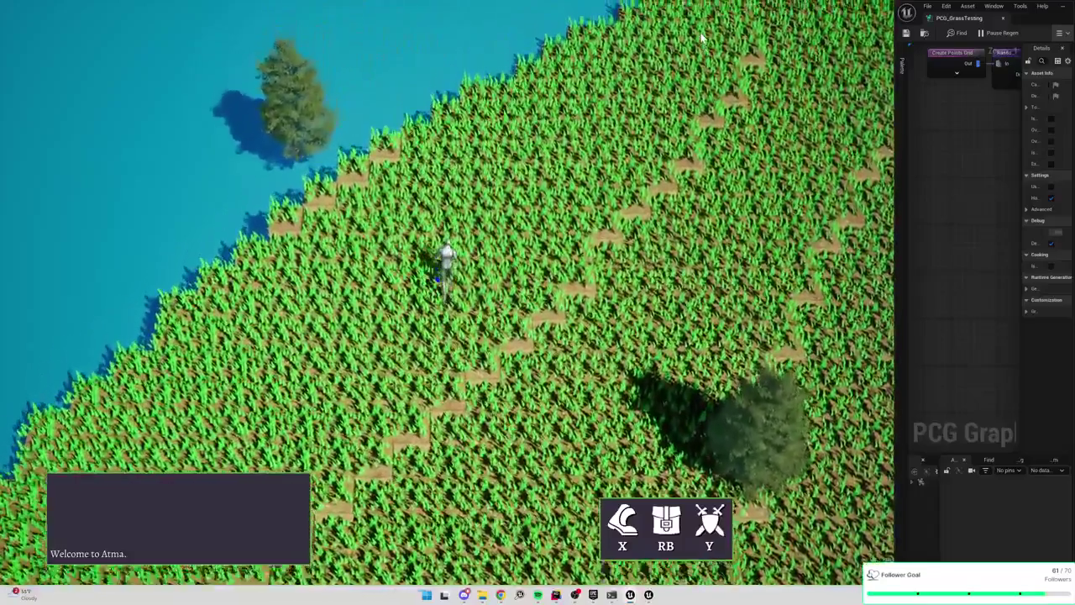
# Walk along the tree-lined shore, then up-left across the grass toward the terrace fences
pyautogui.press('w')
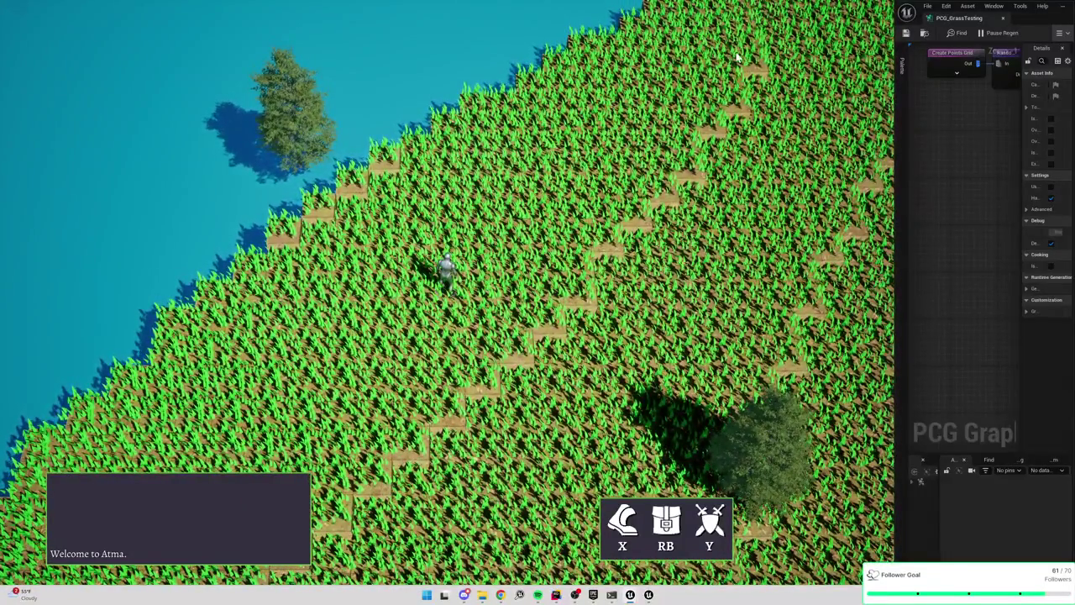
pyautogui.press('w')
pyautogui.press('w')
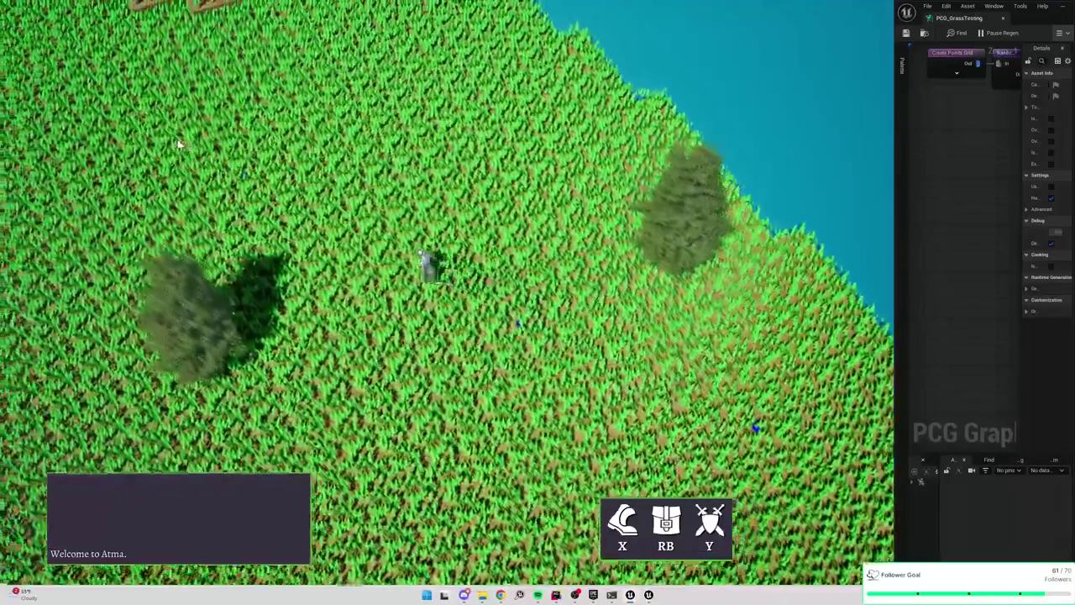
pyautogui.press('a')
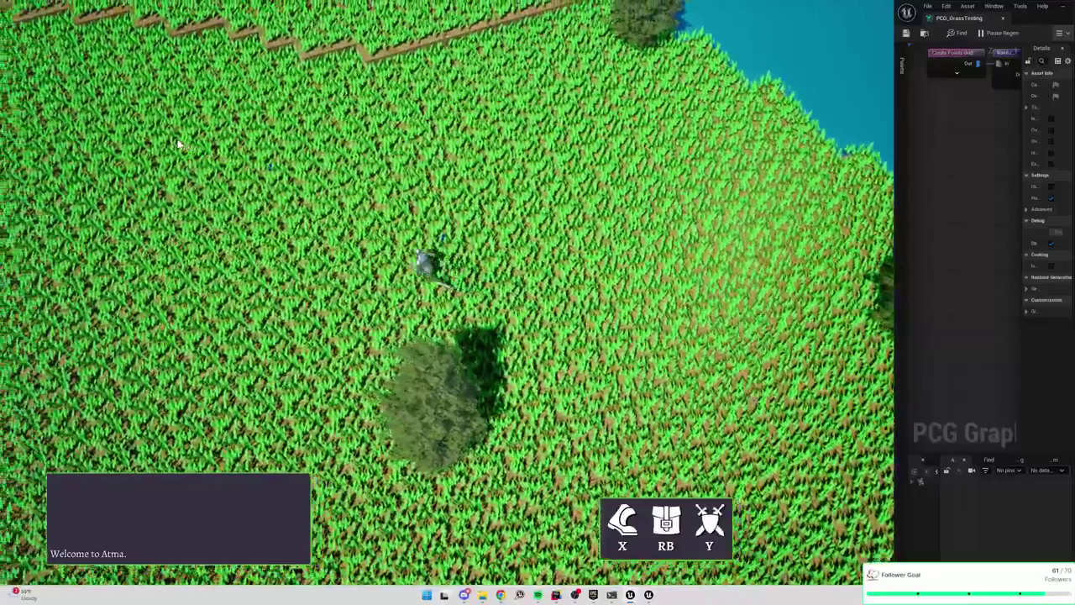
pyautogui.press('w')
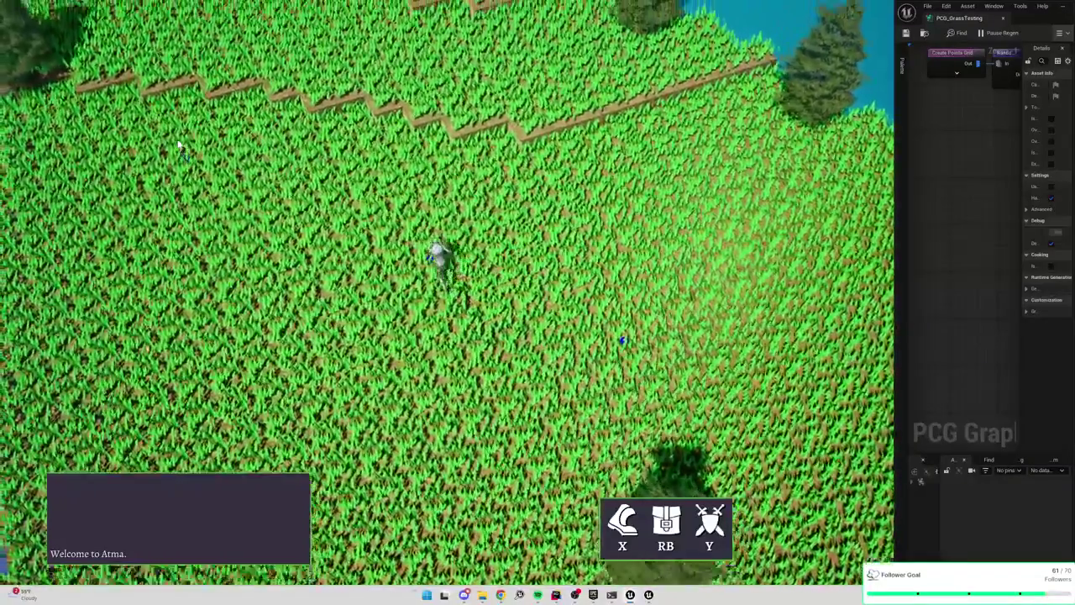
pyautogui.press('w')
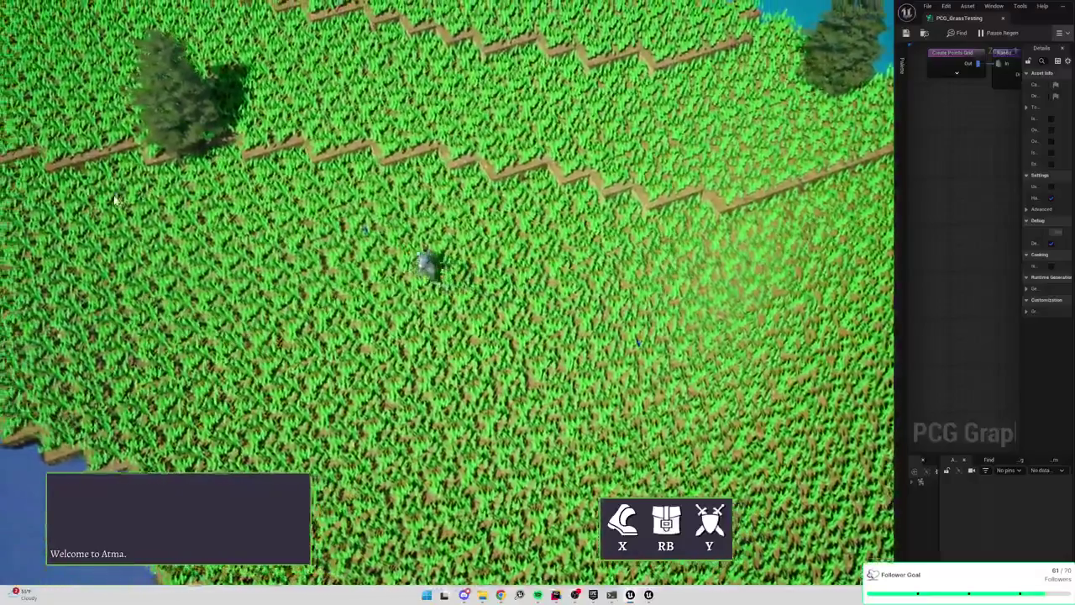
pyautogui.press('w')
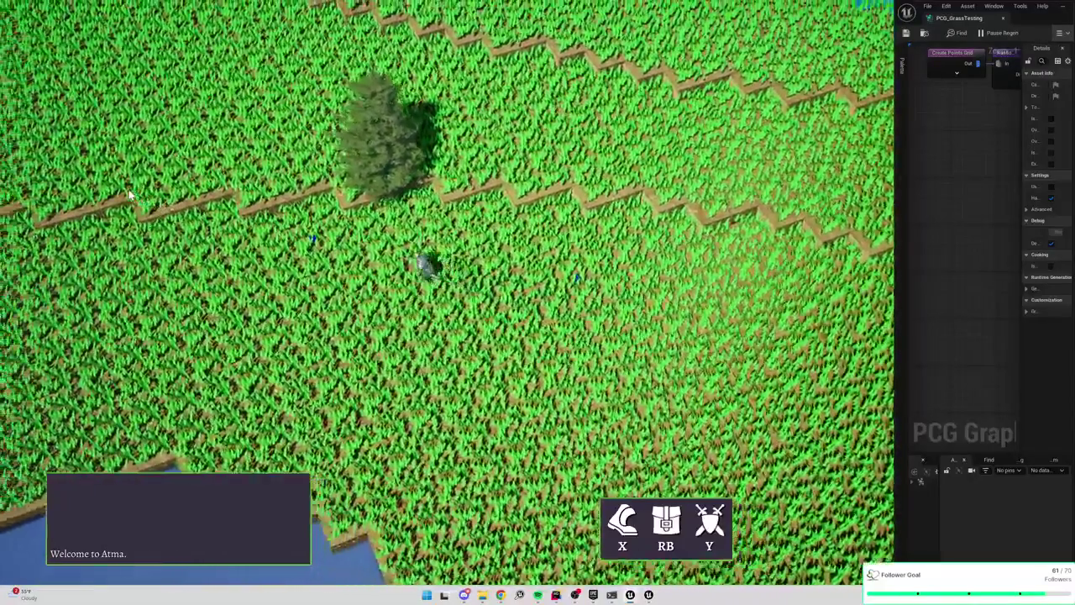
pyautogui.press('w')
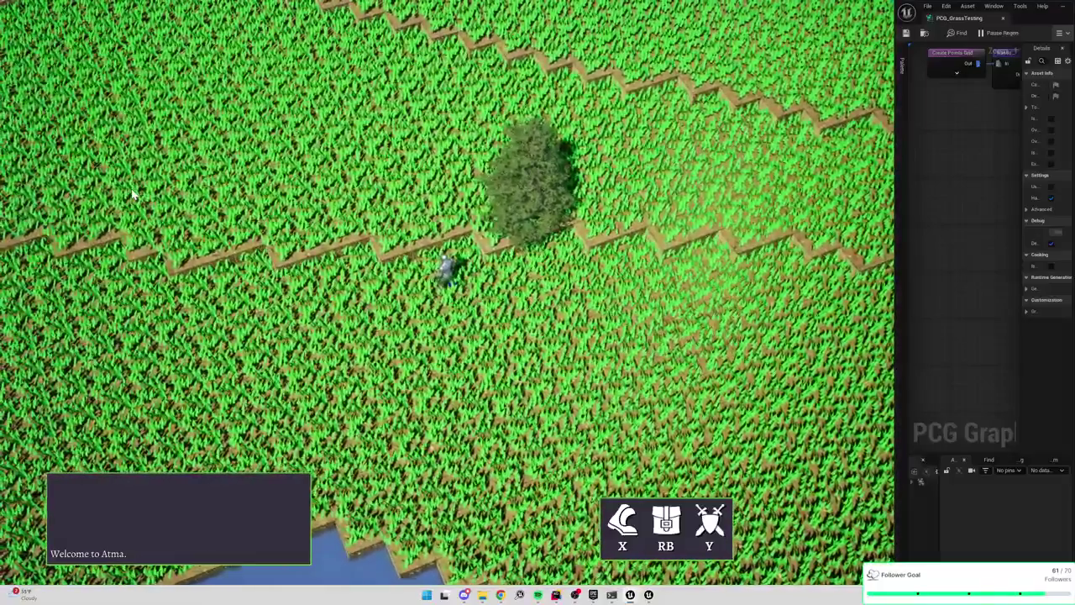
pyautogui.press('w')
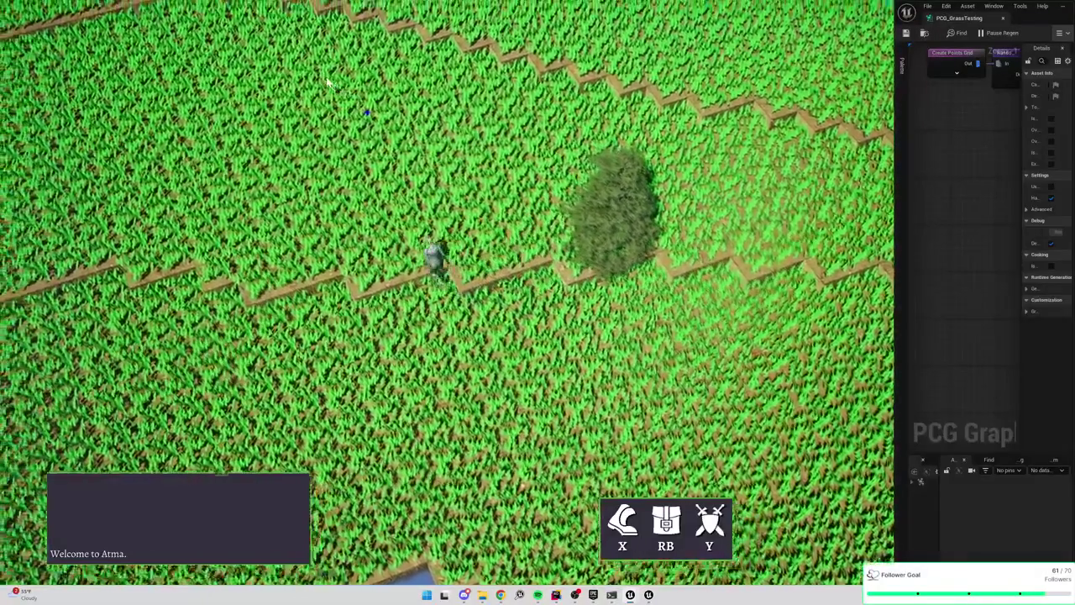
# Continue across the fenced terraces past trees and rocks to the water's edge
pyautogui.press('w')
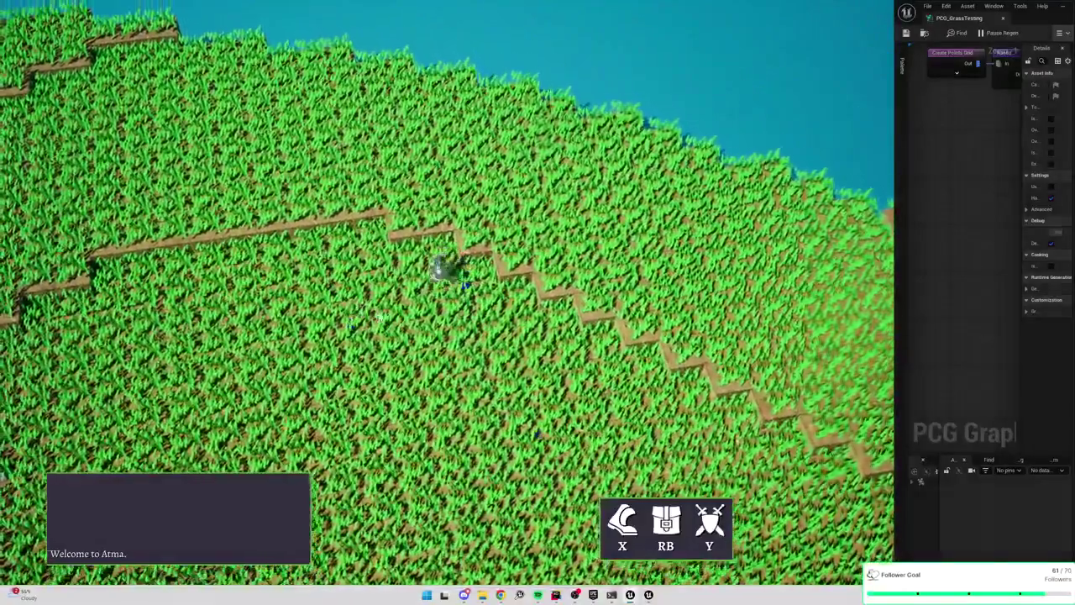
pyautogui.press('w')
pyautogui.press('w')
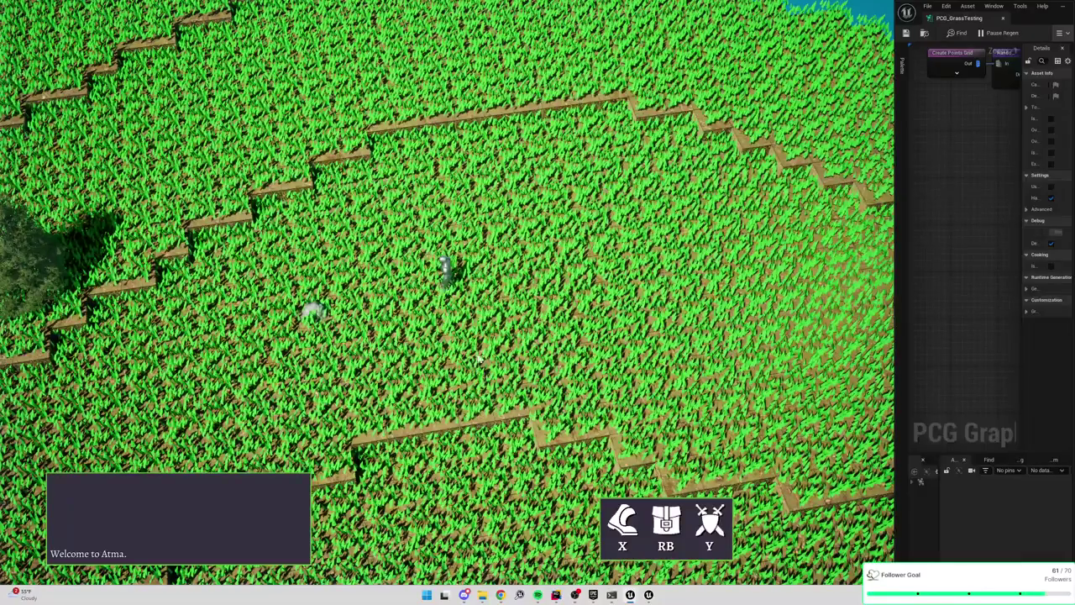
pyautogui.press('w')
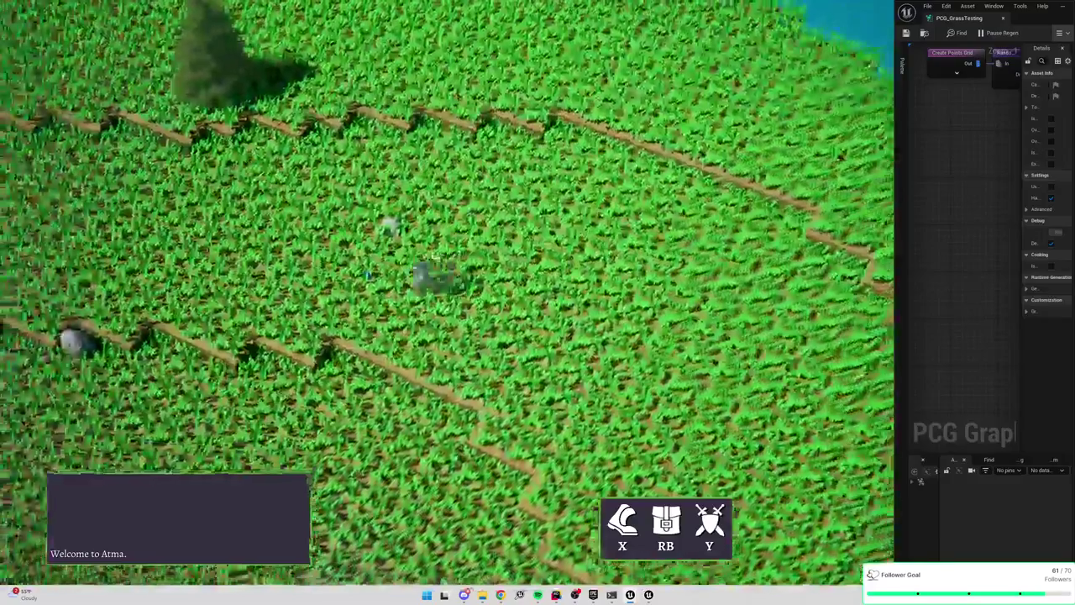
pyautogui.press('w')
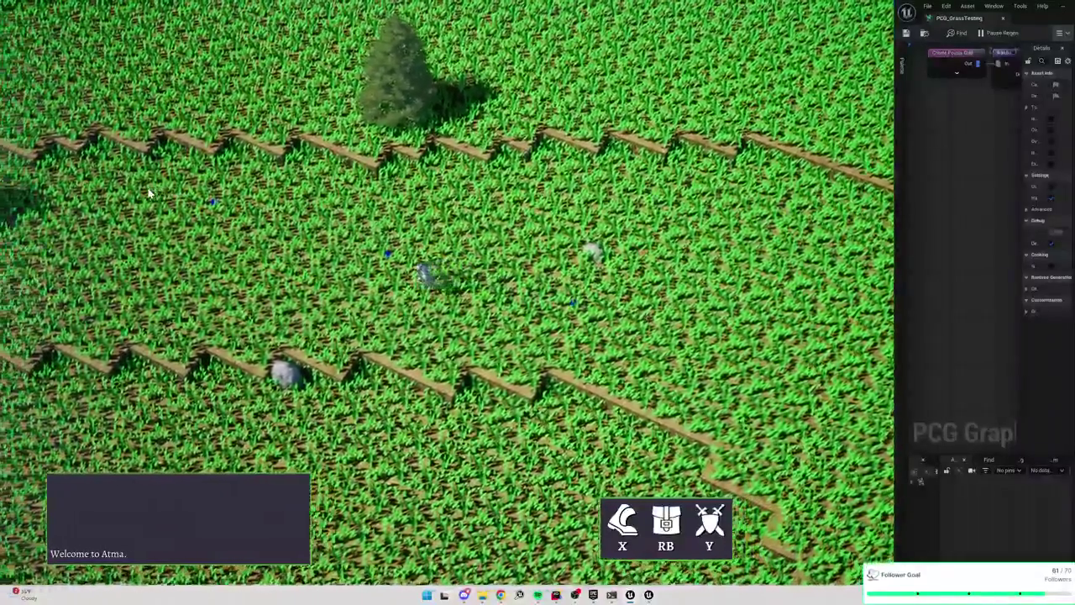
pyautogui.press('w')
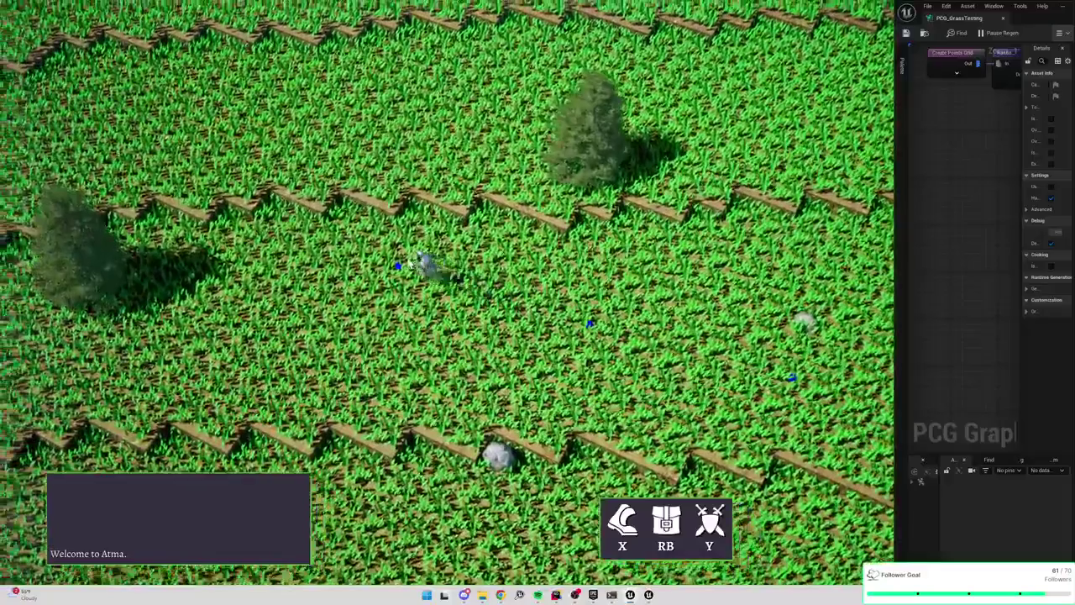
pyautogui.press('w')
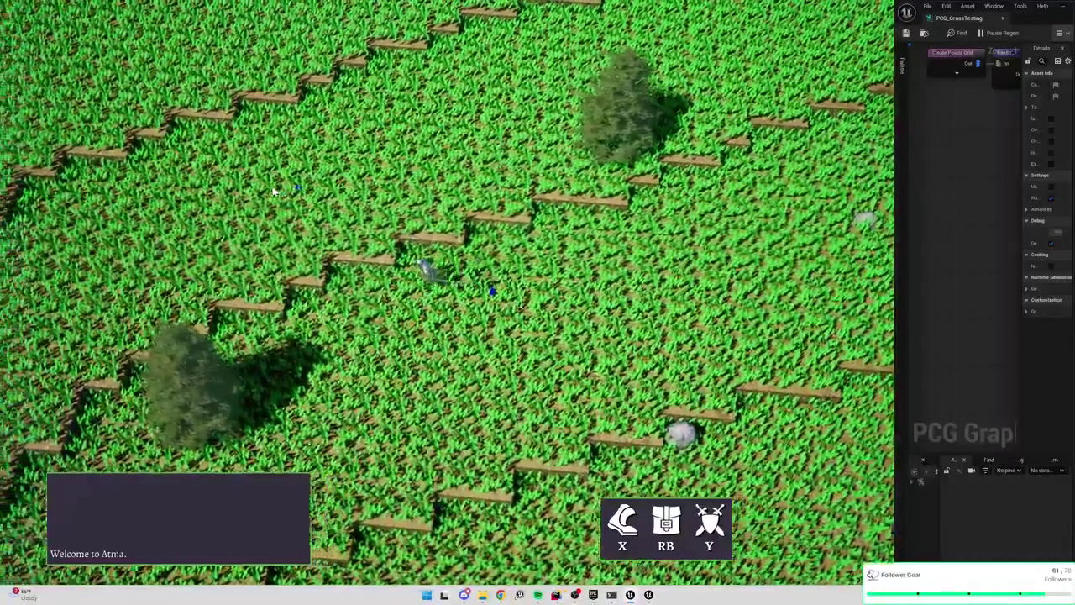
pyautogui.press('w')
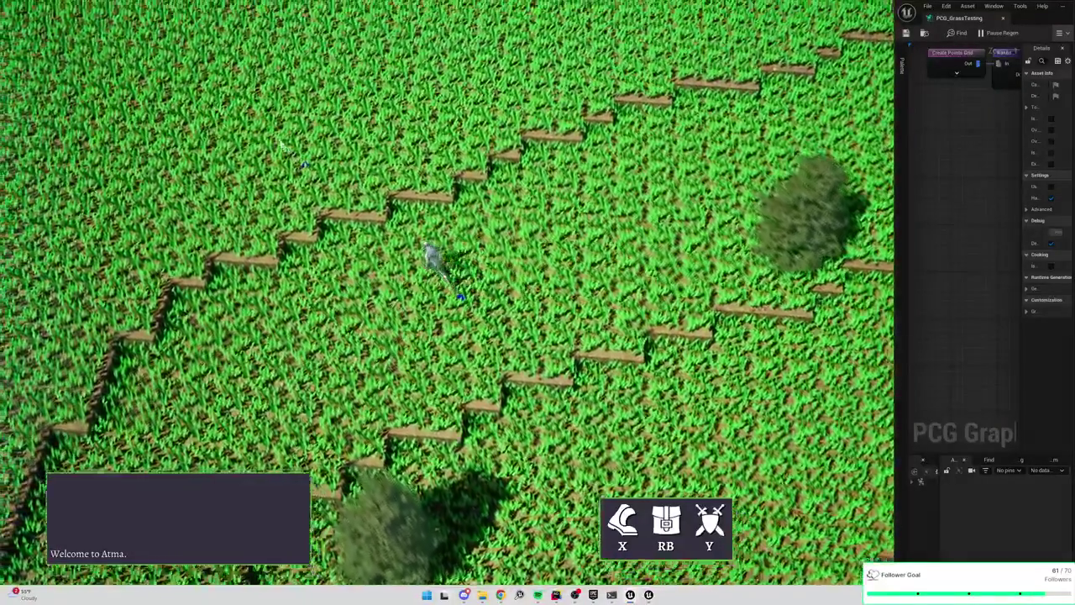
pyautogui.press('w')
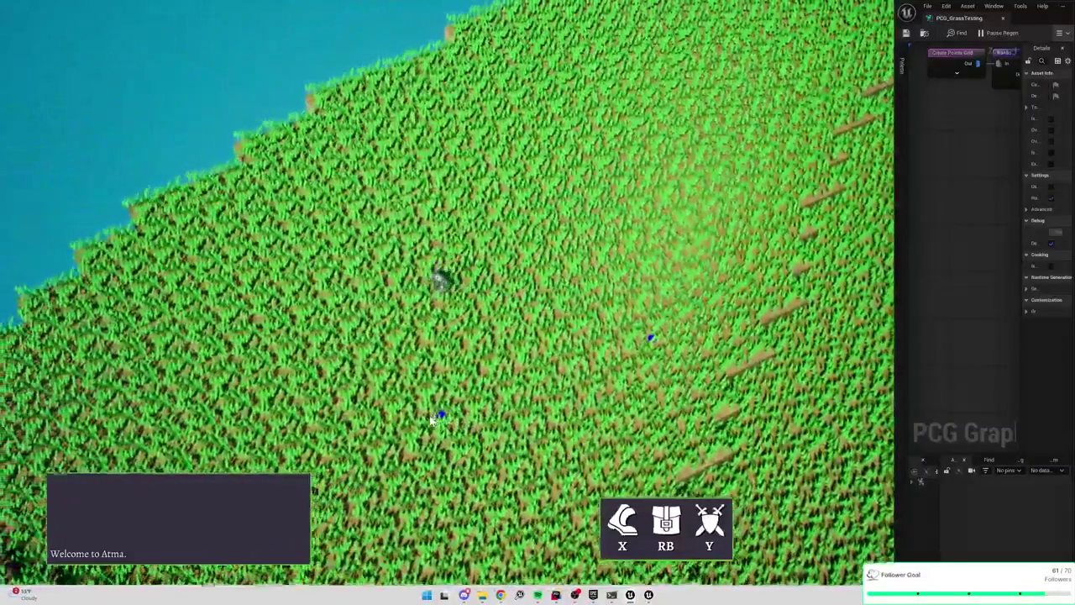
# Walk back from the water across the grass field toward the fences and red roof
pyautogui.press('s')
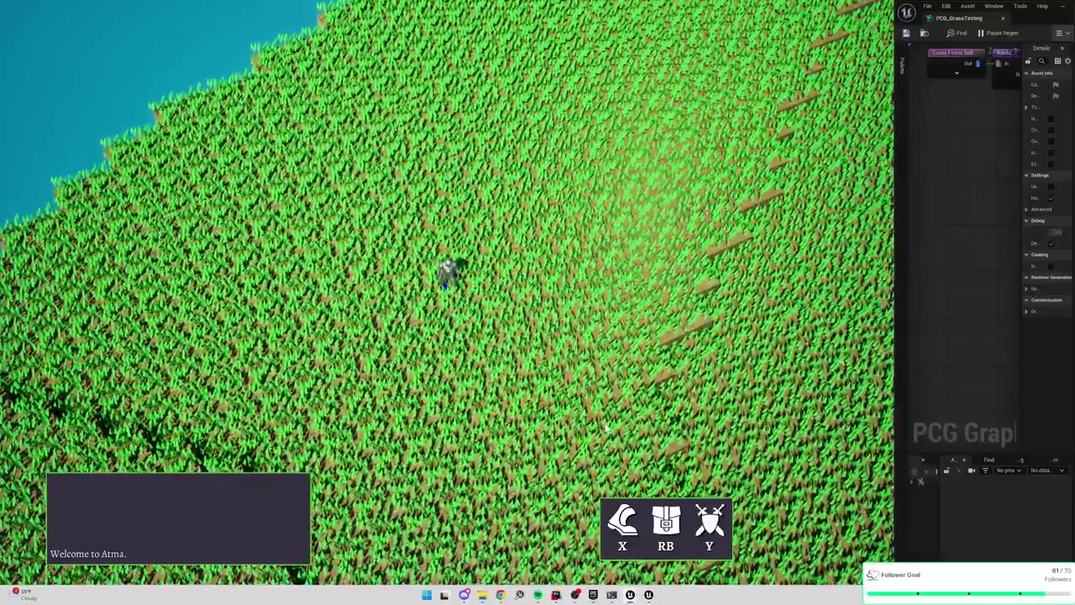
pyautogui.press('s')
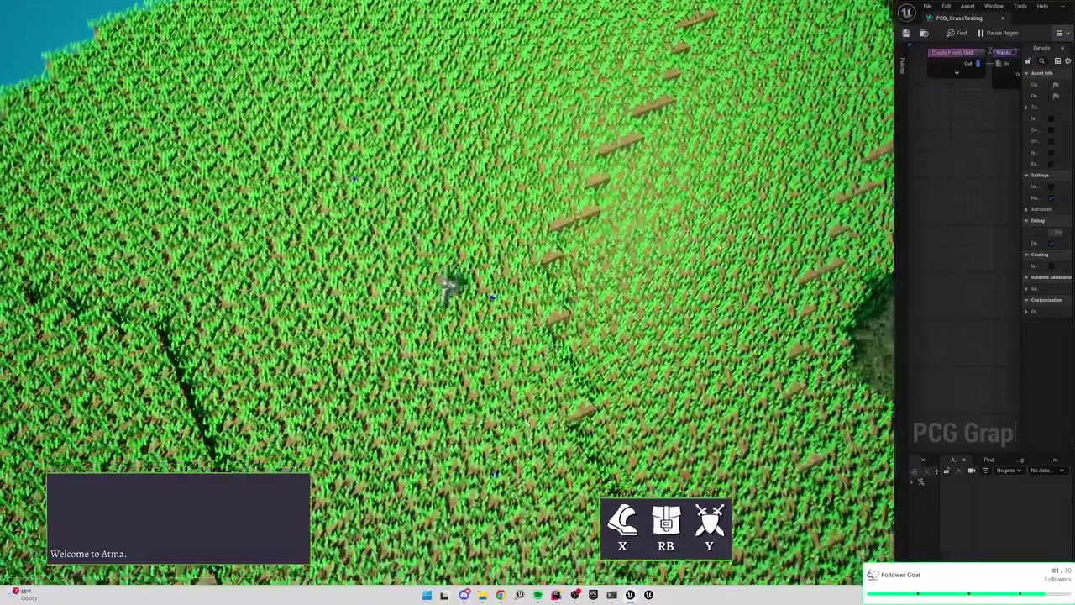
pyautogui.press('s')
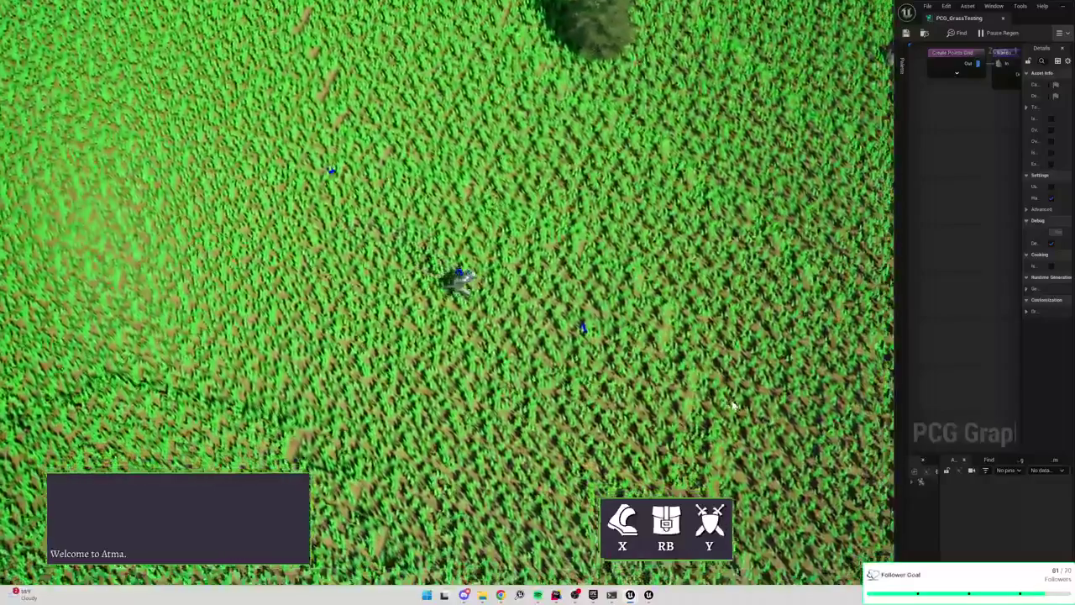
pyautogui.press('s')
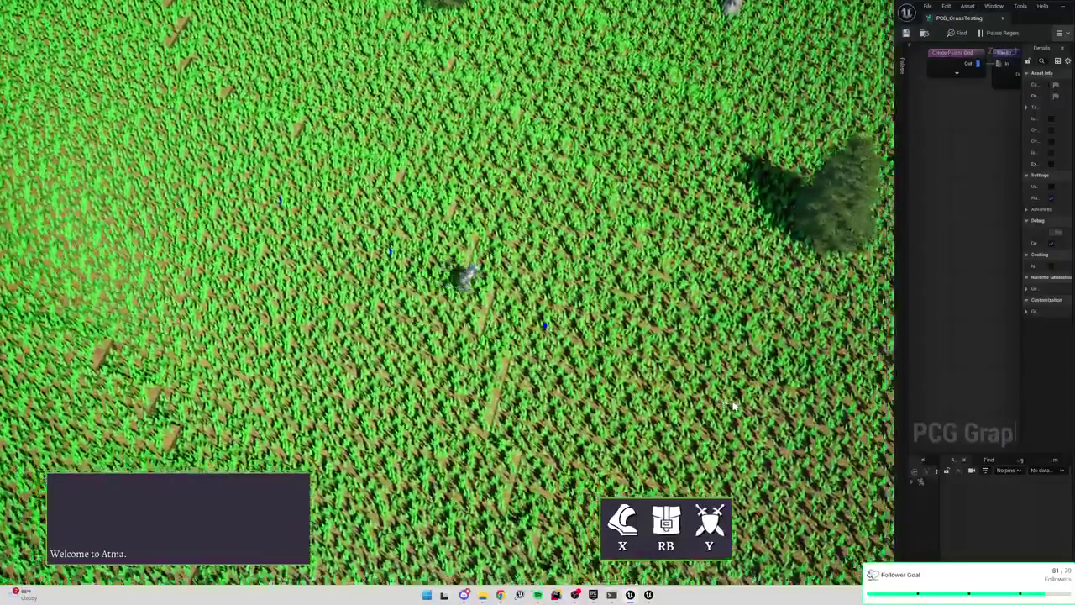
pyautogui.press('s')
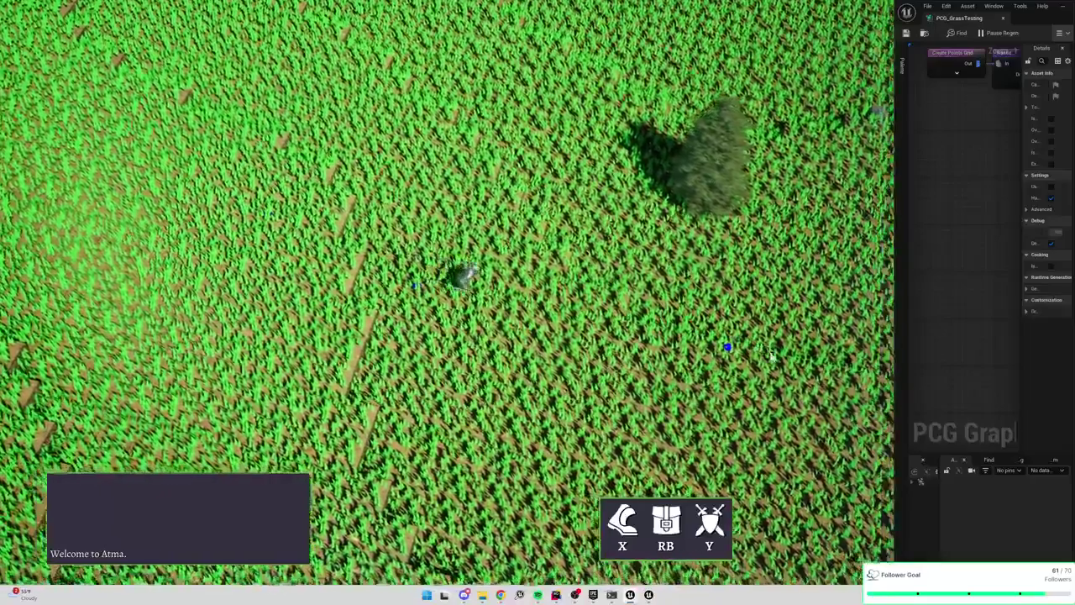
pyautogui.press('s')
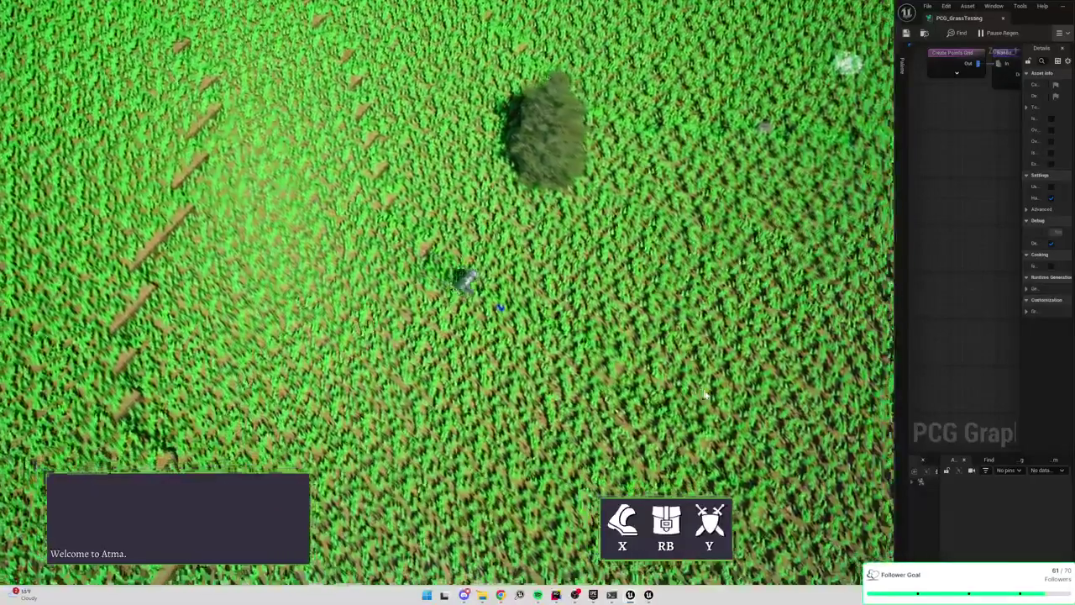
pyautogui.press('s')
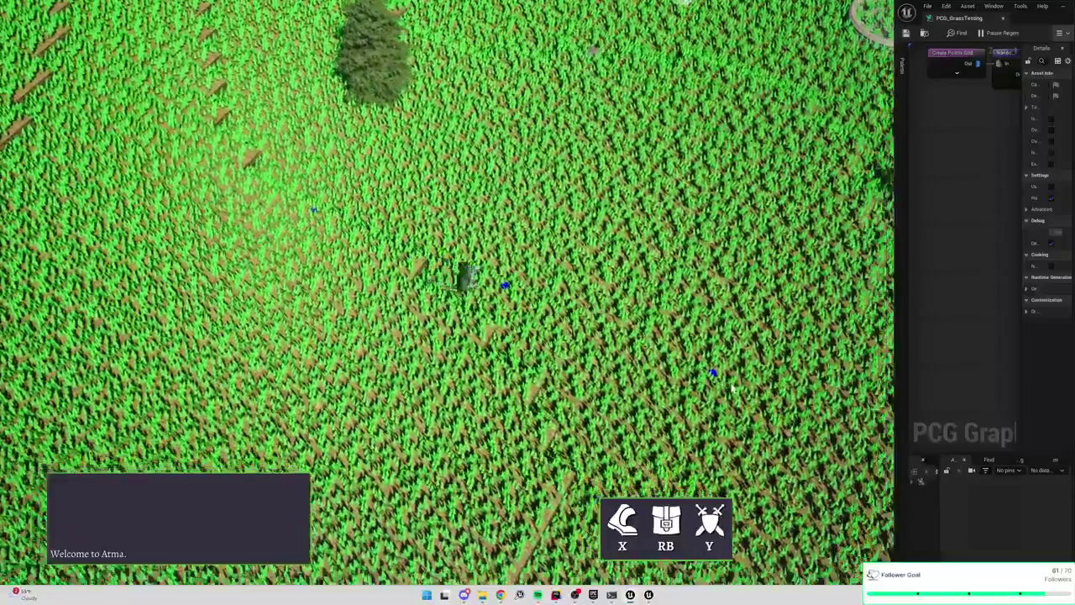
pyautogui.press('s')
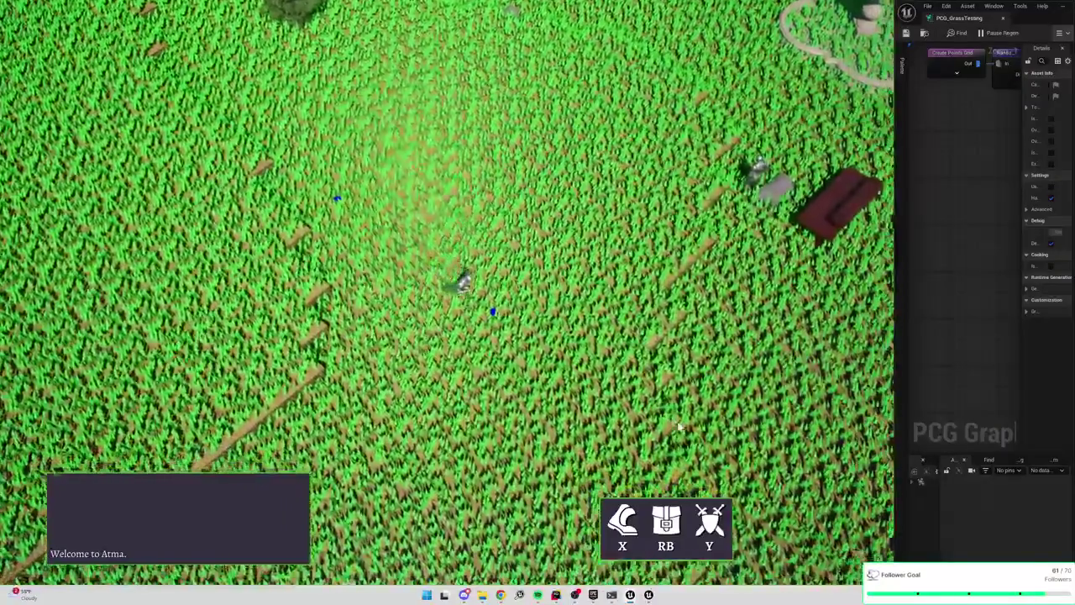
pyautogui.press('s')
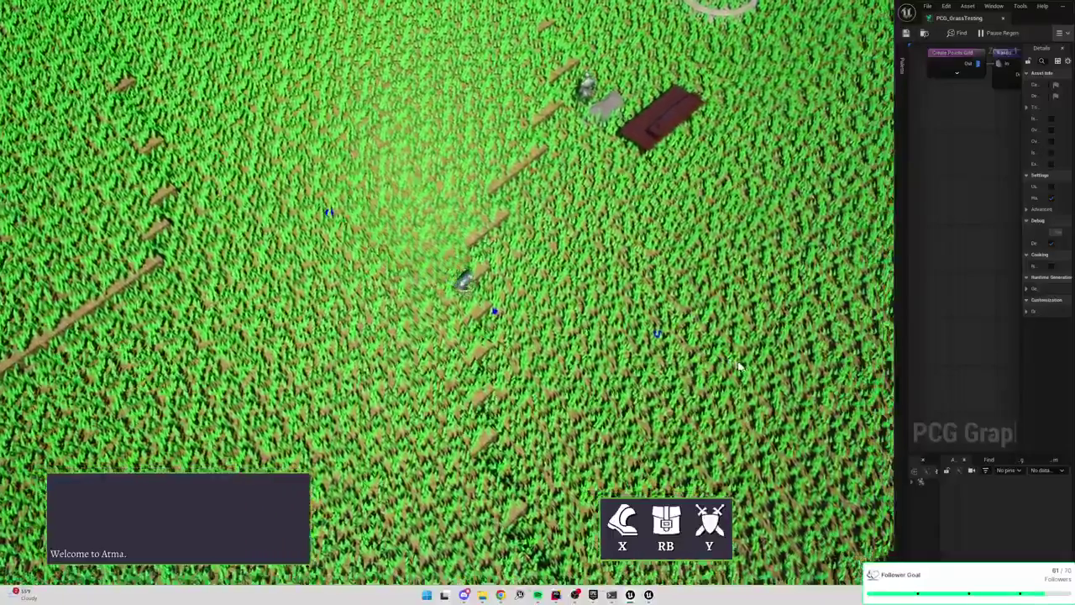
# Walk right past the red roof, tree and rocks up to the shoreline
pyautogui.press('d')
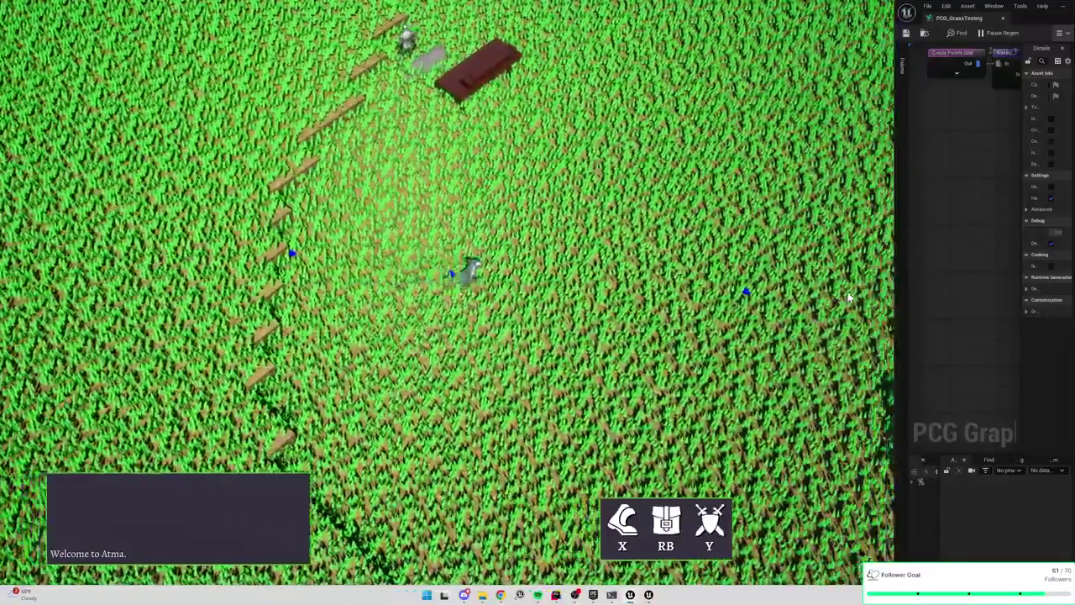
pyautogui.press('d')
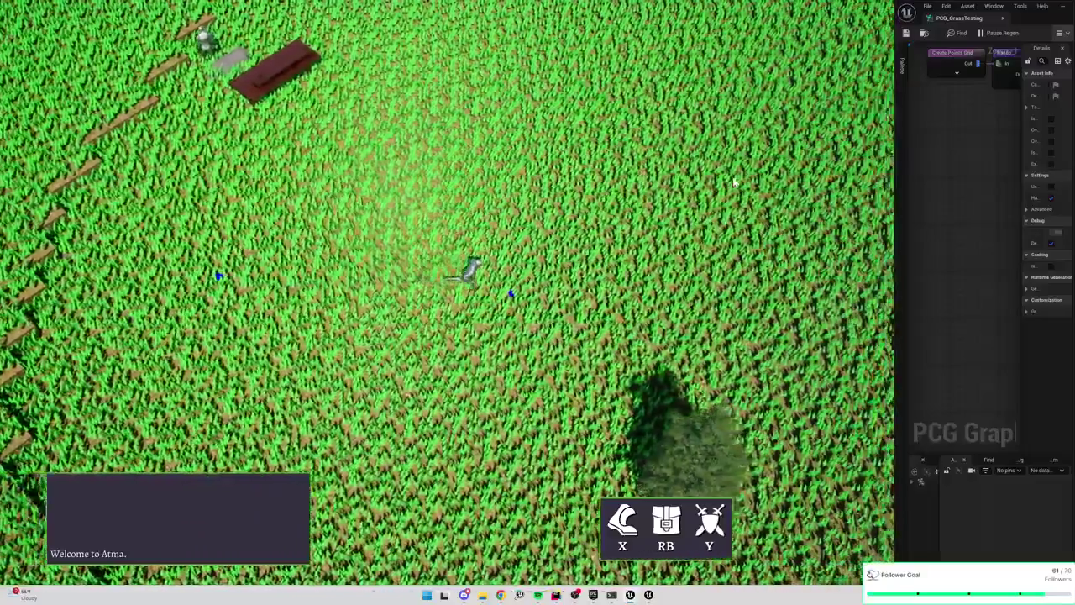
pyautogui.press('d')
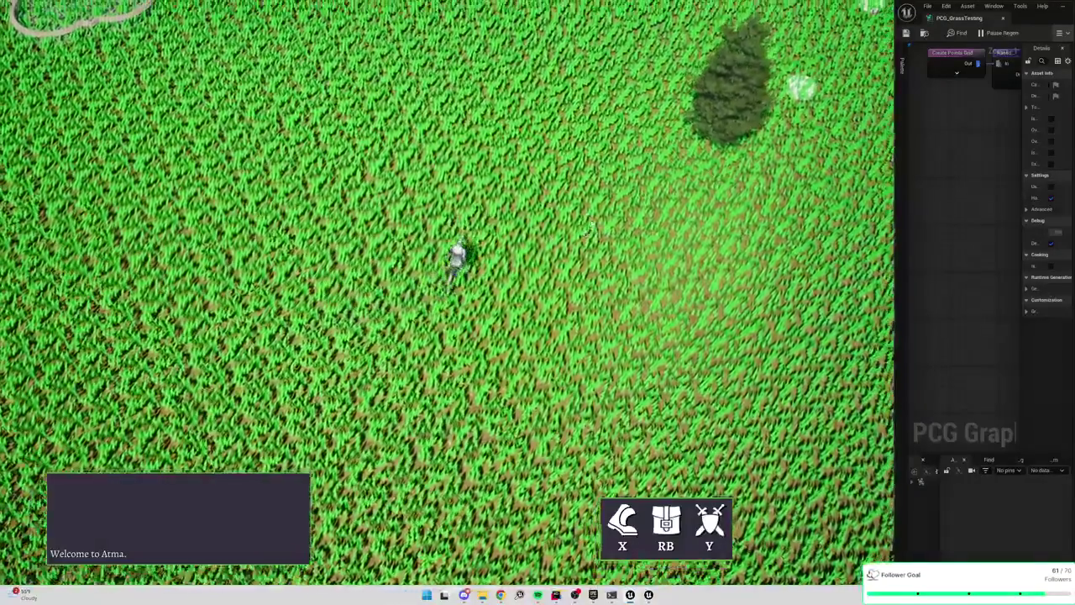
pyautogui.press('w')
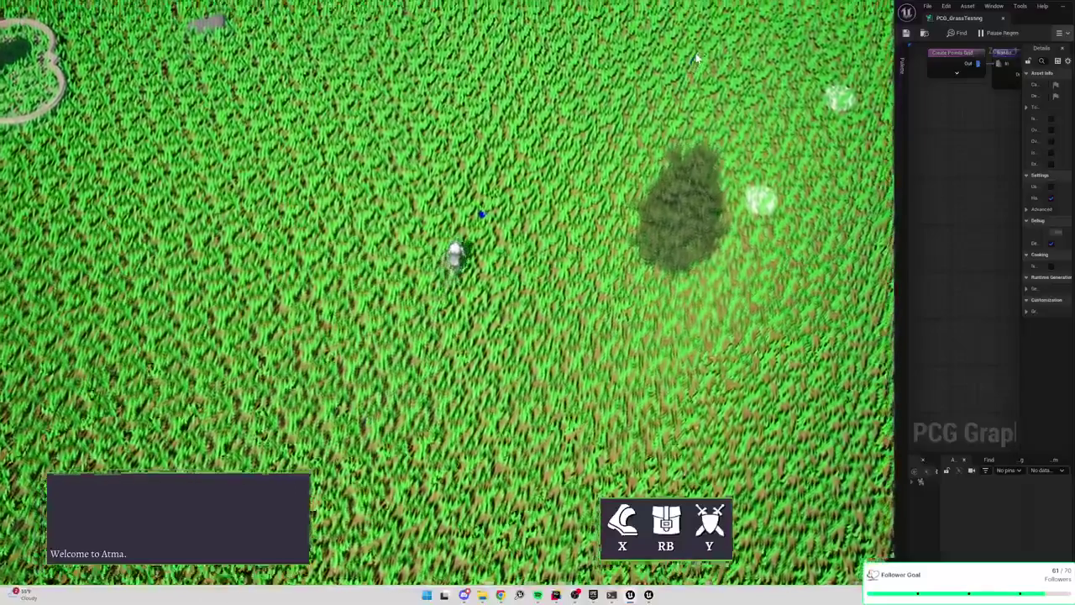
pyautogui.press('d')
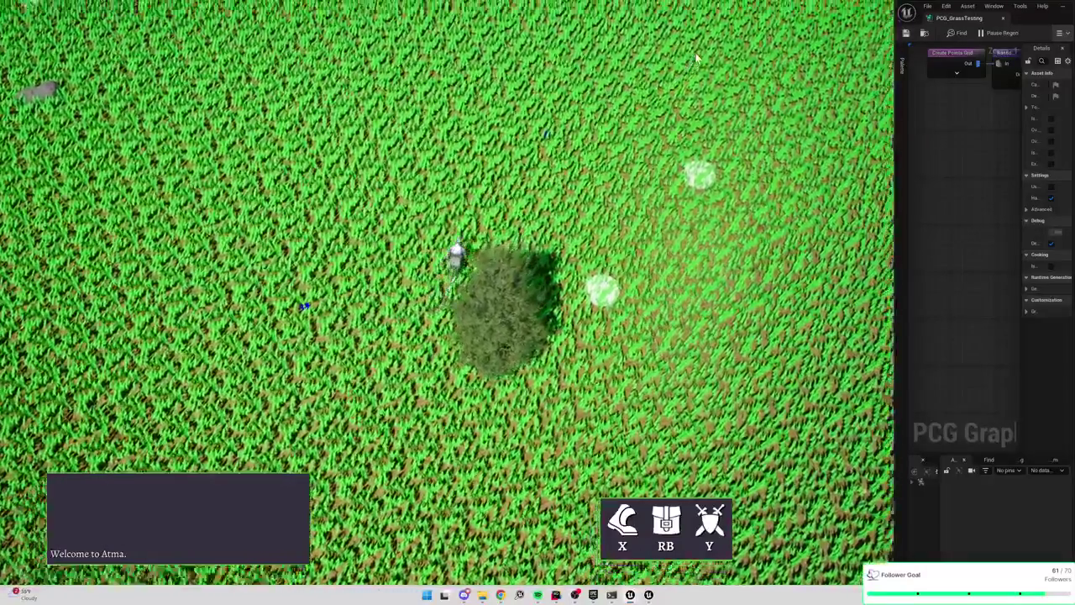
pyautogui.press('w')
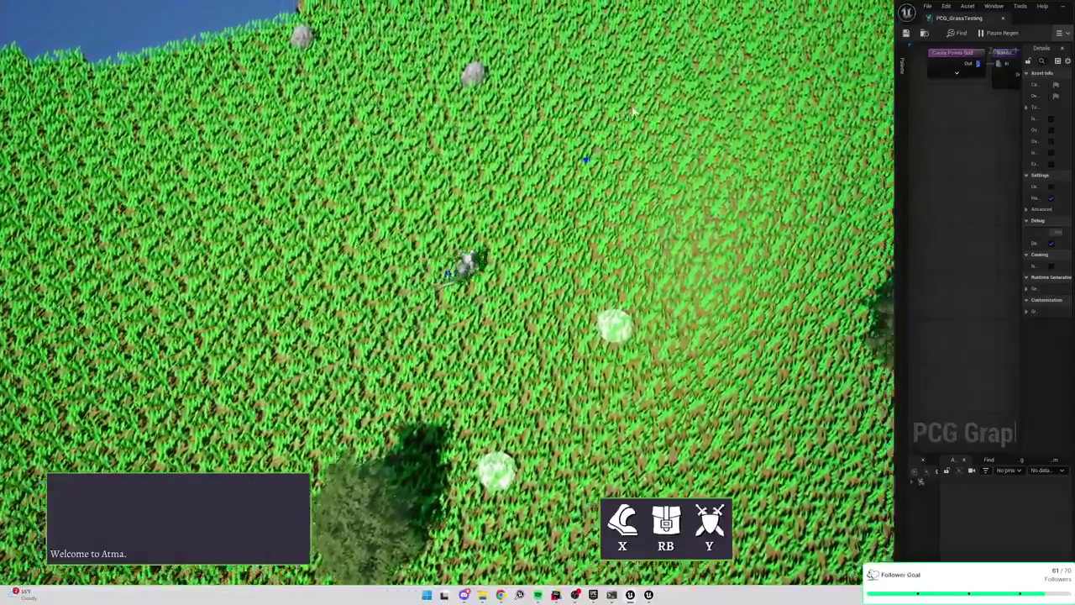
pyautogui.press('d')
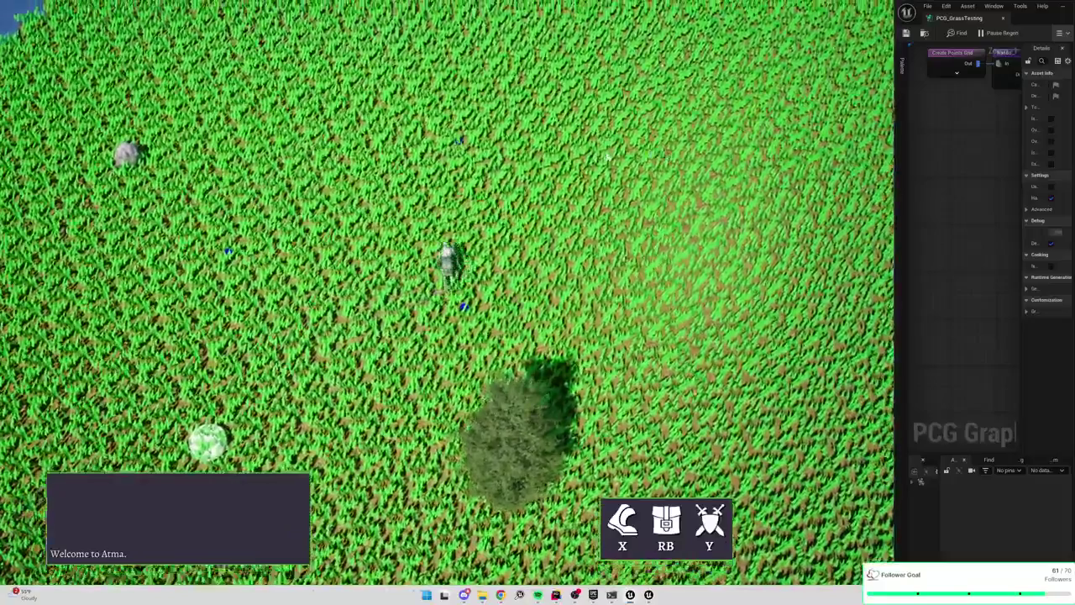
pyautogui.press('w')
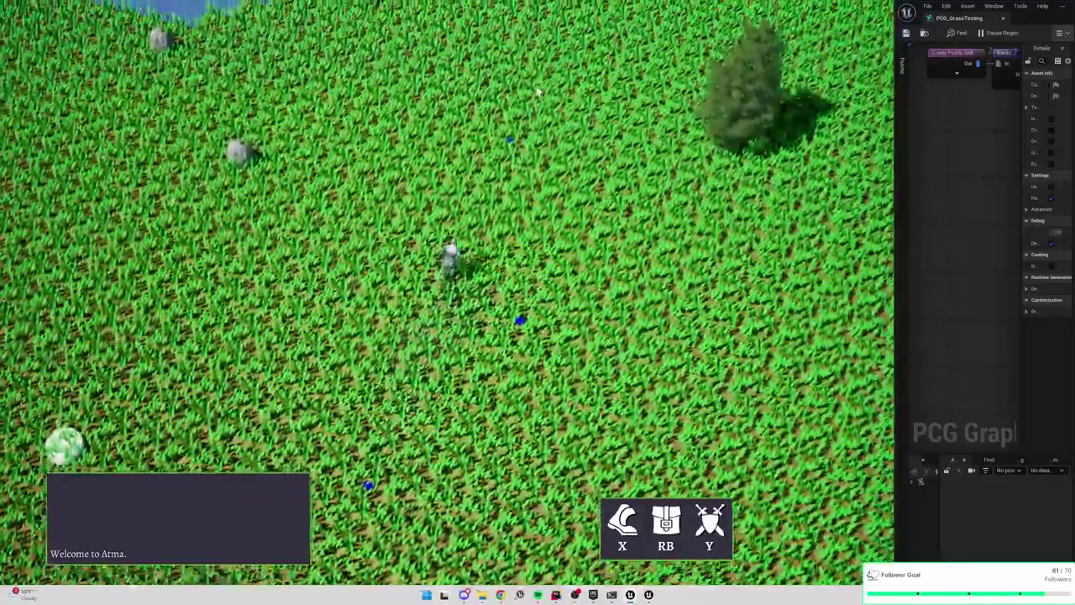
pyautogui.press('w')
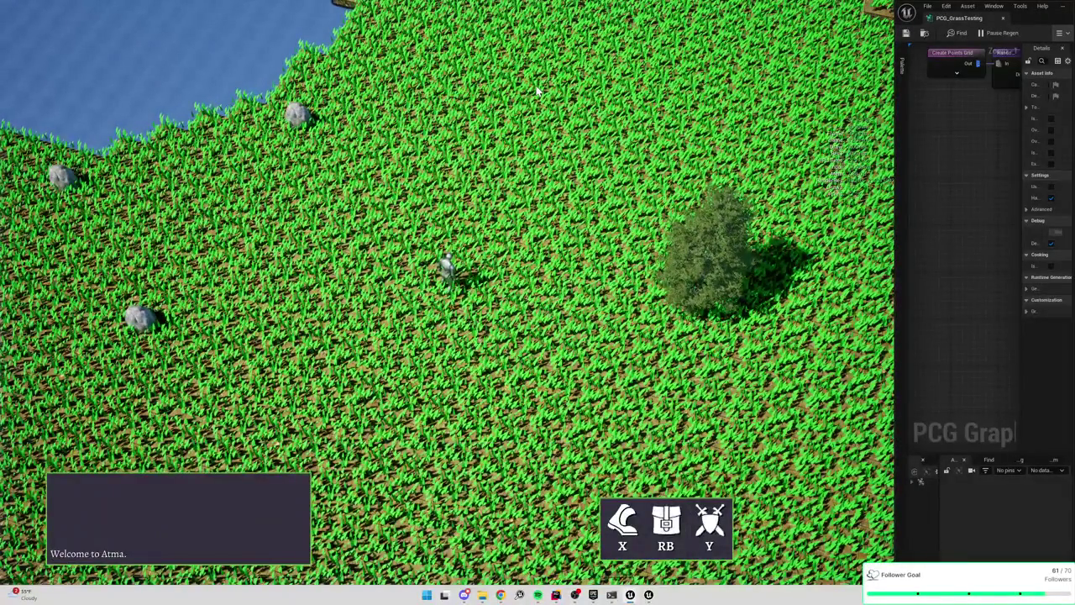
# Lower the render resolution with the r.ScreenPercentage console command
pyautogui.write('stat u')
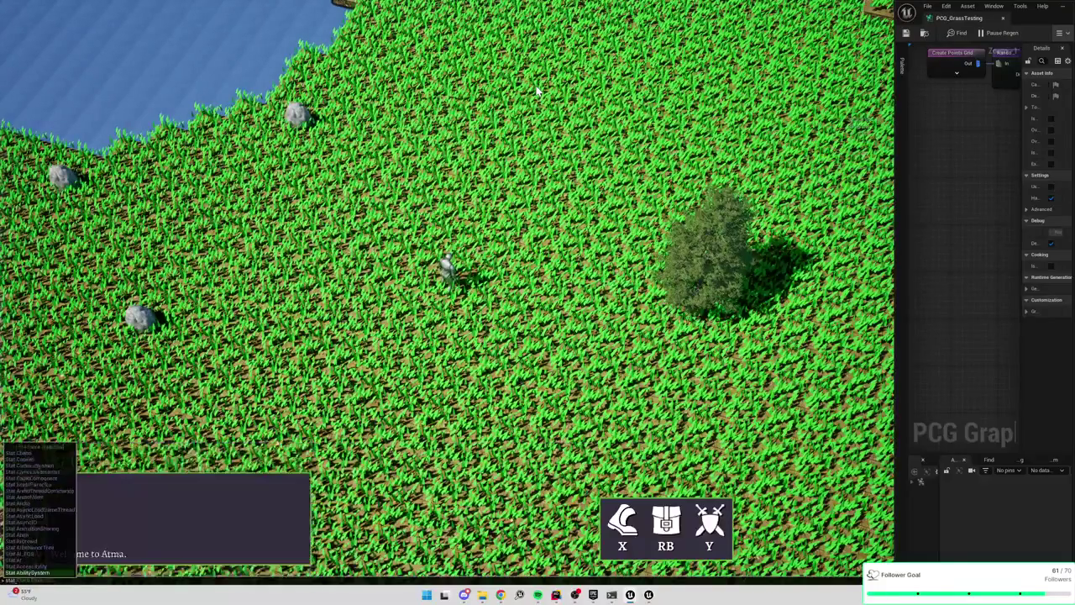
pyautogui.press('`')
pyautogui.write('percentage')
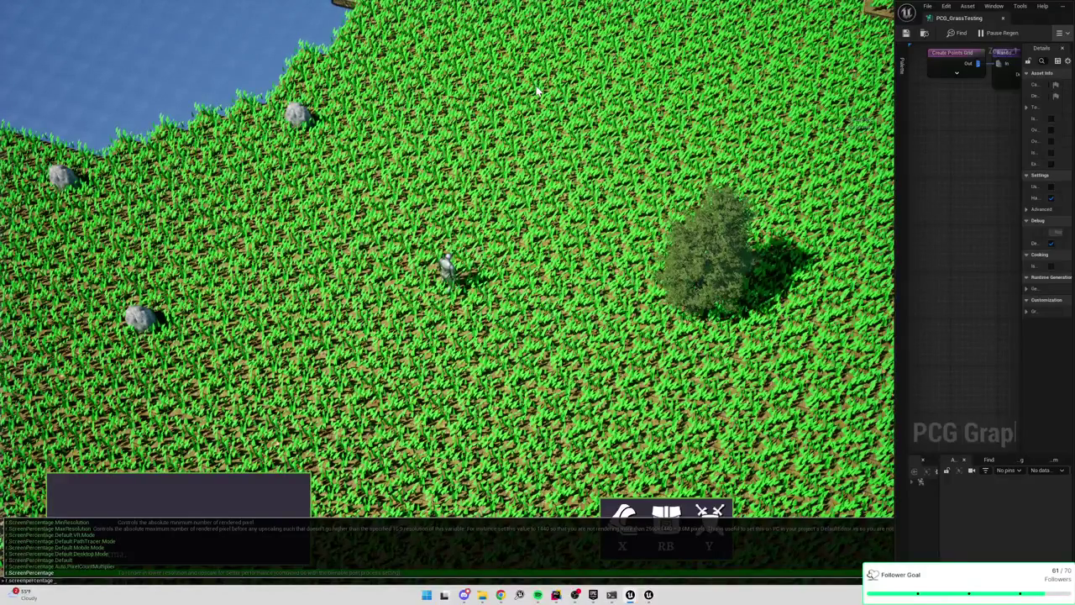
pyautogui.press('Return')
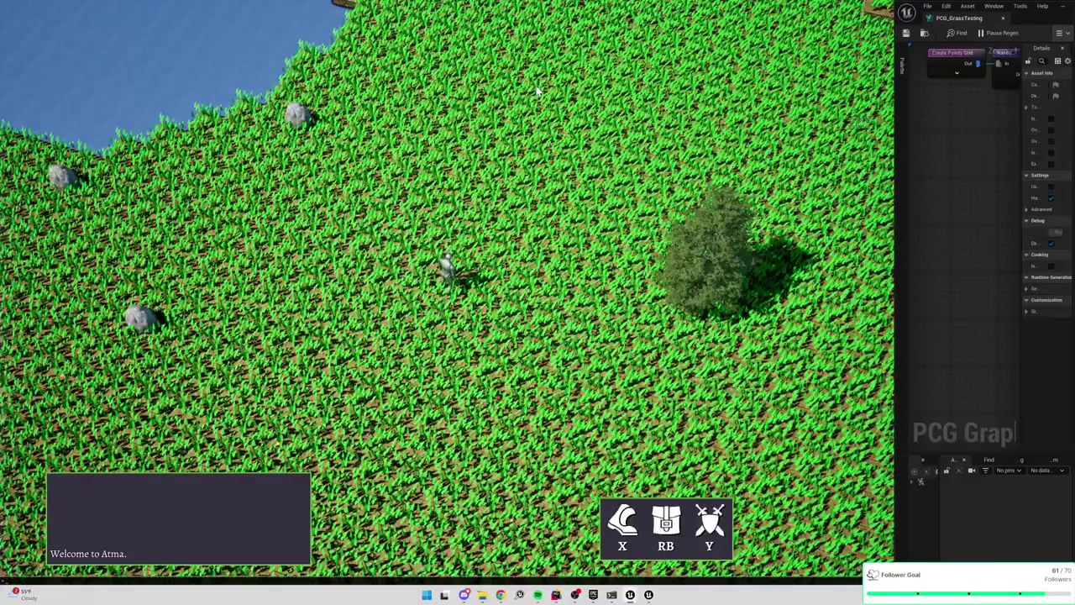
pyautogui.press('`')
pyautogui.press('Up')
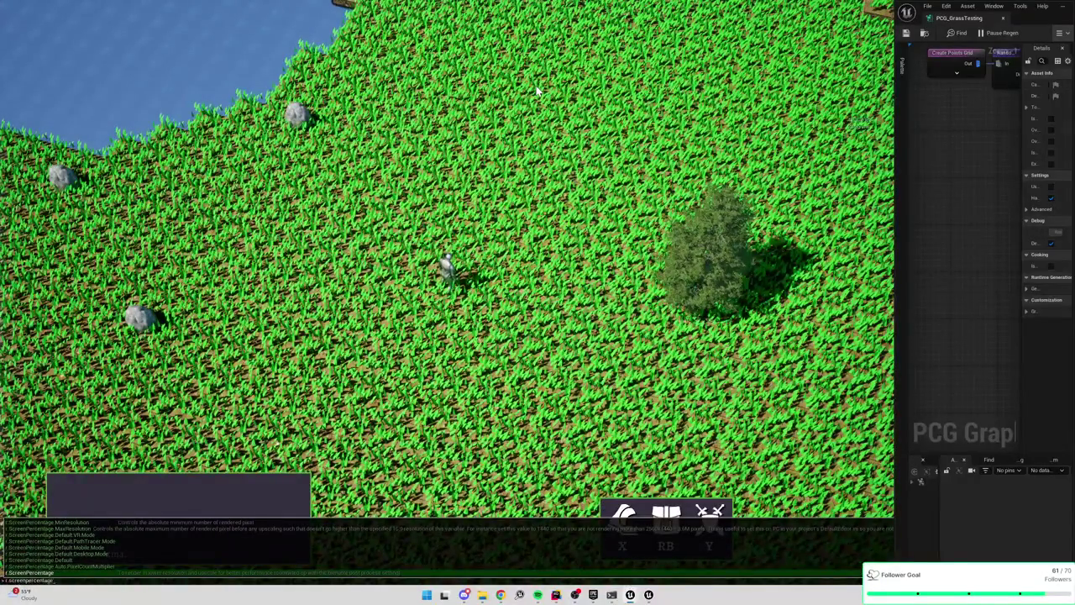
pyautogui.press('Return')
# Walk north-east across the grass, reopen the console, then stop the play session
pyautogui.press('w')
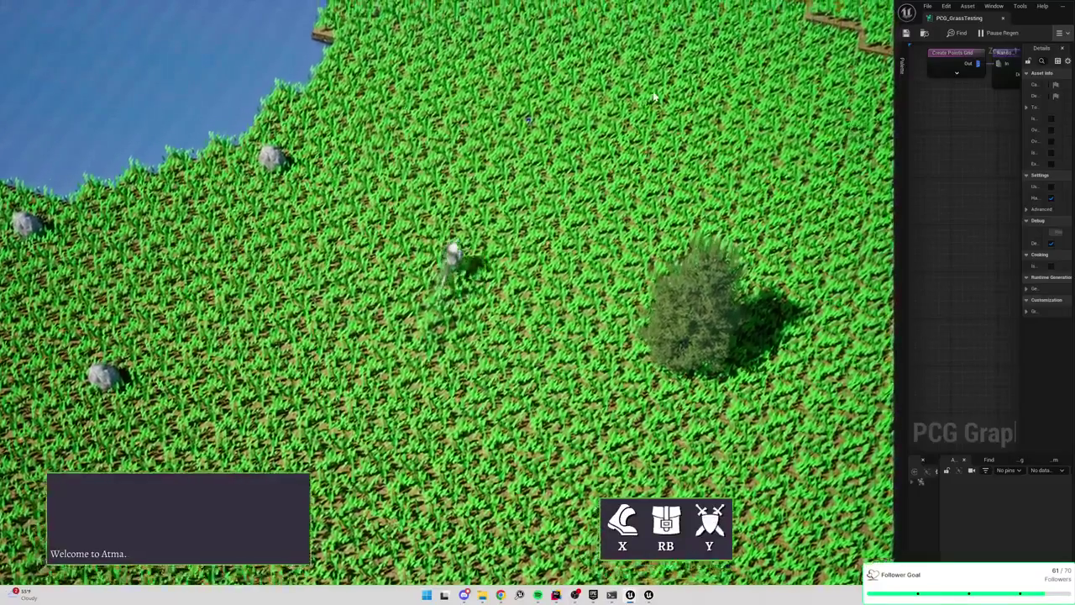
pyautogui.press('w')
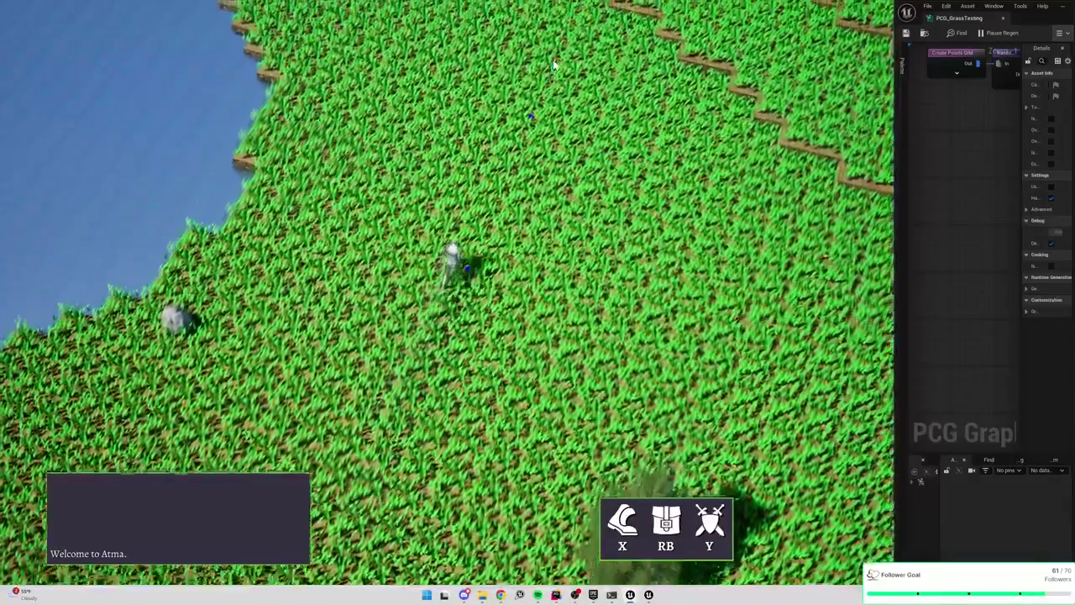
pyautogui.press('w')
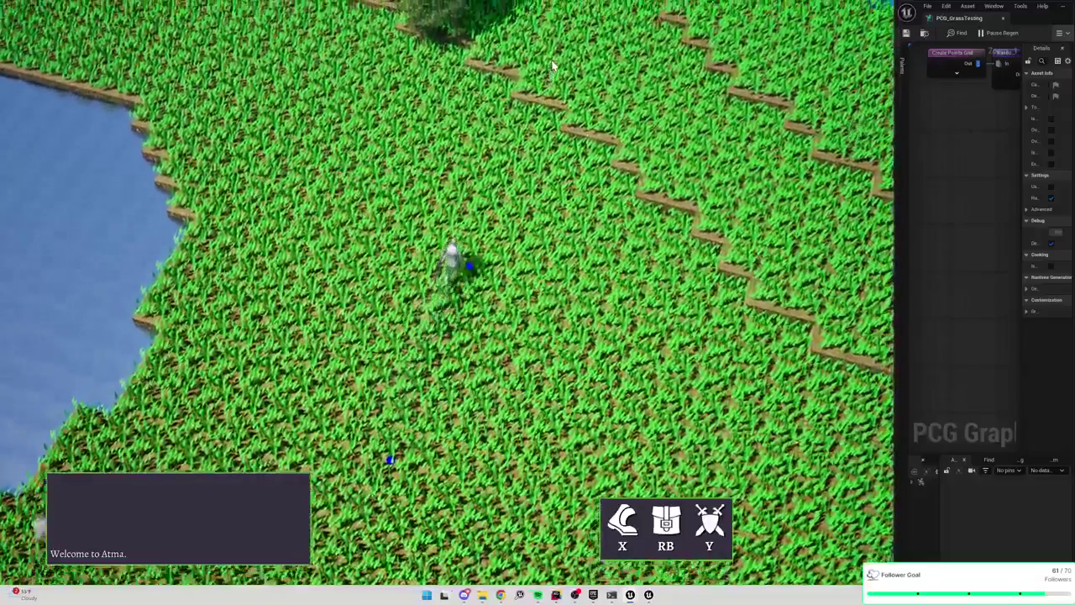
pyautogui.press('`')
pyautogui.write('per')
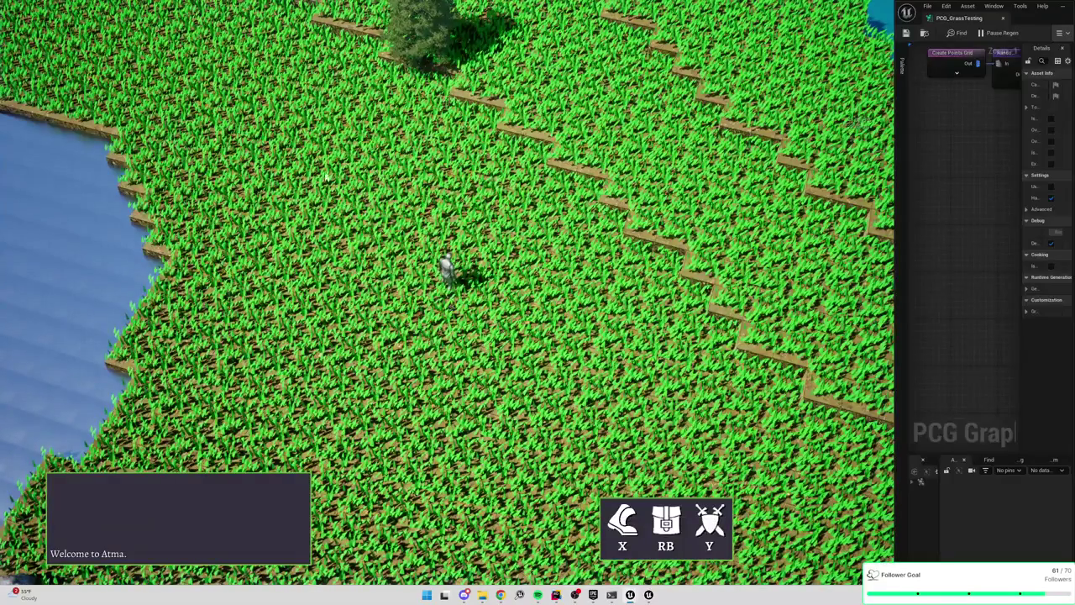
pyautogui.write('a')
pyautogui.write('w')
pyautogui.write('w')
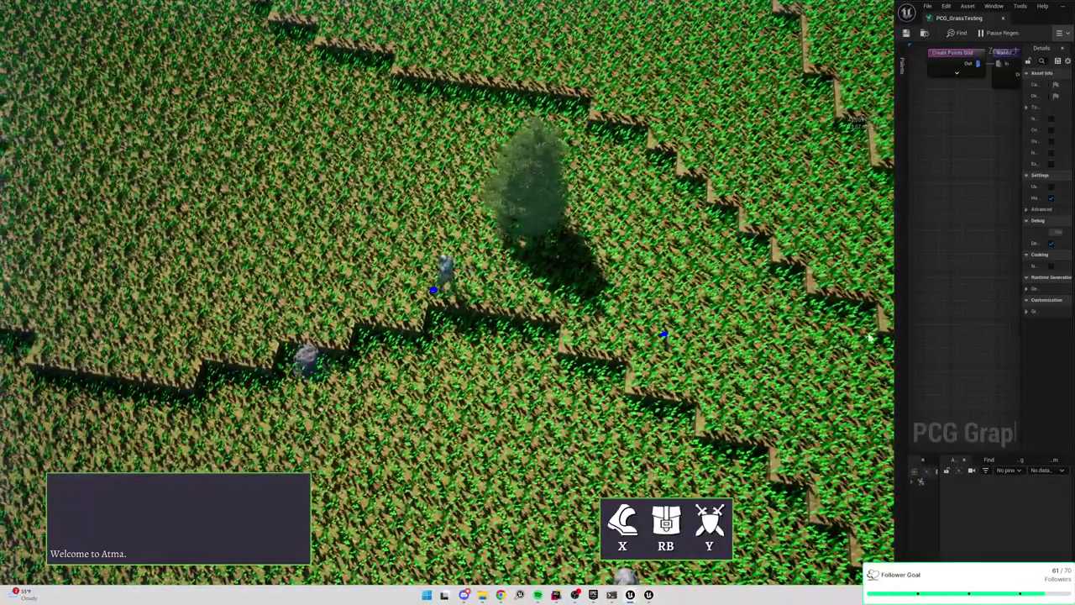
pyautogui.press('Escape')
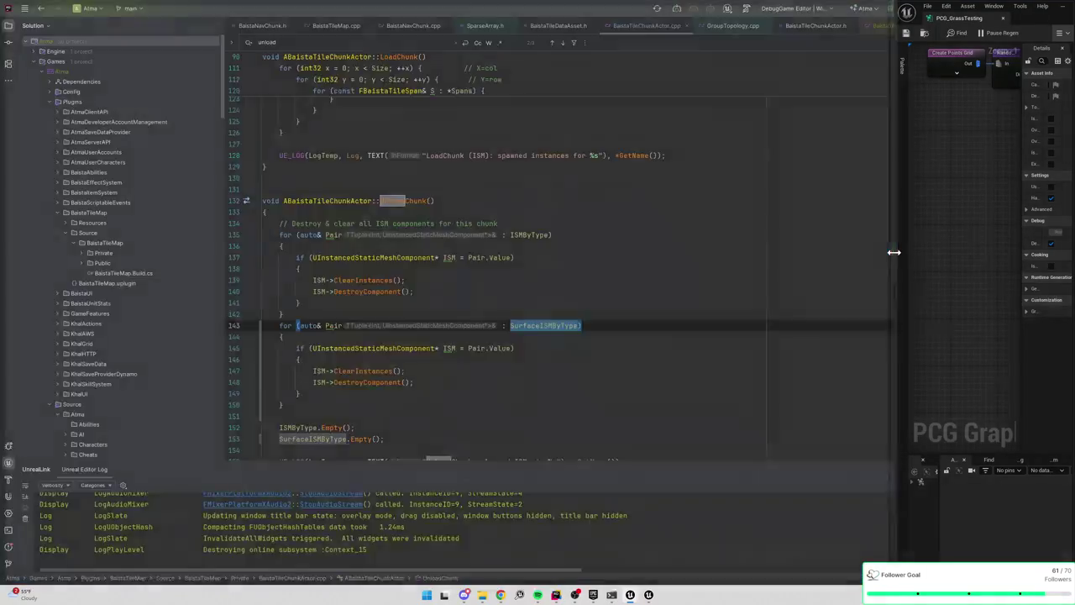
# Restore the editor layout and focus the IslandGenerator actor via an outliner search for 'pcg'
pyautogui.moveTo(894, 252)
pyautogui.mouseDown()
pyautogui.moveTo(456, 254)
pyautogui.moveTo(661, 254)
pyautogui.mouseUp()
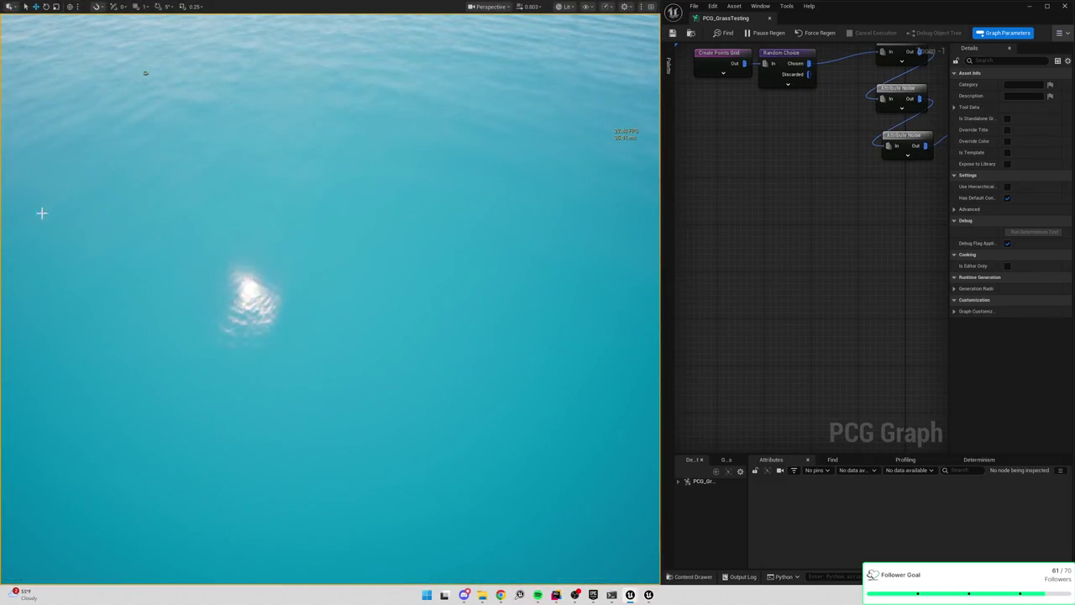
pyautogui.press('F11')
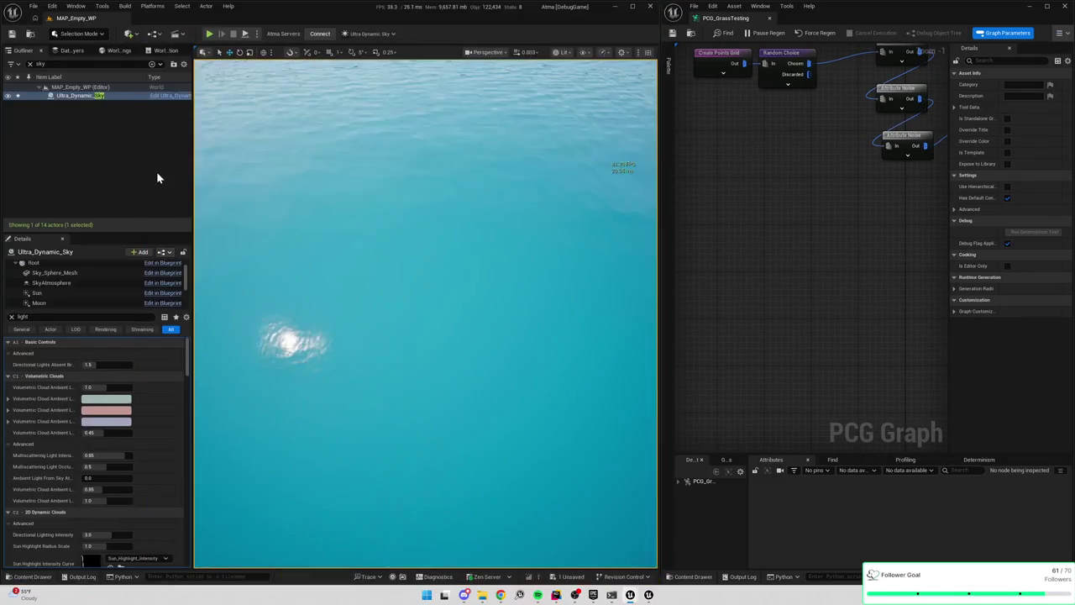
pyautogui.click(21, 62)
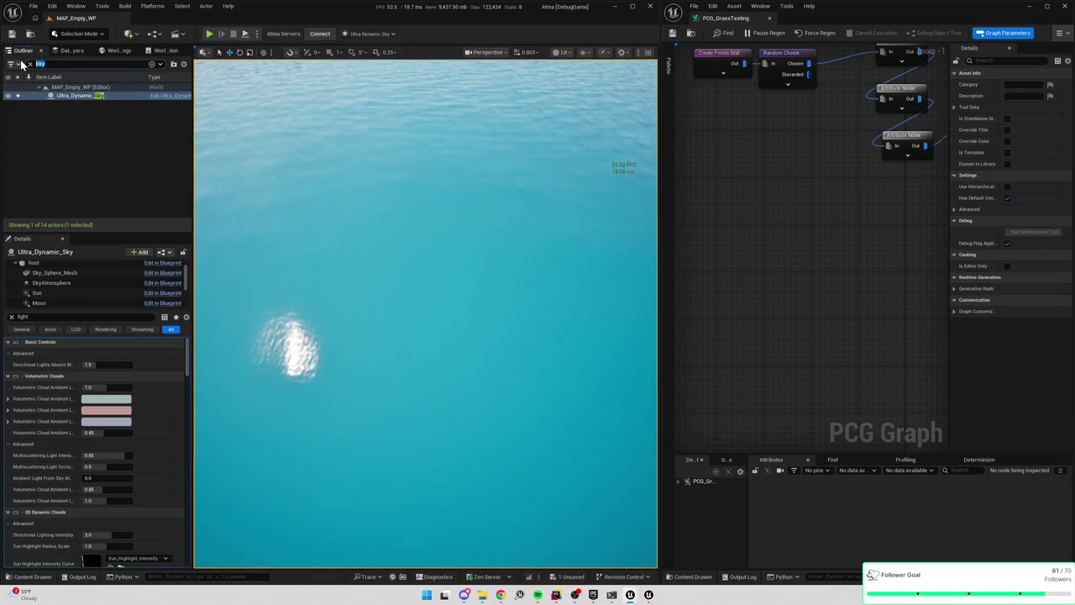
pyautogui.write('pcg')
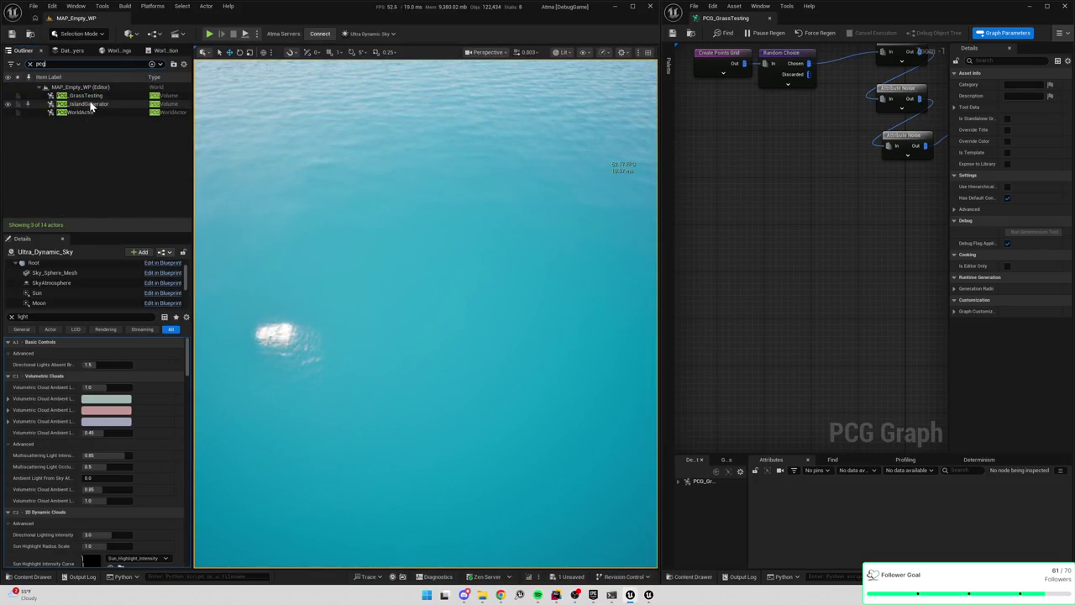
pyautogui.doubleClick(93, 105)
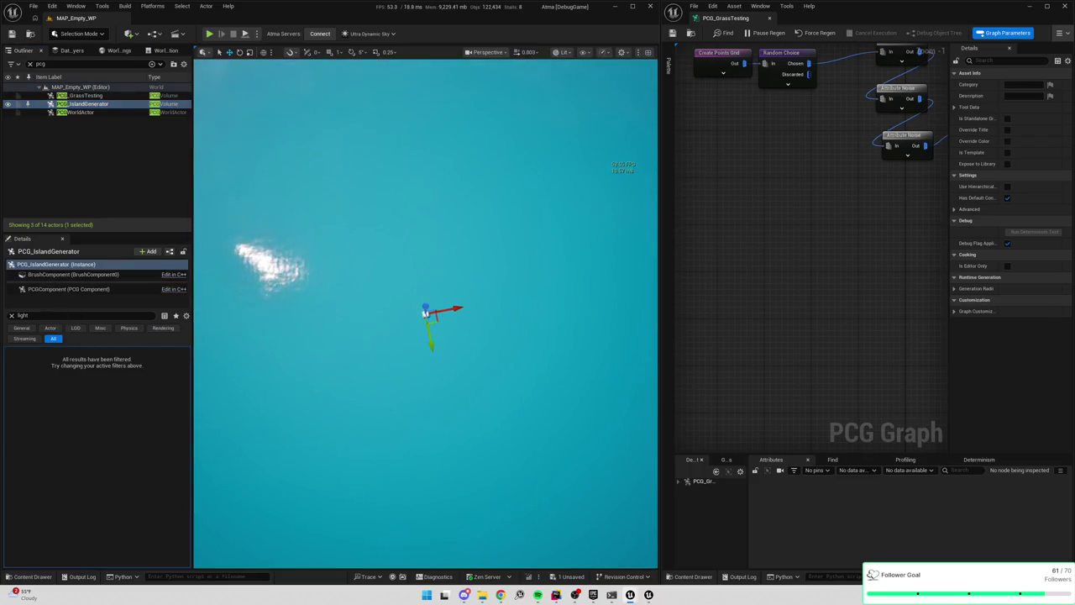
# Clear the Details filter and place the PCG graph editor on the right half
pyautogui.doubleClick(23, 315)
pyautogui.press('BackSpace')
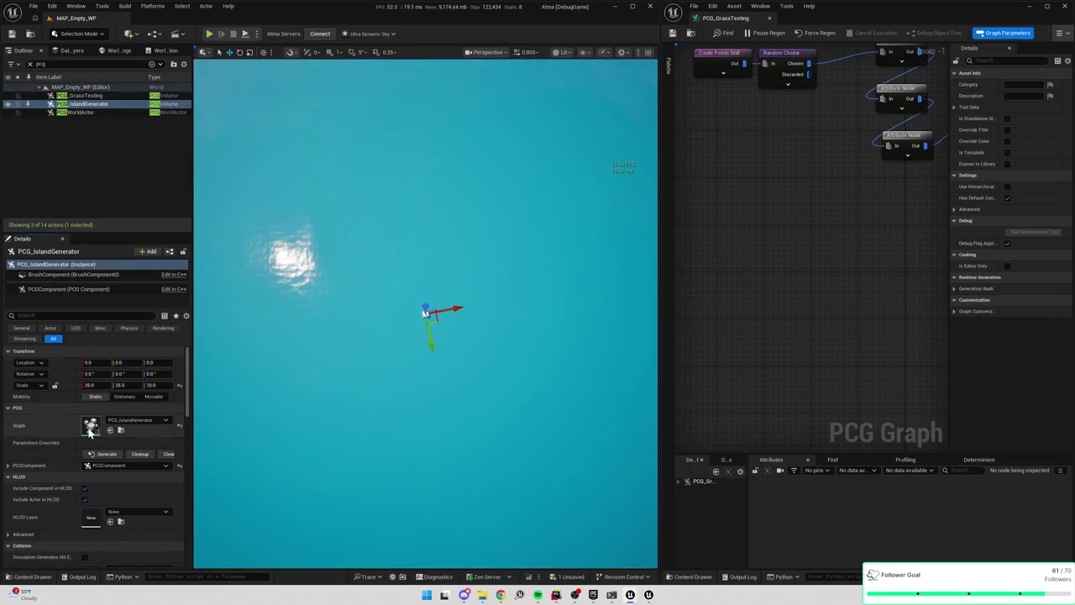
pyautogui.scroll(-4, 741, 225)
pyautogui.hotkey('alt', 'Tab')
pyautogui.moveTo(661, 225); pyautogui.dragTo(592, 227)
pyautogui.hotkey('alt', 'Tab')
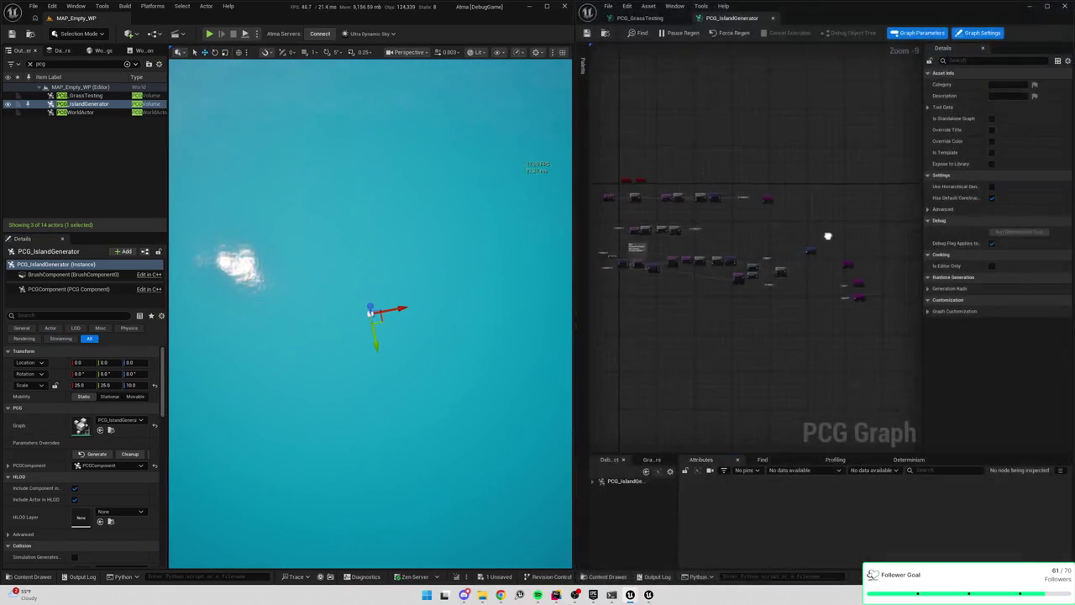
# Marquee-select the middle and upper node rows and spread them apart
pyautogui.moveTo(922, 285); pyautogui.dragTo(974, 284)
pyautogui.scroll(1, 857, 300)
pyautogui.scroll(3, 803, 193)
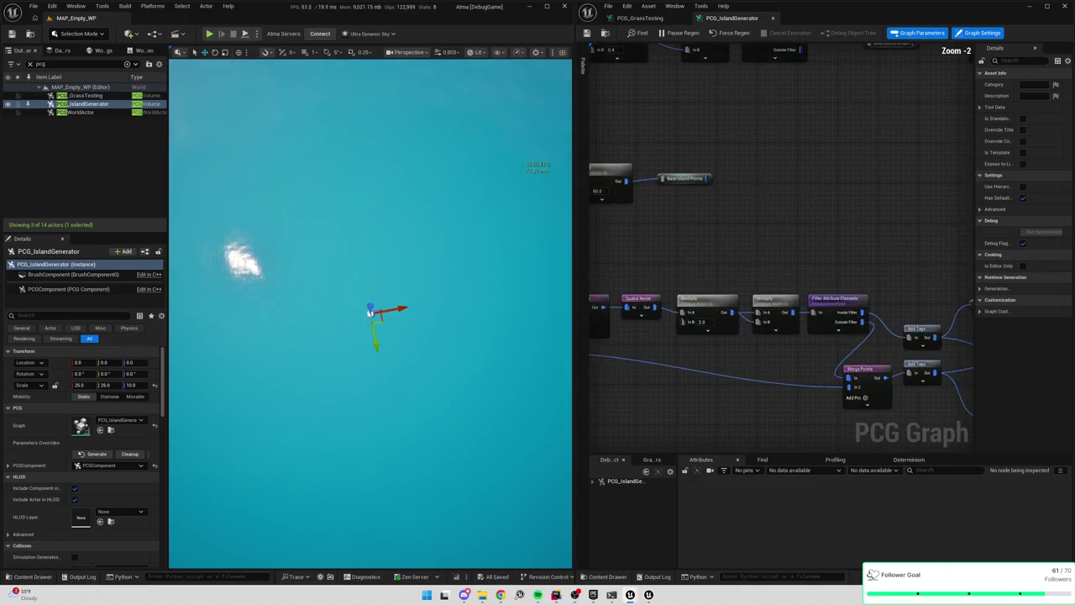
pyautogui.scroll(-2, 854, 280)
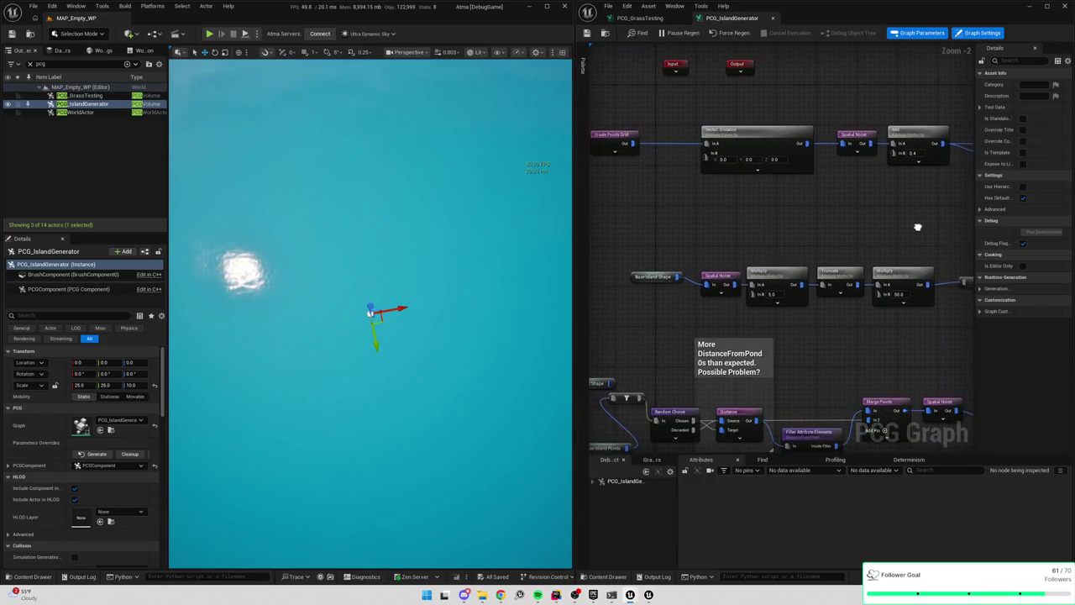
pyautogui.moveTo(619, 199); pyautogui.dragTo(879, 257)
pyautogui.scroll(-1, 819, 256)
pyautogui.scroll(-1, 818, 256)
pyautogui.moveTo(627, 178); pyautogui.dragTo(967, 314)
pyautogui.moveTo(892, 258); pyautogui.dragTo(900, 324)
pyautogui.moveTo(694, 224); pyautogui.dragTo(795, 282)
pyautogui.moveTo(647, 240)
pyautogui.mouseDown()
pyautogui.moveTo(789, 276)
pyautogui.moveTo(764, 236)
pyautogui.mouseUp()
# Wrap the upper row in a 'Base Island Points' comment and the top row in another comment
pyautogui.press('c')
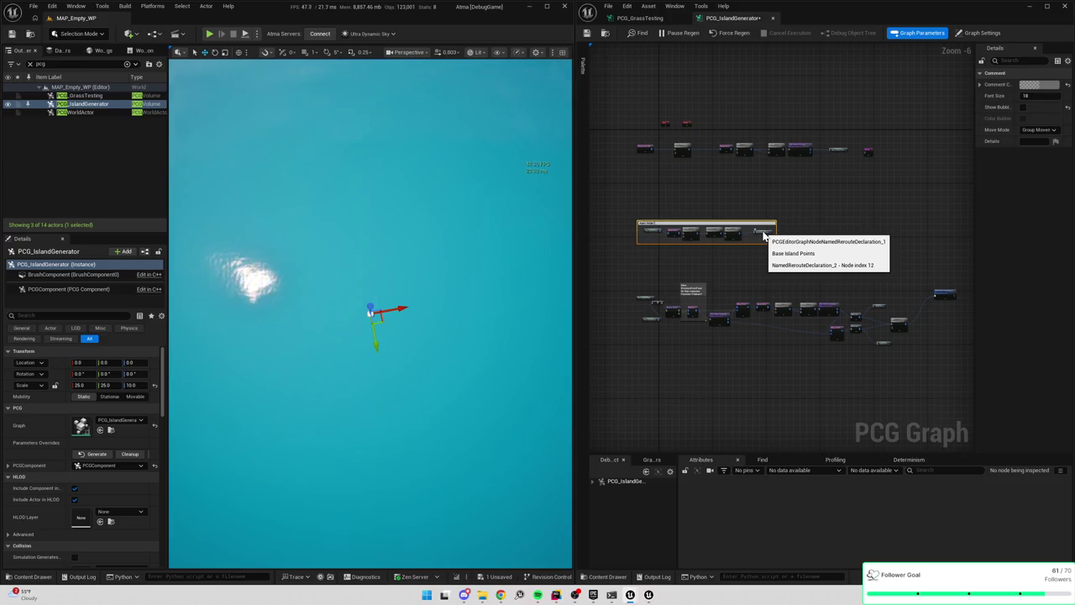
pyautogui.write('Base Island Points')
pyautogui.moveTo(626, 126); pyautogui.dragTo(920, 193)
pyautogui.press('c')
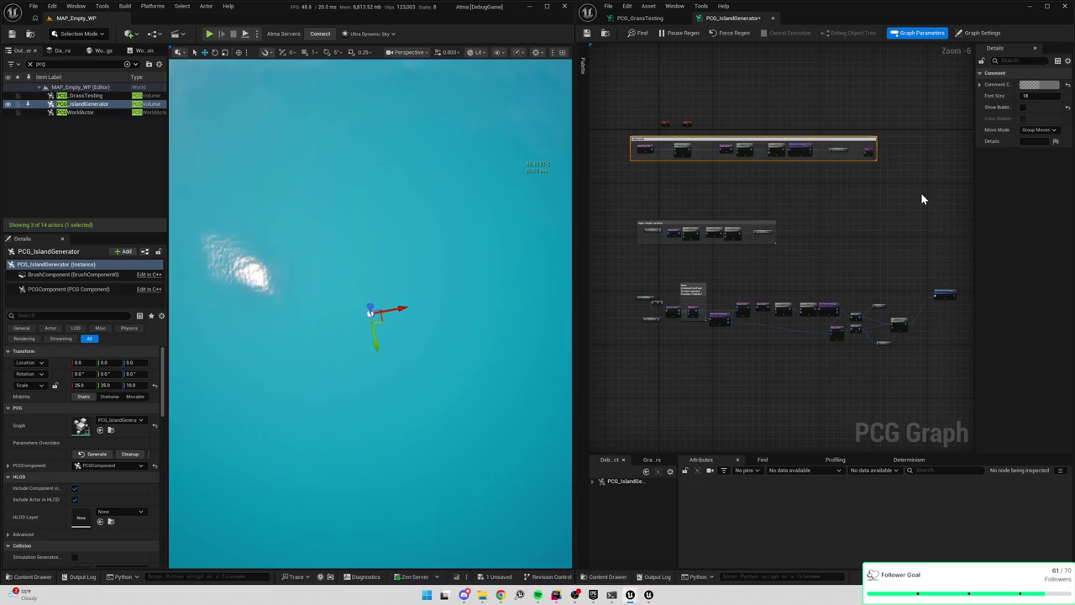
# Move the lower pond-carving node group down and wrap it in a 'Carve out ponds' comment
pyautogui.moveTo(621, 197)
pyautogui.mouseDown()
pyautogui.moveTo(949, 320)
pyautogui.moveTo(943, 340)
pyautogui.moveTo(922, 318)
pyautogui.mouseUp()
pyautogui.moveTo(889, 238); pyautogui.dragTo(895, 311)
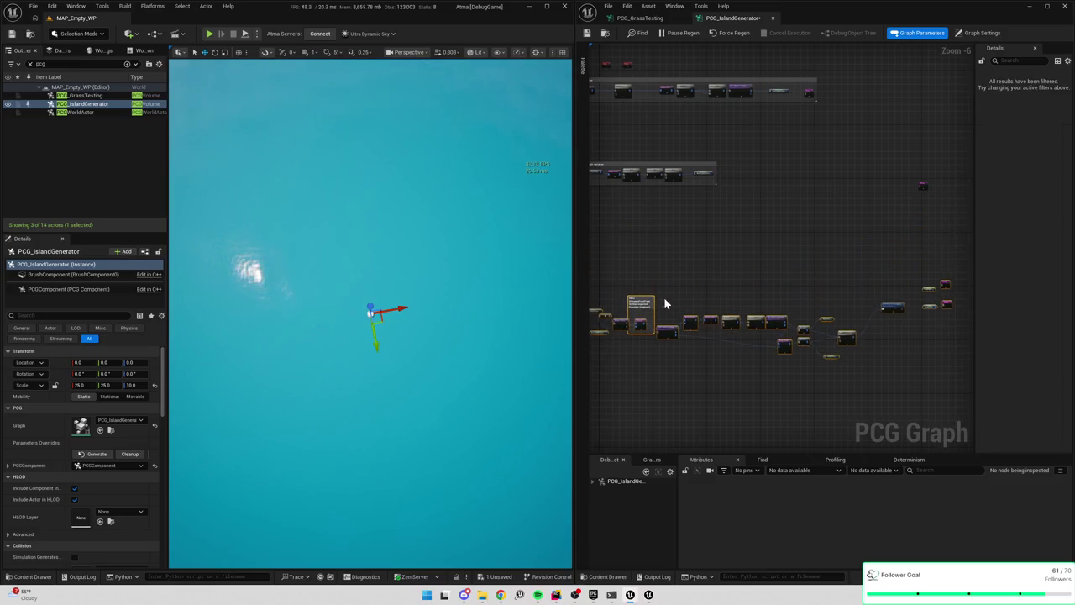
pyautogui.scroll(3, 722, 235)
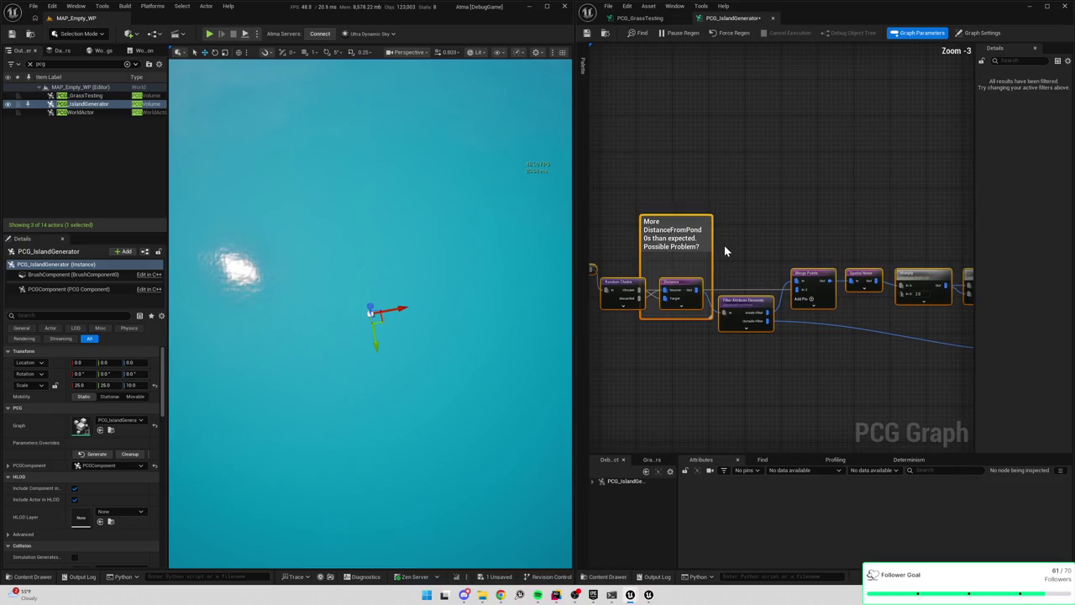
pyautogui.scroll(-2, 726, 250)
pyautogui.click(635, 193)
pyautogui.moveTo(636, 192)
pyautogui.mouseDown()
pyautogui.moveTo(631, 258)
pyautogui.moveTo(642, 192)
pyautogui.moveTo(918, 314)
pyautogui.moveTo(876, 326)
pyautogui.mouseUp()
pyautogui.scroll(-1, 631, 258)
pyautogui.press('c')
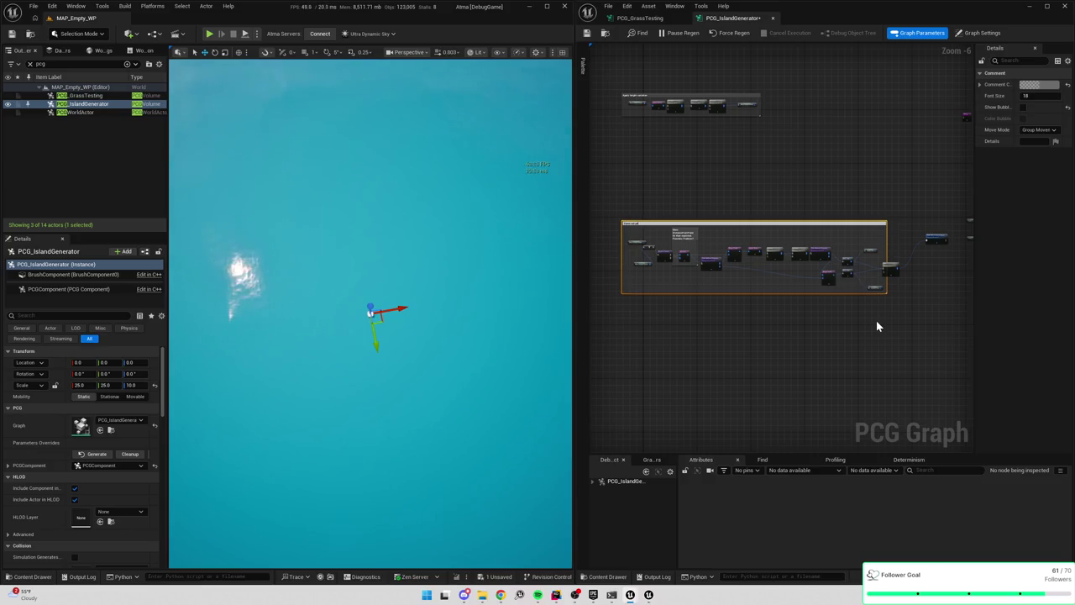
pyautogui.click(876, 326)
pyautogui.scroll(2, 875, 325)
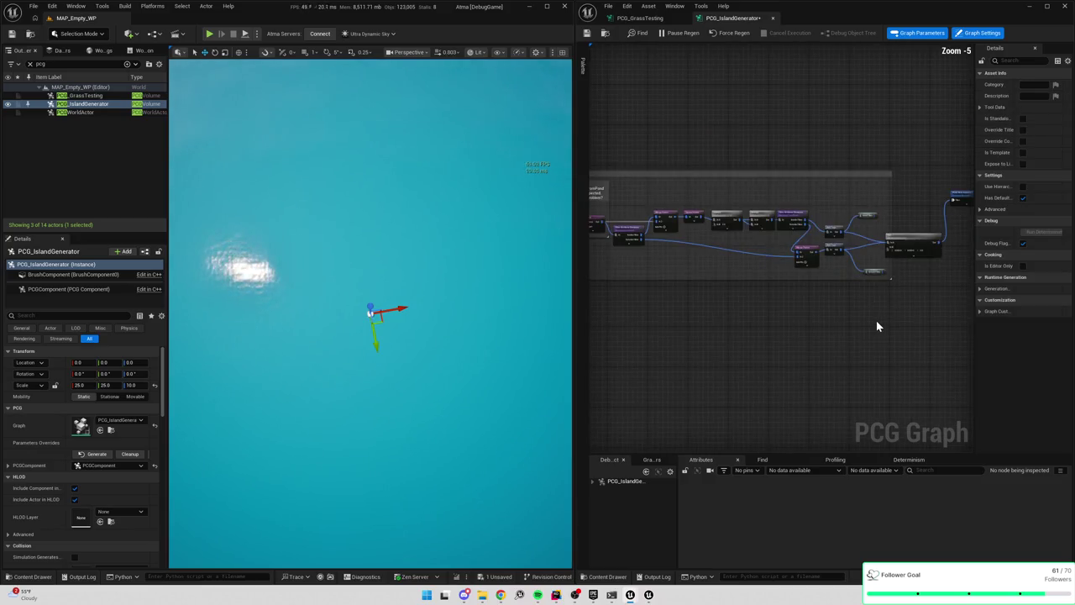
pyautogui.scroll(1, 737, 133)
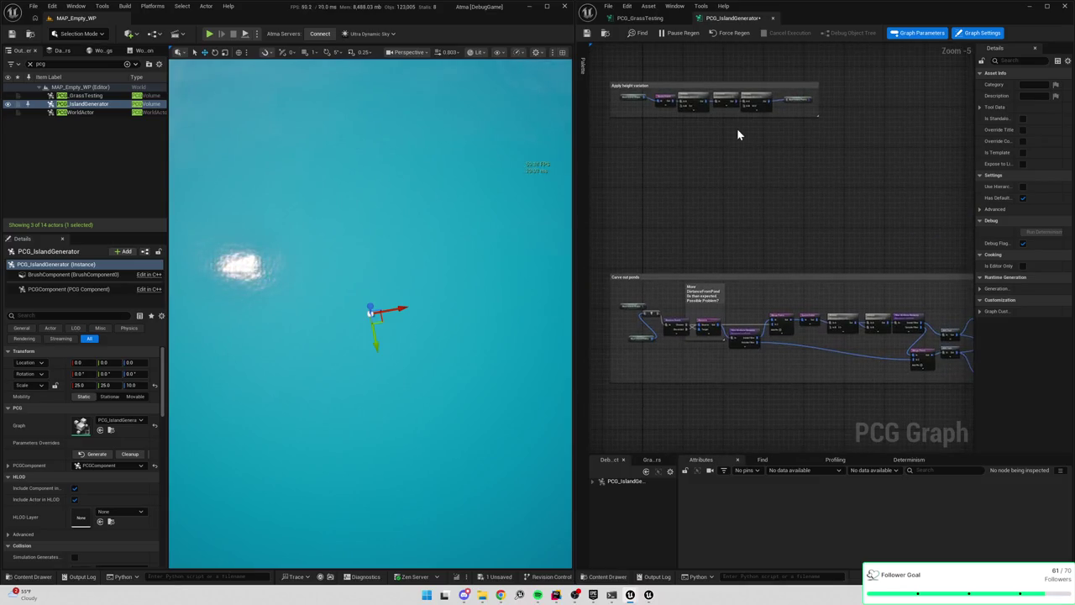
pyautogui.rightClick(623, 174)
pyautogui.scroll(1, 710, 192)
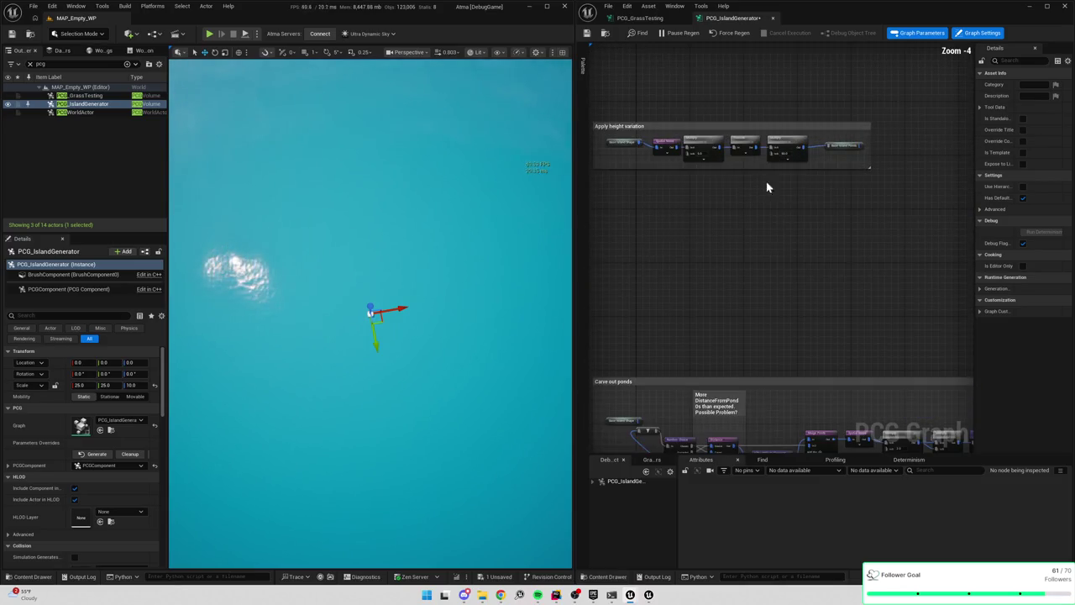
# Duplicate the Base Island Points reroute and pan to the copy
pyautogui.click(847, 150)
pyautogui.hotkey('ctrl', 'd')
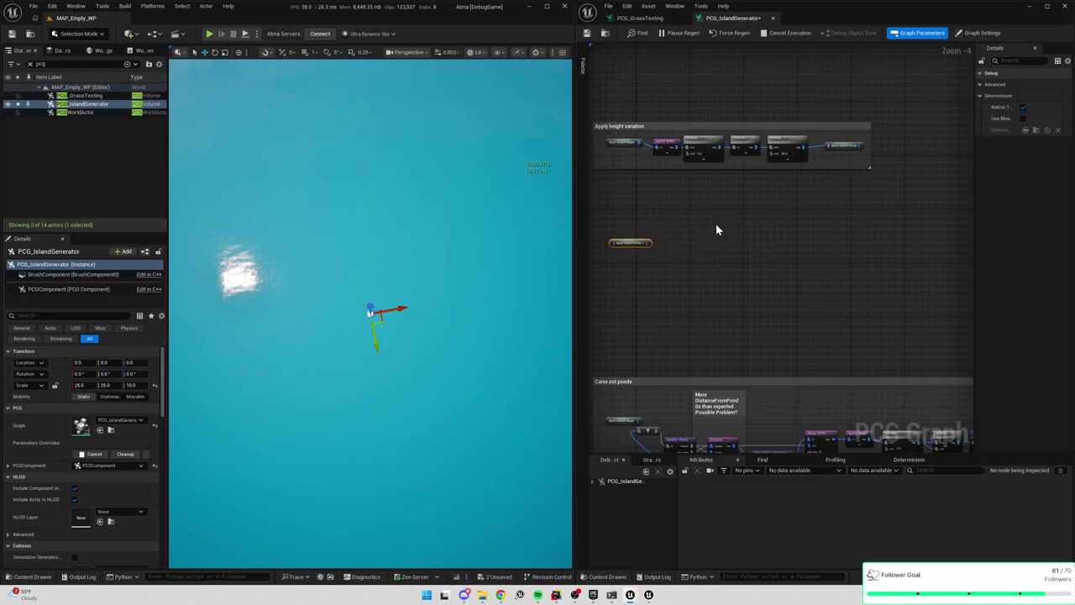
pyautogui.click(671, 249)
pyautogui.scroll(2, 671, 248)
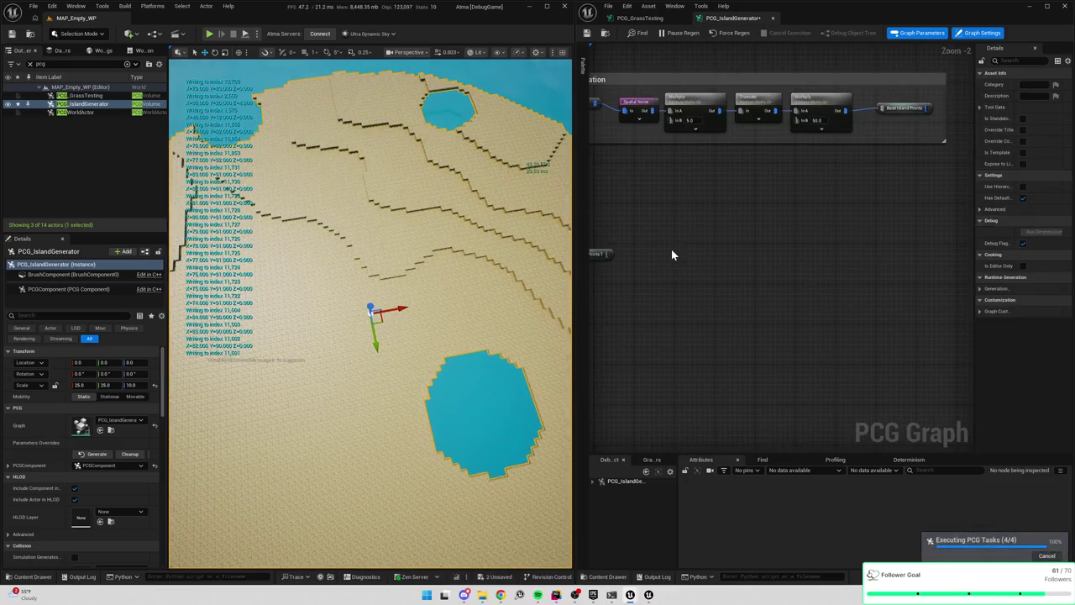
pyautogui.moveTo(665, 304)
pyautogui.mouseDown()
pyautogui.moveTo(785, 258)
pyautogui.moveTo(658, 176)
pyautogui.mouseUp()
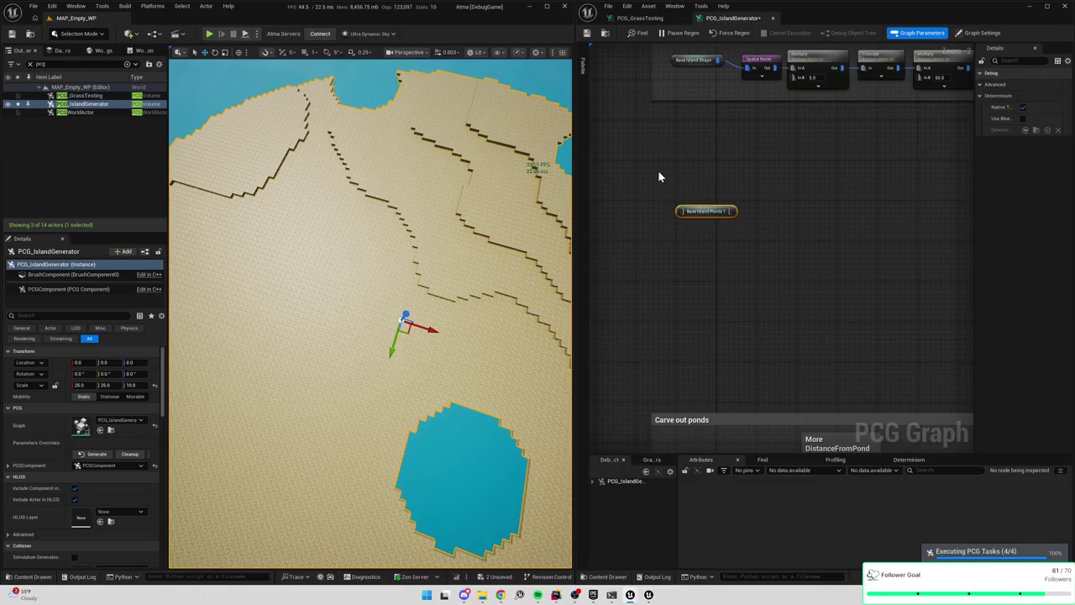
pyautogui.click(666, 233)
# Search the node menu for Base Island Points, then inspect the reroute's point data
pyautogui.rightClick(665, 231)
pyautogui.write('get base is')
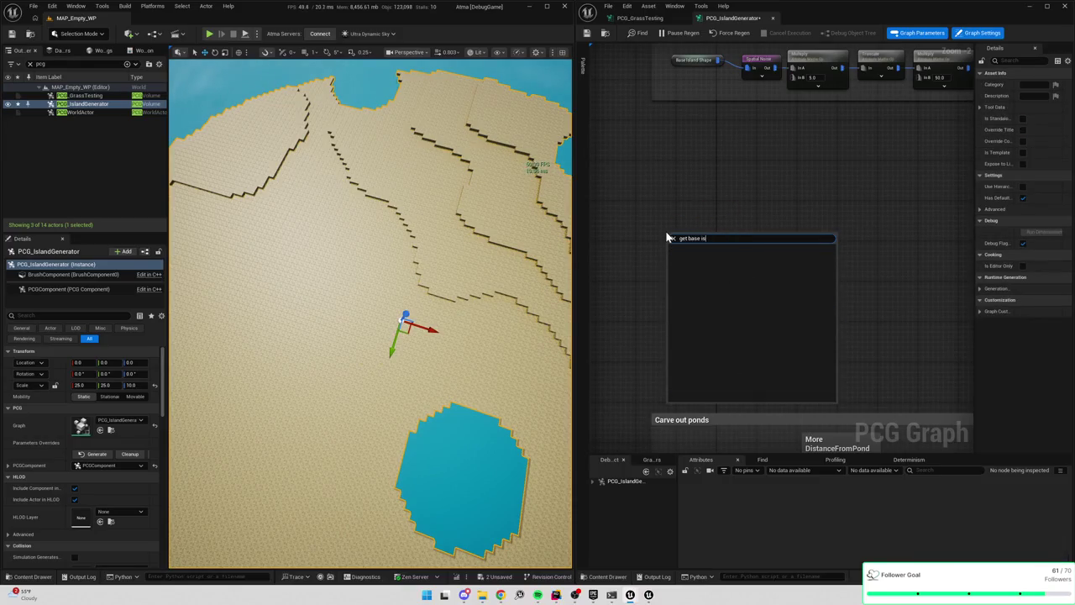
pyautogui.rightClick(721, 210)
pyautogui.write('base island p')
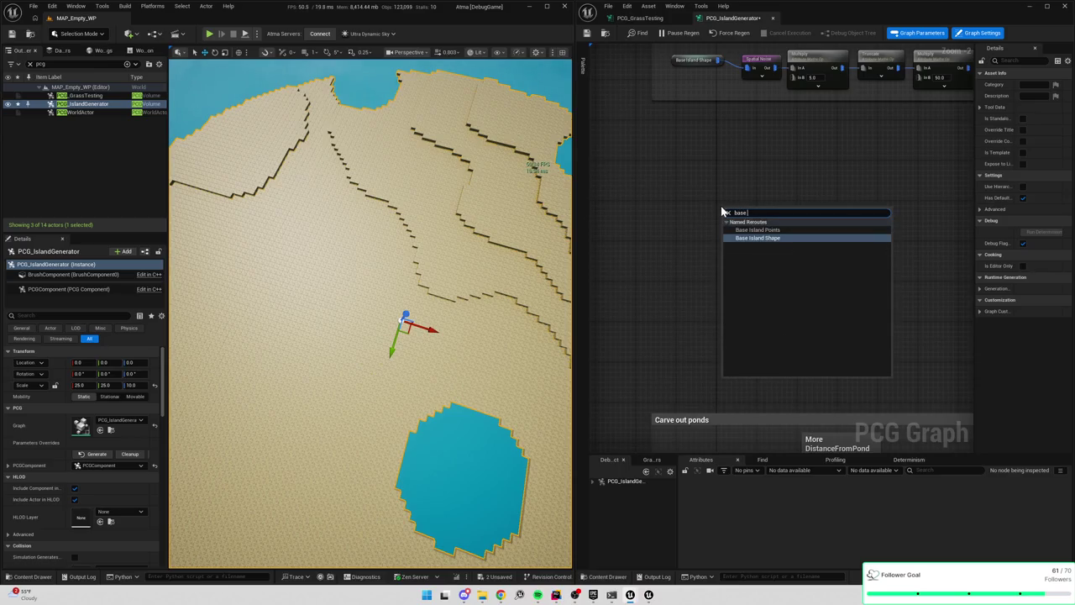
pyautogui.press('Escape')
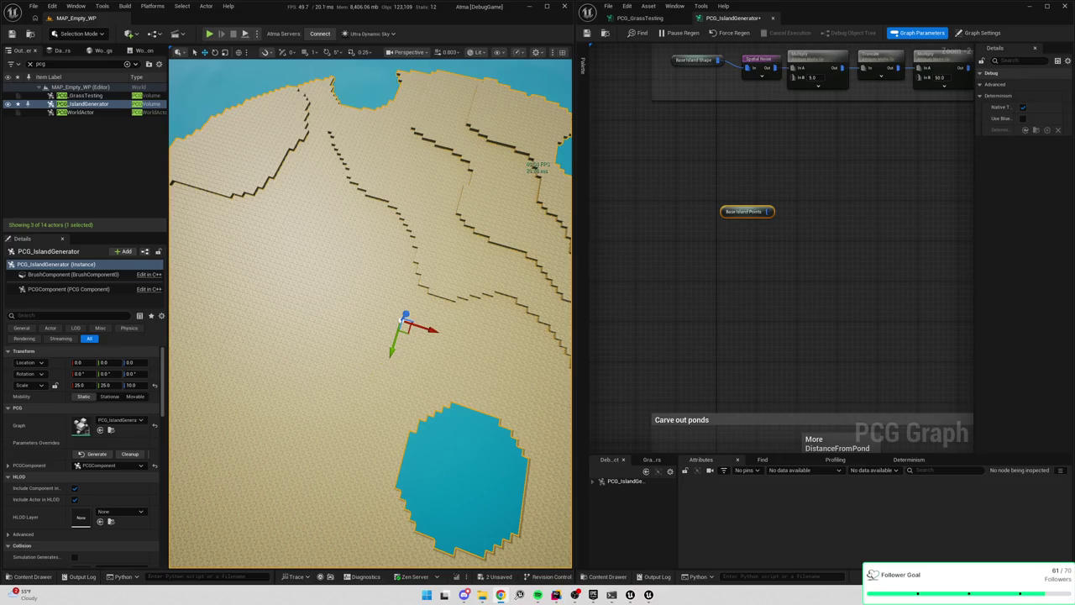
pyautogui.moveTo(790, 258)
pyautogui.mouseDown()
pyautogui.moveTo(758, 274)
pyautogui.moveTo(684, 278)
pyautogui.mouseUp()
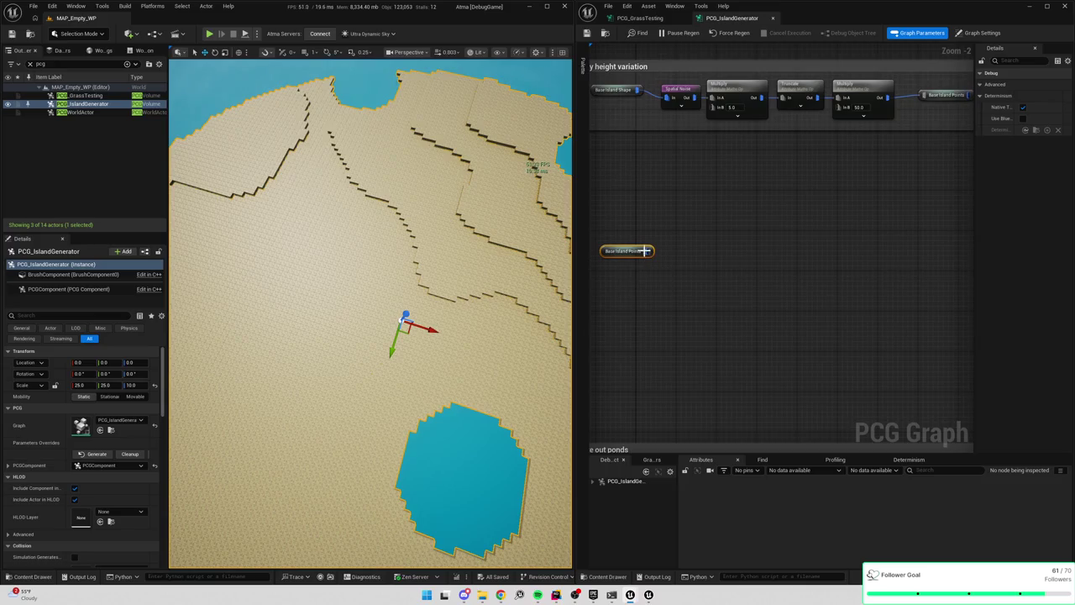
pyautogui.press('a')
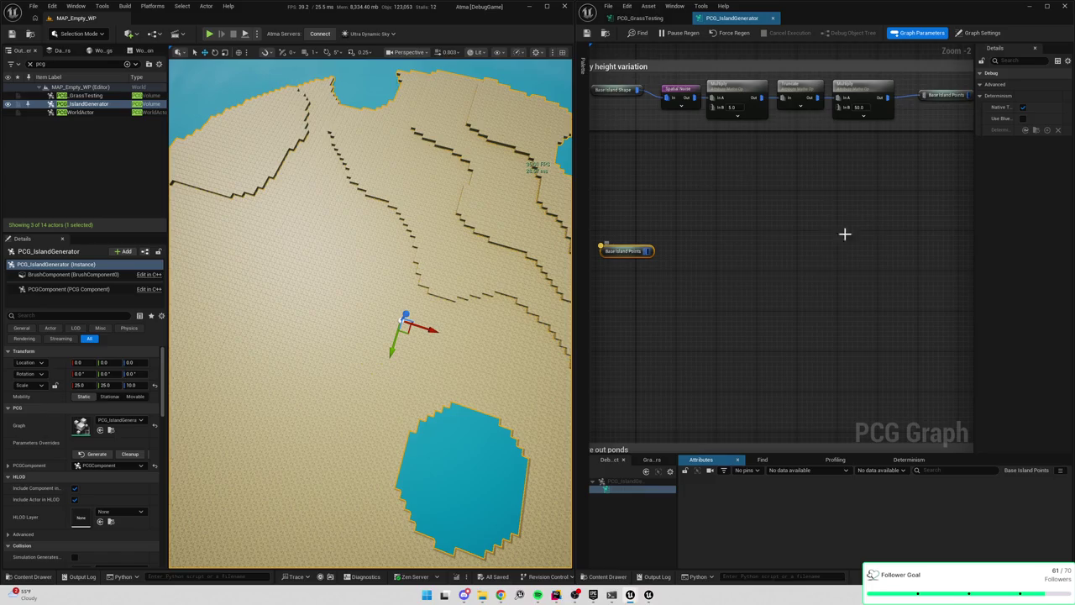
# Review the 11,473 points, pan back to Apply height variation, and drag a wire from Base Island Points
pyautogui.click(784, 223)
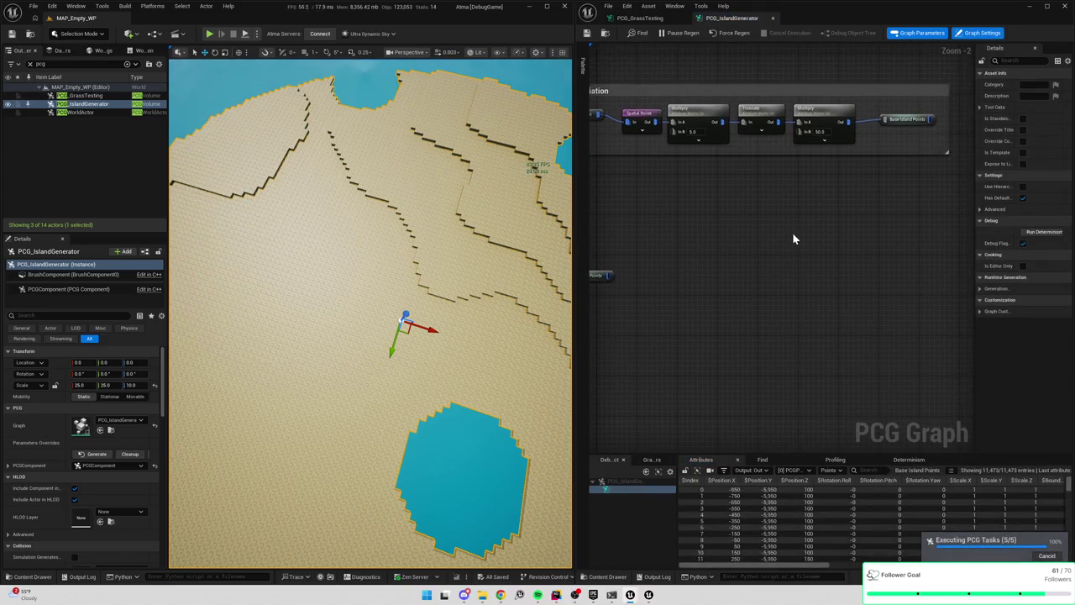
pyautogui.scroll(3, 750, 219)
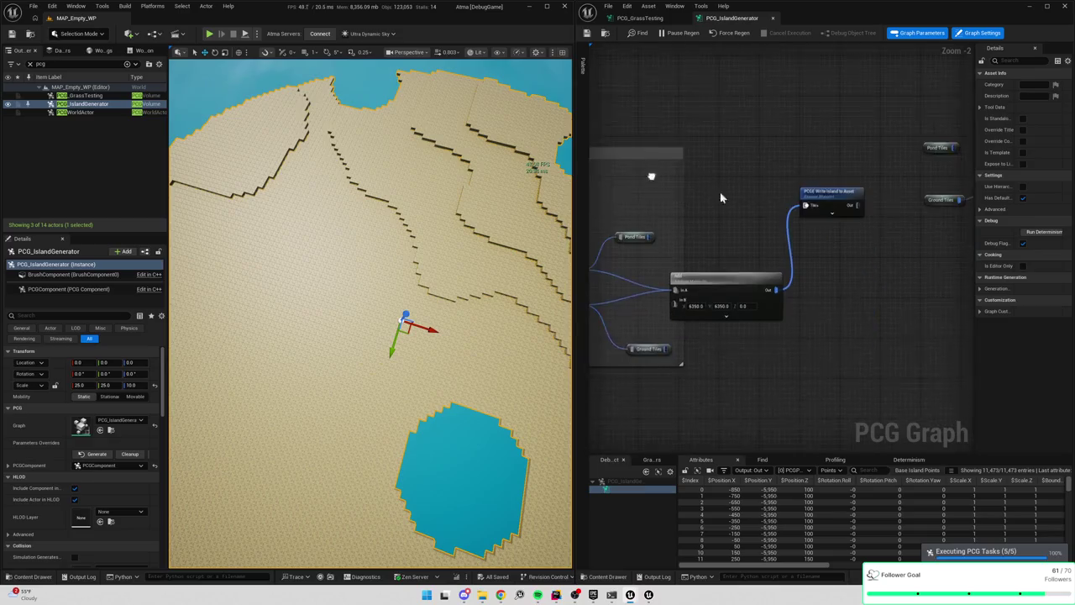
pyautogui.keyDown('alt'); pyautogui.click(784, 228); pyautogui.keyUp('alt')
pyautogui.moveTo(662, 141); pyautogui.dragTo(895, 250)
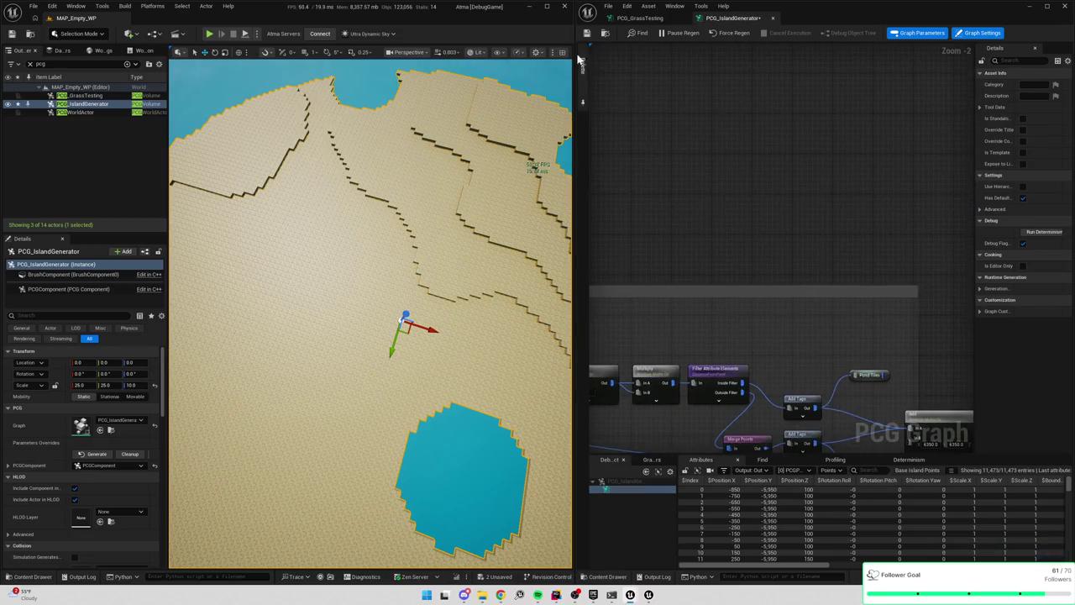
pyautogui.moveTo(726, 198)
pyautogui.mouseDown()
pyautogui.moveTo(685, 204)
pyautogui.moveTo(851, 319)
pyautogui.mouseUp()
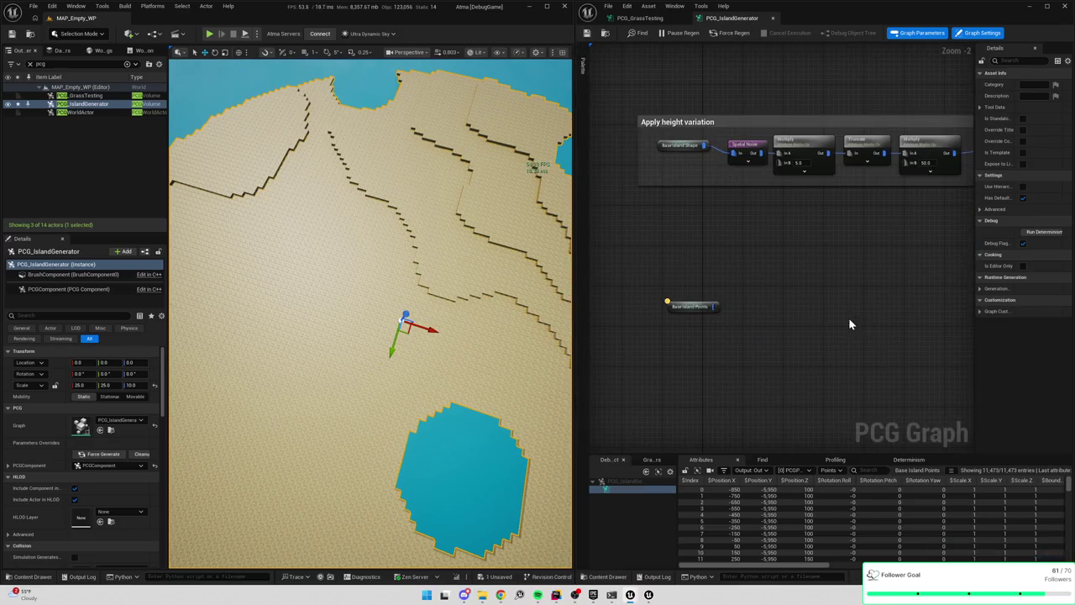
pyautogui.moveTo(751, 312); pyautogui.dragTo(729, 291)
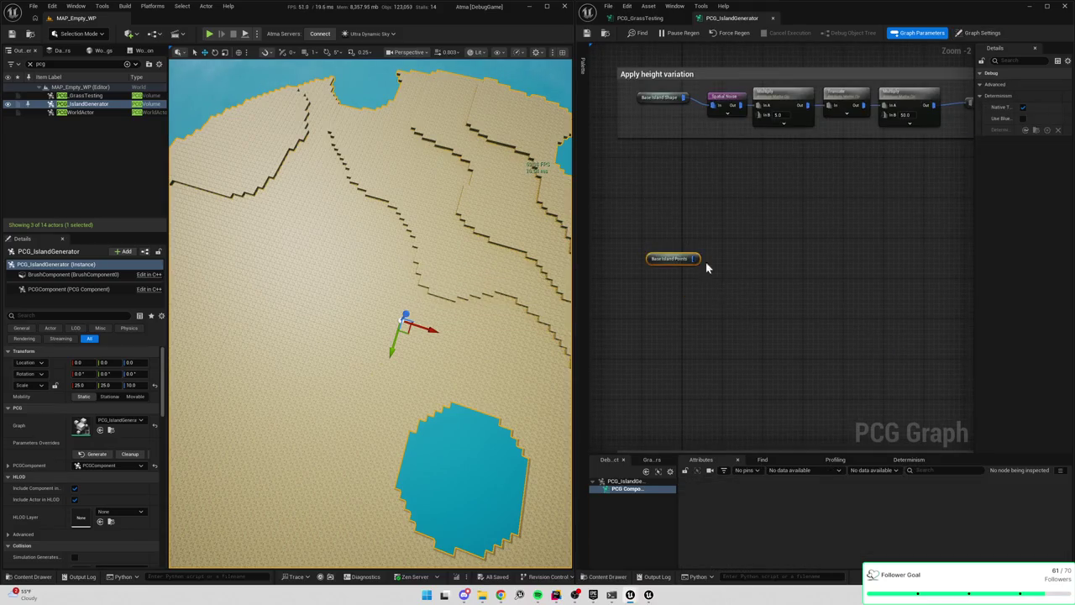
pyautogui.moveTo(693, 258); pyautogui.dragTo(724, 269)
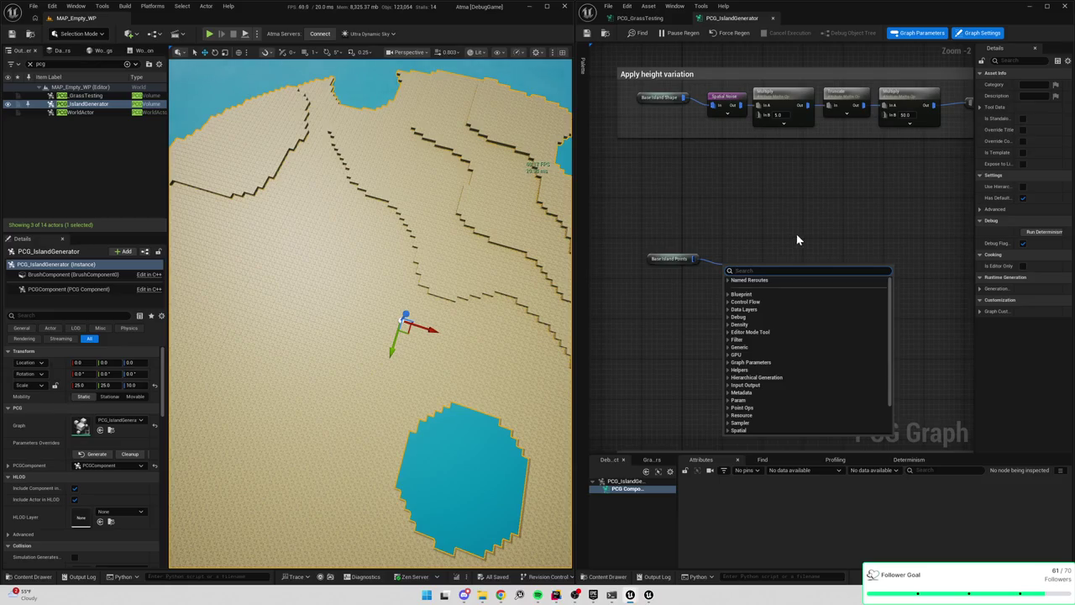
# Paste a copy of the Spatial Noise node and wire Base Island Points into it
pyautogui.click(747, 240)
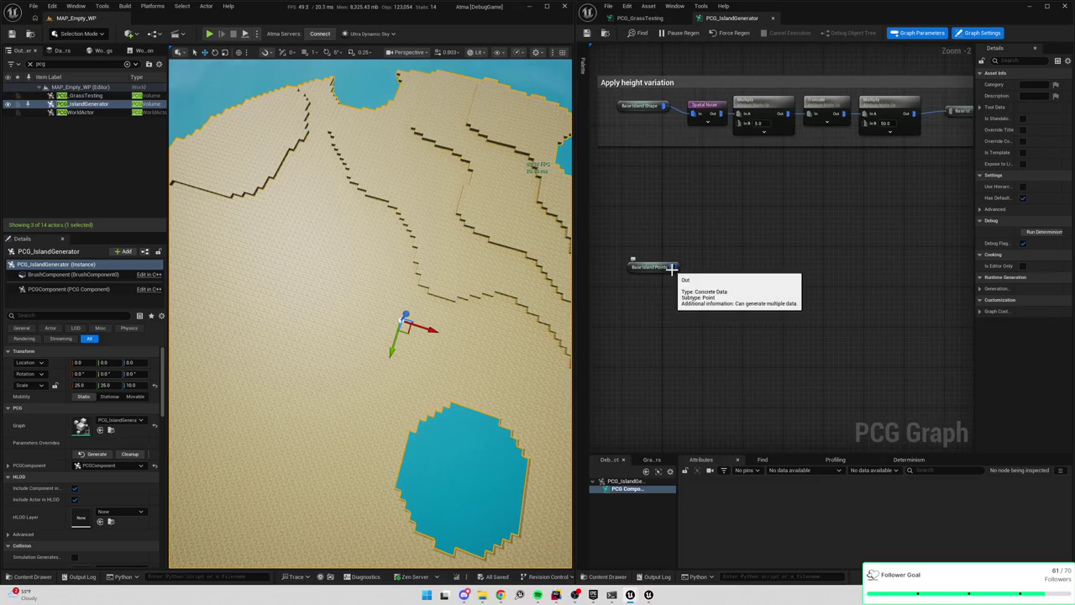
pyautogui.click(704, 113)
pyautogui.hotkey('ctrl', 'c')
pyautogui.hotkey('ctrl', 'v')
pyautogui.moveTo(673, 267)
pyautogui.mouseDown()
pyautogui.moveTo(702, 288)
pyautogui.moveTo(703, 271)
pyautogui.mouseUp()
pyautogui.press('Escape')
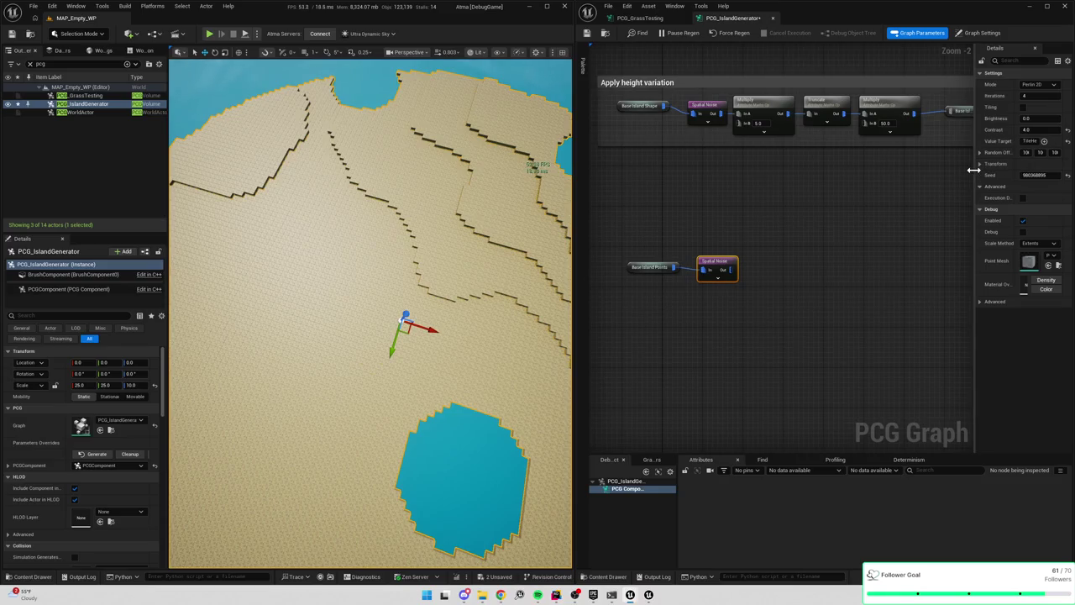
# Inspect the first Multiply node's output points in the Attributes tab
pyautogui.moveTo(975, 169); pyautogui.dragTo(950, 169)
pyautogui.moveTo(785, 145); pyautogui.dragTo(664, 97)
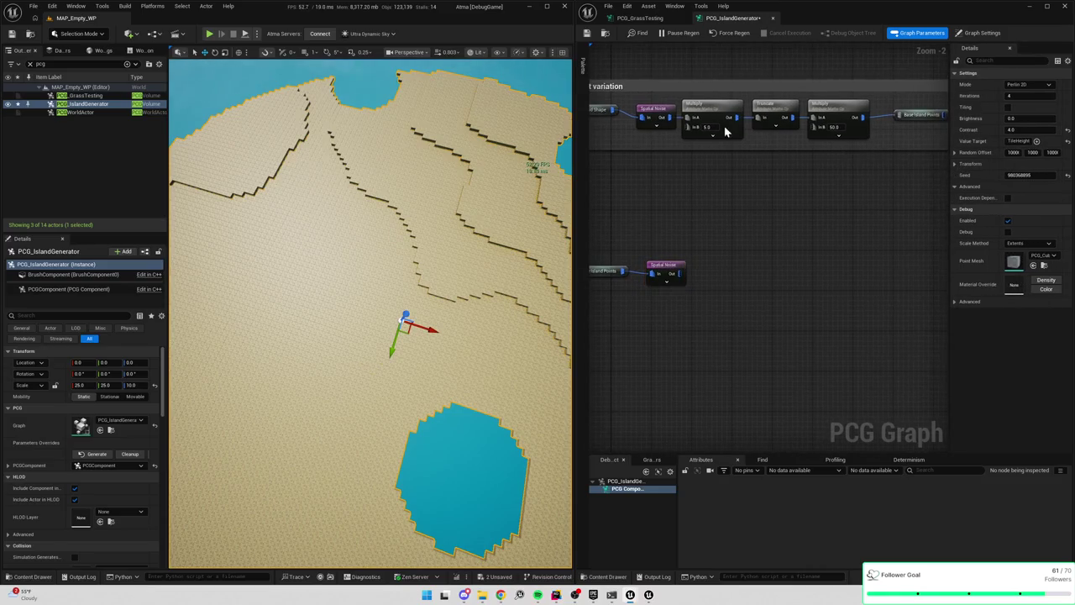
pyautogui.click(712, 107)
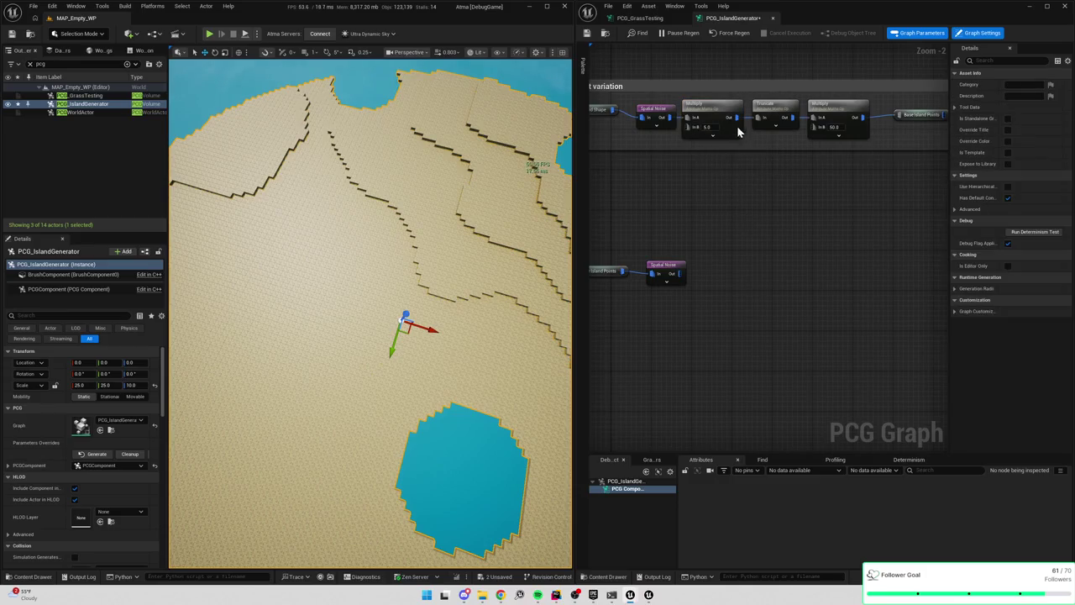
pyautogui.press('a')
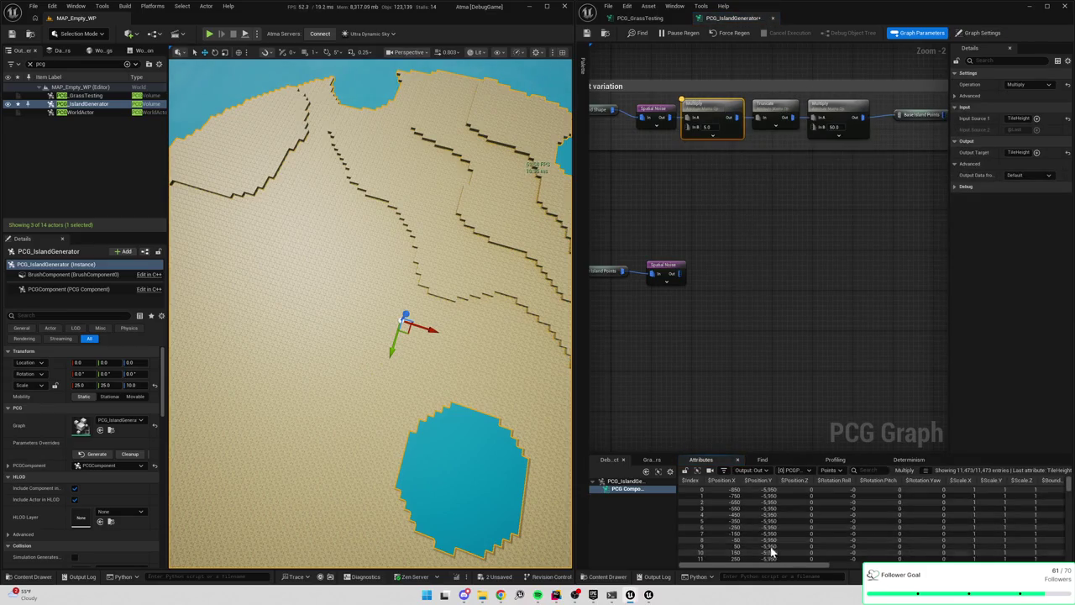
pyautogui.moveTo(781, 561)
pyautogui.mouseDown()
pyautogui.moveTo(1069, 561)
pyautogui.moveTo(1069, 492)
pyautogui.mouseUp()
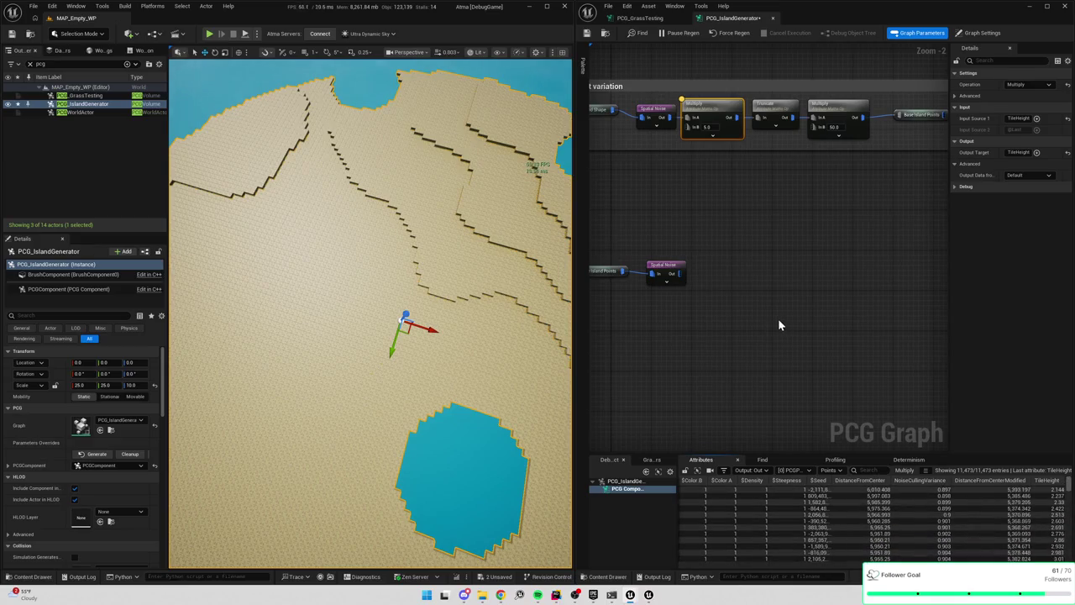
# Set the lower Spatial Noise node's value target to GrassStrength instead of TileHeight
pyautogui.click(756, 277)
pyautogui.press('a')
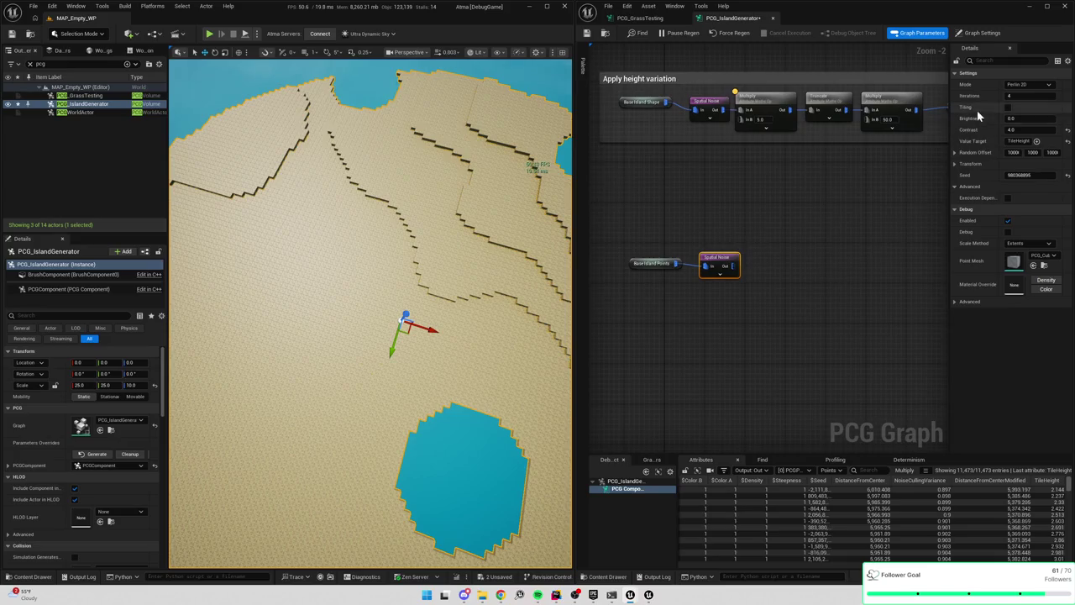
pyautogui.click(1019, 141)
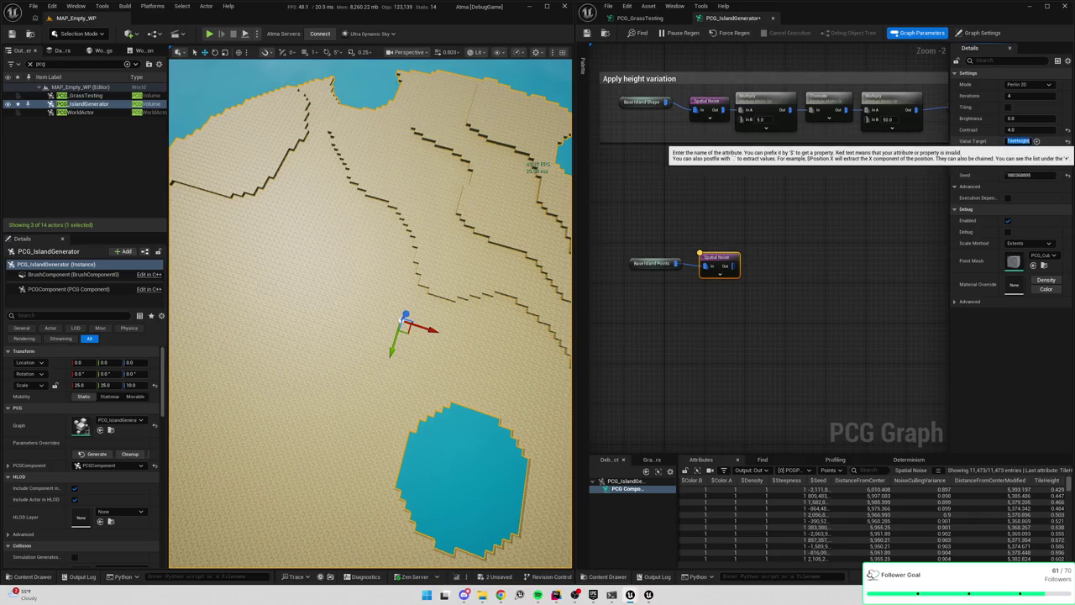
pyautogui.write('$Po')
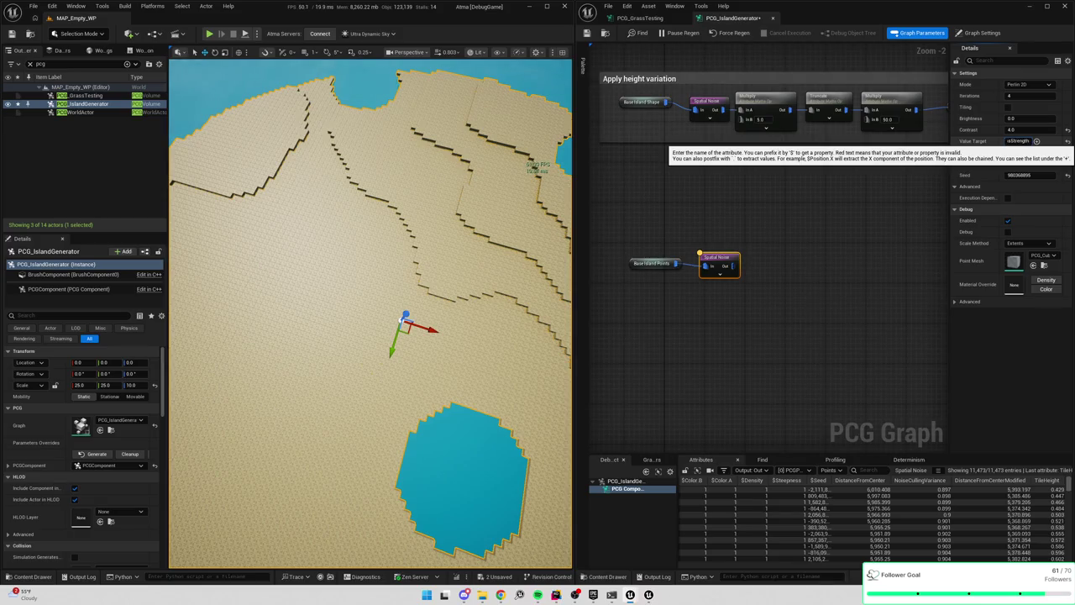
pyautogui.press('Return')
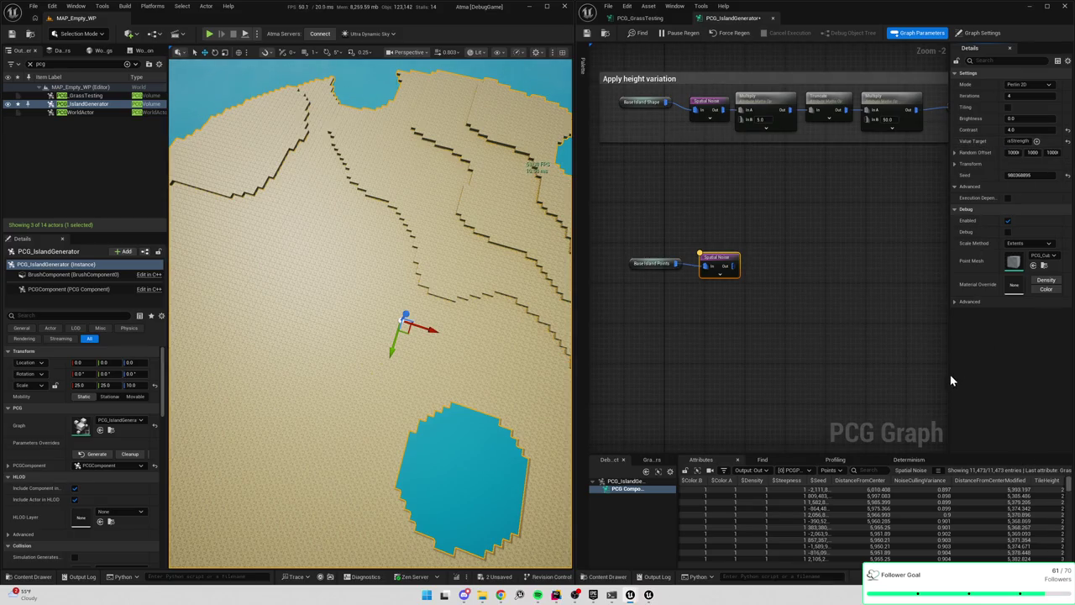
# Widen the graph editor and sort the Attributes table by GrassStrength
pyautogui.moveTo(587, 387); pyautogui.dragTo(504, 372)
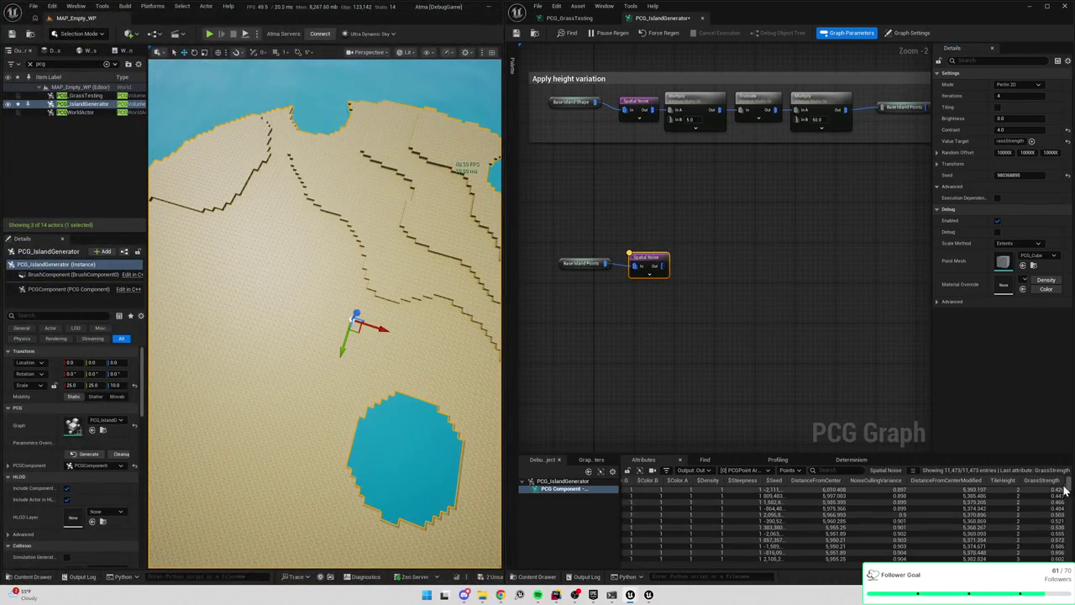
pyautogui.moveTo(1068, 485)
pyautogui.mouseDown()
pyautogui.moveTo(1068, 554)
pyautogui.moveTo(1065, 544)
pyautogui.mouseUp()
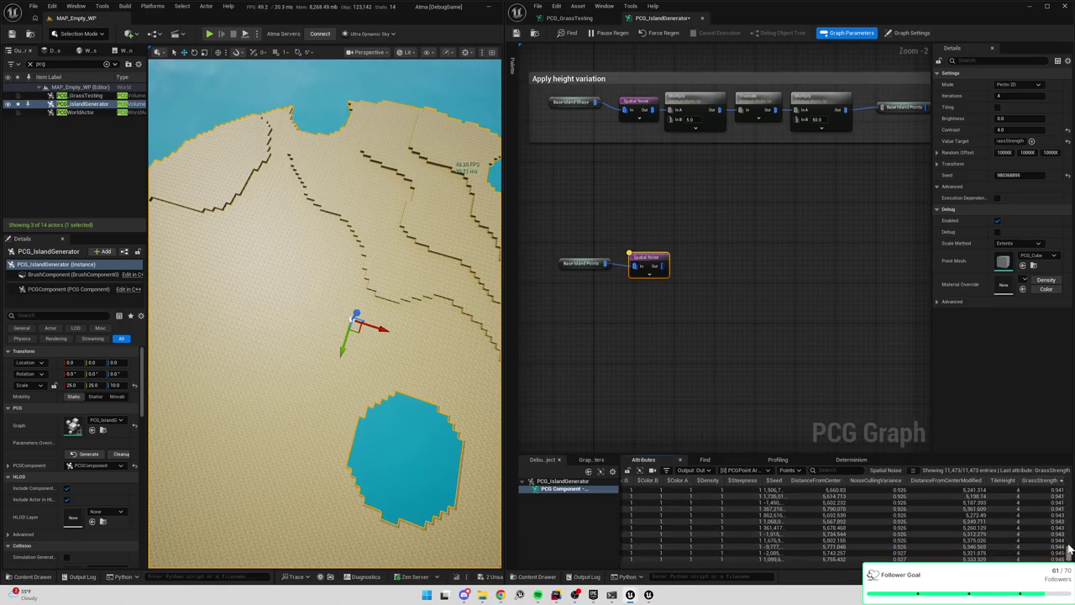
pyautogui.click(1055, 481)
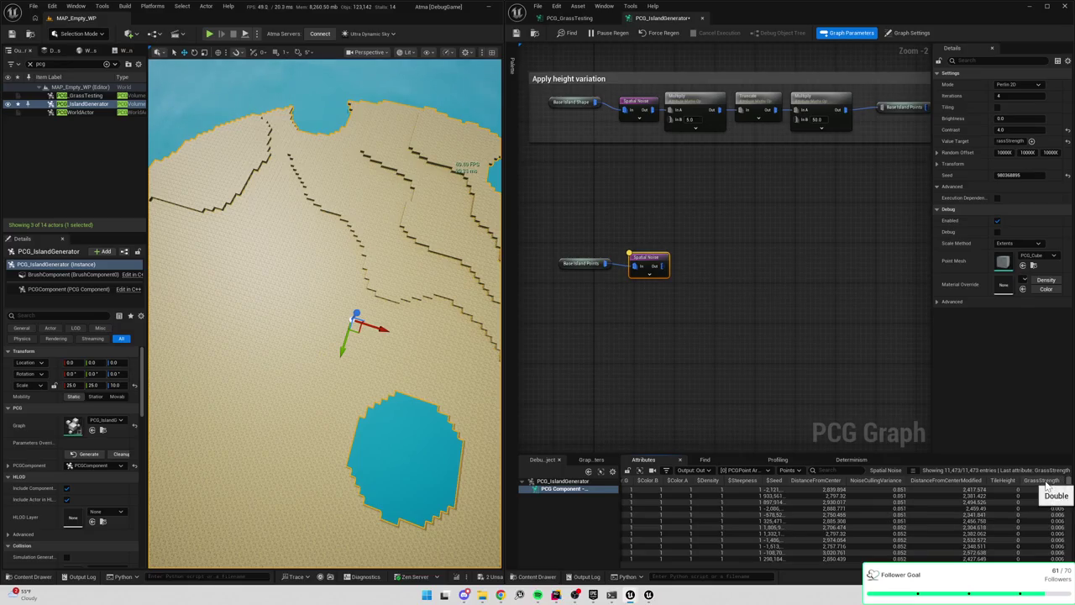
pyautogui.click(703, 283)
pyautogui.scroll(2, 701, 281)
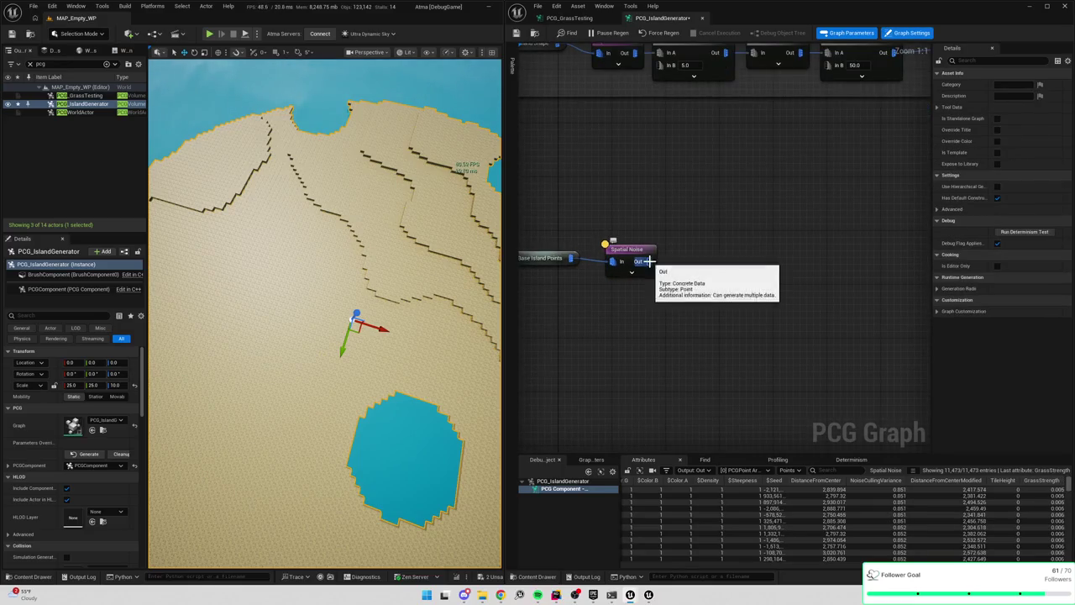
# Add a filter node from the Spatial Noise output, then delete the unwanted by-range filter
pyautogui.moveTo(653, 263); pyautogui.dragTo(706, 262)
pyautogui.write('filt')
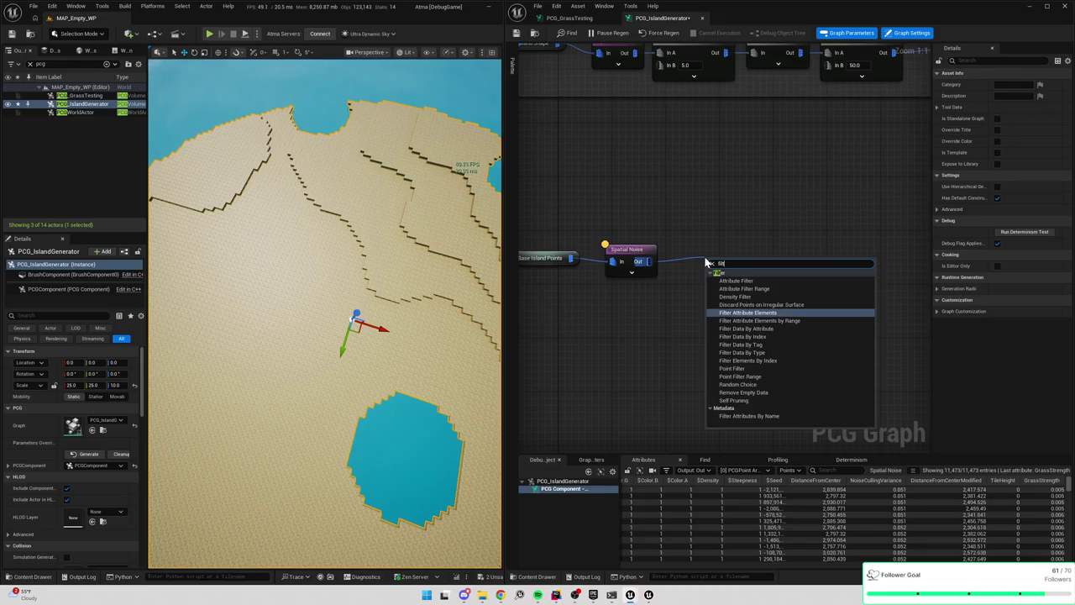
pyautogui.press('BackSpace')
pyautogui.press('BackSpace')
pyautogui.press('BackSpace')
pyautogui.write('attribute fi')
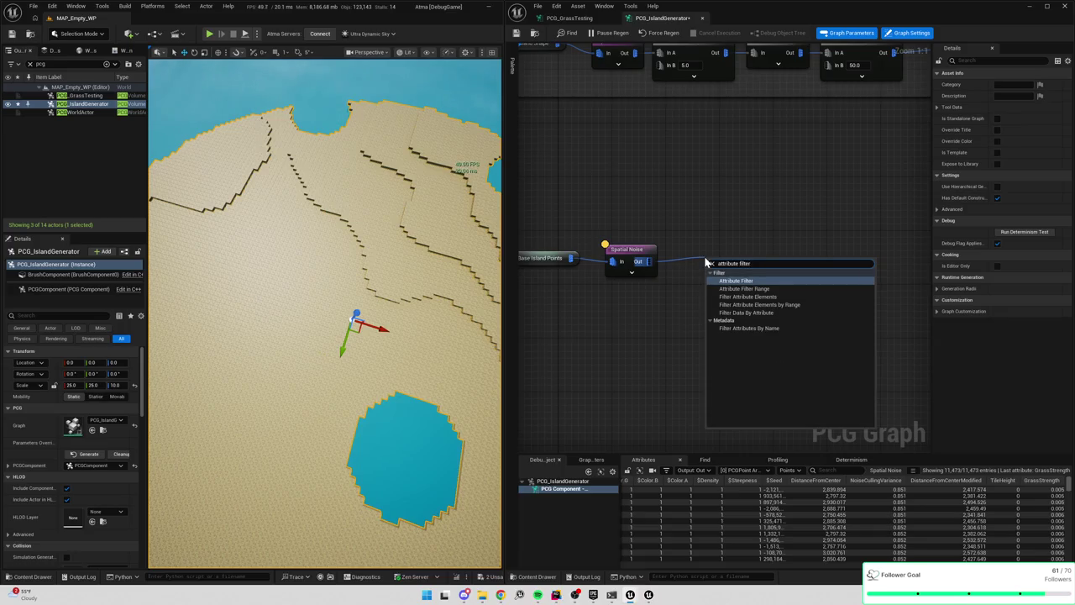
pyautogui.press('Down')
pyautogui.press('Down')
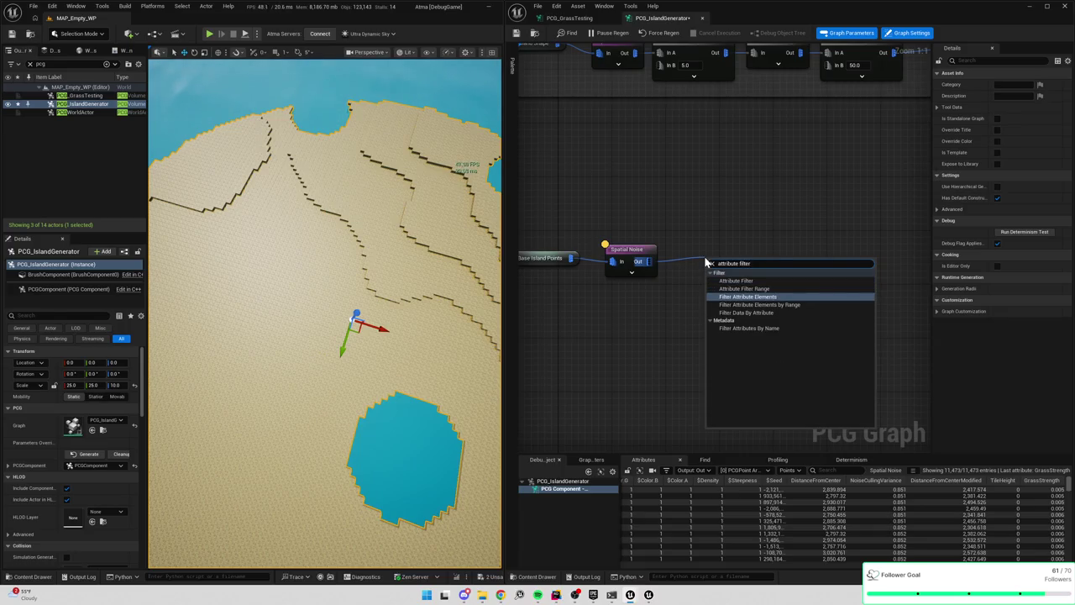
pyautogui.press('Up')
pyautogui.press('Return')
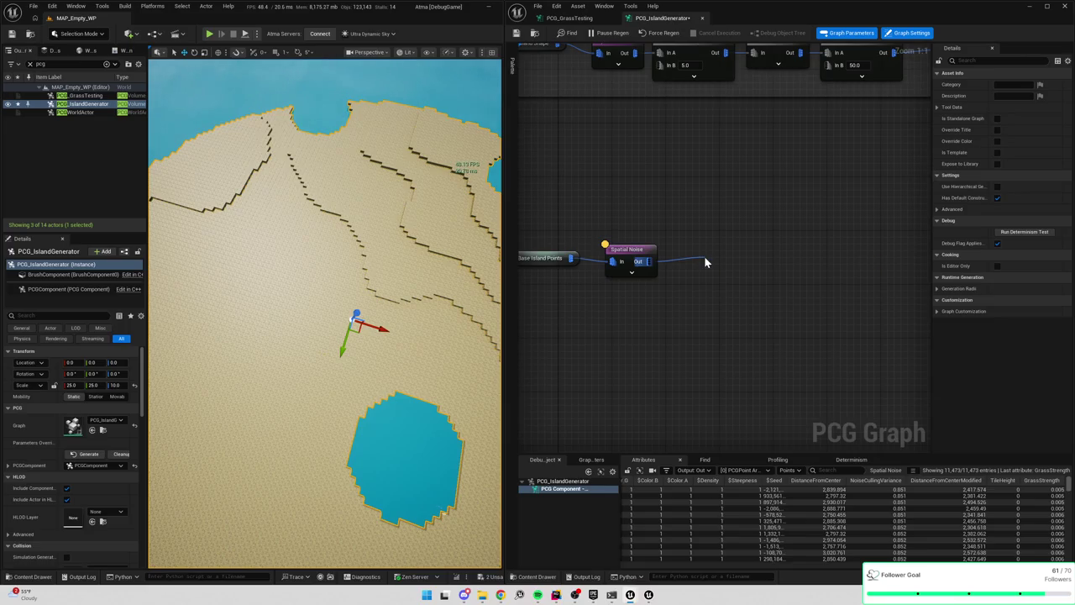
pyautogui.moveTo(762, 271); pyautogui.dragTo(739, 243)
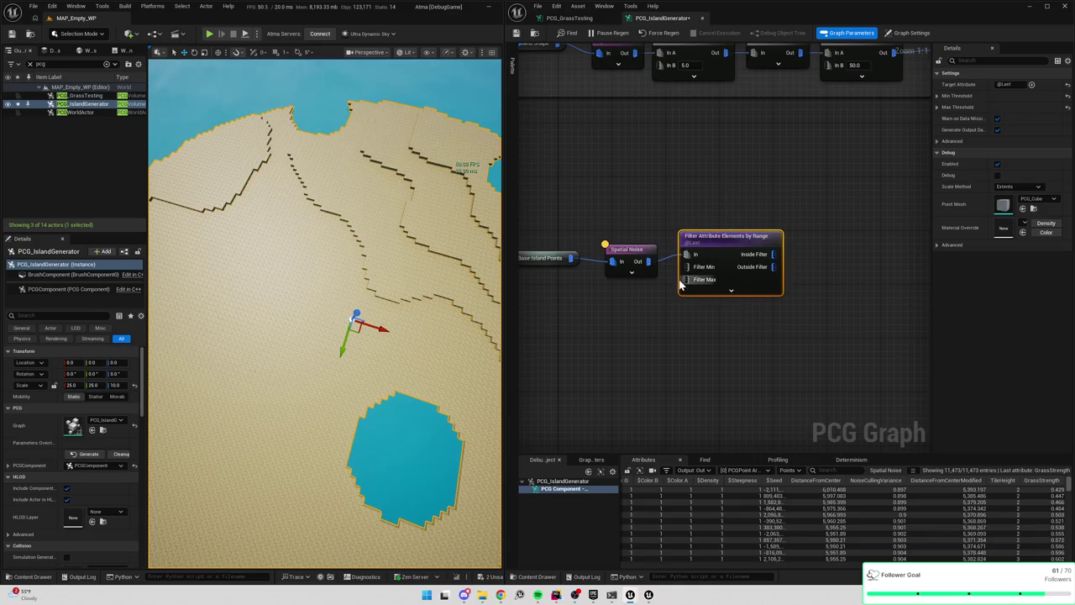
pyautogui.press('Delete')
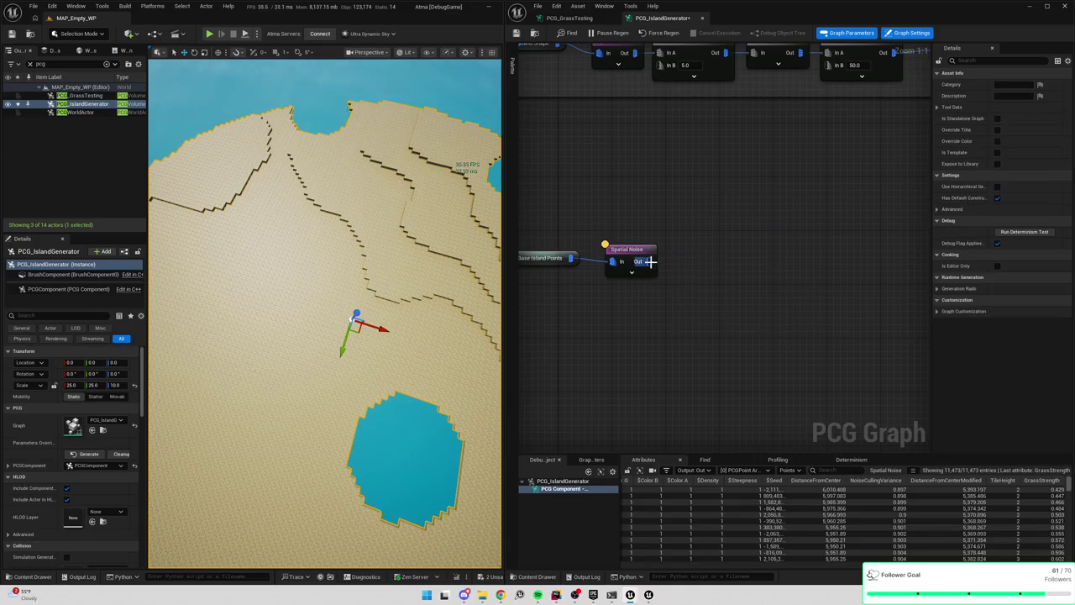
# Add a Filter Attribute Elements node wired from Spatial Noise and widen the details area
pyautogui.moveTo(647, 261); pyautogui.dragTo(678, 265)
pyautogui.write('filter')
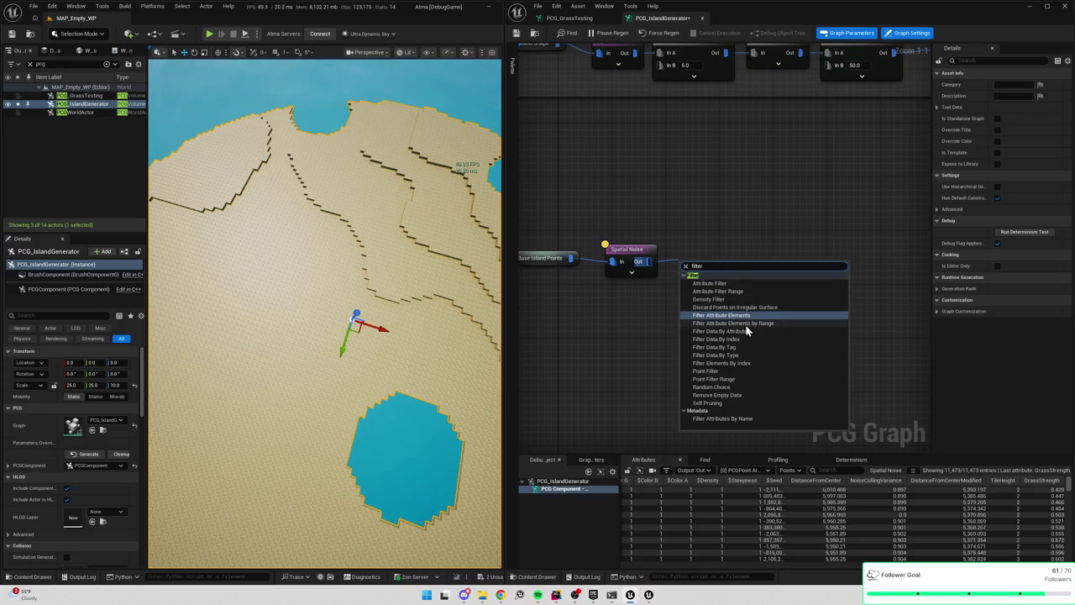
pyautogui.click(707, 283)
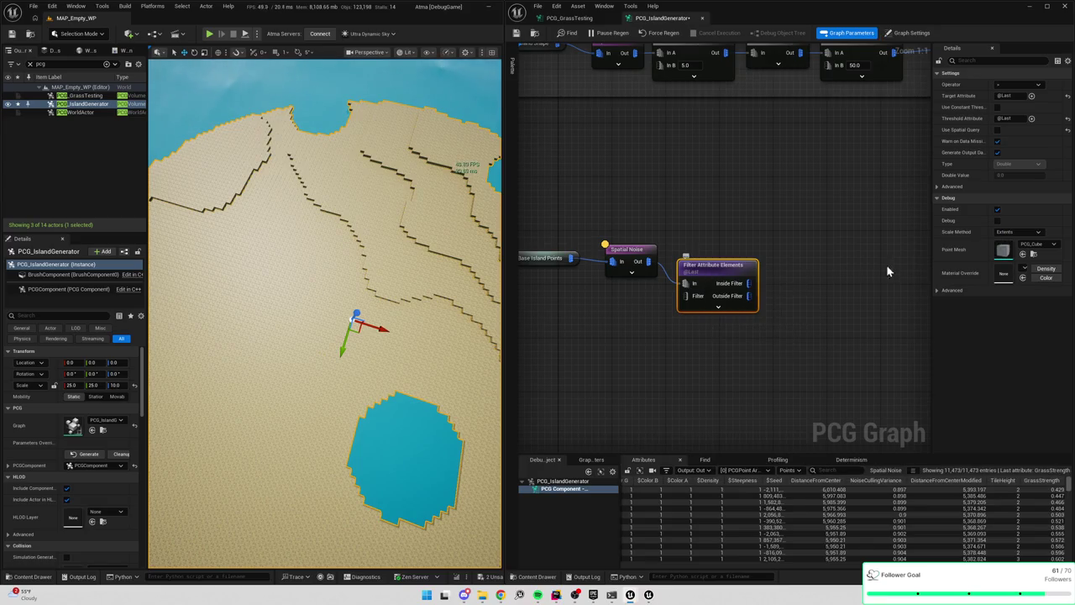
pyautogui.moveTo(930, 271); pyautogui.dragTo(821, 257)
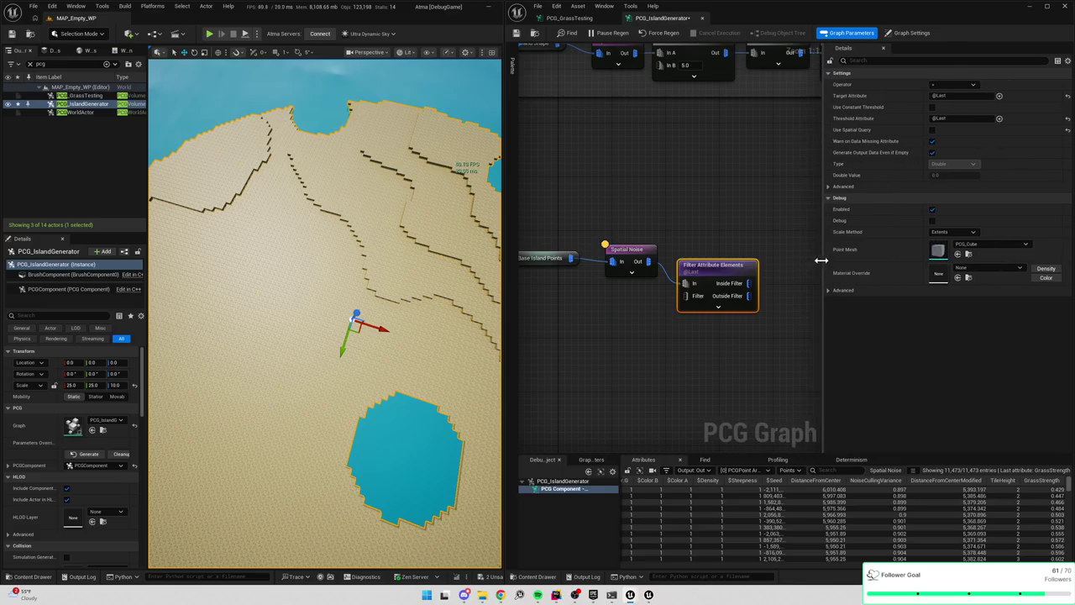
# Add three more Filter Attribute Elements nodes from the Spatial Noise output
pyautogui.moveTo(588, 252); pyautogui.dragTo(638, 190)
pyautogui.write('filter')
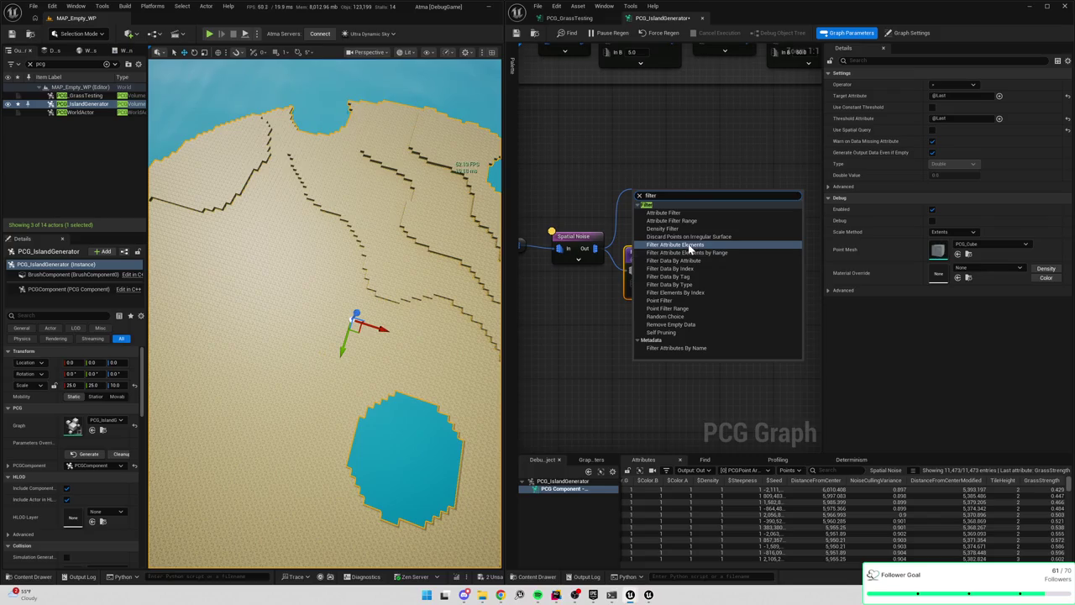
pyautogui.click(689, 249)
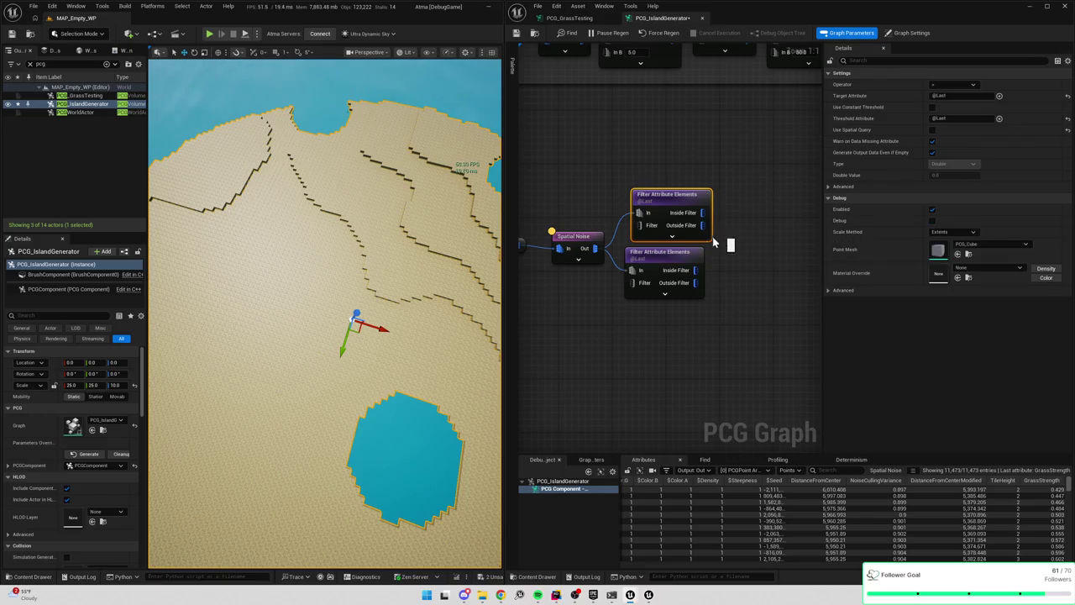
pyautogui.moveTo(595, 248); pyautogui.dragTo(626, 343)
pyautogui.write('filt')
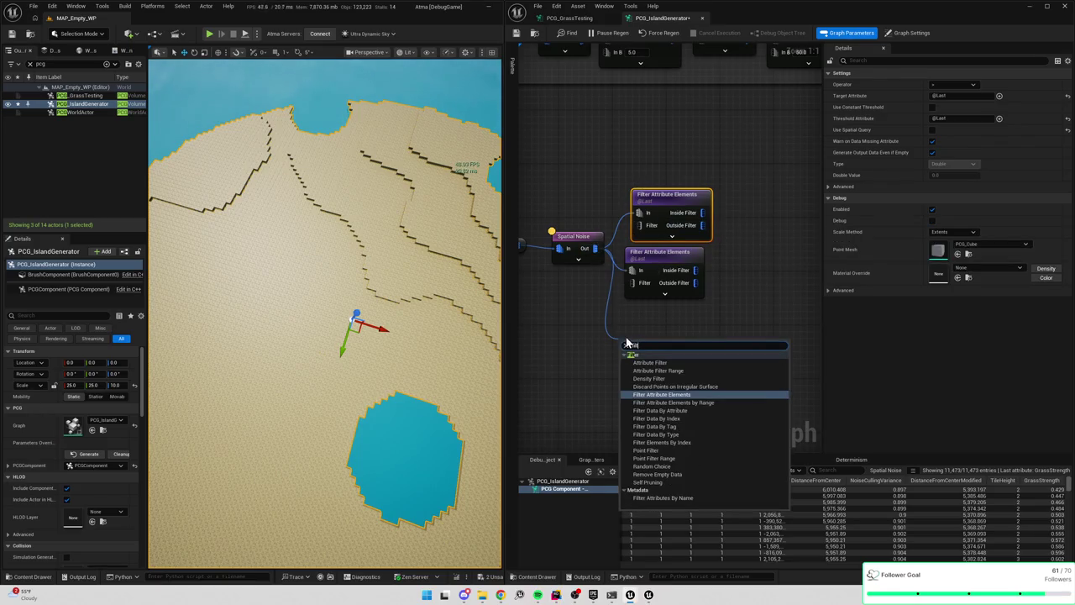
pyautogui.click(665, 364)
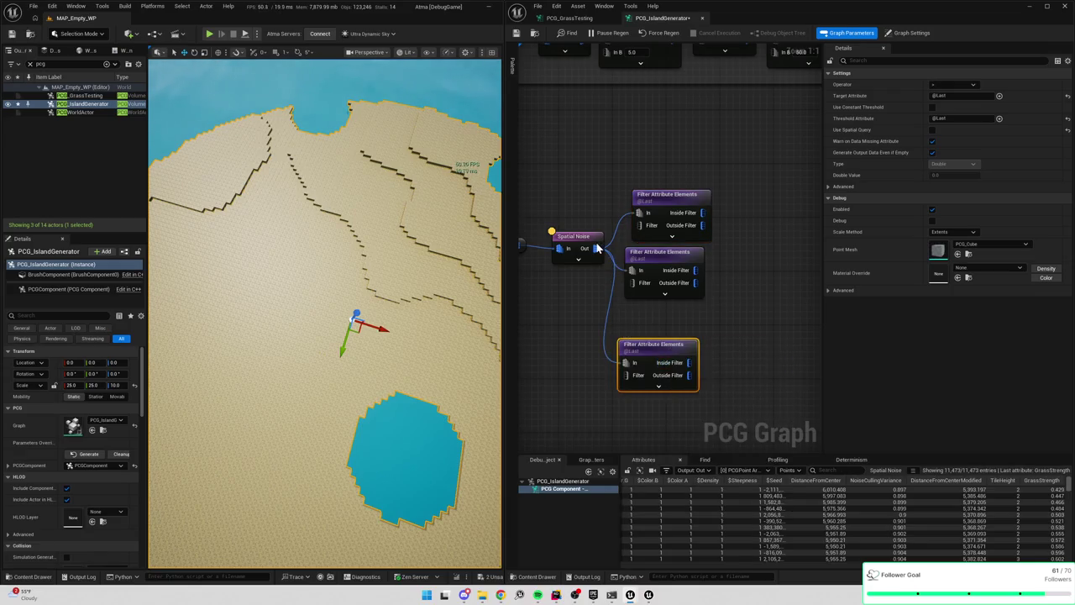
pyautogui.moveTo(626, 282); pyautogui.dragTo(717, 334)
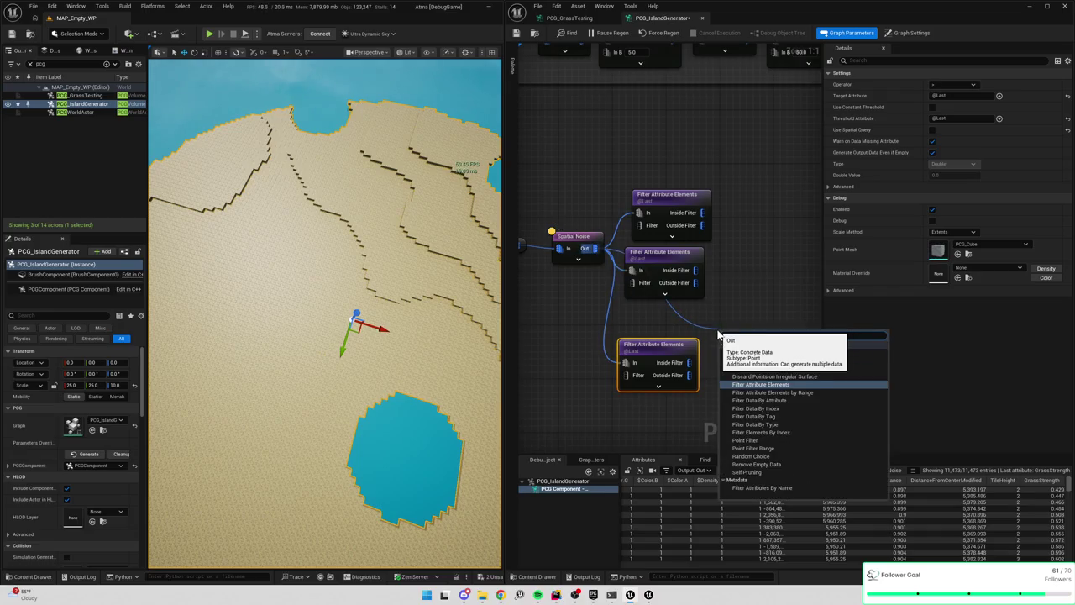
pyautogui.click(765, 384)
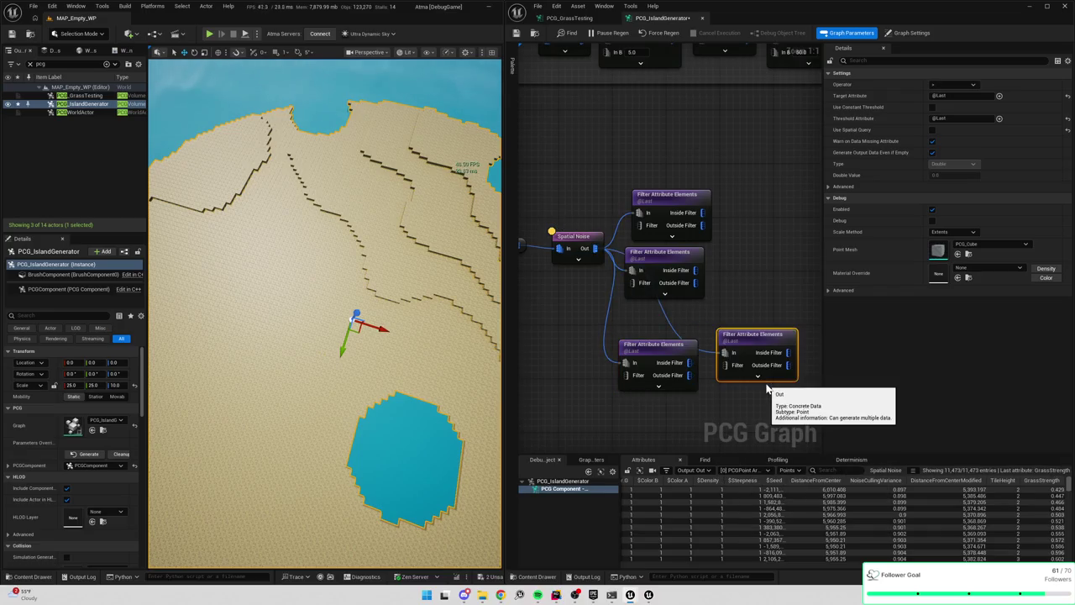
# Delete the extra filter nodes, keeping one placed beside Spatial Noise
pyautogui.click(692, 267)
pyautogui.moveTo(678, 162); pyautogui.dragTo(747, 265)
pyautogui.press('Delete')
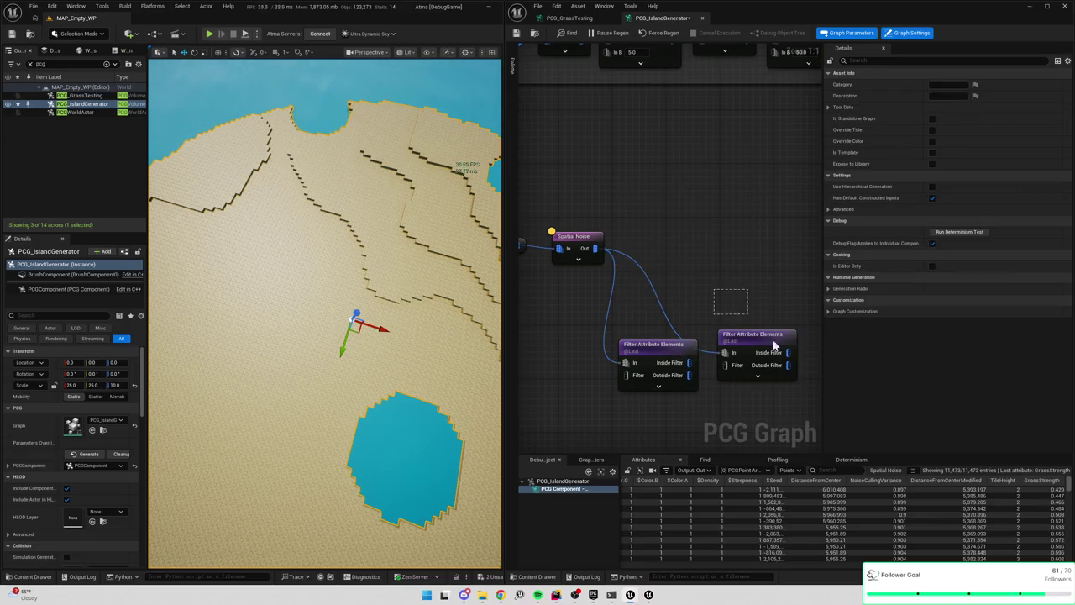
pyautogui.click(767, 336)
pyautogui.press('Delete')
pyautogui.moveTo(638, 344); pyautogui.dragTo(647, 237)
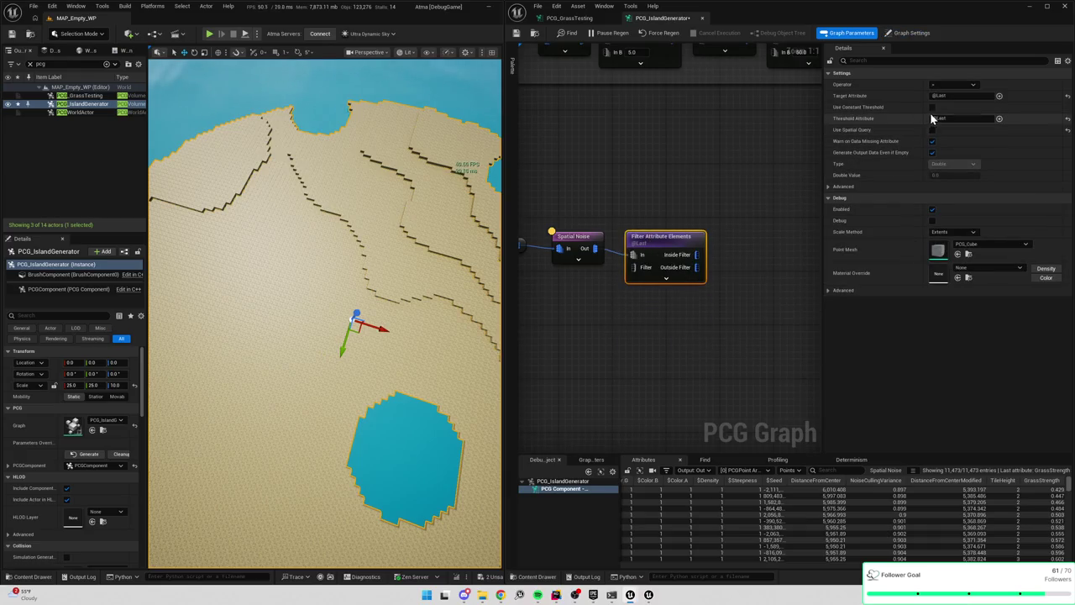
# Switch the filter to a constant threshold and chain a second Filter Attribute Elements from Outside Filter
pyautogui.click(932, 108)
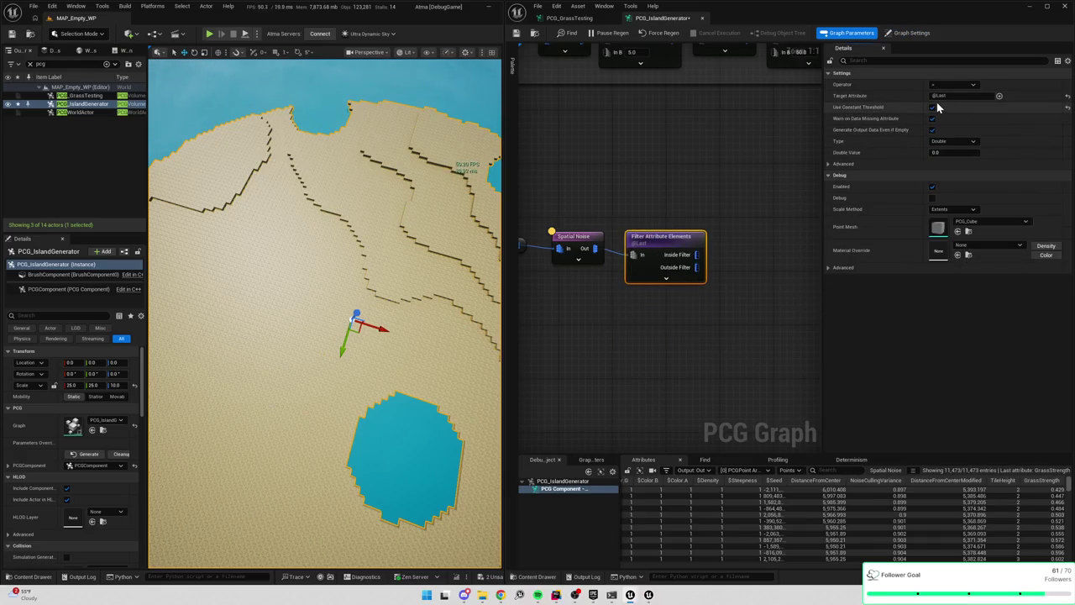
pyautogui.moveTo(696, 267)
pyautogui.mouseDown()
pyautogui.moveTo(708, 311)
pyautogui.moveTo(665, 315)
pyautogui.mouseUp()
pyautogui.write('filter attribute')
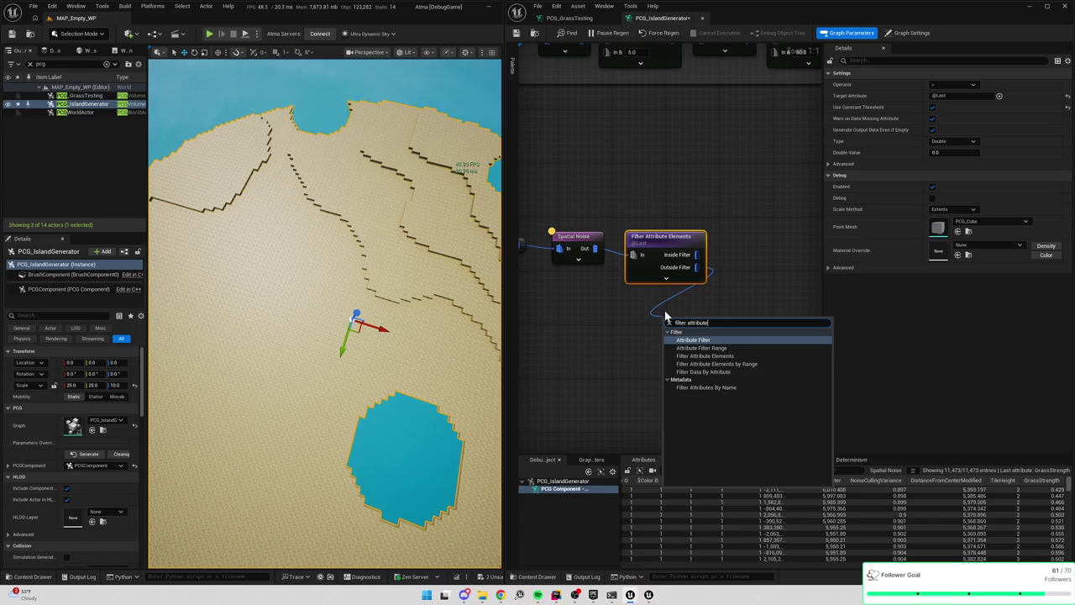
pyautogui.press('Return')
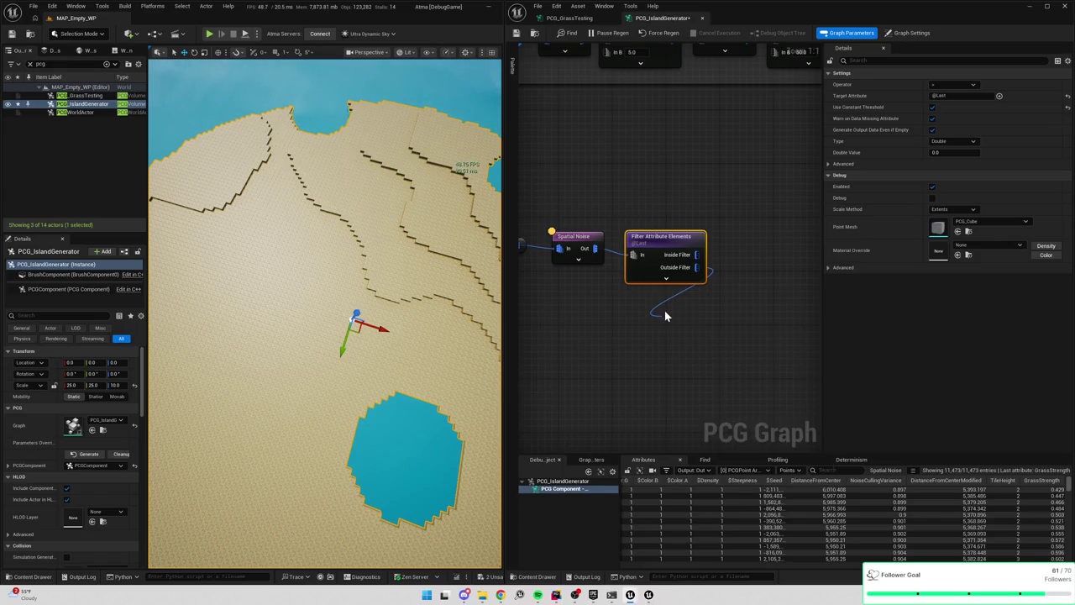
pyautogui.moveTo(695, 325); pyautogui.dragTo(670, 311)
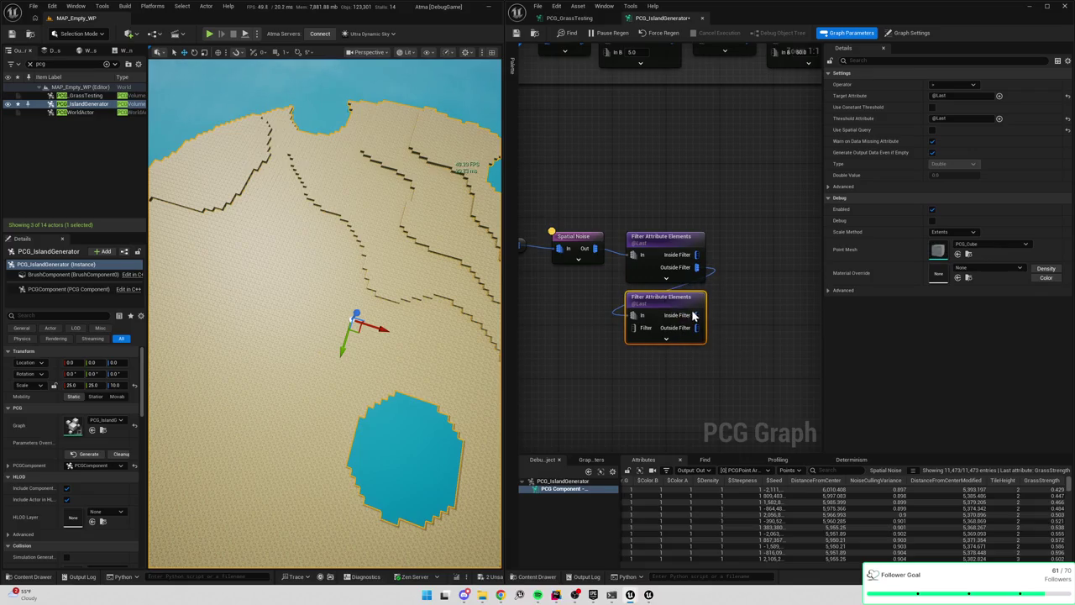
# Delete both Filter Attribute Elements nodes and zoom out to the upstream nodes
pyautogui.click(672, 241)
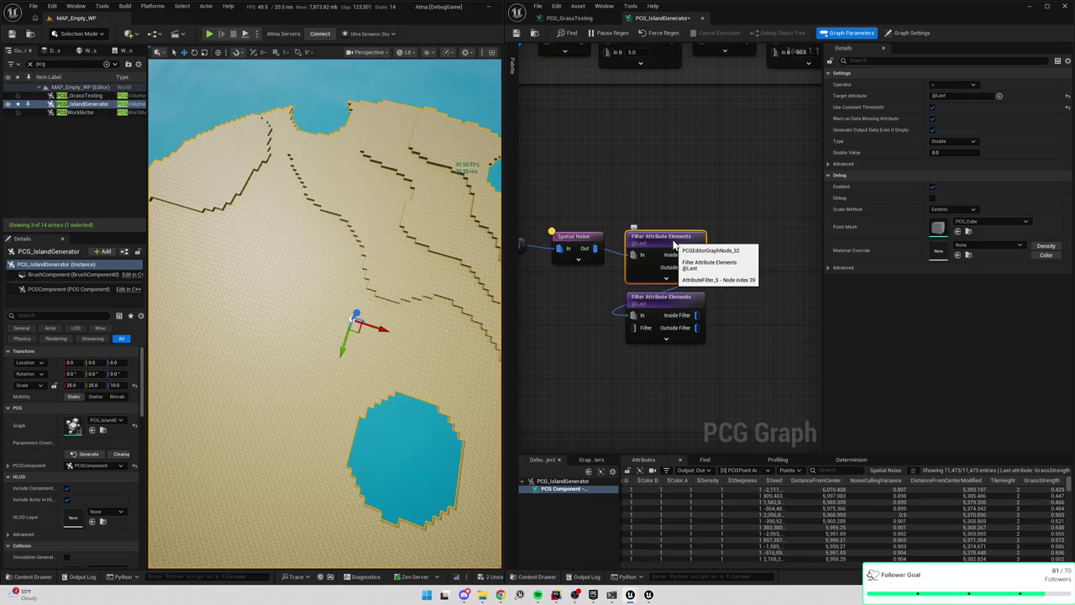
pyautogui.click(670, 301)
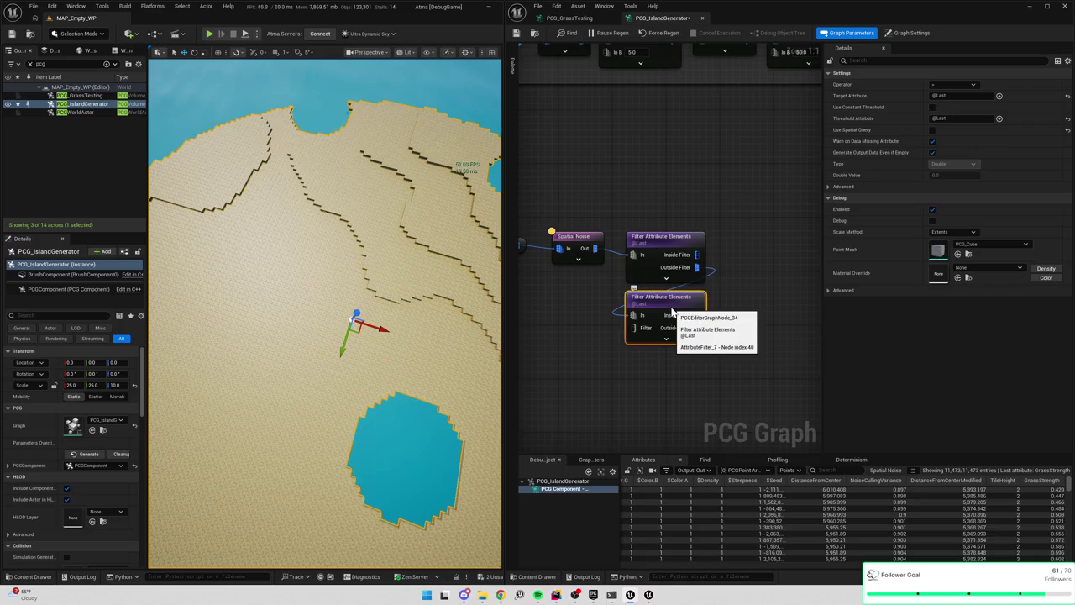
pyautogui.press('Delete')
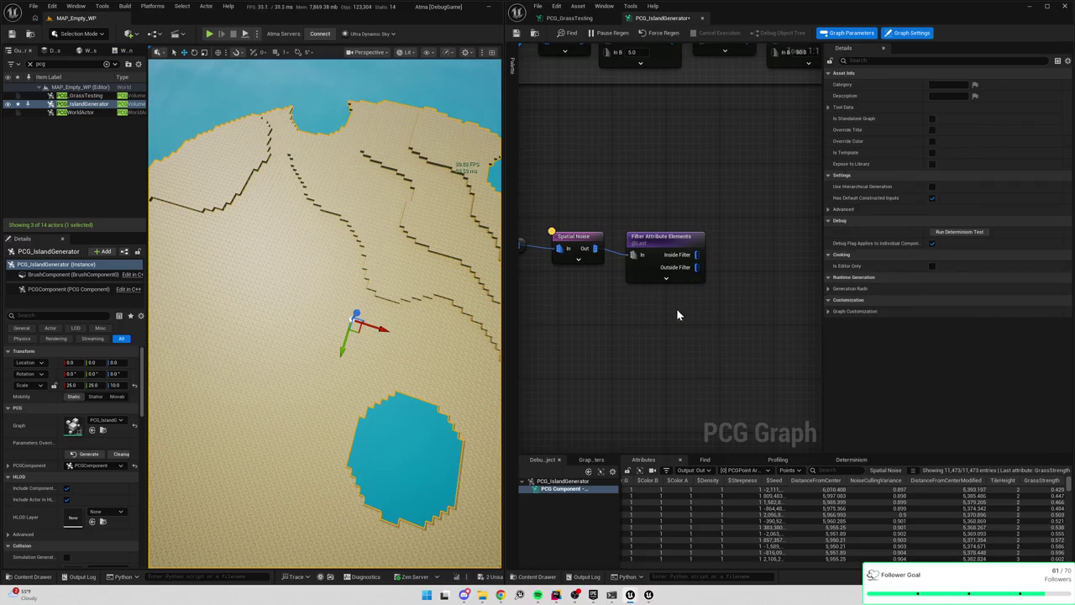
pyautogui.click(665, 242)
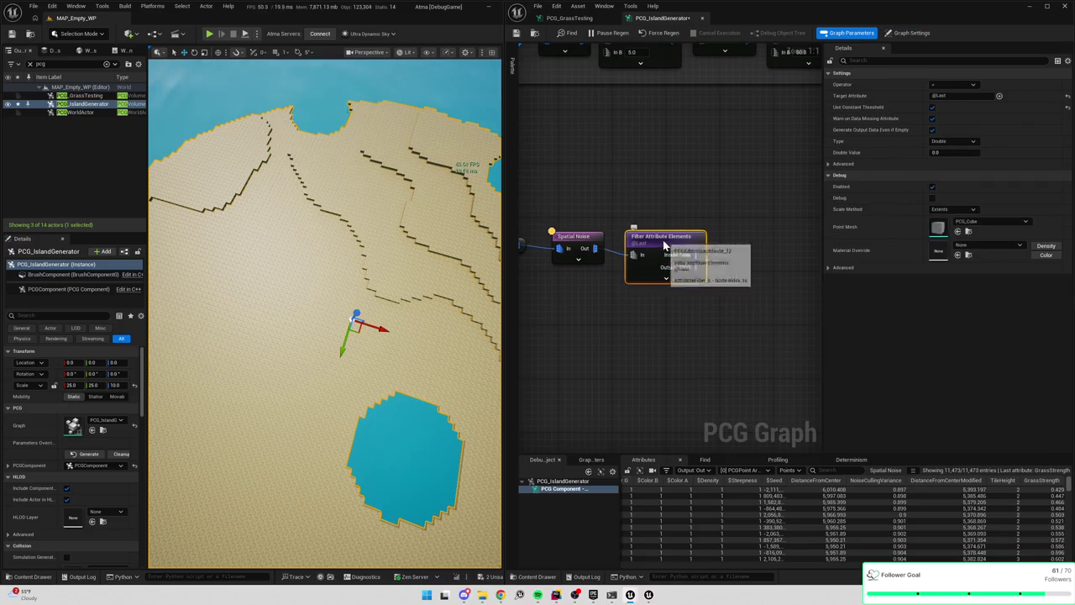
pyautogui.press('Delete')
pyautogui.scroll(-3, 663, 243)
pyautogui.moveTo(664, 245); pyautogui.dragTo(703, 231)
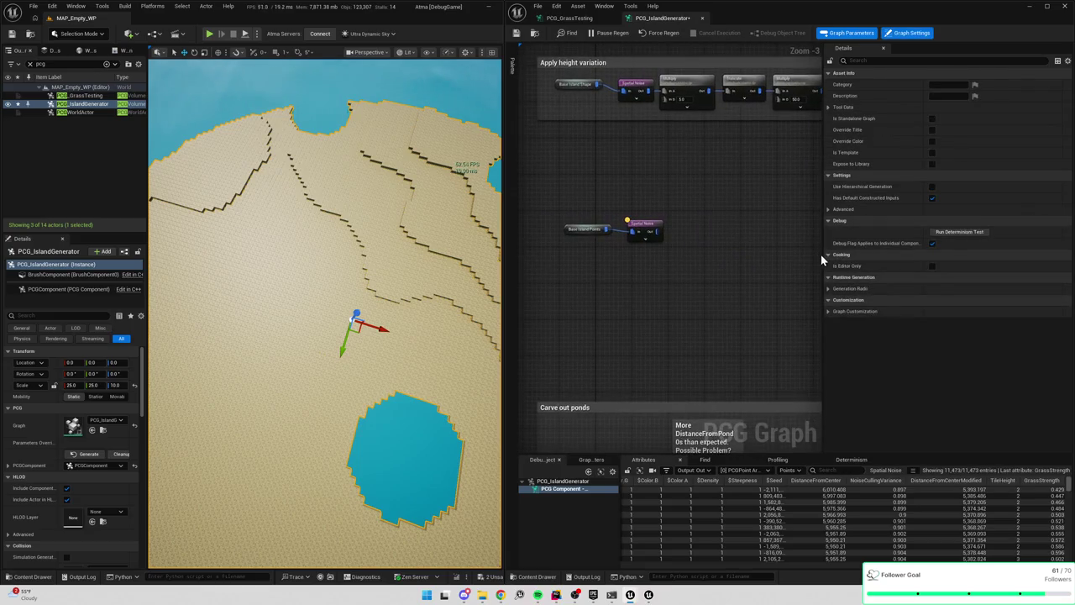
# Open the Write Island to Asset node's blueprint from the island graph
pyautogui.moveTo(820, 255)
pyautogui.mouseDown()
pyautogui.moveTo(921, 265)
pyautogui.moveTo(760, 174)
pyautogui.moveTo(378, 135)
pyautogui.mouseUp()
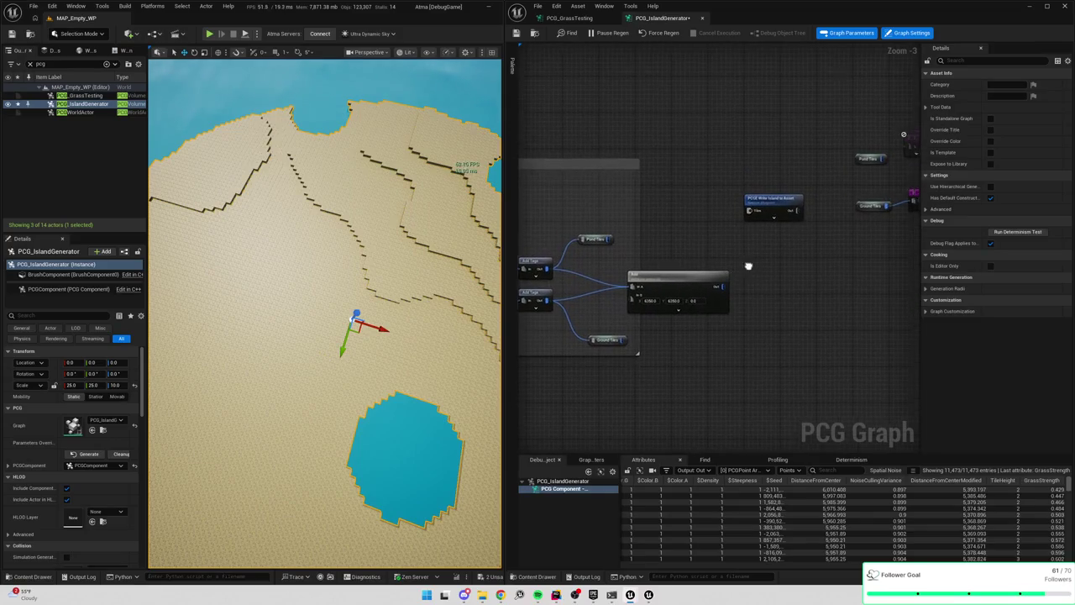
pyautogui.moveTo(690, 271); pyautogui.dragTo(644, 301)
pyautogui.click(739, 236)
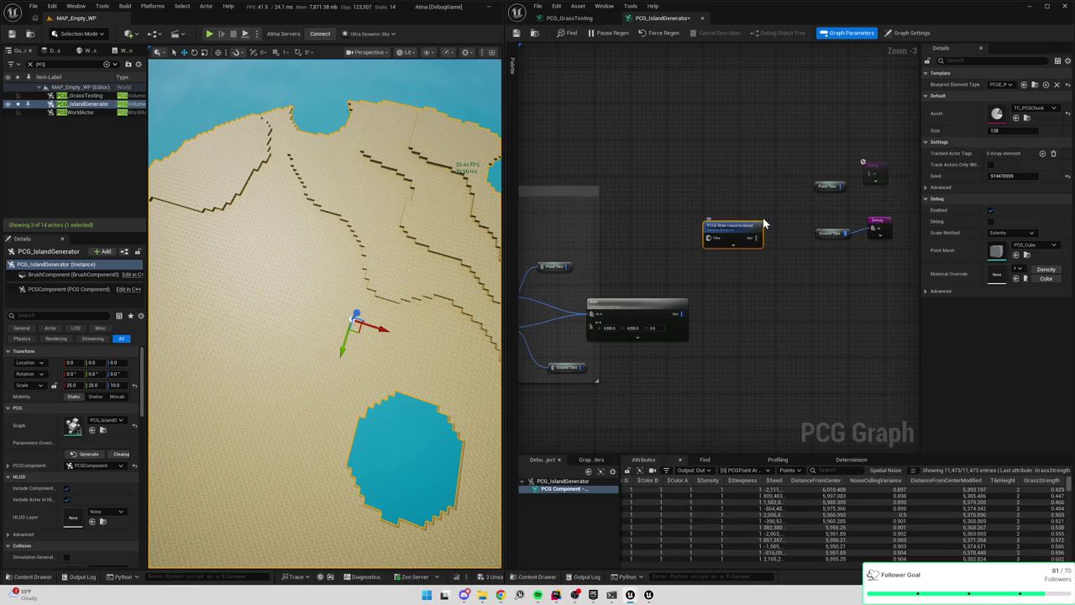
pyautogui.doubleClick(756, 229)
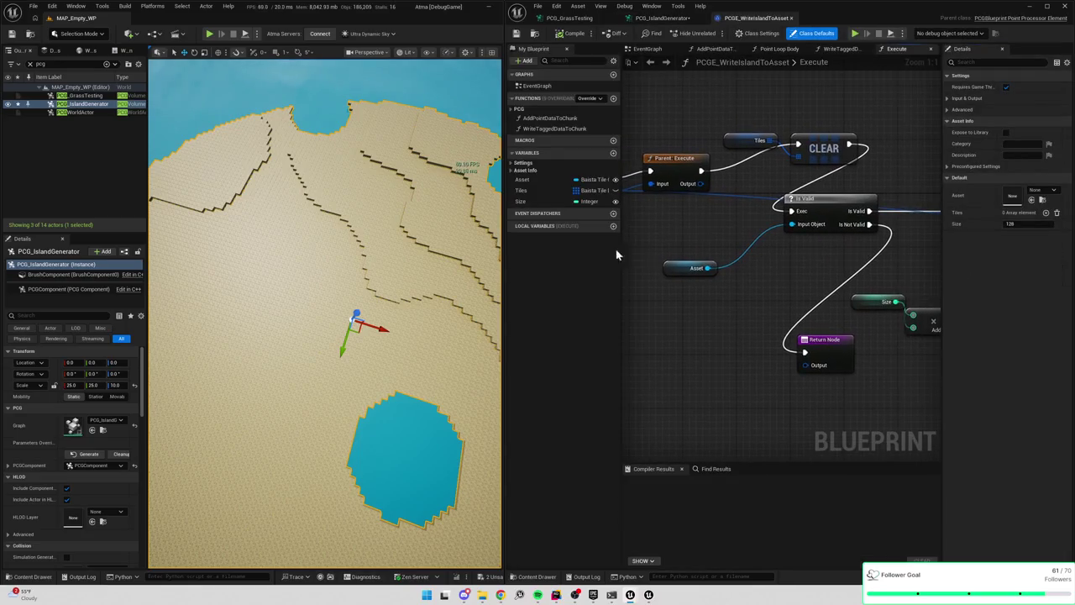
# Line up the two Write Tagged Data To Chunk nodes, then return to PCG_IslandGenerator
pyautogui.moveTo(502, 268); pyautogui.dragTo(426, 269)
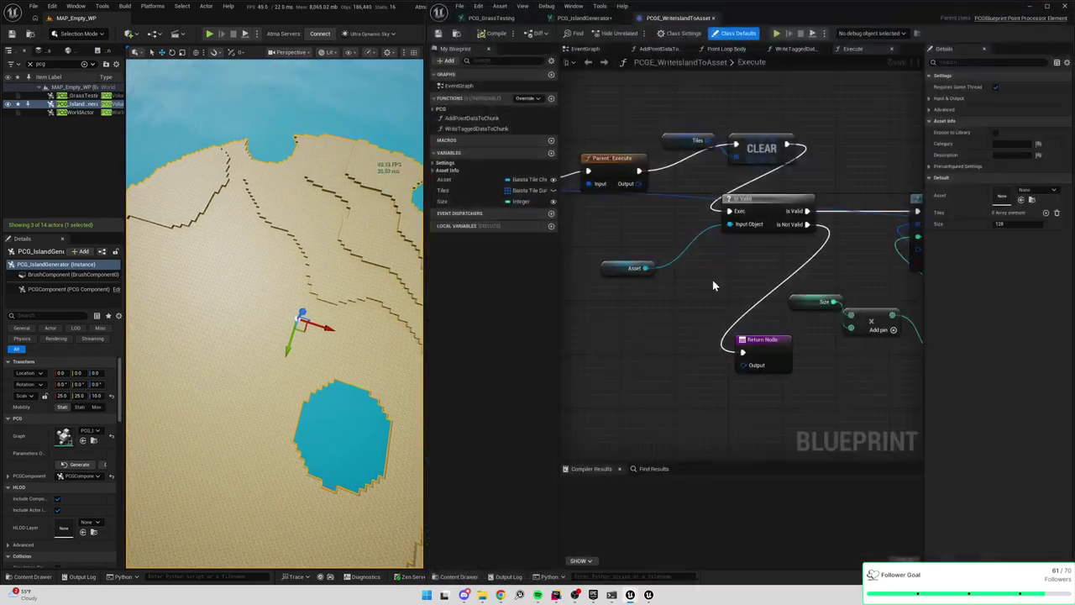
pyautogui.moveTo(922, 368); pyautogui.dragTo(986, 367)
pyautogui.scroll(-2, 862, 233)
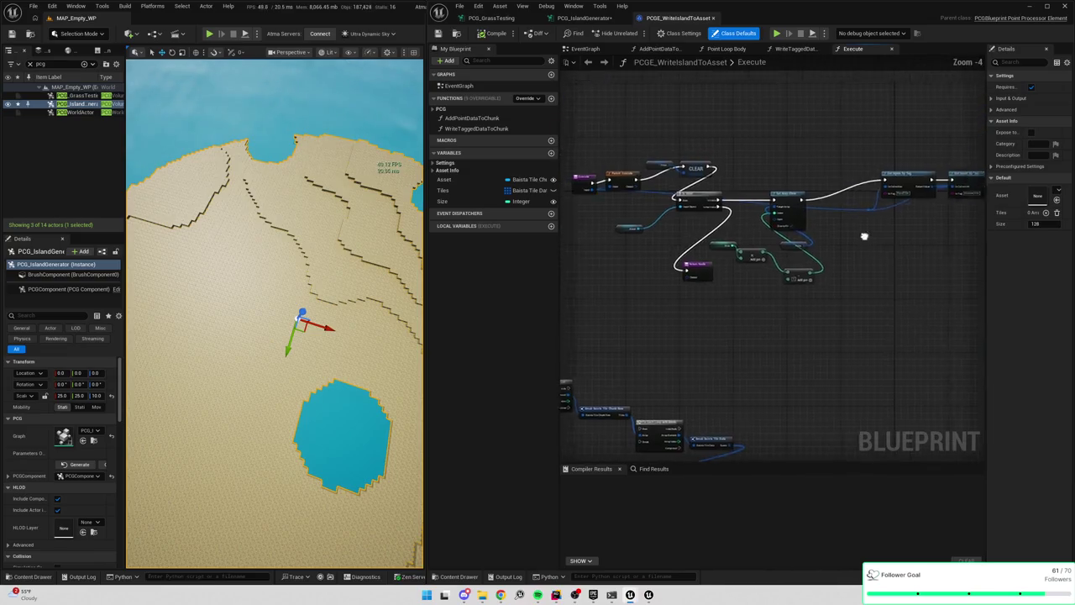
pyautogui.moveTo(792, 130); pyautogui.dragTo(842, 186)
pyautogui.moveTo(726, 277); pyautogui.dragTo(710, 238)
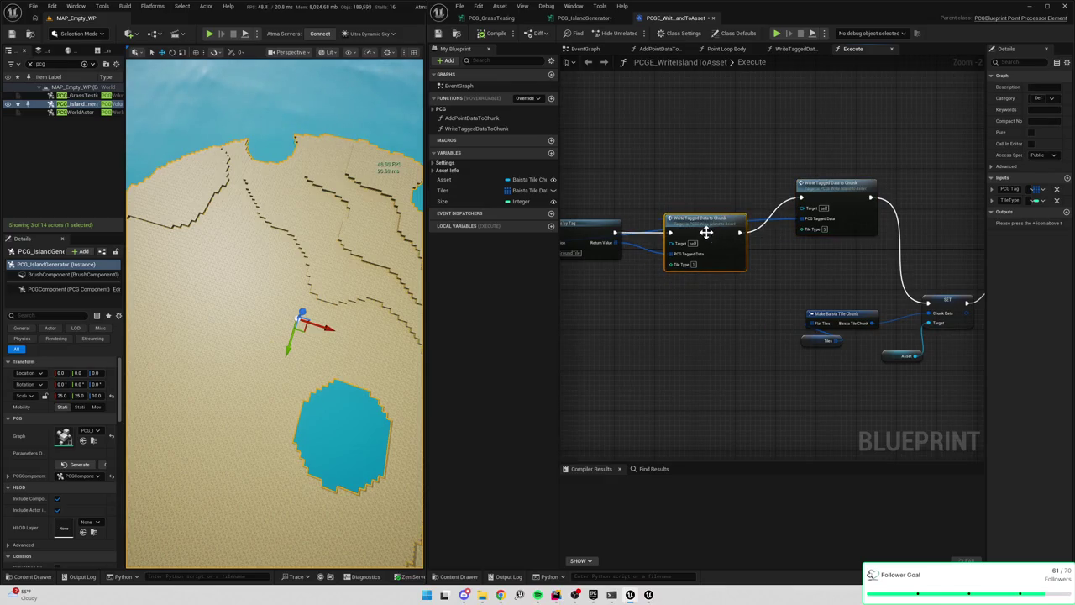
pyautogui.moveTo(844, 189); pyautogui.dragTo(833, 218)
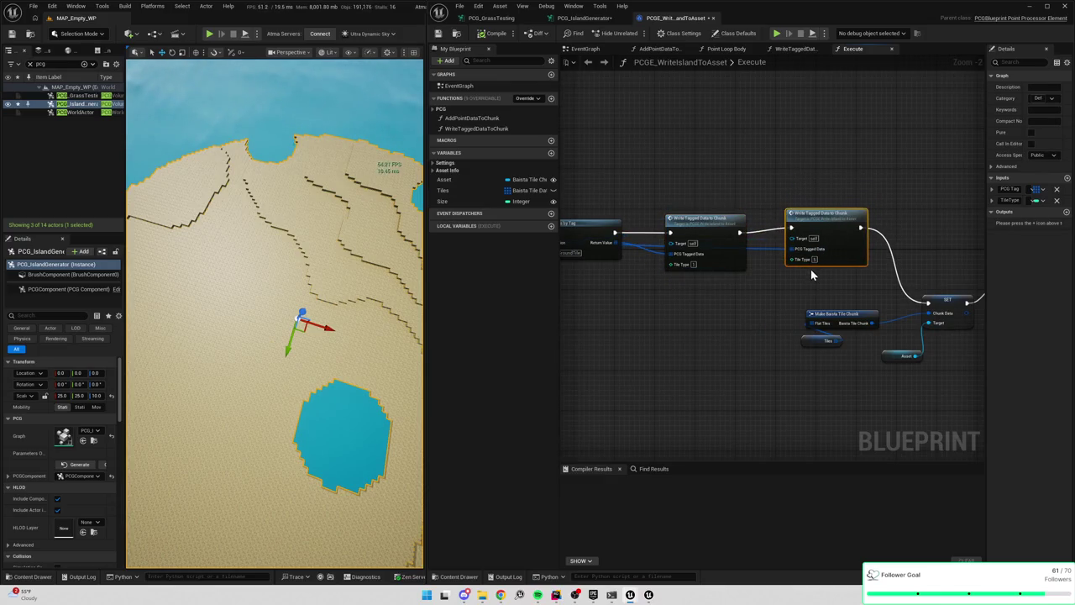
pyautogui.moveTo(741, 298); pyautogui.dragTo(780, 303)
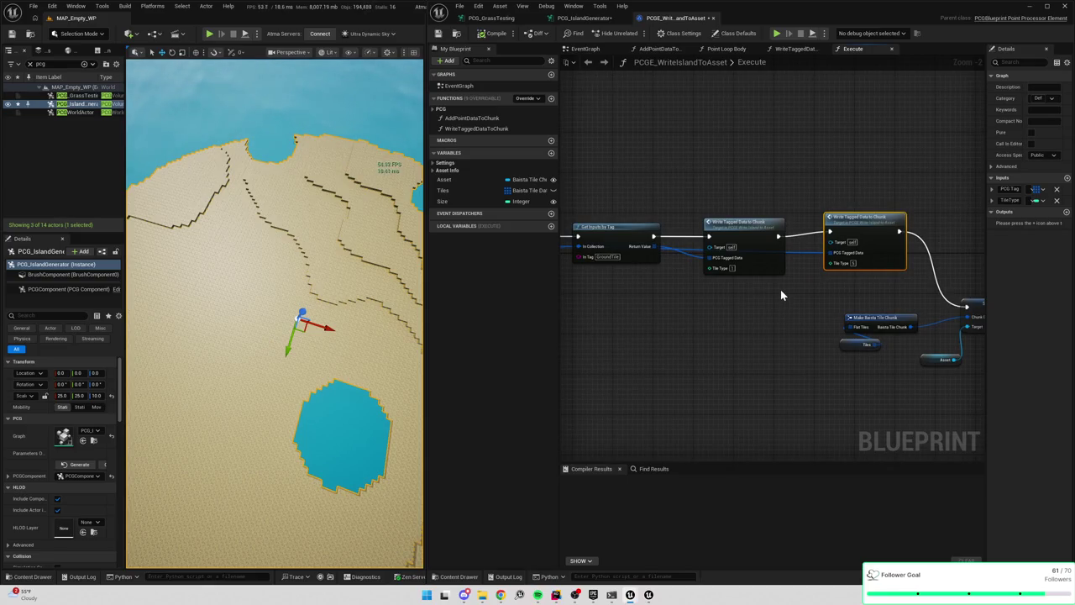
pyautogui.click(586, 17)
pyautogui.scroll(-3, 763, 160)
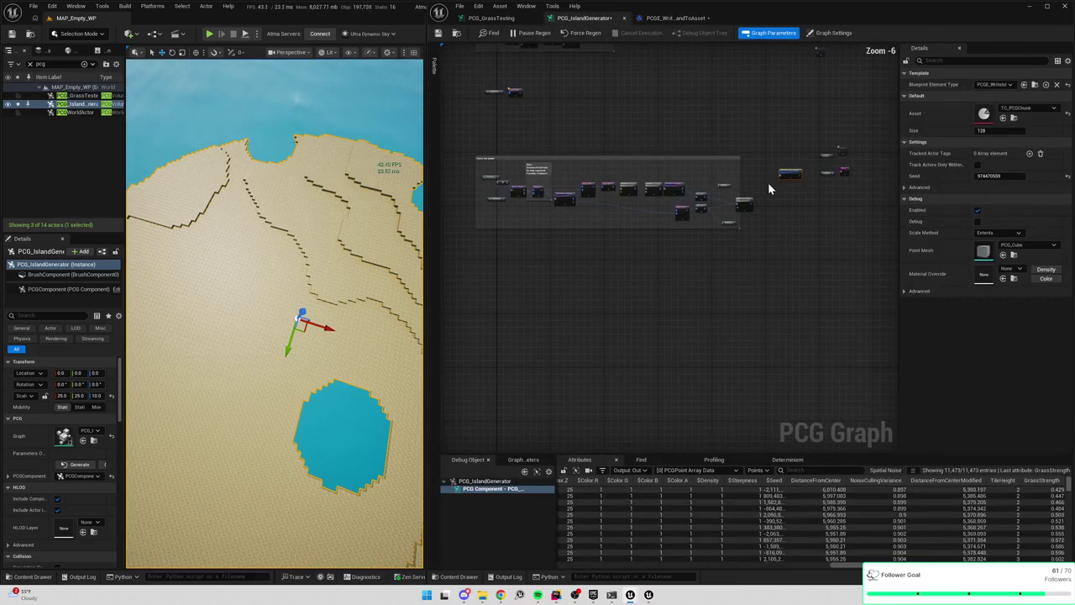
# Zoom in on the Perlin 2D Spatial Noise node and pull a wire from its Out pin to list attachable nodes
pyautogui.moveTo(639, 87)
pyautogui.mouseDown()
pyautogui.moveTo(691, 119)
pyautogui.moveTo(700, 156)
pyautogui.moveTo(575, 178)
pyautogui.moveTo(600, 201)
pyautogui.moveTo(616, 141)
pyautogui.moveTo(592, 163)
pyautogui.mouseUp()
pyautogui.scroll(1, 700, 159)
pyautogui.scroll(3, 598, 192)
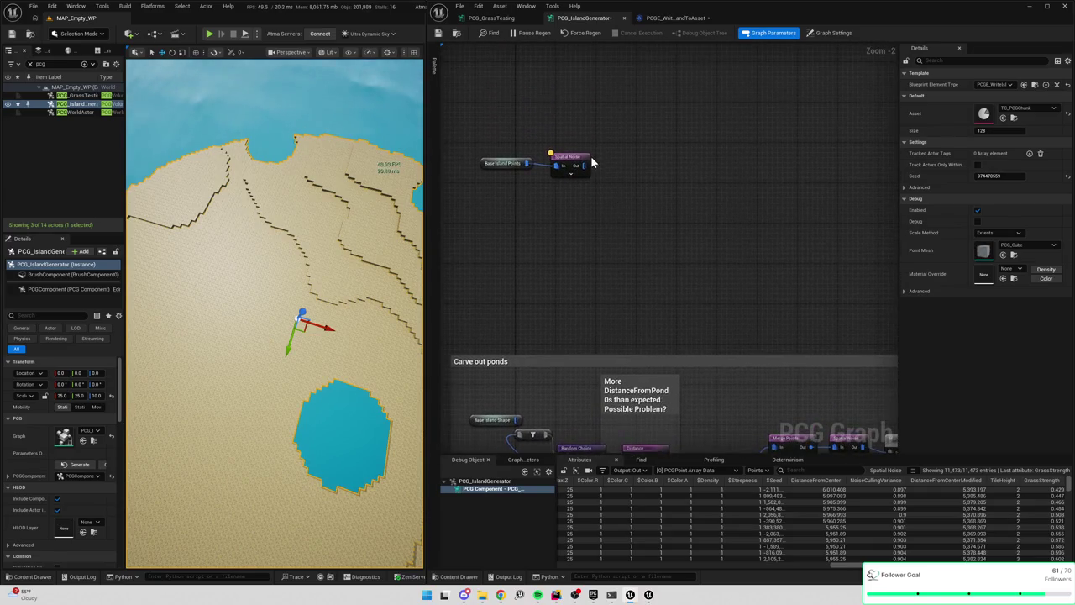
pyautogui.scroll(3, 593, 160)
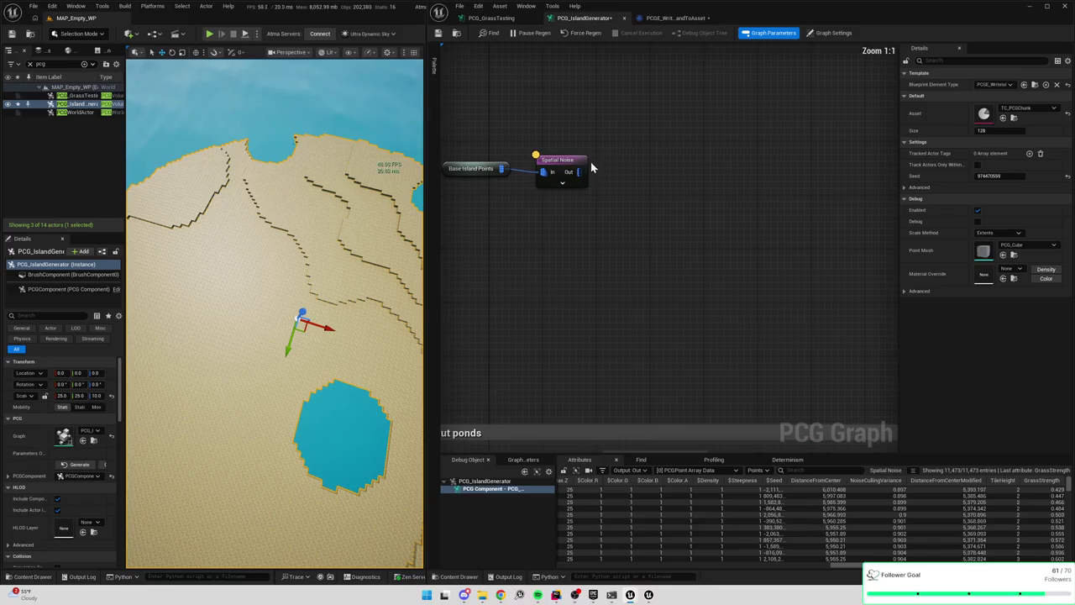
pyautogui.click(576, 176)
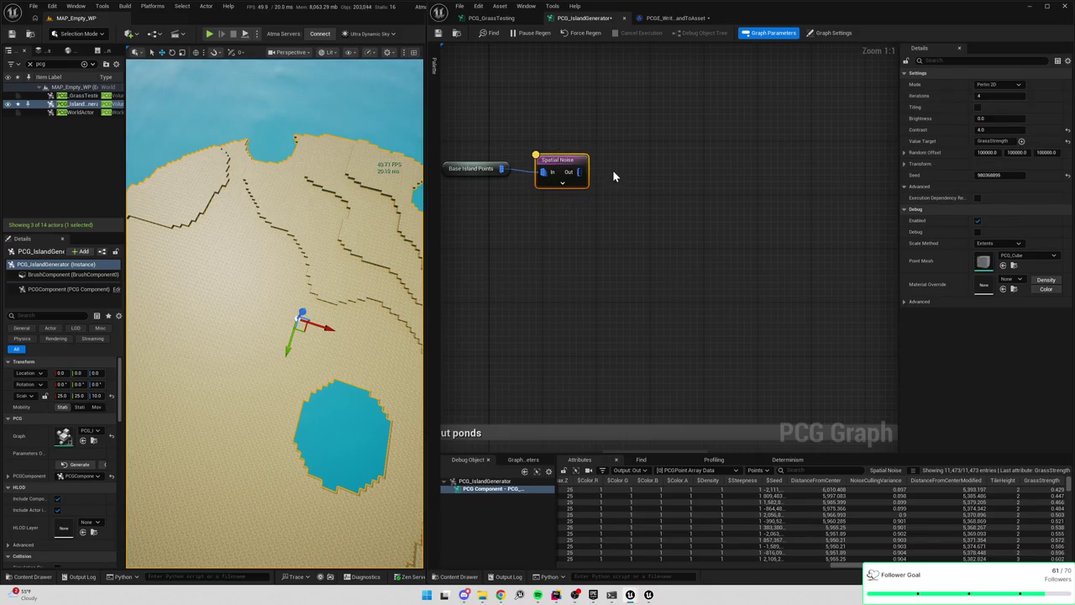
pyautogui.moveTo(579, 172); pyautogui.dragTo(630, 173)
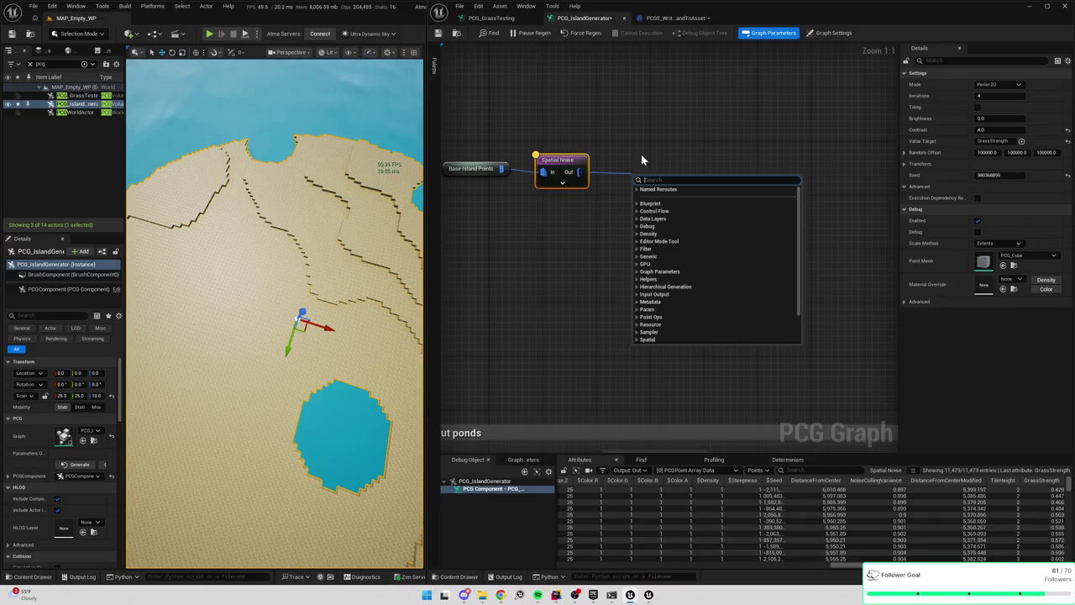
pyautogui.press('Escape')
pyautogui.click(474, 168)
pyautogui.click(577, 159)
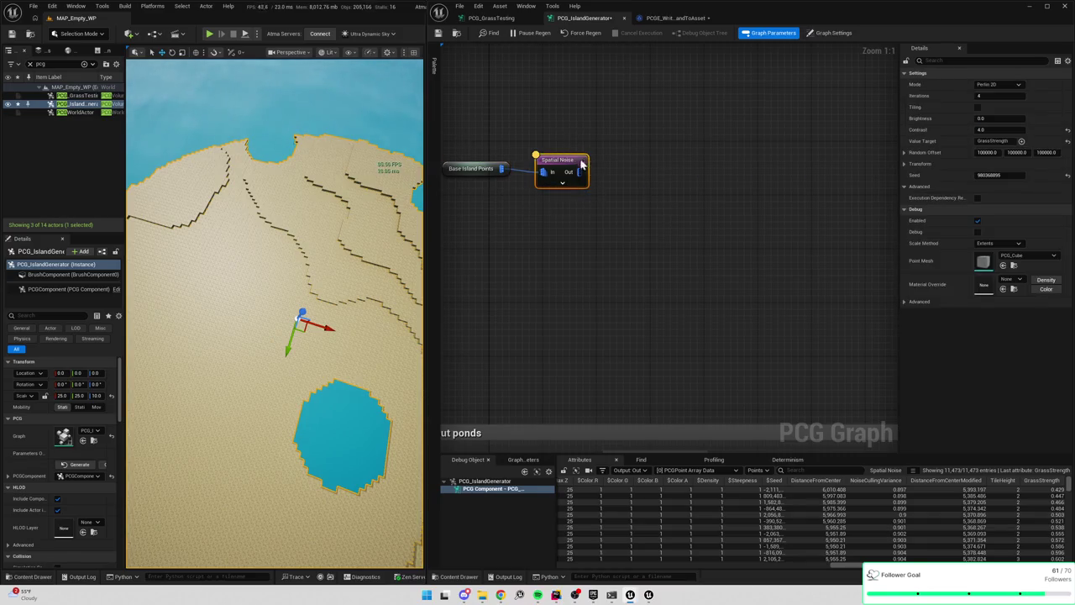
pyautogui.click(611, 178)
pyautogui.moveTo(579, 171); pyautogui.dragTo(612, 181)
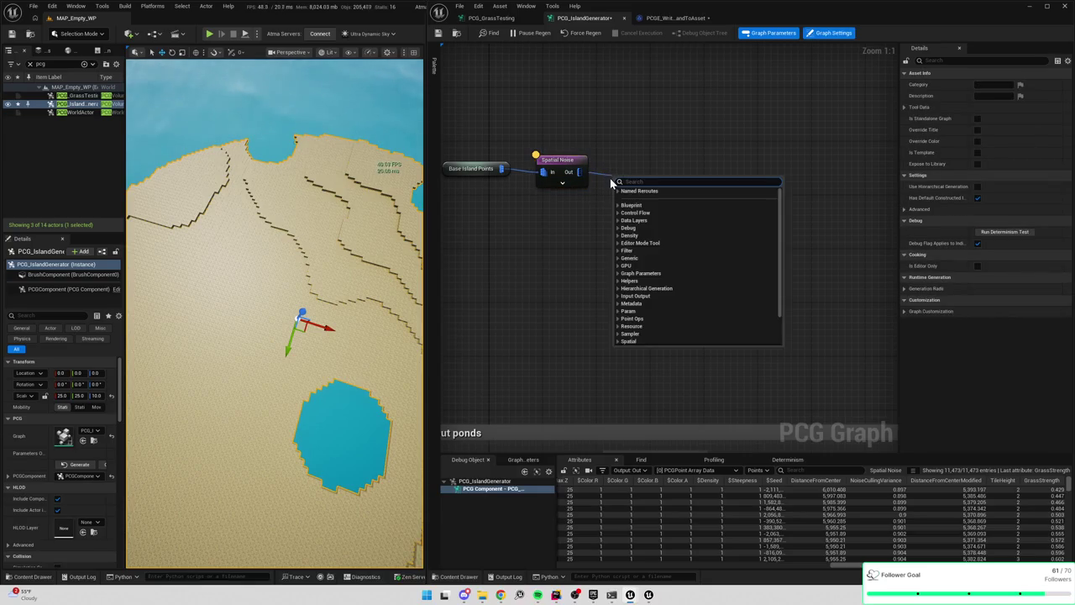
# Add a Filter Attribute Elements node after Spatial Noise and chain a duplicate from its Outside Filter
pyautogui.write('filter')
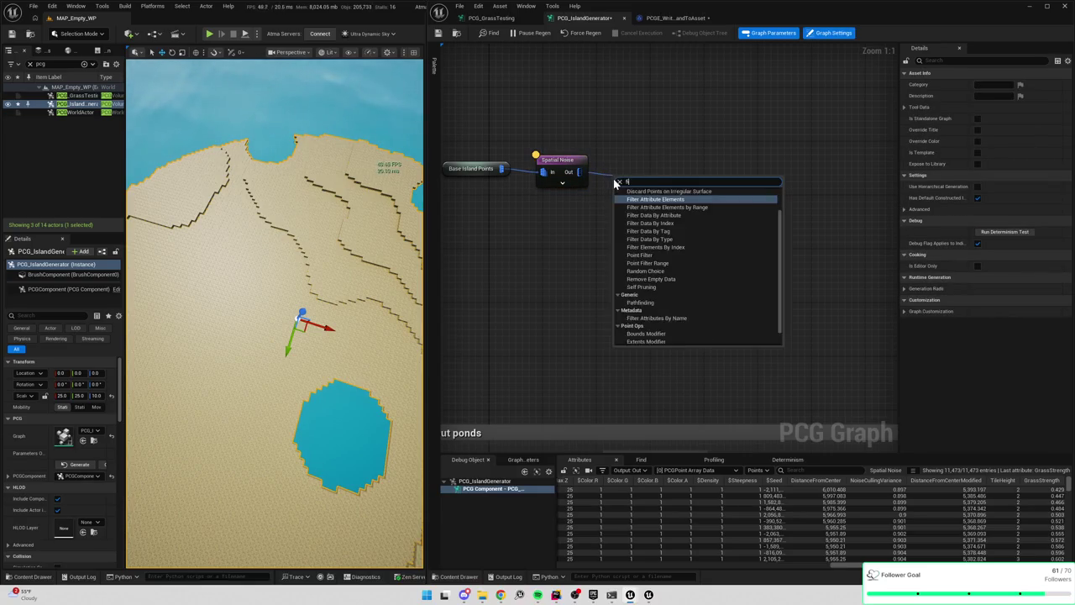
pyautogui.press('Return')
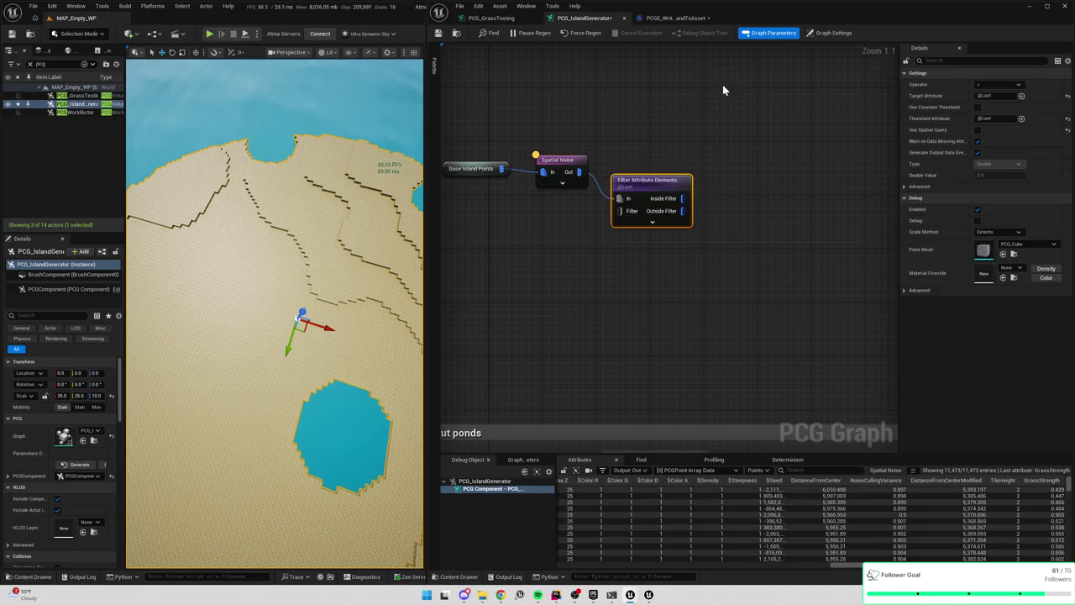
pyautogui.hotkey('ctrl', 'd')
pyautogui.moveTo(643, 252); pyautogui.dragTo(631, 237)
pyautogui.moveTo(682, 210)
pyautogui.mouseDown()
pyautogui.moveTo(691, 217)
pyautogui.moveTo(619, 261)
pyautogui.mouseUp()
# Set the first filter to compare $GrassStrength against a constant Double threshold of 0.7
pyautogui.click(652, 190)
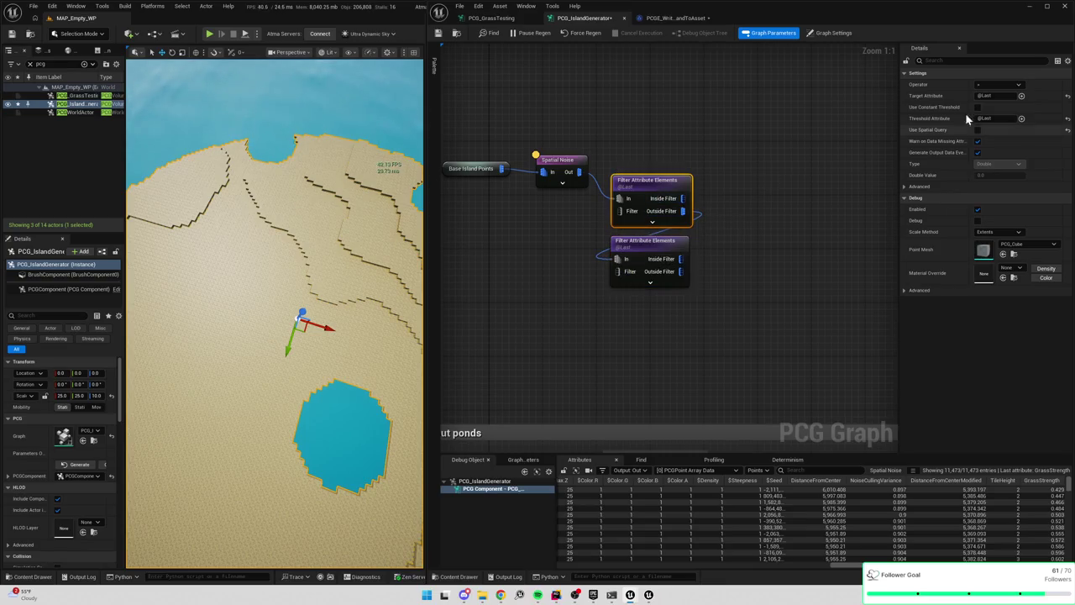
pyautogui.click(977, 107)
pyautogui.write('$GrassStrength')
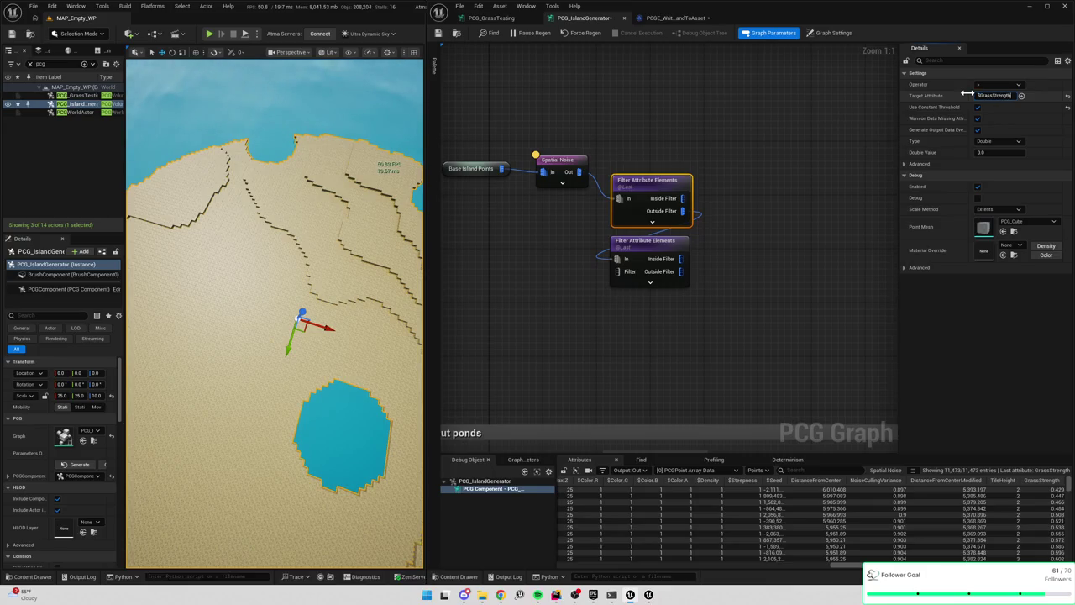
pyautogui.press('Return')
pyautogui.moveTo(674, 191); pyautogui.dragTo(679, 170)
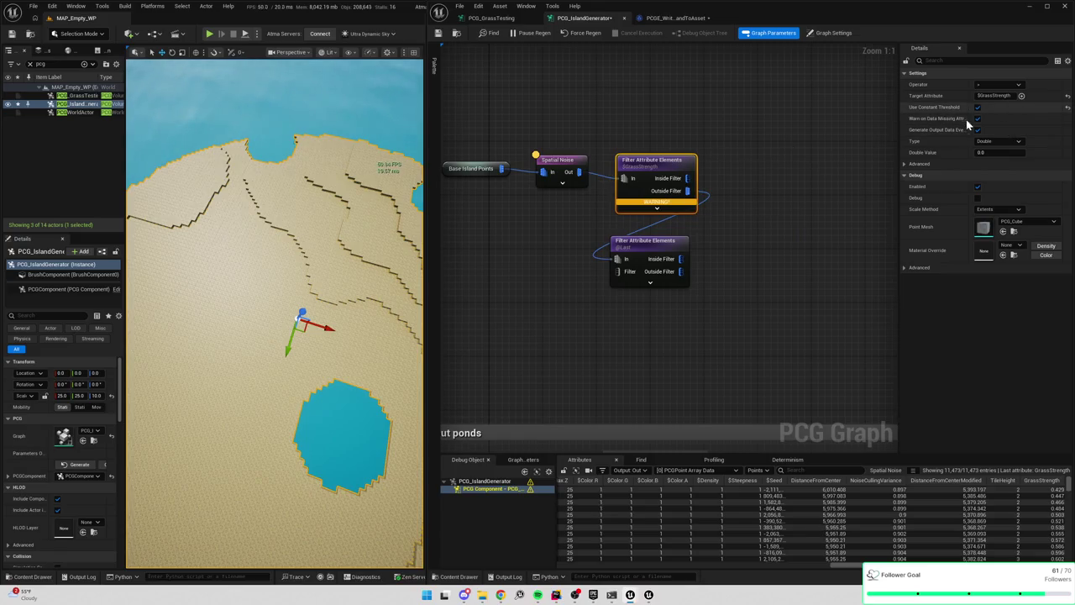
pyautogui.click(998, 141)
pyautogui.click(989, 157)
pyautogui.click(990, 152)
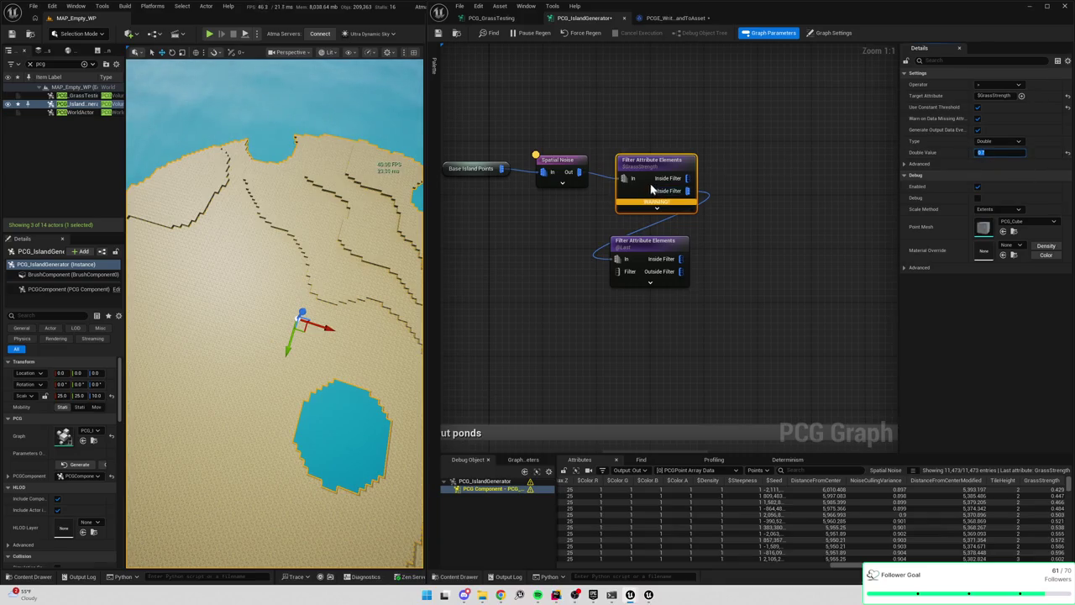
pyautogui.moveTo(653, 205)
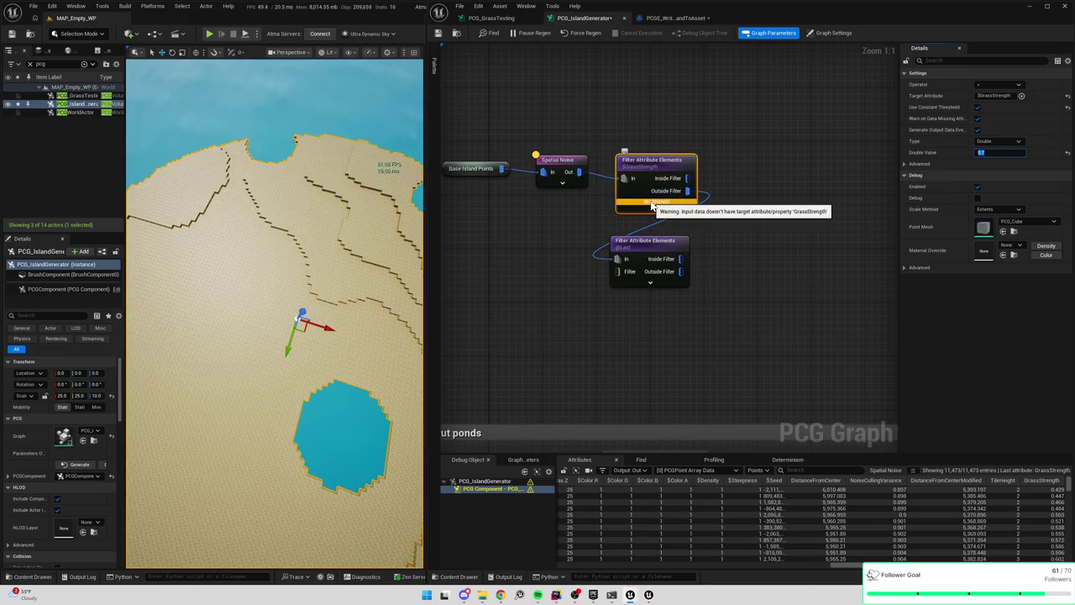
pyautogui.click(986, 96)
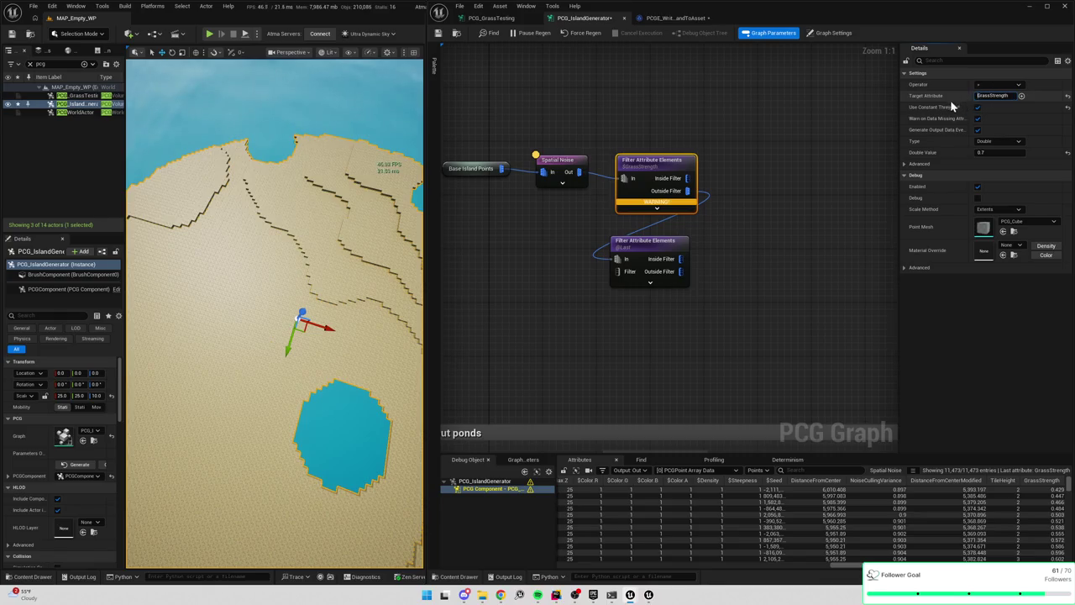
pyautogui.click(648, 241)
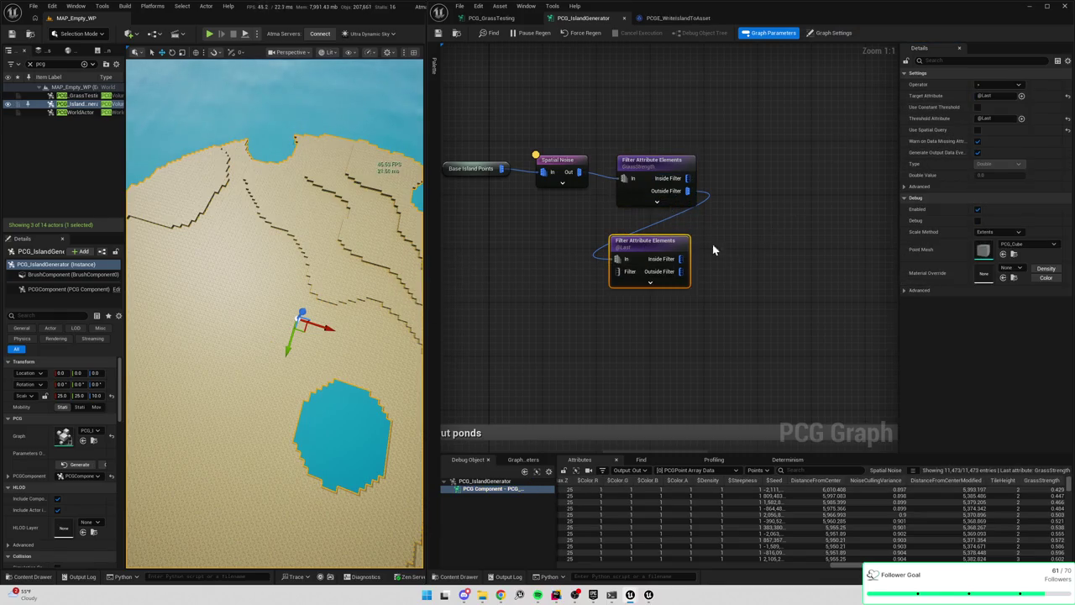
pyautogui.press('Delete')
pyautogui.click(652, 180)
pyautogui.hotkey('ctrl', 'c')
pyautogui.hotkey('ctrl', 'v')
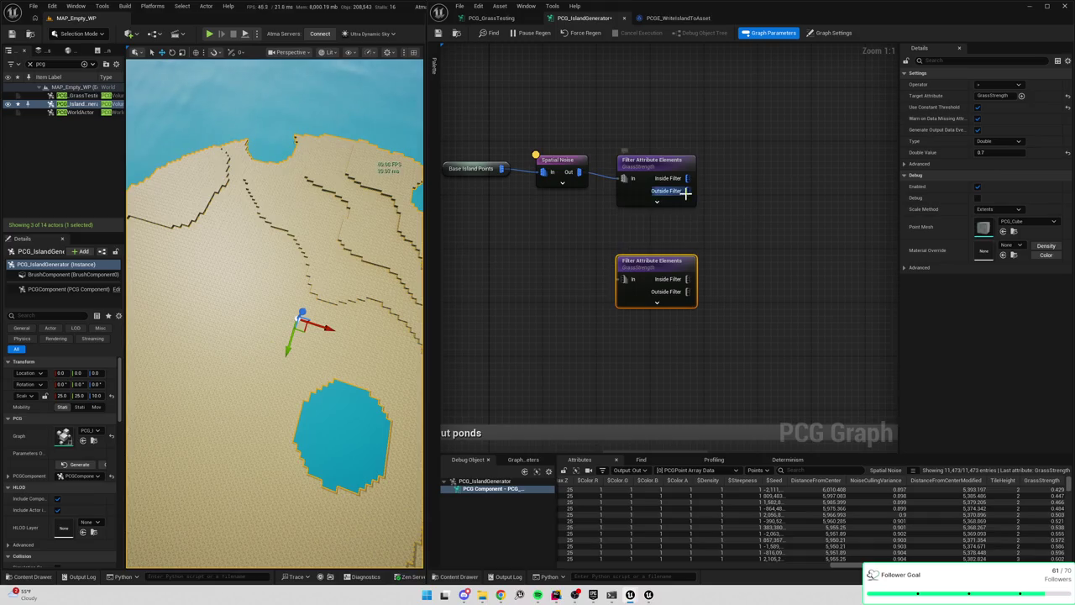
pyautogui.click(998, 152)
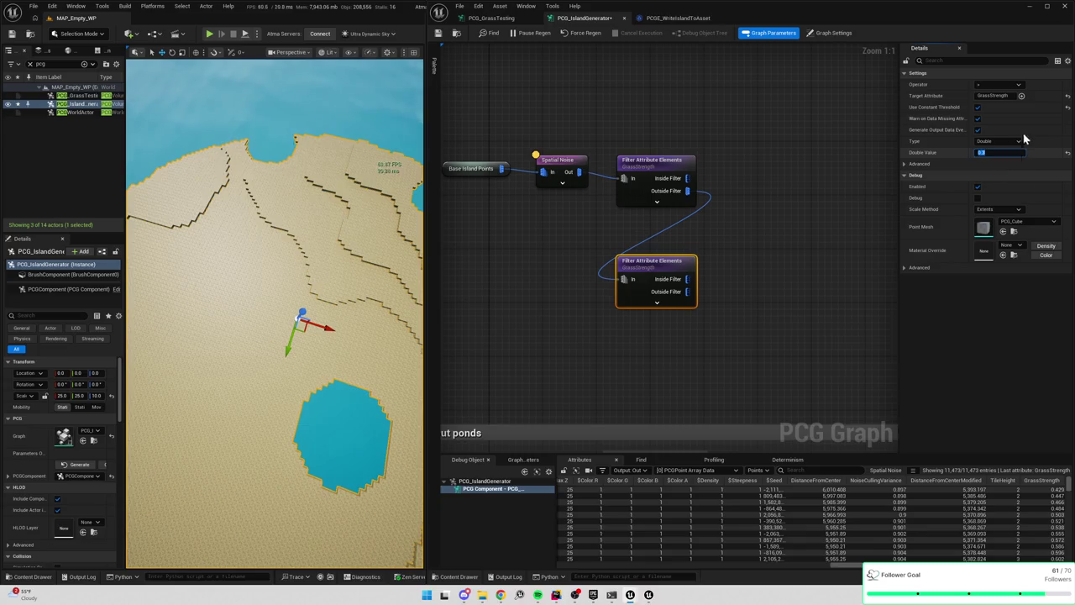
pyautogui.press('Return')
pyautogui.moveTo(658, 152)
pyautogui.mouseDown()
pyautogui.moveTo(676, 173)
pyautogui.moveTo(708, 144)
pyautogui.mouseUp()
# Attach Add Tags nodes to the first filter's inside output and the second filter's inside and outside outputs
pyautogui.write('add tags')
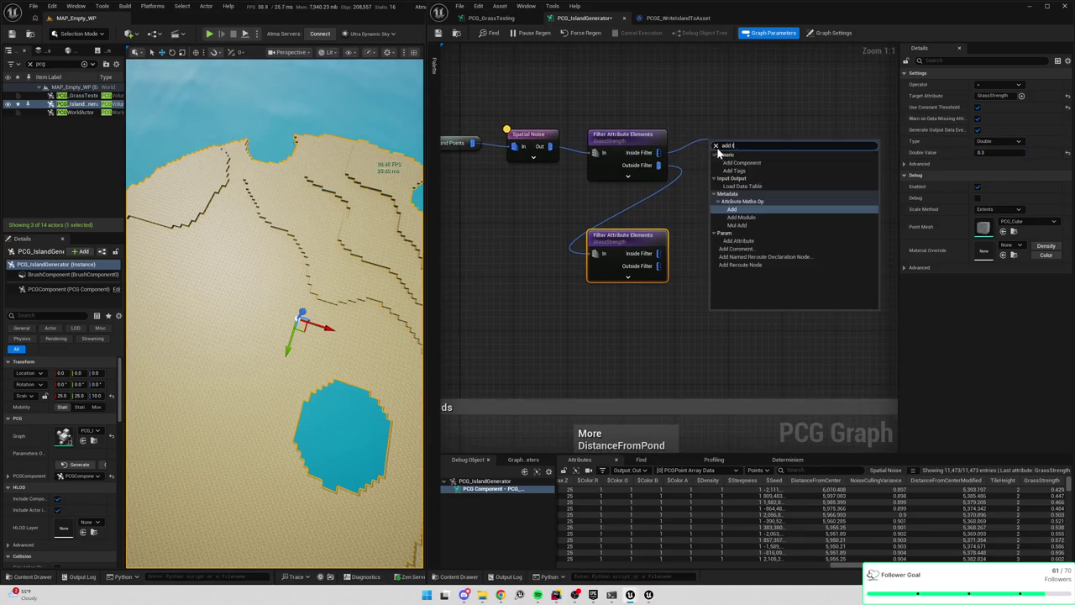
pyautogui.press('Return')
pyautogui.hotkey('ctrl', 'c')
pyautogui.hotkey('ctrl', 'v')
pyautogui.moveTo(658, 253); pyautogui.dragTo(723, 247)
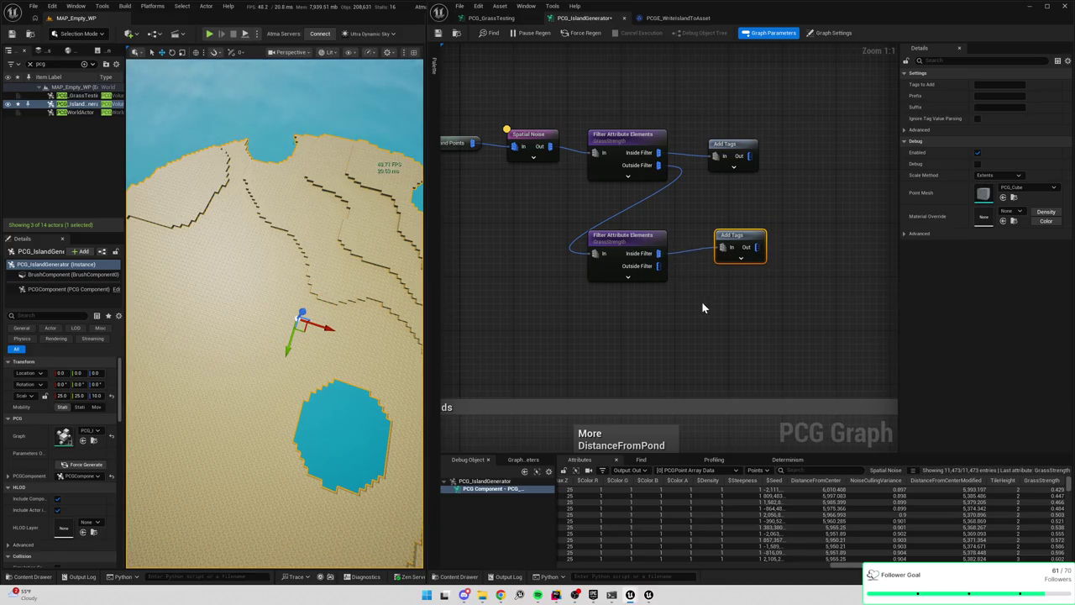
pyautogui.hotkey('ctrl', 'v')
pyautogui.moveTo(658, 265); pyautogui.dragTo(708, 315)
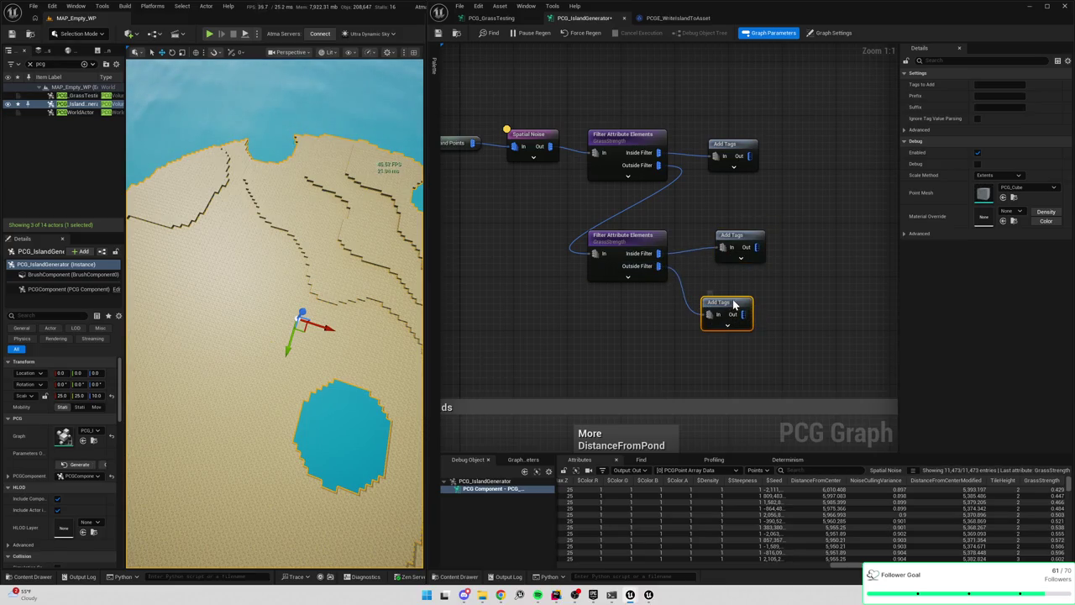
pyautogui.moveTo(746, 240); pyautogui.dragTo(732, 234)
pyautogui.moveTo(737, 154); pyautogui.dragTo(729, 152)
pyautogui.click(723, 249)
pyautogui.moveTo(635, 245); pyautogui.dragTo(635, 239)
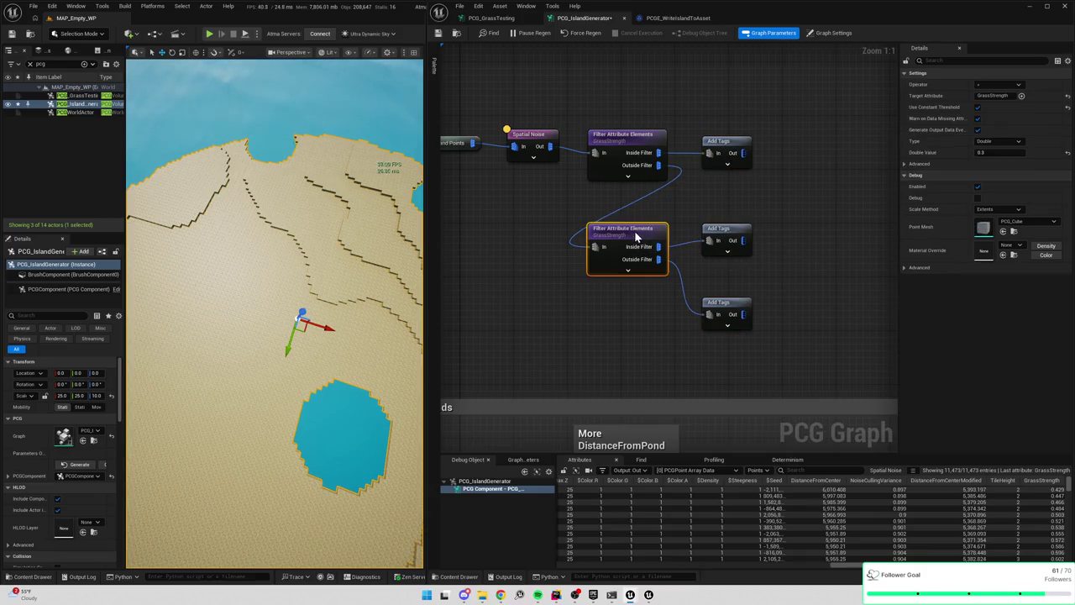
# Set the three Add Tags nodes' tags to Tall, Short and Dirt
pyautogui.click(724, 142)
pyautogui.click(997, 84)
pyautogui.write('TallGrass')
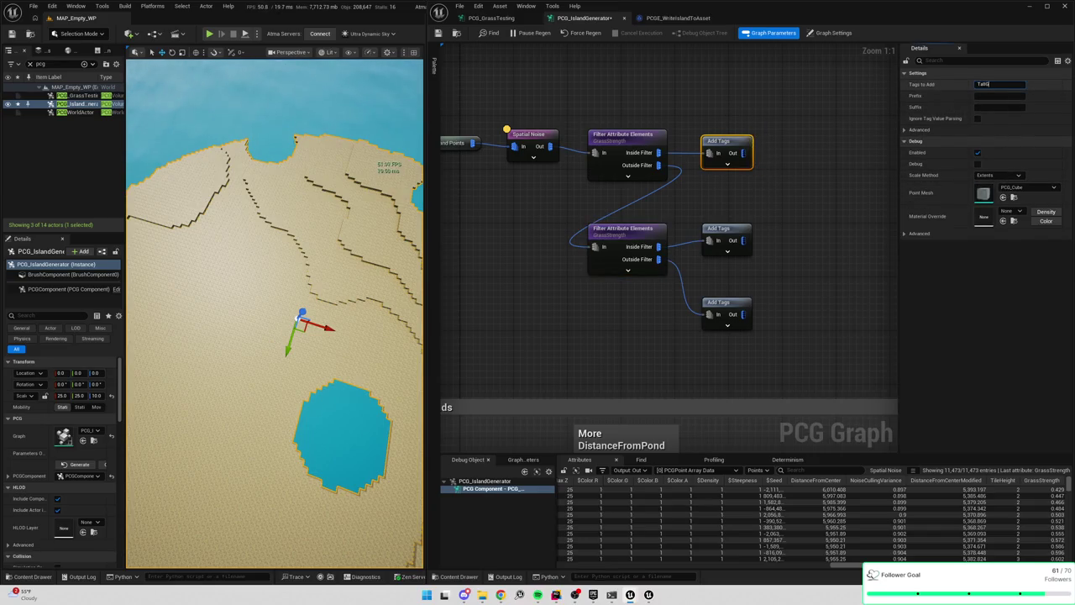
pyautogui.click(739, 228)
pyautogui.write('Short')
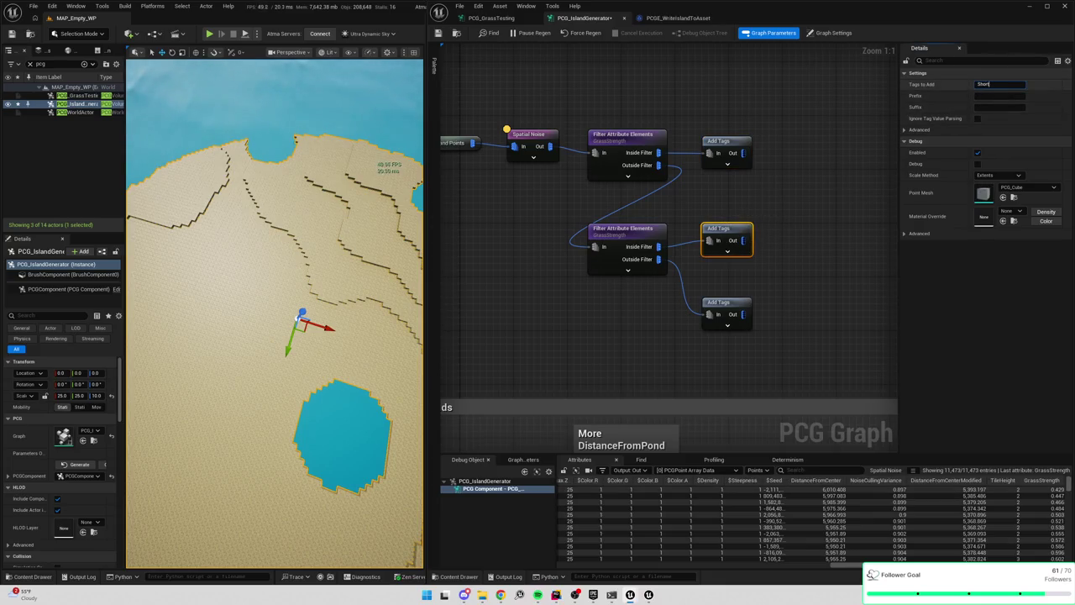
pyautogui.click(729, 304)
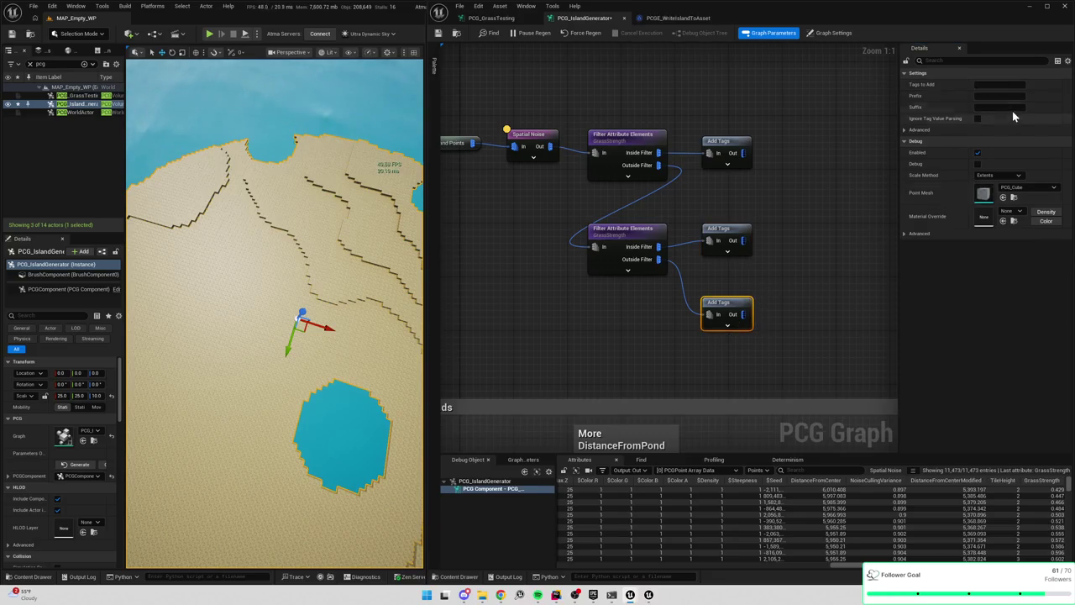
pyautogui.write('Dirt')
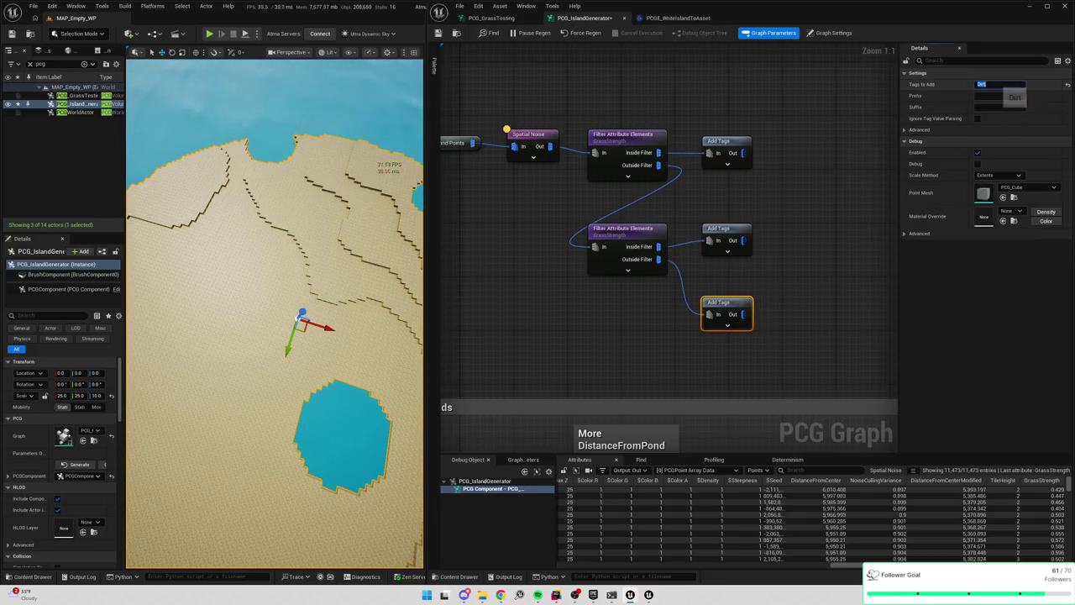
pyautogui.press('Return')
# Select all the grass filtering and tagging nodes and move them up slightly
pyautogui.scroll(-2, 720, 264)
pyautogui.moveTo(511, 132); pyautogui.dragTo(775, 319)
pyautogui.scroll(1, 712, 210)
pyautogui.moveTo(712, 210); pyautogui.dragTo(707, 190)
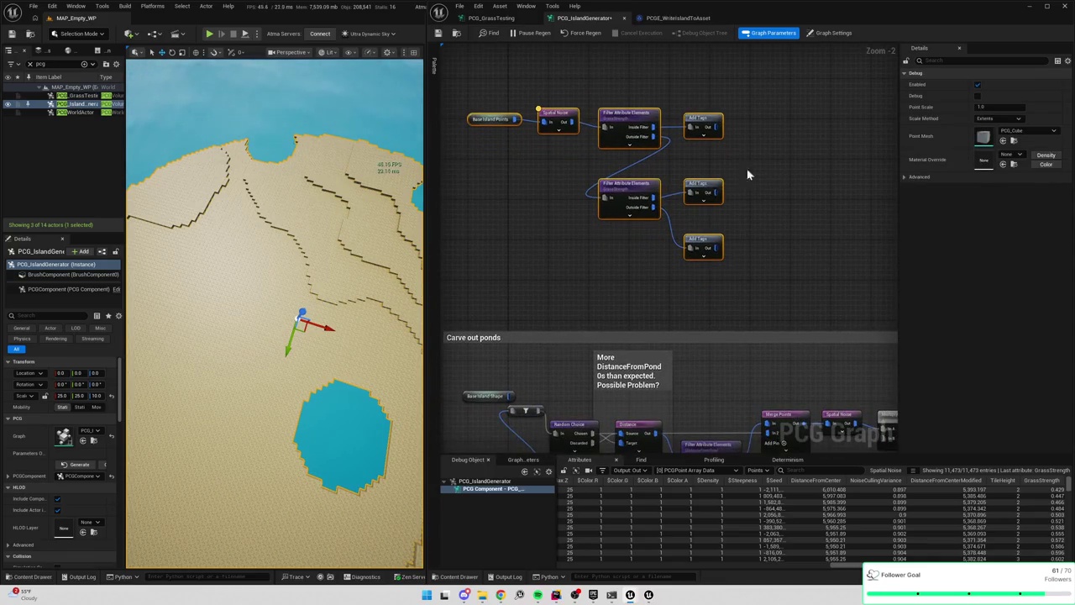
# Attach a Merge Points node to the top Add Tags output
pyautogui.click(775, 157)
pyautogui.rightClick(767, 131)
pyautogui.click(766, 99)
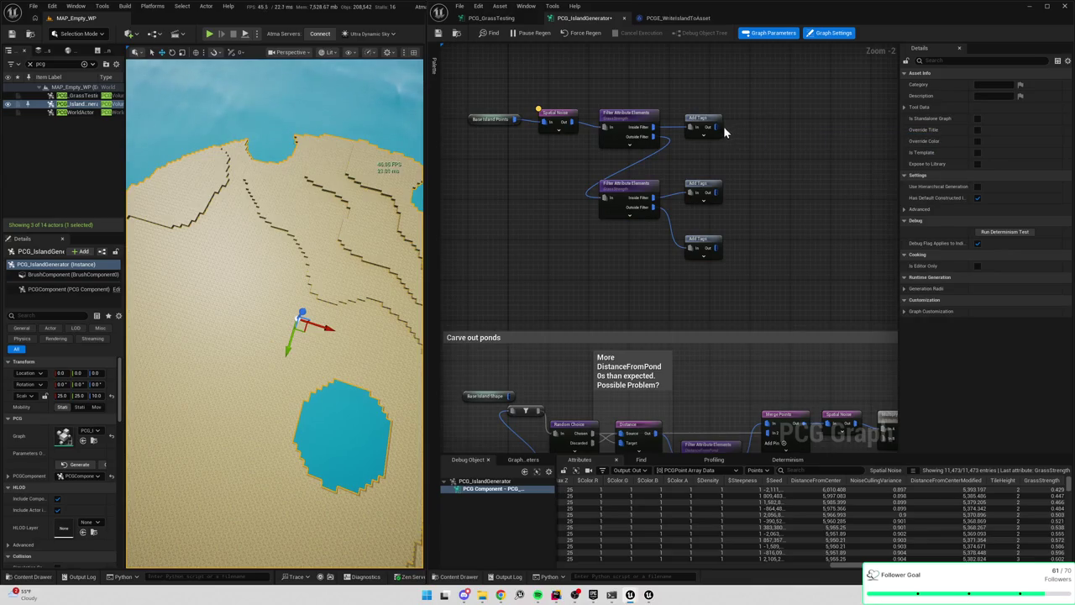
pyautogui.moveTo(723, 135); pyautogui.dragTo(754, 163)
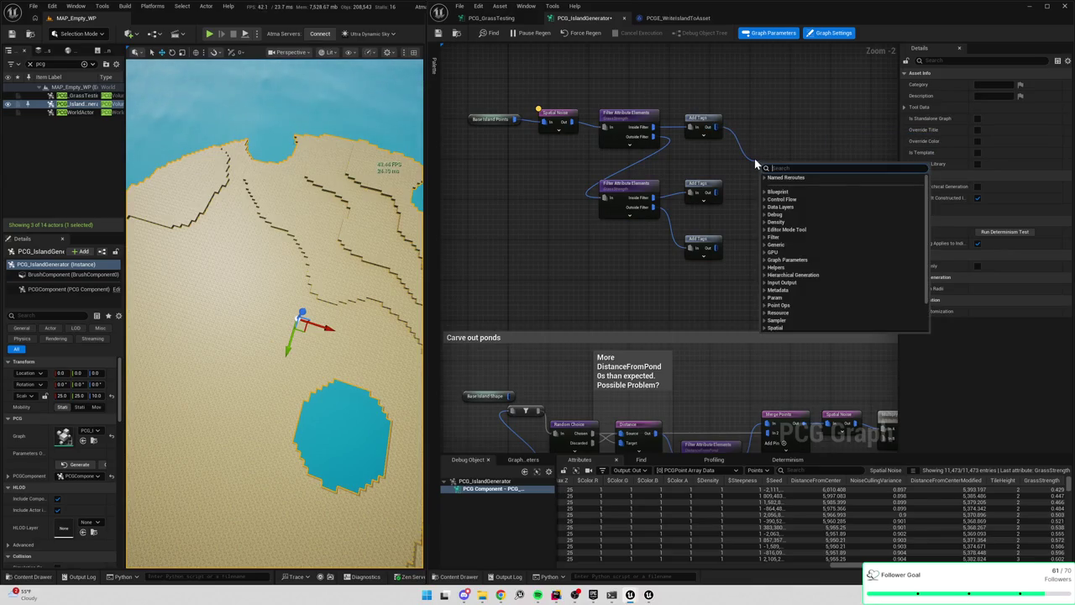
pyautogui.write('merge')
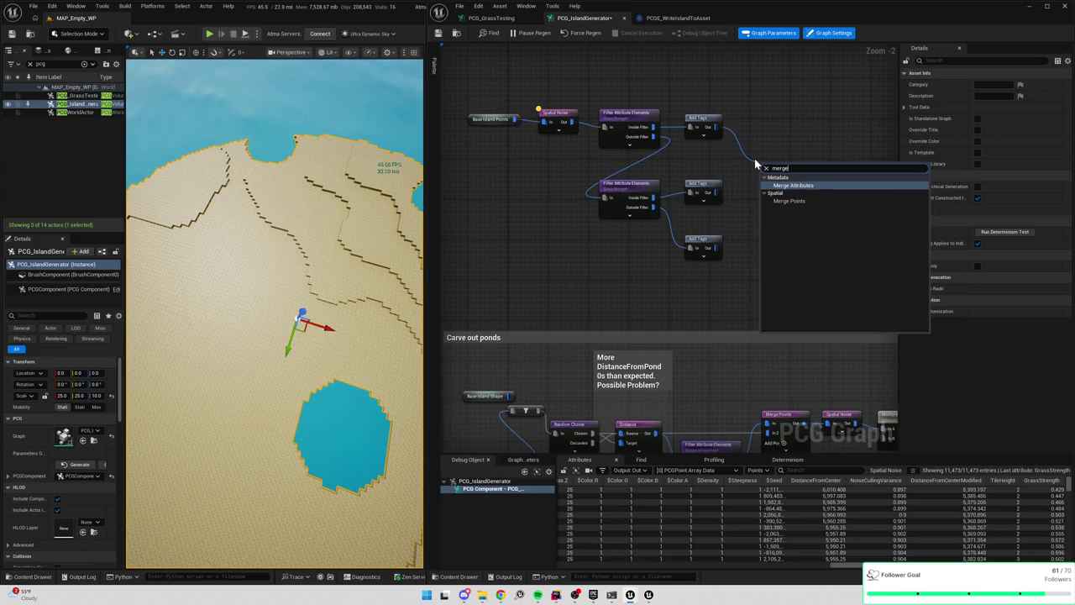
pyautogui.press('Down')
pyautogui.press('Return')
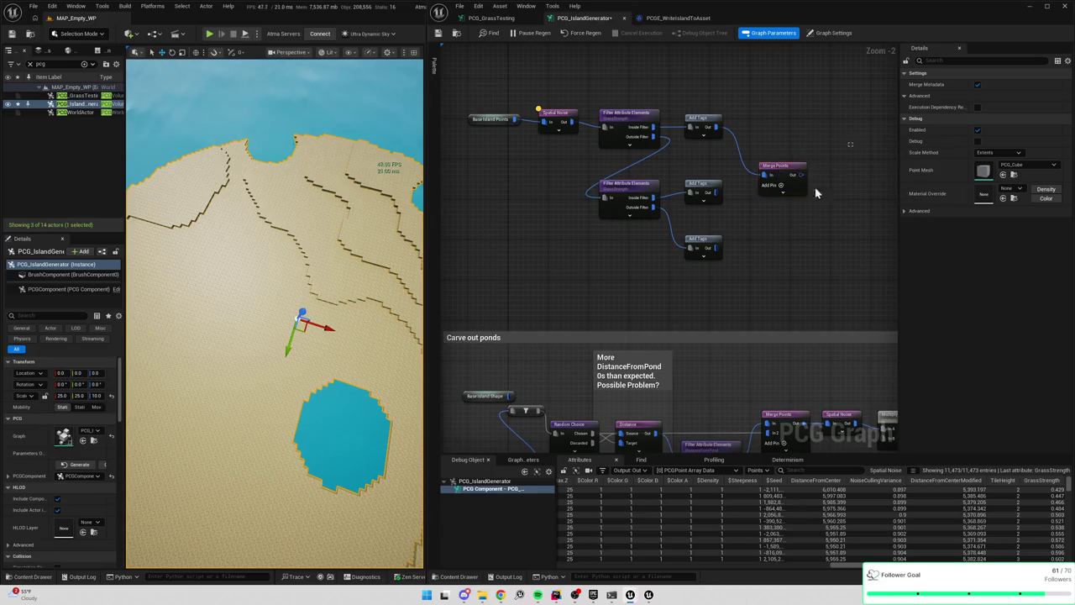
pyautogui.click(781, 225)
pyautogui.scroll(-2, 769, 188)
pyautogui.moveTo(807, 220)
pyautogui.mouseDown()
pyautogui.moveTo(753, 156)
pyautogui.moveTo(755, 216)
pyautogui.mouseUp()
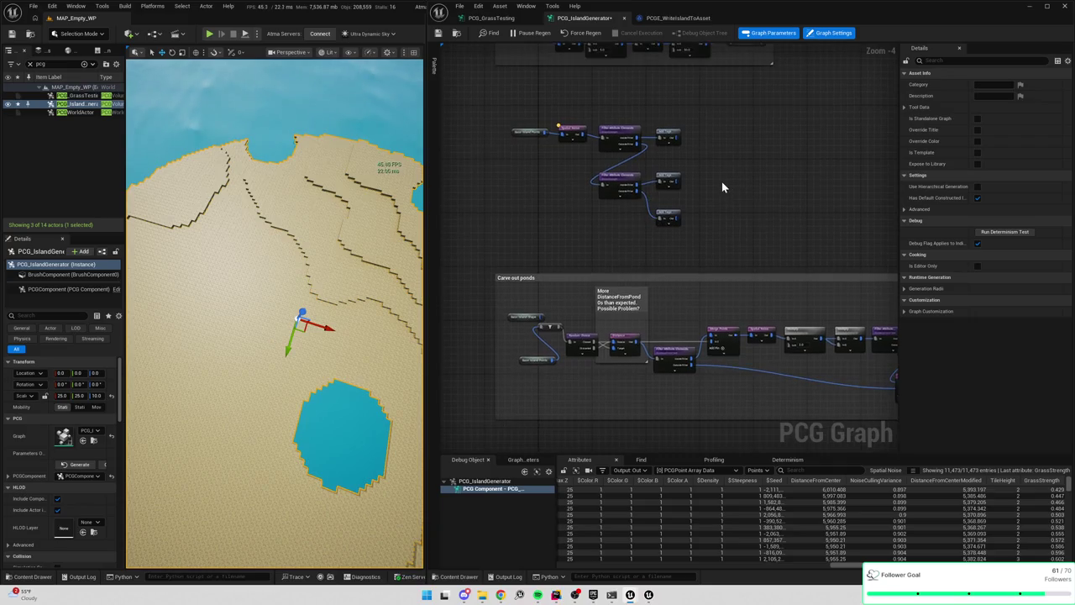
pyautogui.scroll(1, 723, 177)
pyautogui.scroll(-1, 722, 176)
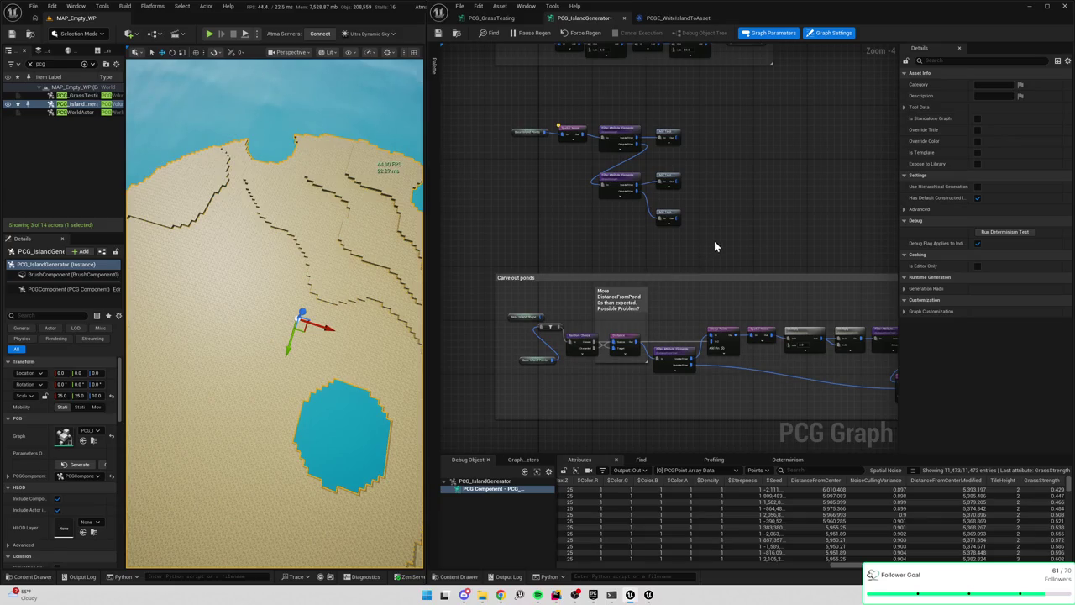
pyautogui.moveTo(727, 239); pyautogui.dragTo(648, 225)
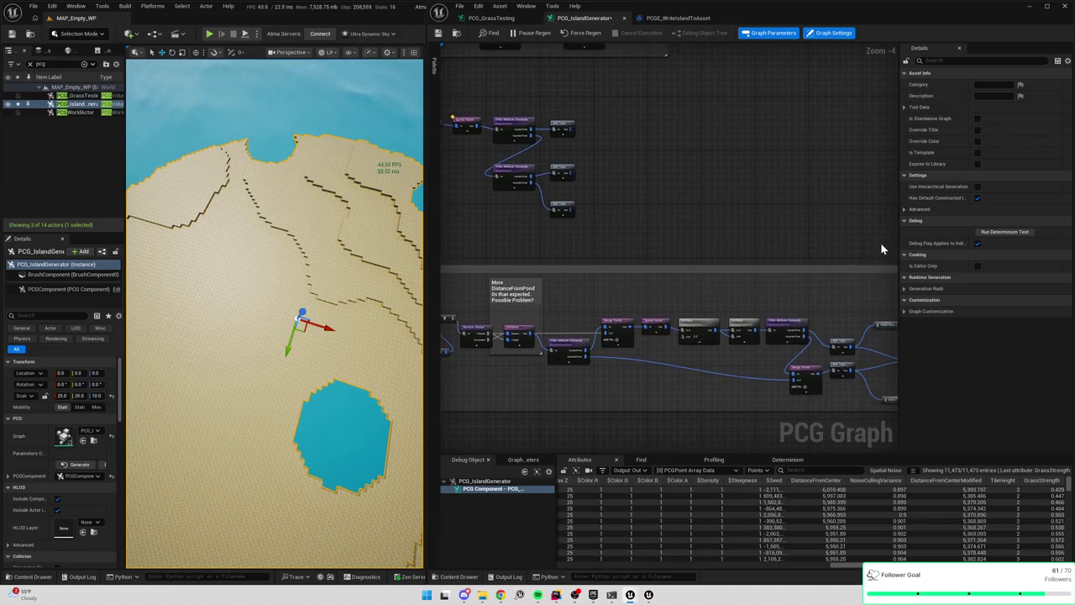
pyautogui.moveTo(898, 247); pyautogui.dragTo(950, 247)
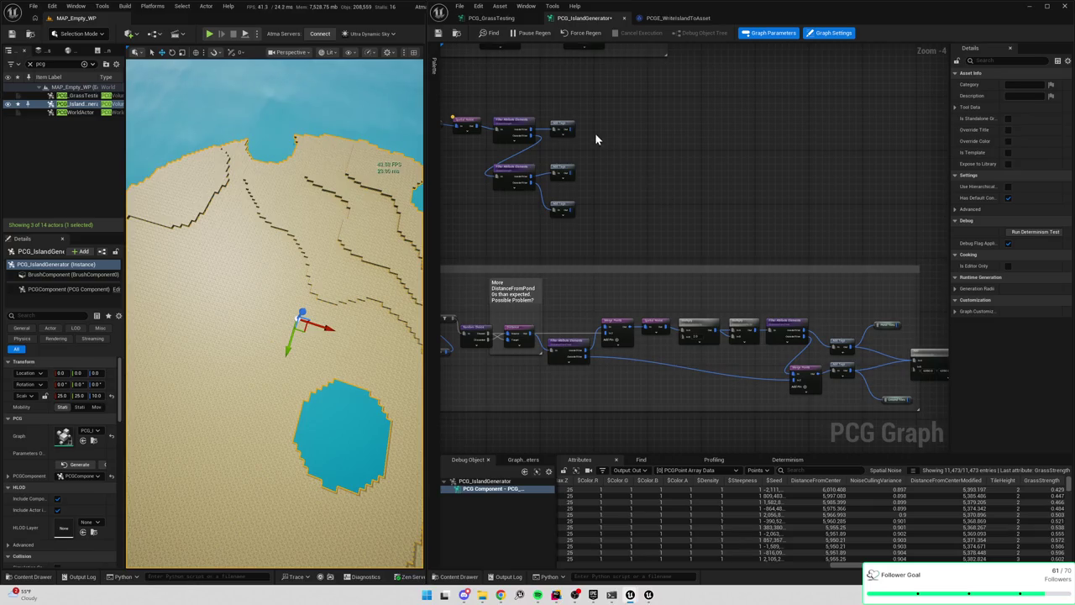
# Add an Add maths node, wire the bottom Add Tags output into it, then delete it
pyautogui.rightClick(599, 138)
pyautogui.write('add')
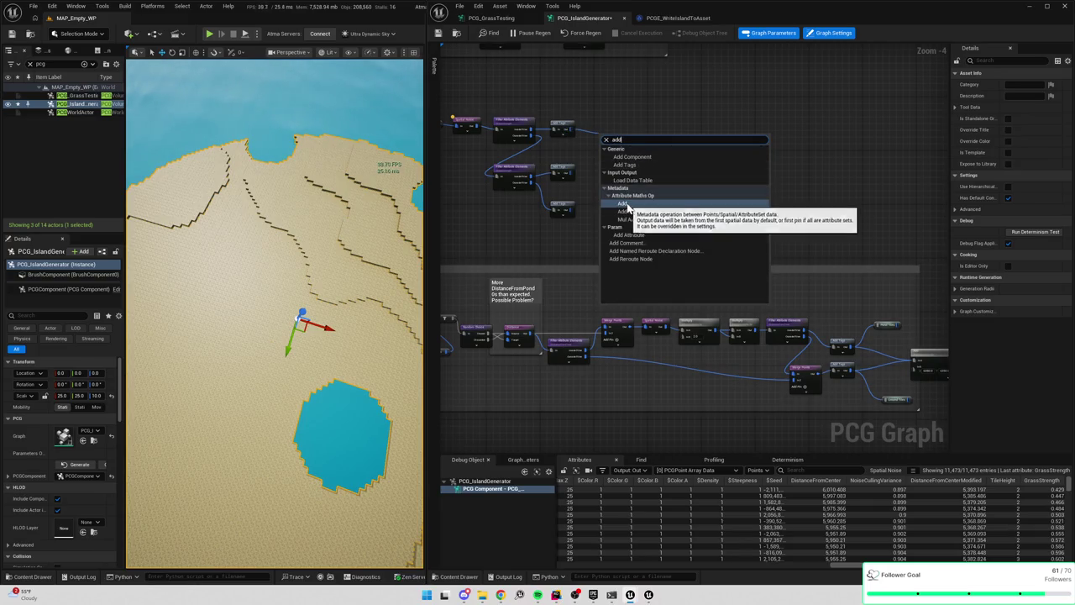
pyautogui.click(624, 205)
pyautogui.scroll(5, 588, 168)
pyautogui.moveTo(625, 153); pyautogui.dragTo(624, 139)
pyautogui.rightClick(657, 147)
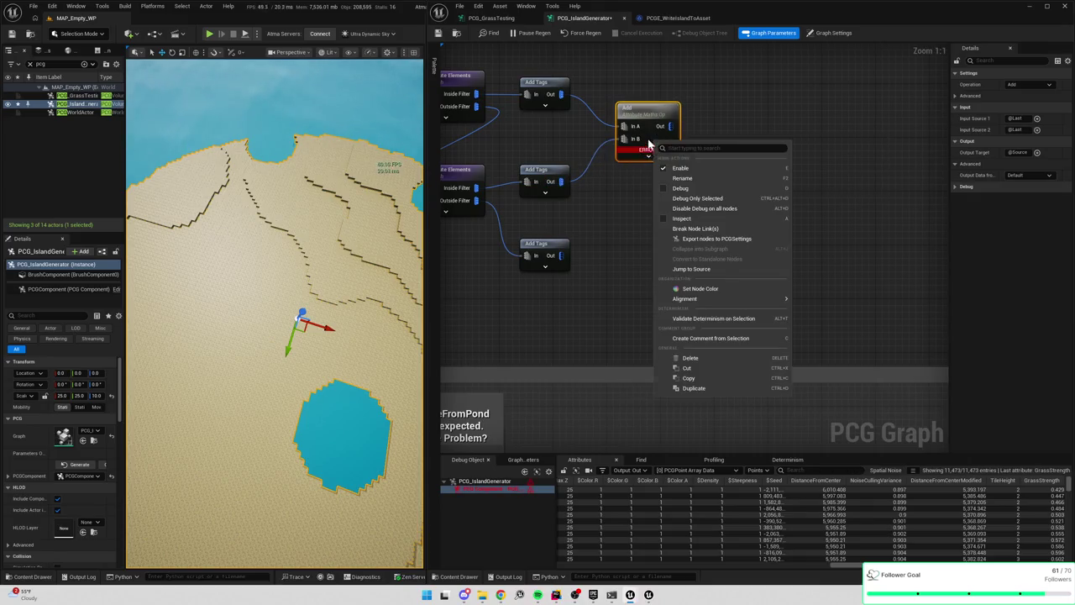
pyautogui.click(690, 358)
pyautogui.moveTo(561, 94); pyautogui.dragTo(630, 123)
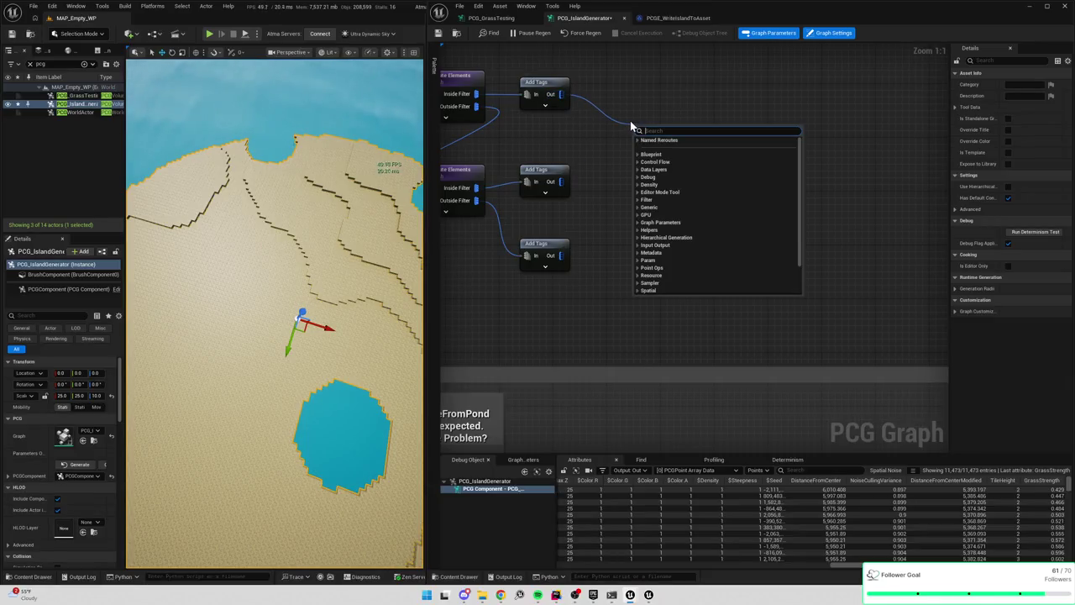
# Search 'data' for nodes to follow the top Add Tags output, browse the results, and close without adding
pyautogui.write('data')
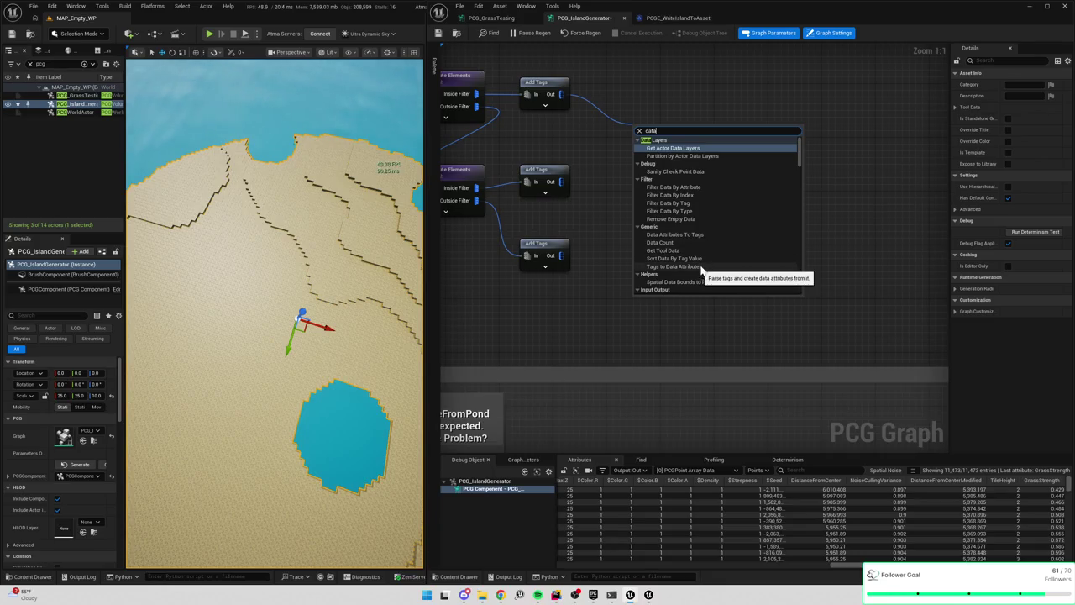
pyautogui.scroll(-5, 708, 251)
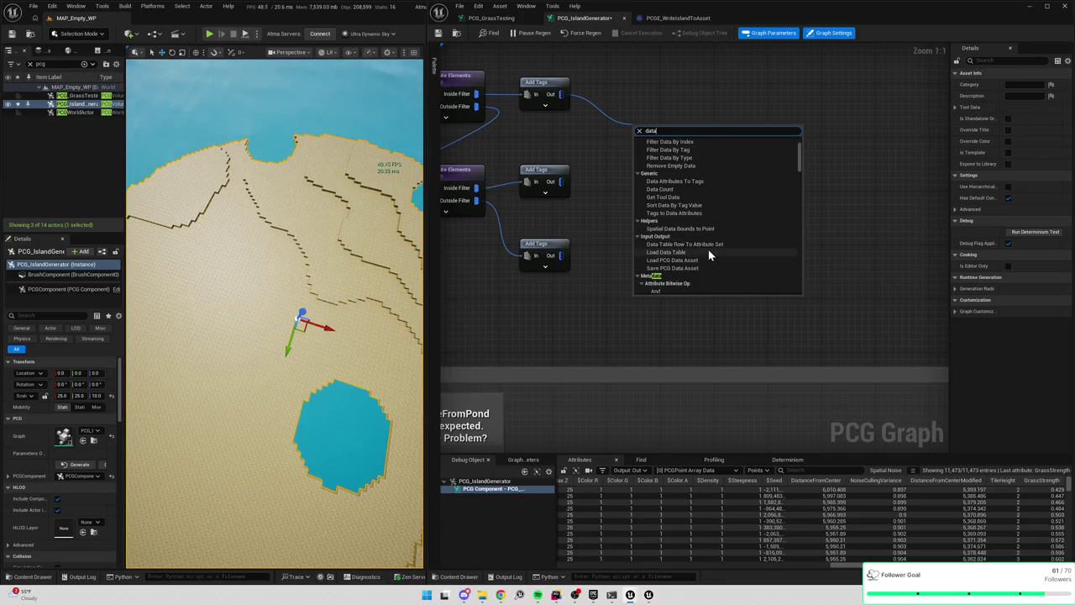
pyautogui.scroll(-8, 707, 251)
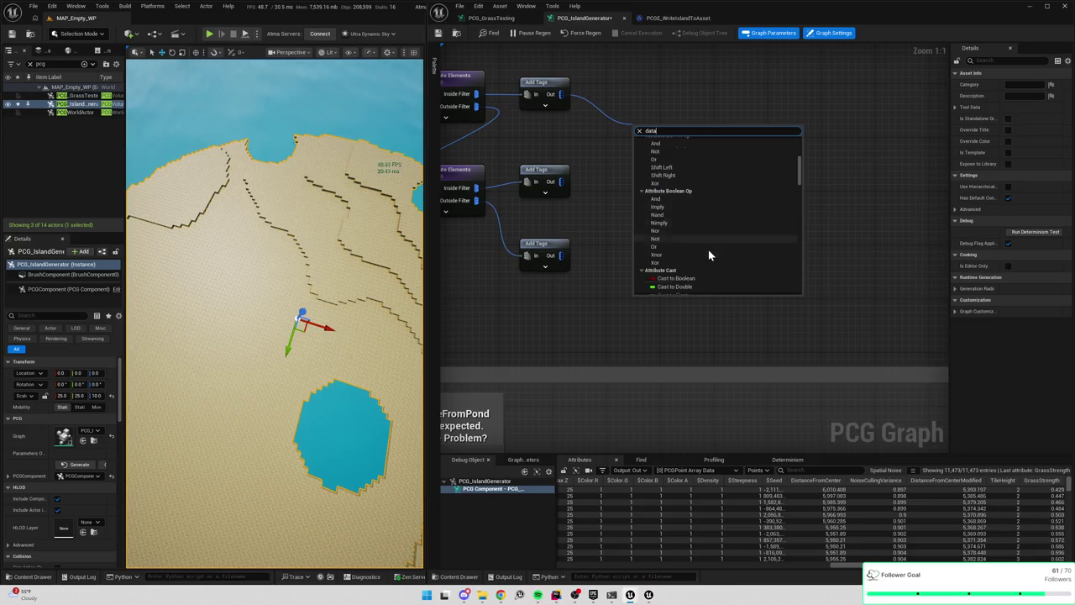
pyautogui.scroll(4, 708, 250)
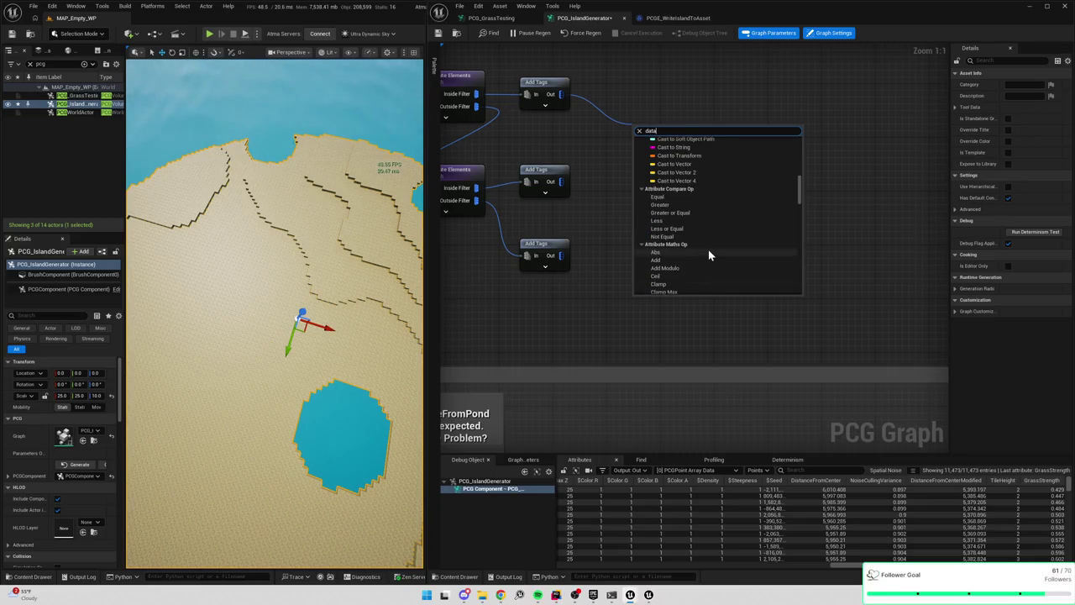
pyautogui.scroll(-8, 708, 250)
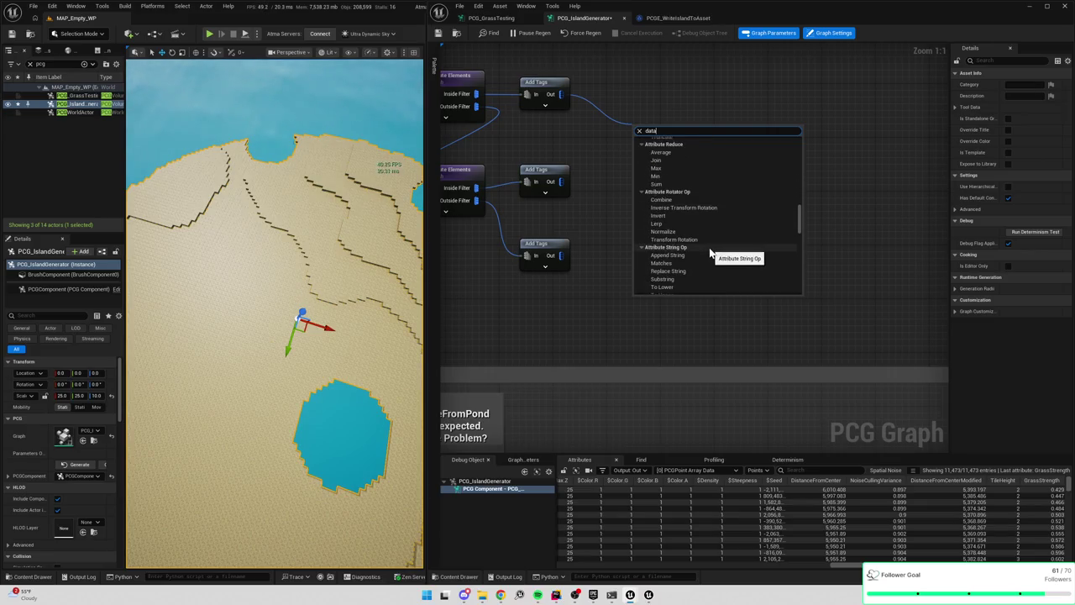
pyautogui.scroll(-15, 710, 250)
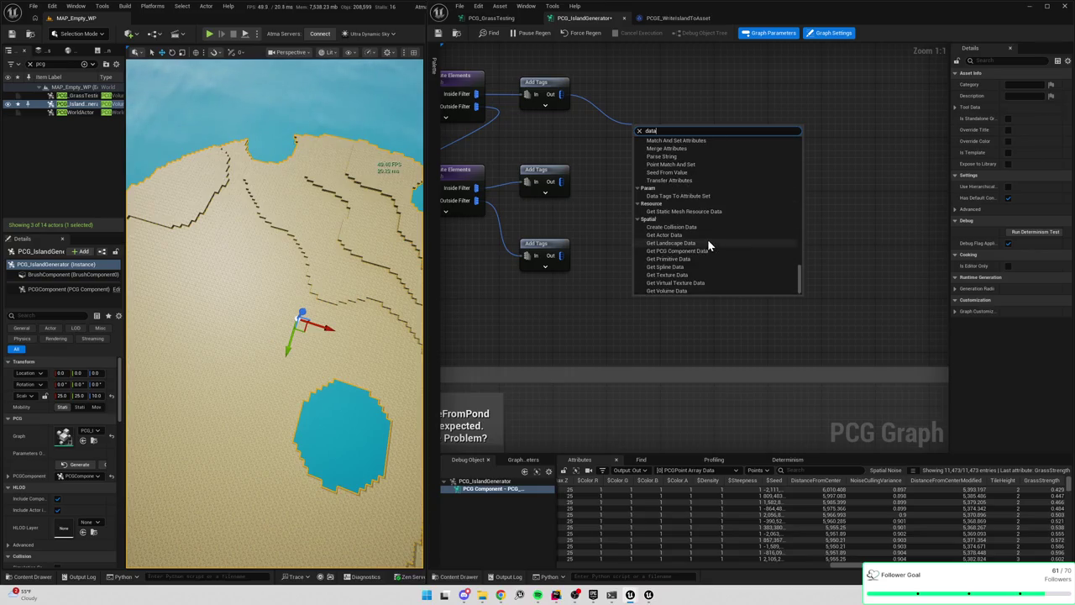
pyautogui.scroll(3, 709, 238)
pyautogui.moveTo(798, 273); pyautogui.dragTo(795, 141)
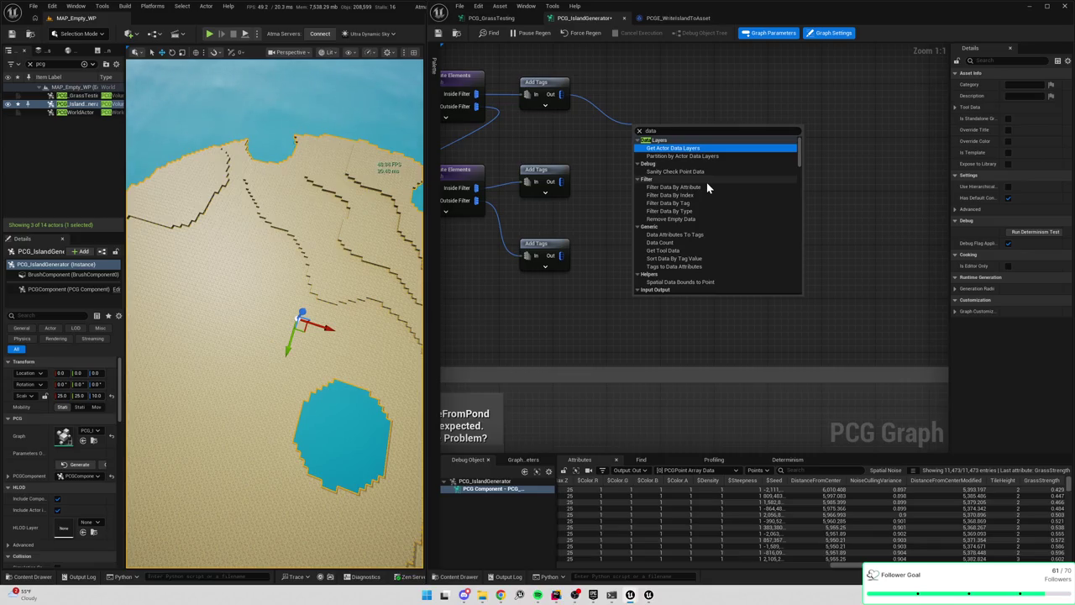
pyautogui.click(566, 204)
pyautogui.moveTo(644, 177); pyautogui.dragTo(752, 192)
pyautogui.rightClick(780, 164)
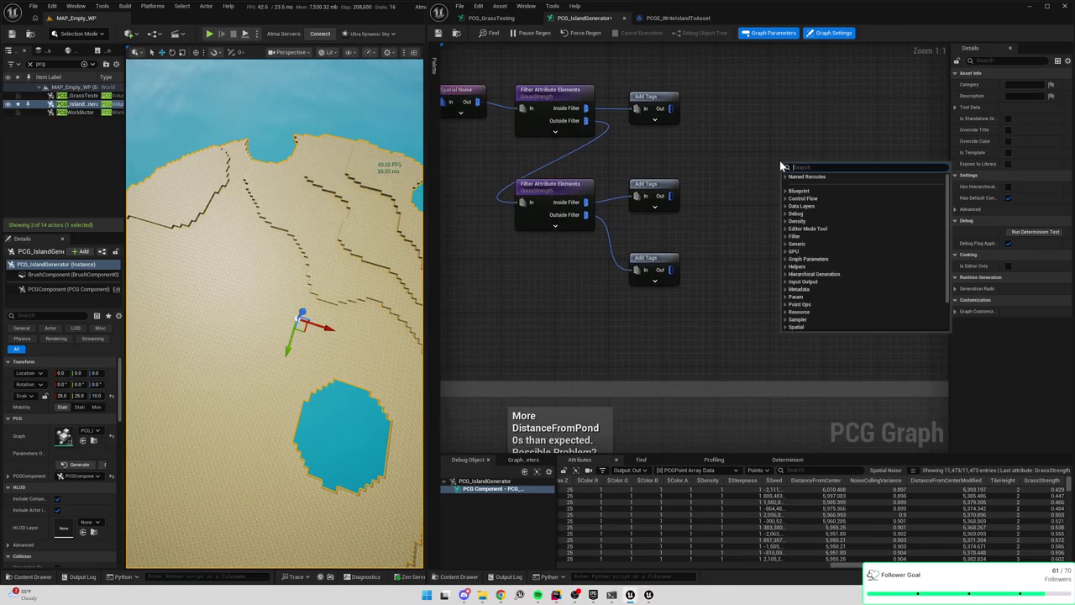
# Add a named reroute node and try wiring the bottom Add Tags output into it, then detach
pyautogui.write('named reroute')
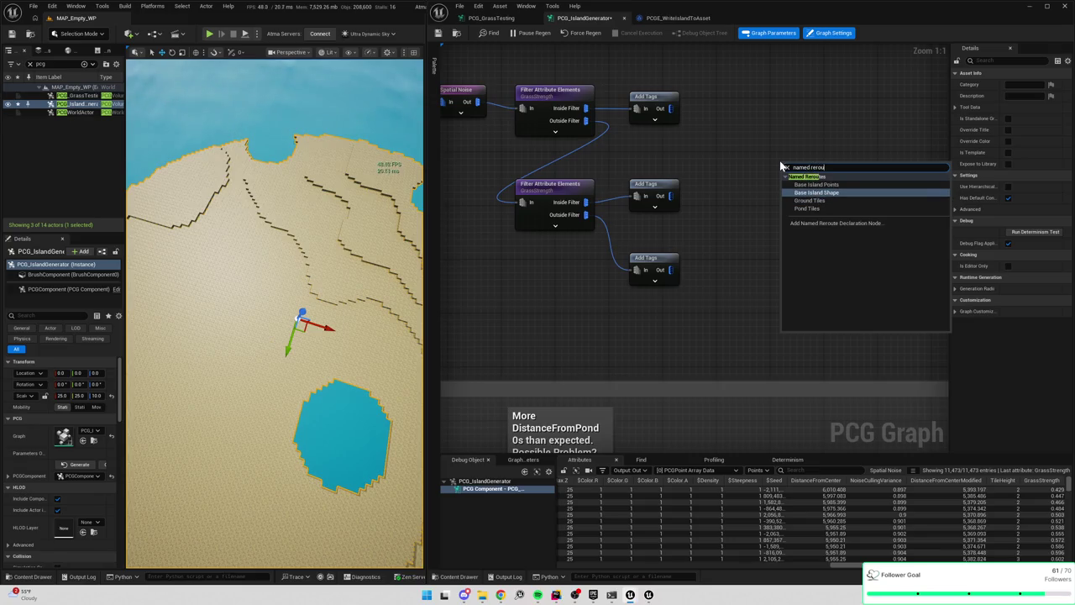
pyautogui.click(813, 222)
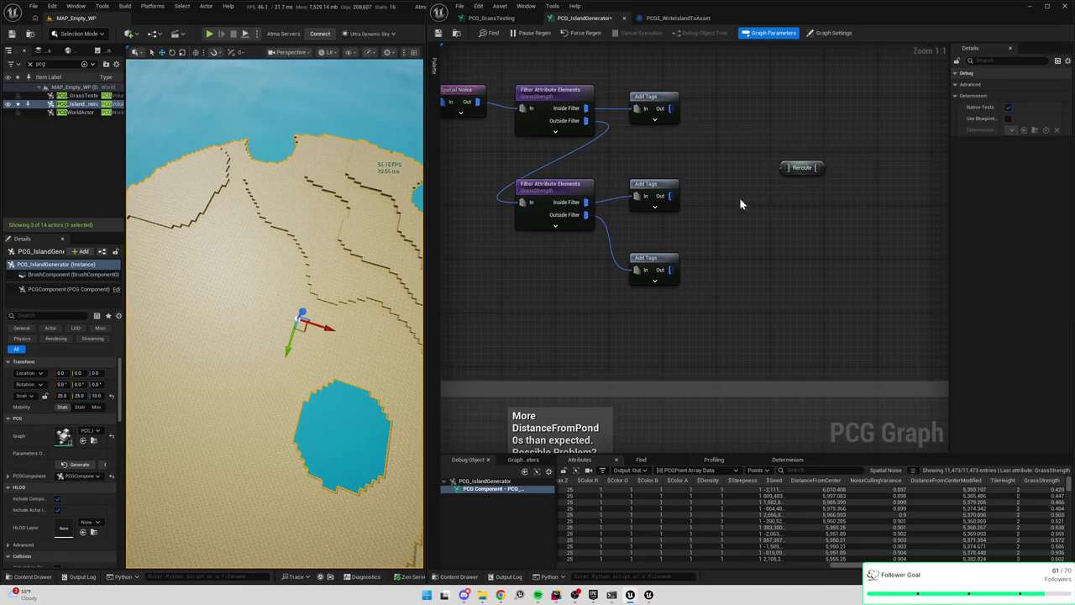
pyautogui.moveTo(783, 168); pyautogui.dragTo(672, 269)
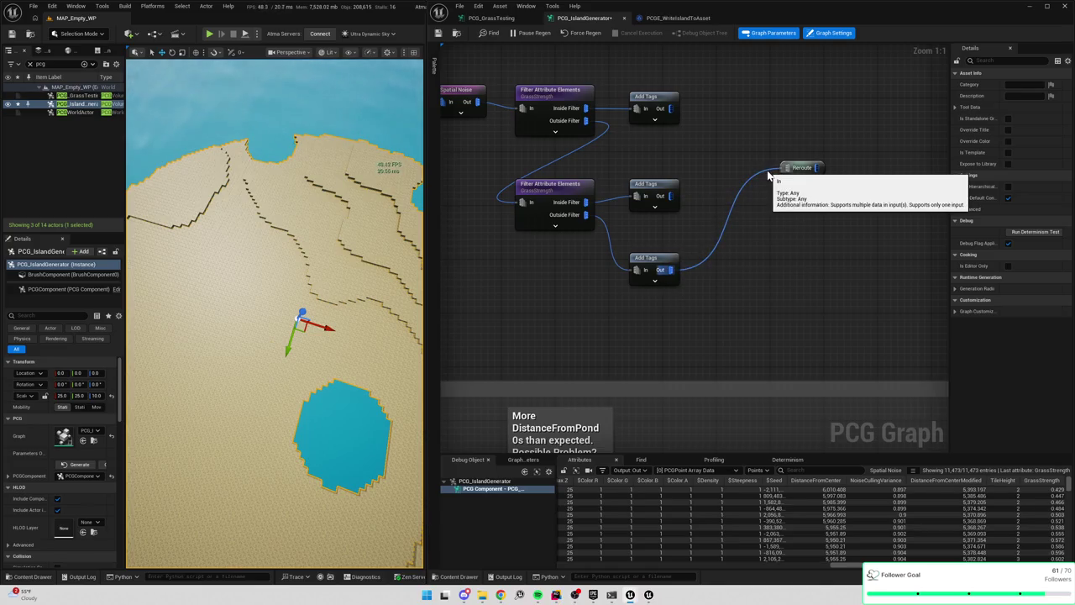
pyautogui.moveTo(767, 174); pyautogui.dragTo(737, 169)
# Add a reroute node, wire the middle and bottom Add Tags outputs into it, then delete it
pyautogui.write('reroute note')
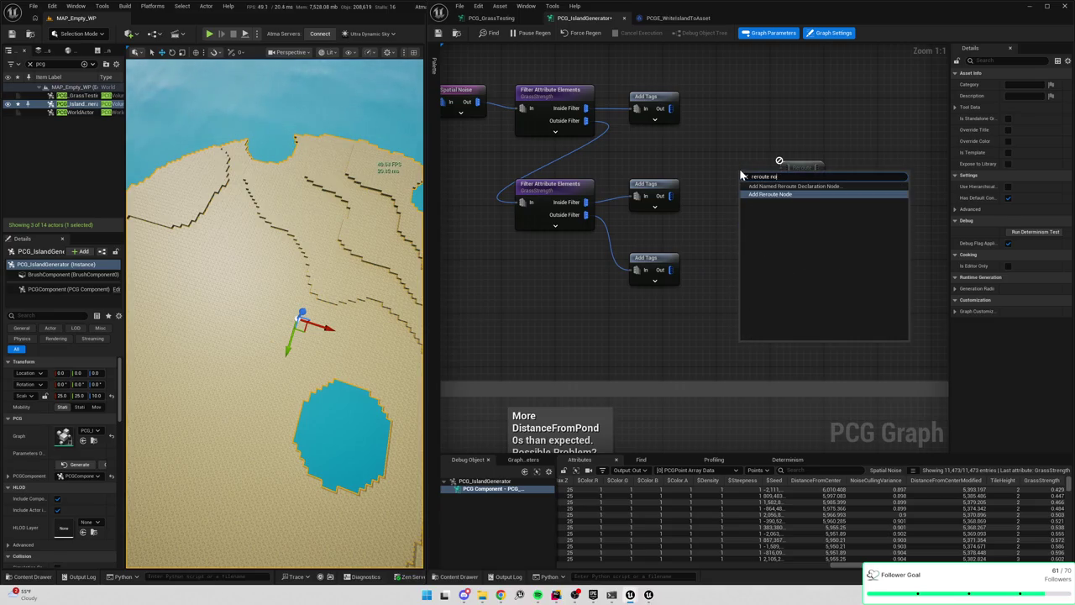
pyautogui.press('Return')
pyautogui.moveTo(745, 174); pyautogui.dragTo(670, 195)
pyautogui.moveTo(670, 269); pyautogui.dragTo(749, 189)
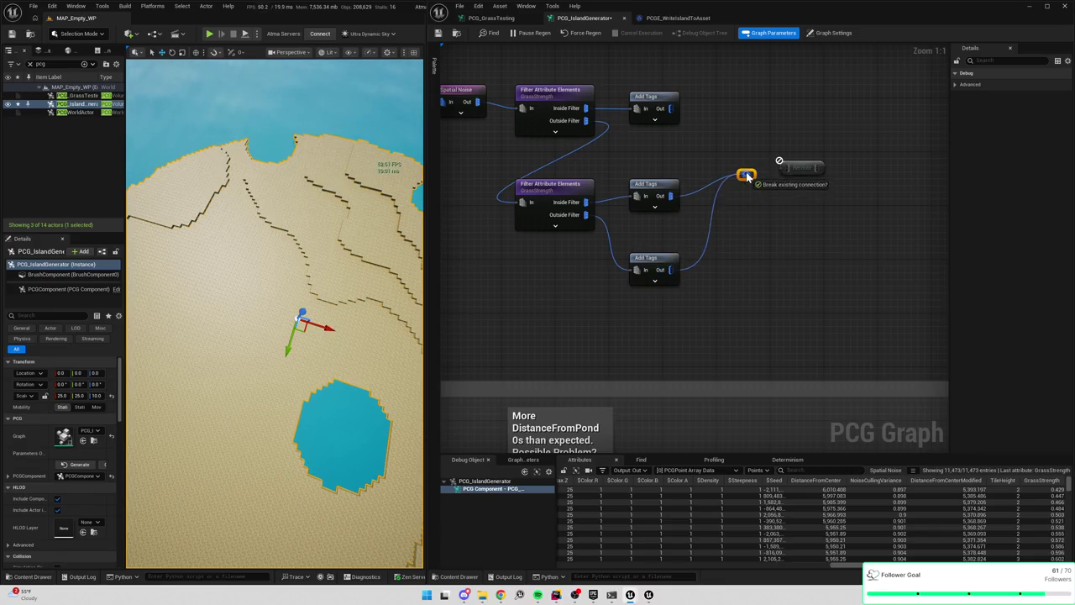
pyautogui.press('Delete')
# Select the unconnected reroute node and pick a pin to inspect its data
pyautogui.scroll(-1, 839, 204)
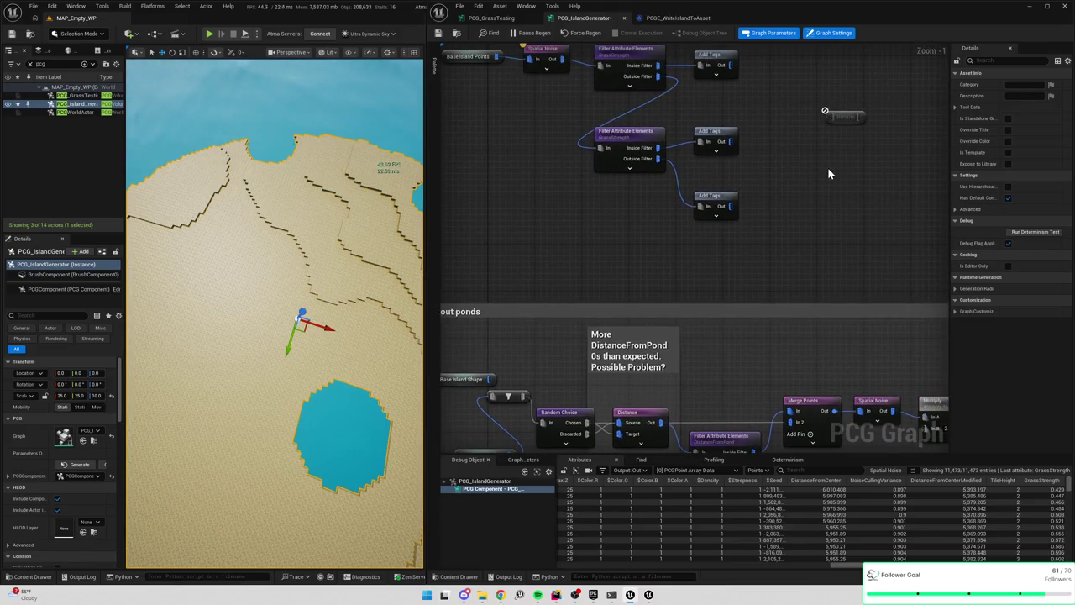
pyautogui.click(790, 182)
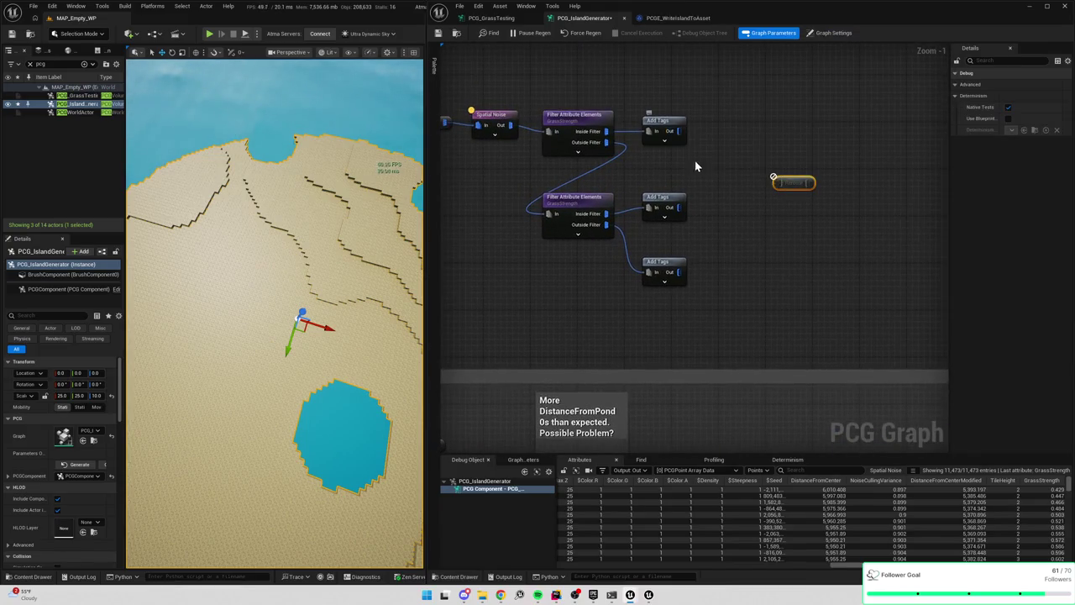
pyautogui.click(633, 471)
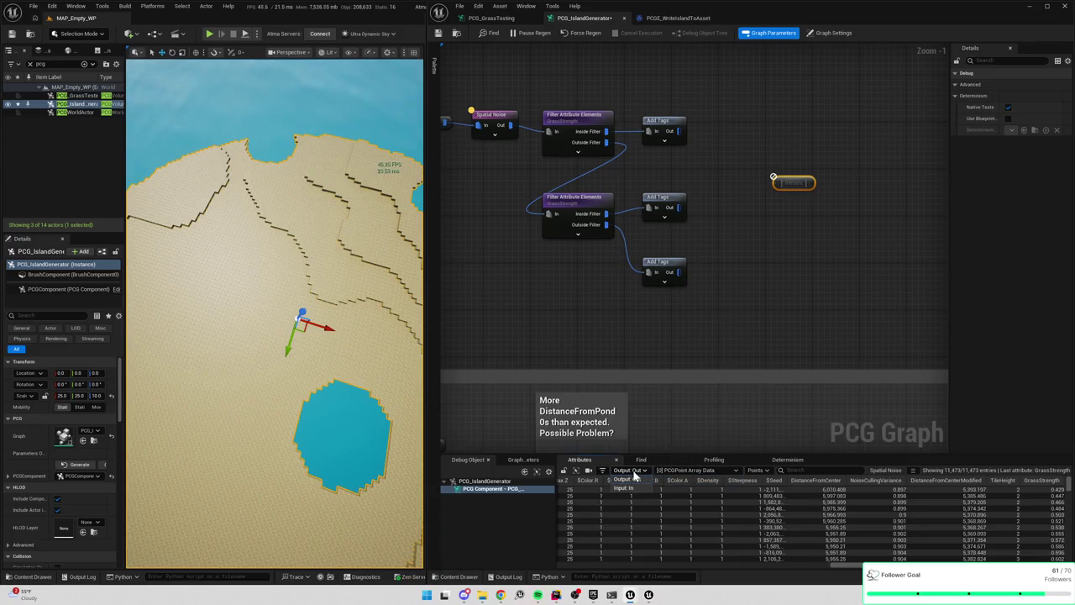
# Attach a Partition by Actor Data Layers node to the top Add Tags output, then delete it
pyautogui.click(634, 477)
pyautogui.moveTo(680, 132); pyautogui.dragTo(727, 144)
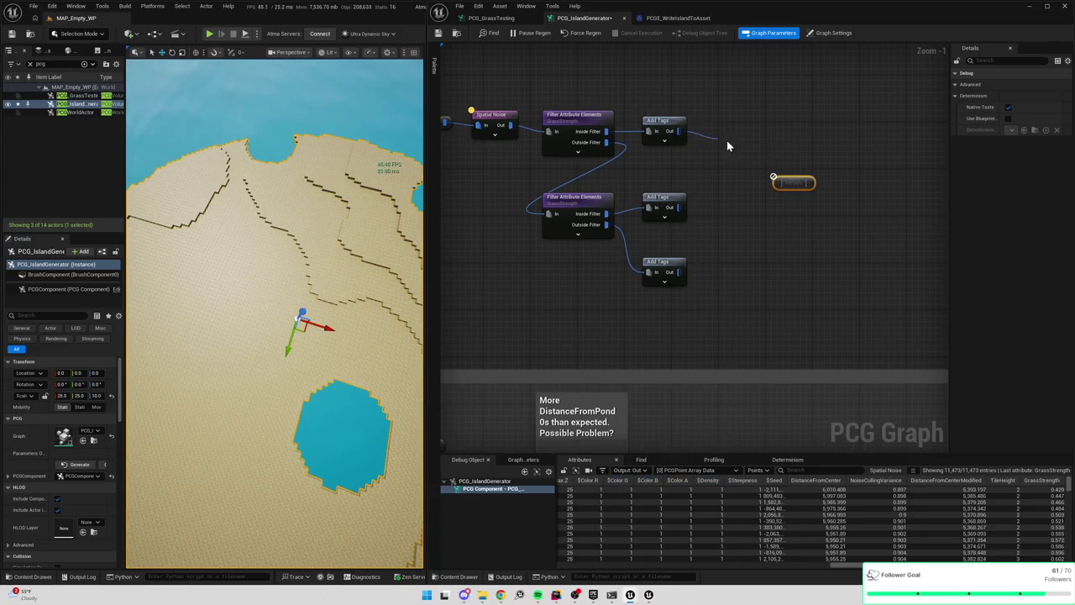
pyautogui.write('data')
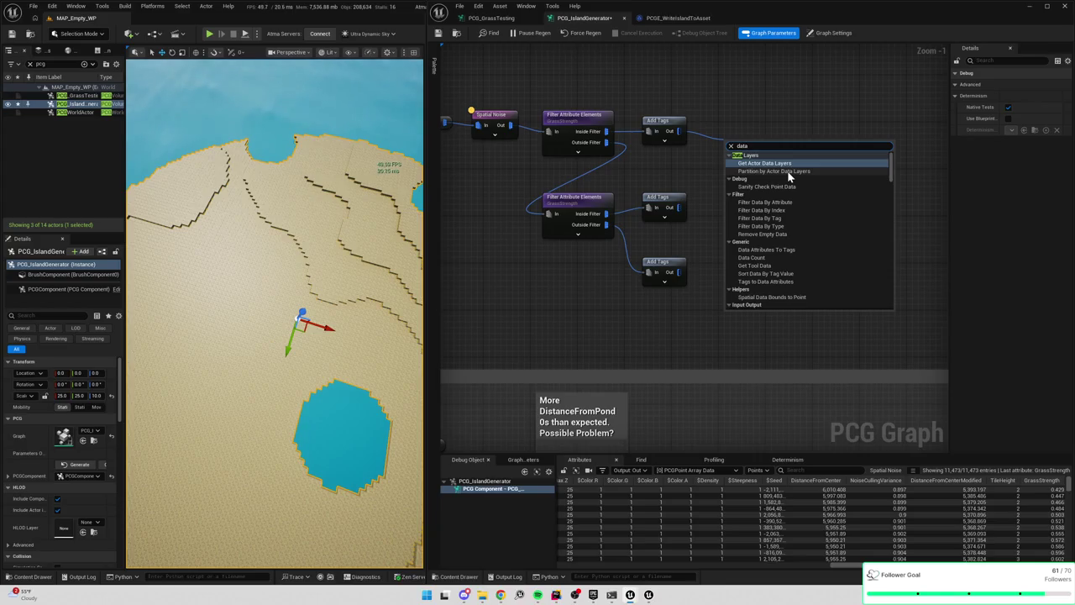
pyautogui.click(787, 172)
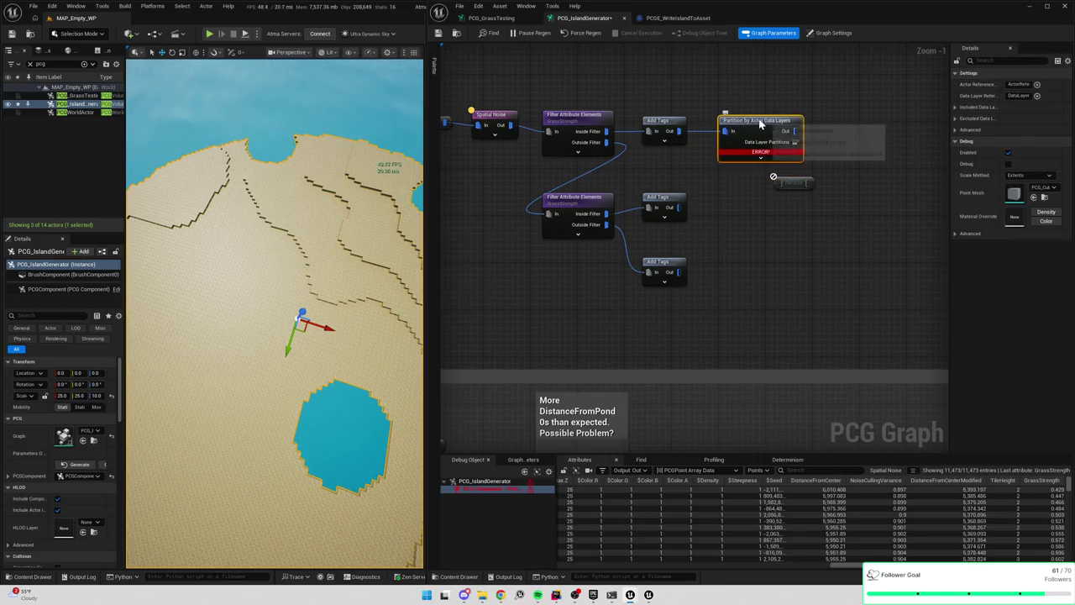
pyautogui.press('Delete')
# Re-add Partition by Actor Data Layers via 'part', widen the Details panel, then delete the node
pyautogui.moveTo(670, 131); pyautogui.dragTo(707, 151)
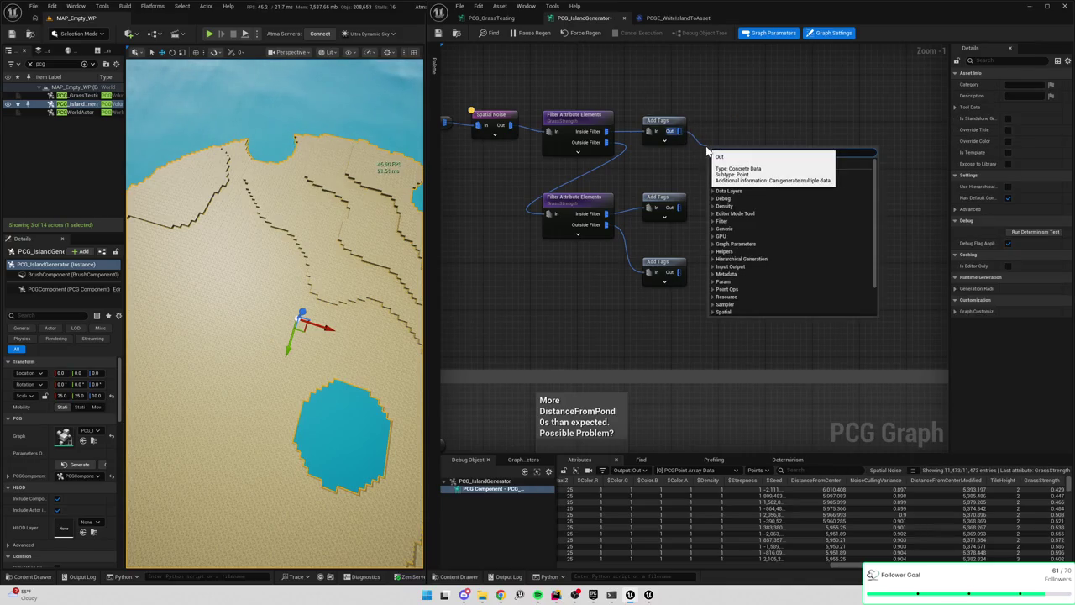
pyautogui.write('part')
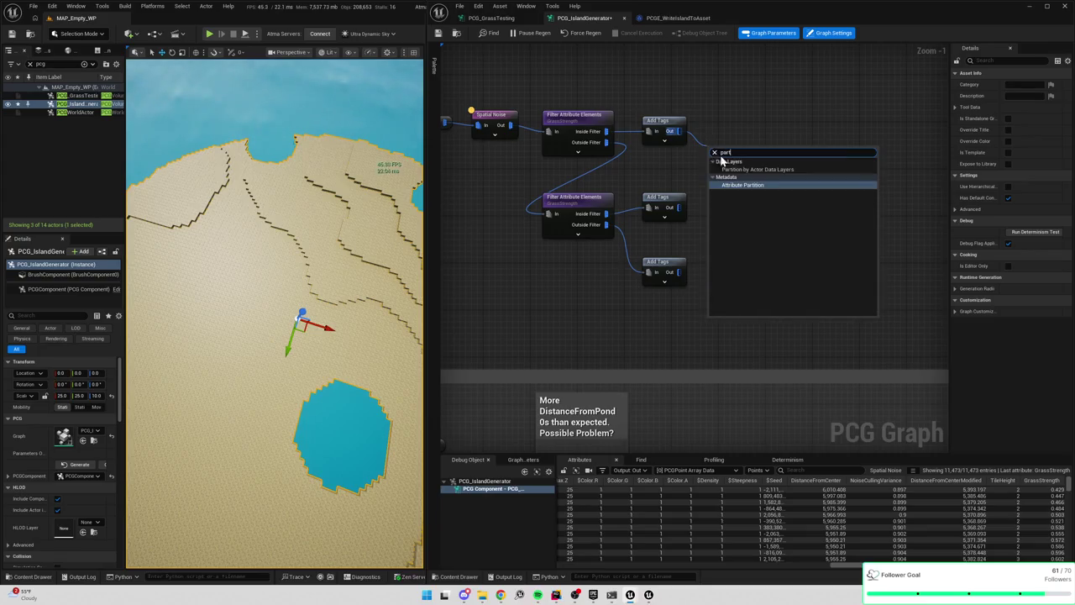
pyautogui.click(752, 170)
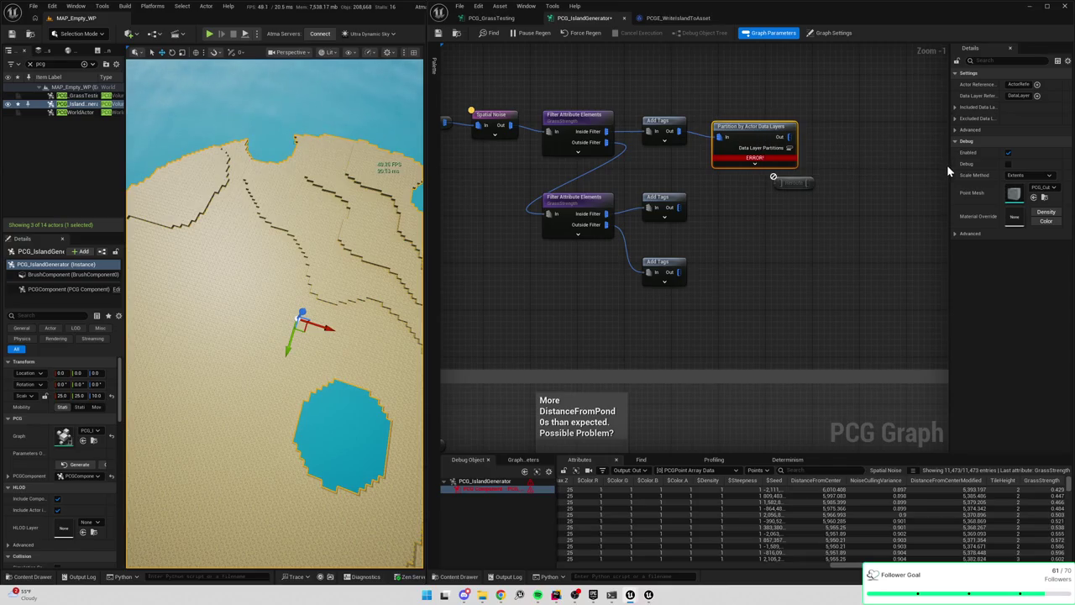
pyautogui.moveTo(949, 165); pyautogui.dragTo(844, 168)
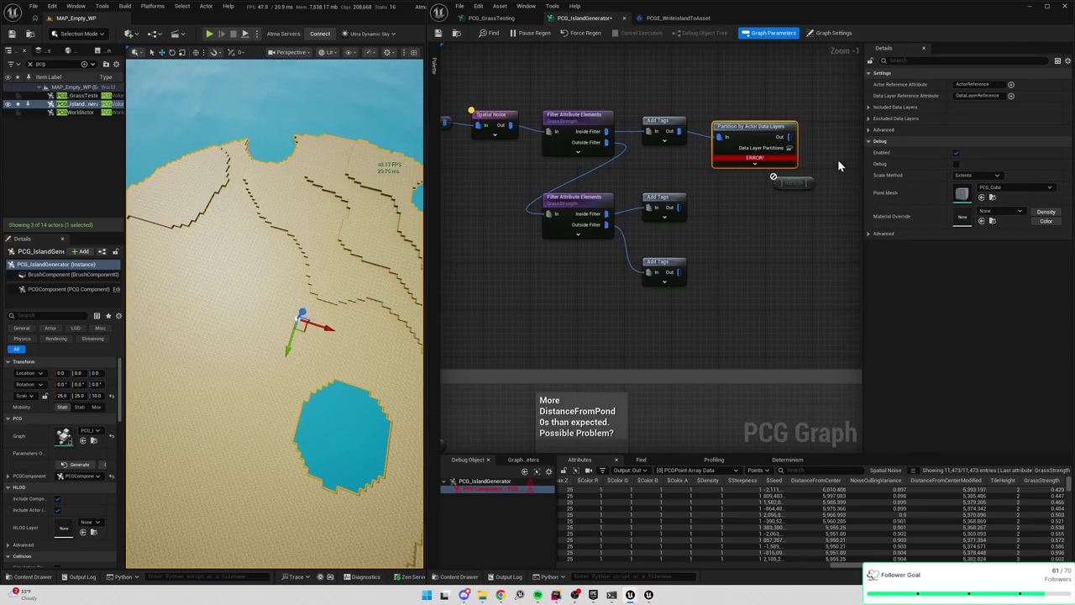
pyautogui.press('Delete')
pyautogui.moveTo(678, 132); pyautogui.dragTo(709, 137)
# Add an Attribute Partition node, inspect its attribute selectors and advanced settings, then delete it
pyautogui.write('partition')
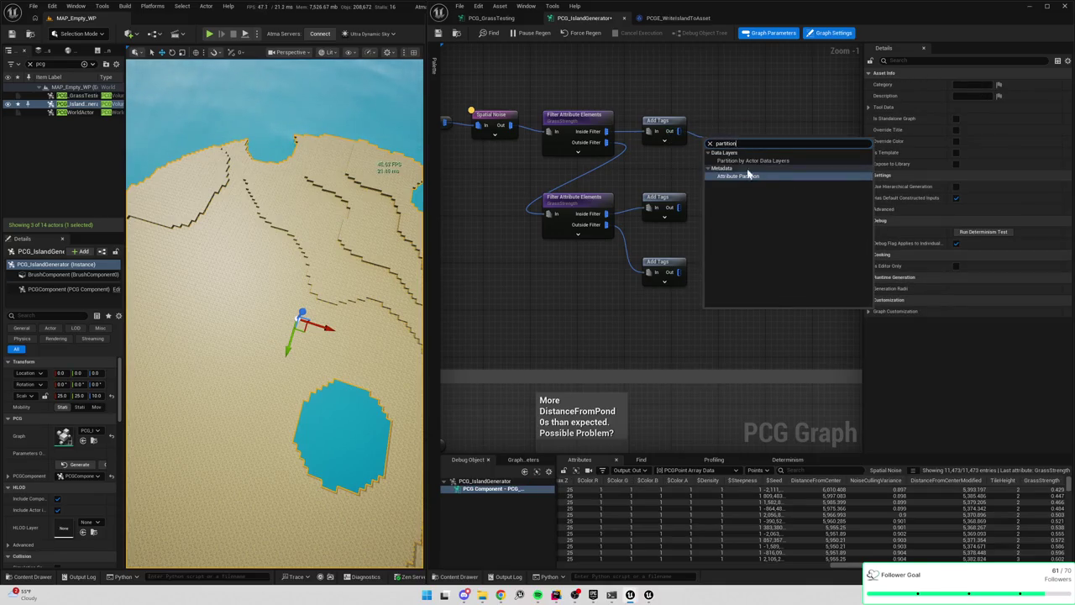
pyautogui.click(749, 177)
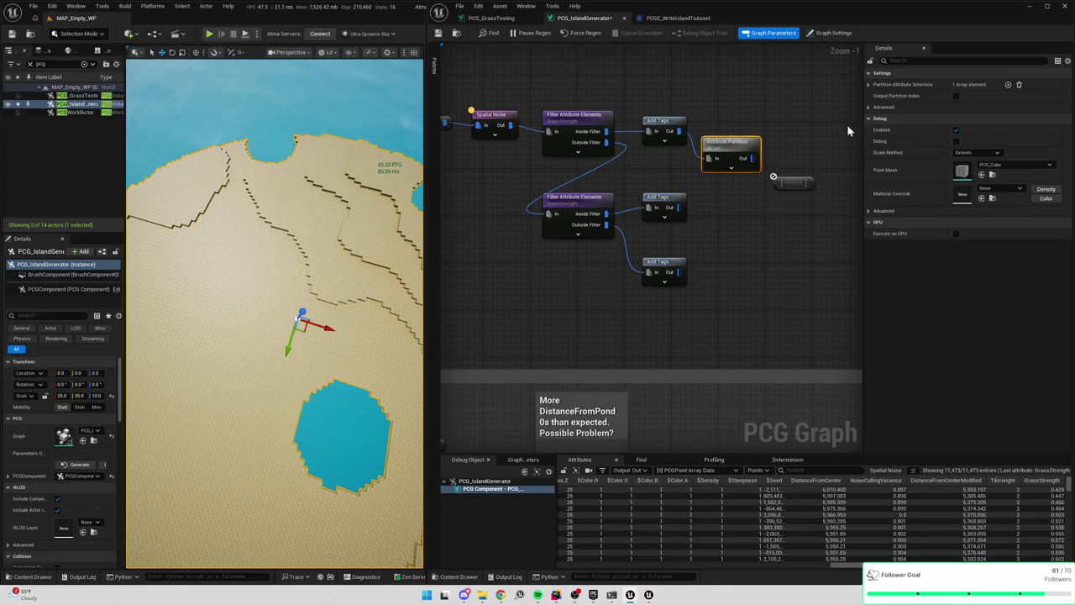
pyautogui.click(870, 85)
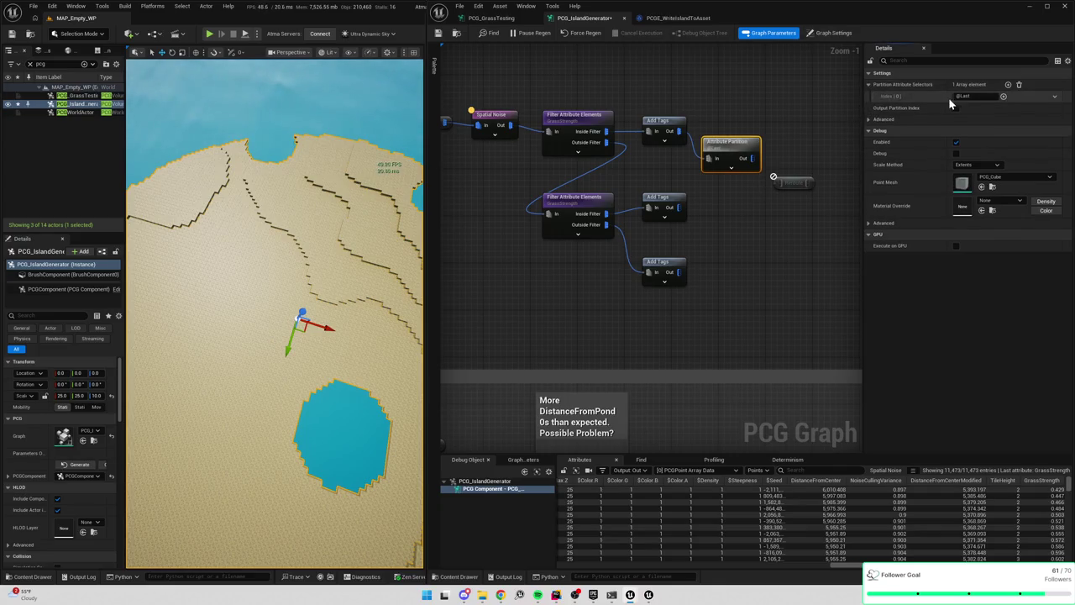
pyautogui.click(868, 119)
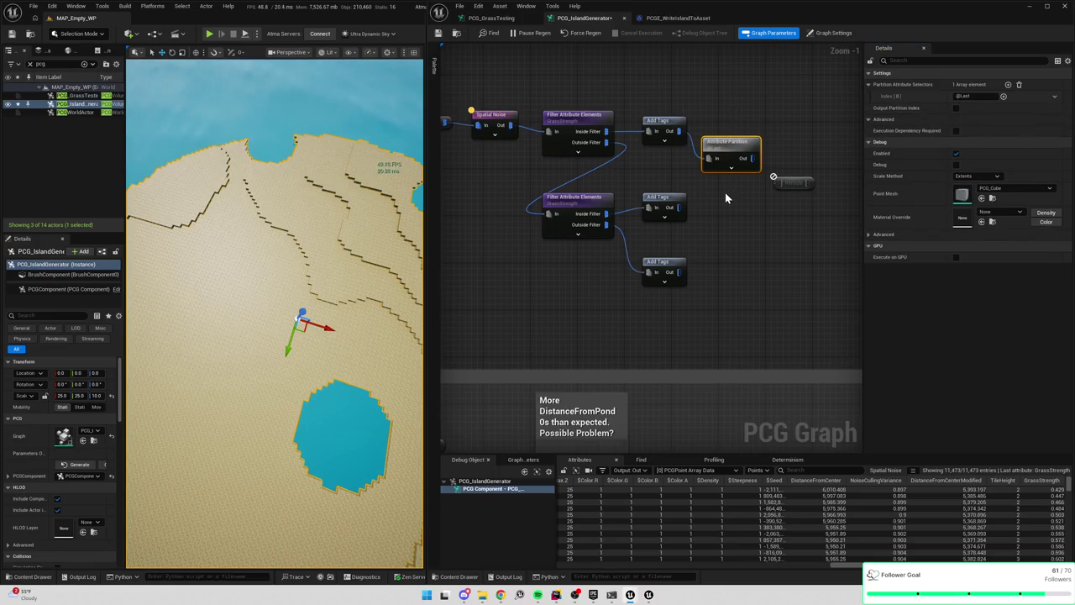
pyautogui.press('Delete')
pyautogui.moveTo(679, 131); pyautogui.dragTo(700, 146)
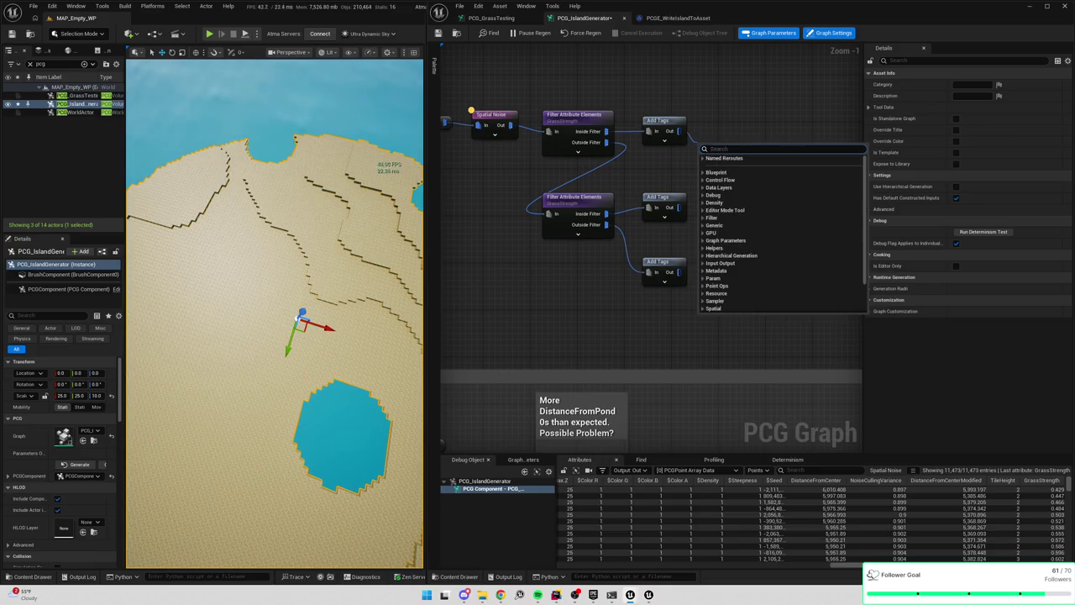
# Search 'combin' then 'data', add a Sort Data By Tag Value node, then delete it
pyautogui.write('combin')
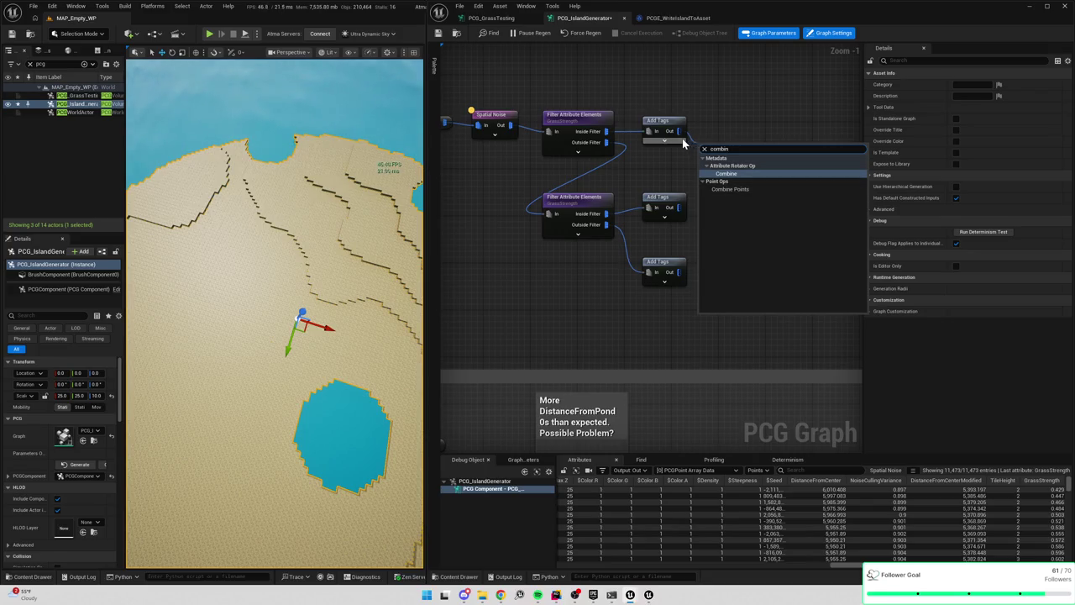
pyautogui.moveTo(681, 133); pyautogui.dragTo(721, 141)
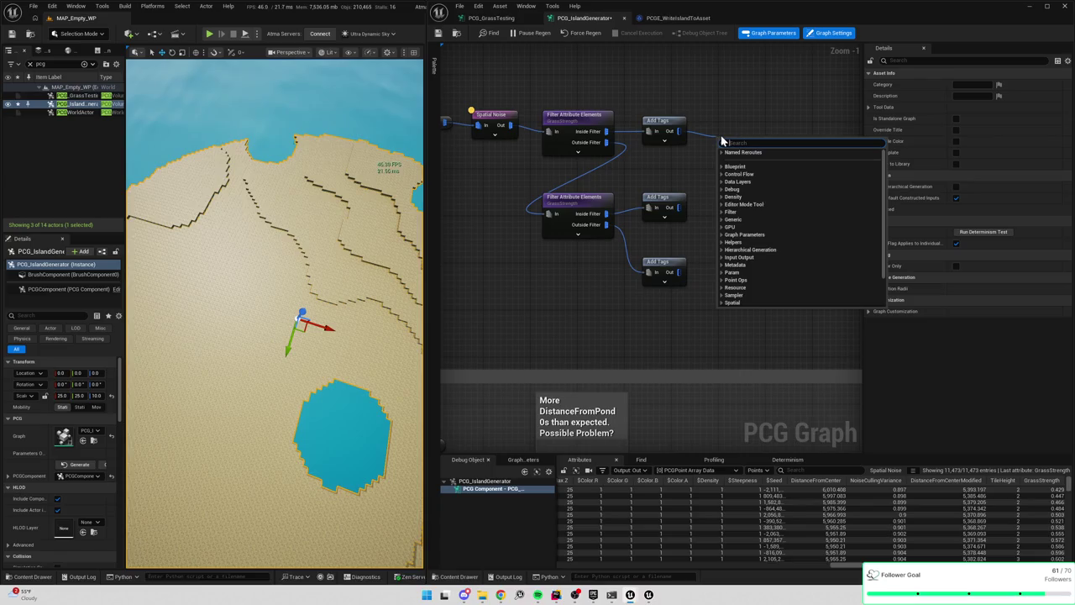
pyautogui.write('data')
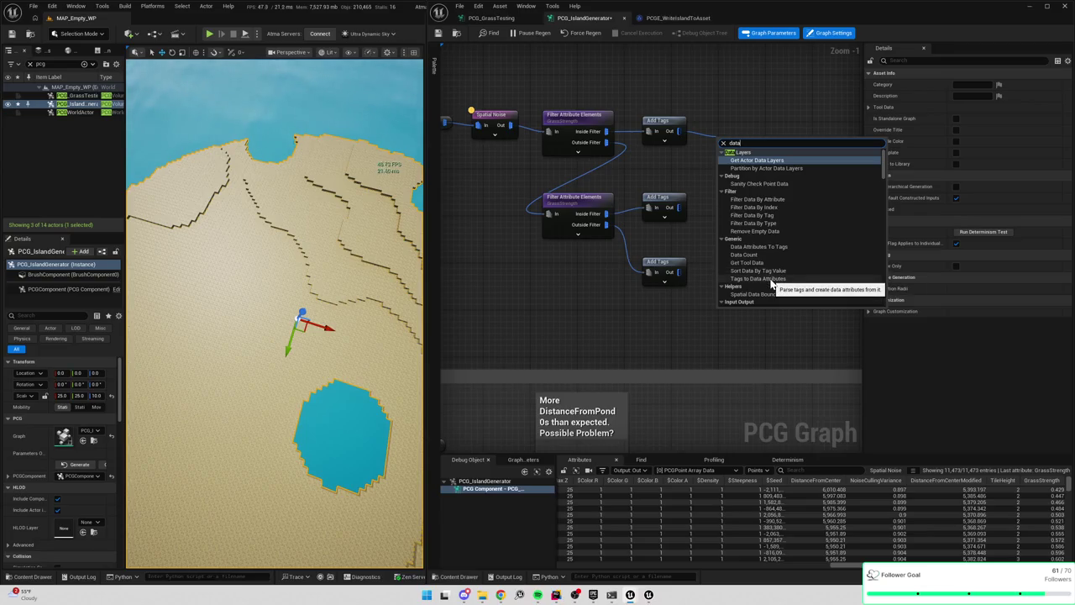
pyautogui.scroll(-1, 771, 283)
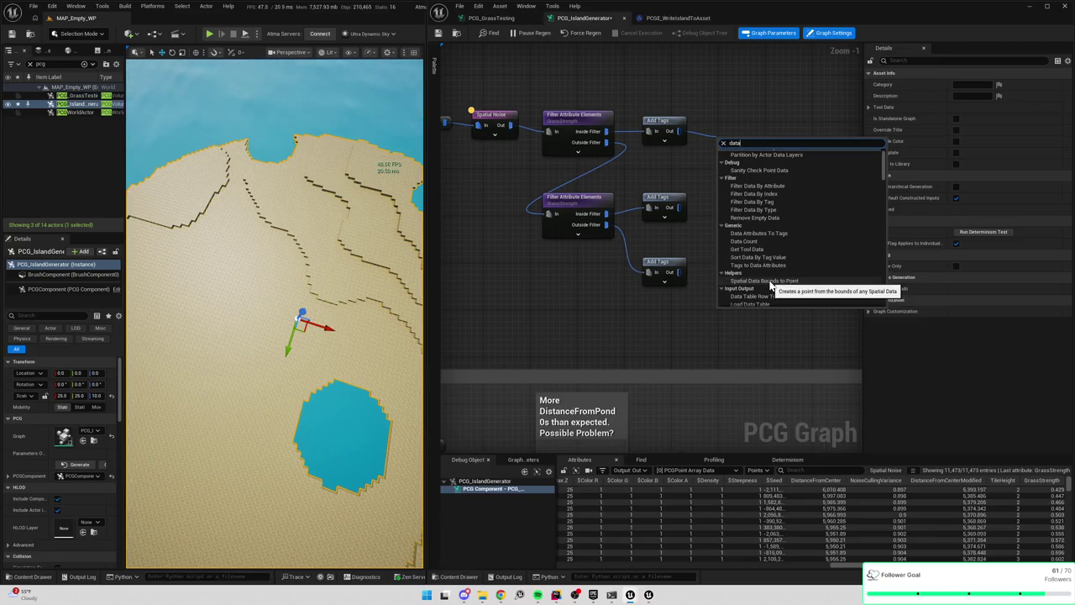
pyautogui.scroll(-3, 771, 285)
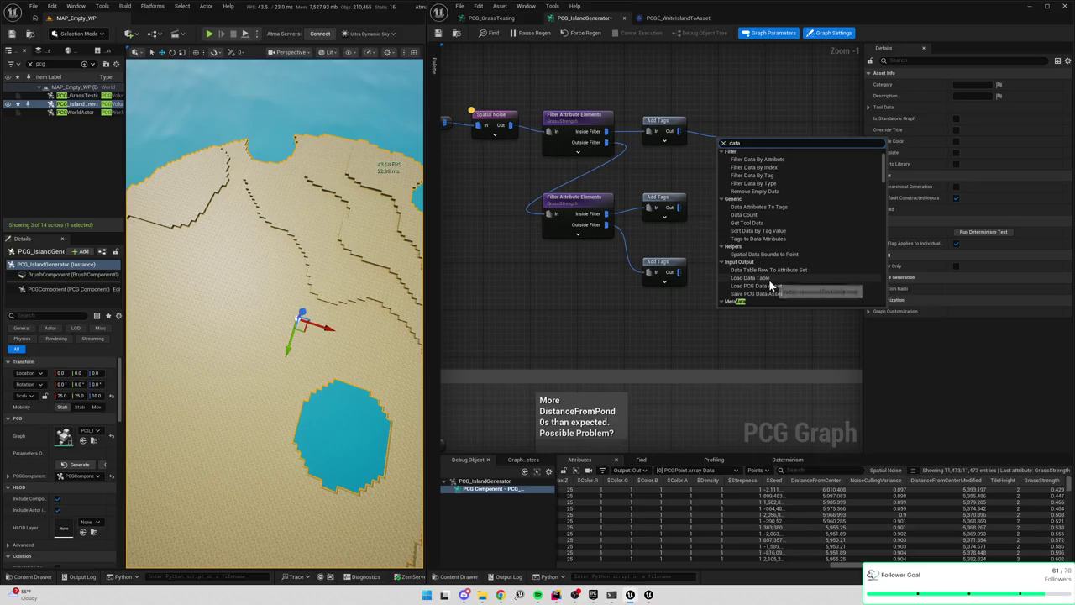
pyautogui.click(762, 232)
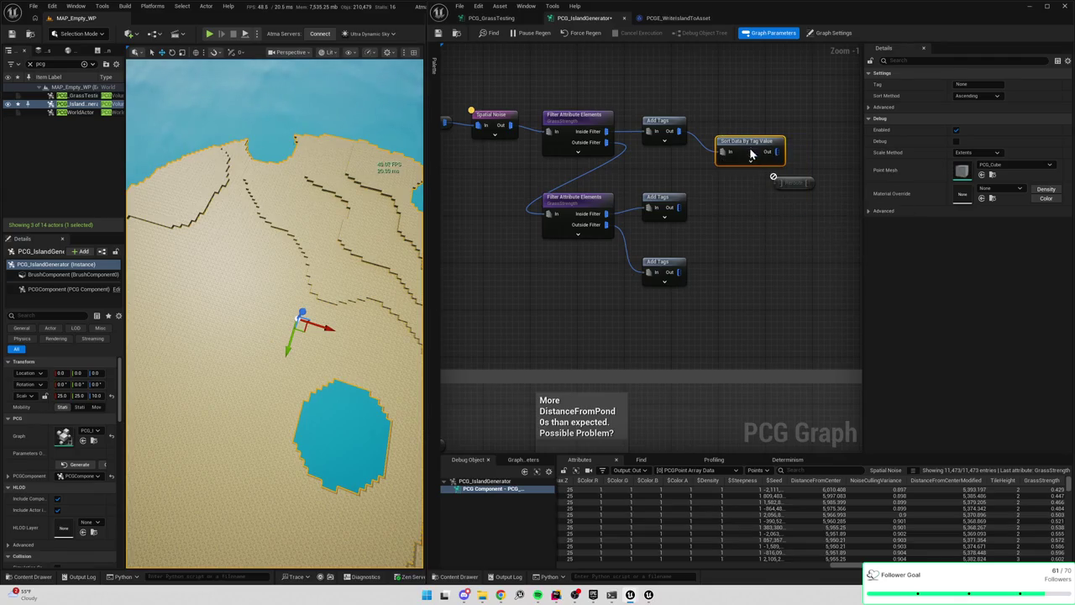
pyautogui.press('Delete')
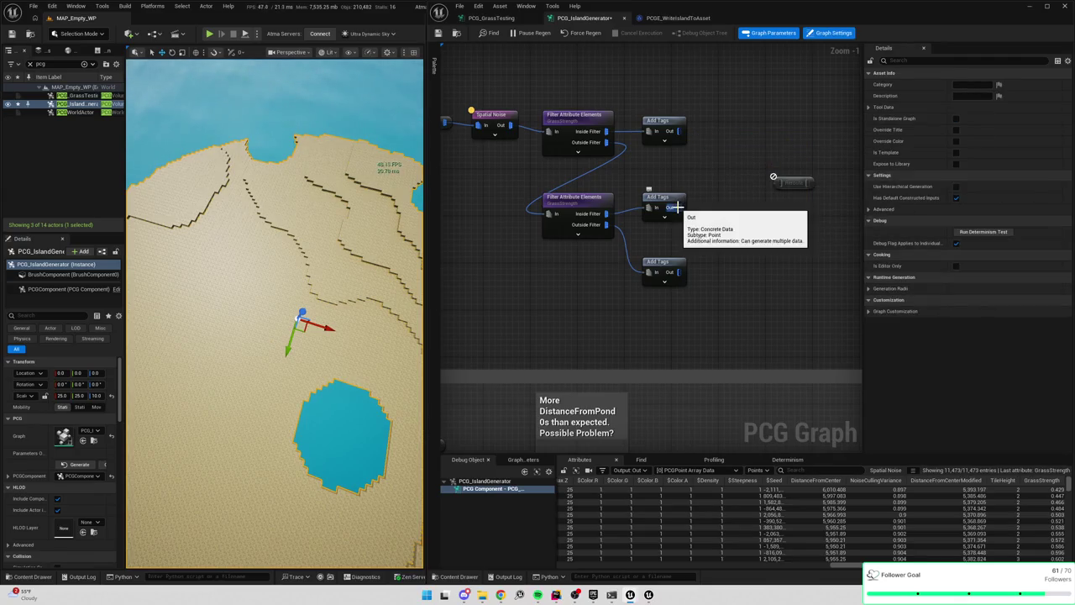
# From the top Add Tags output, browse the Subgraph, Control Flow and Helpers node categories
pyautogui.moveTo(676, 131); pyautogui.dragTo(715, 180)
pyautogui.scroll(-2, 746, 252)
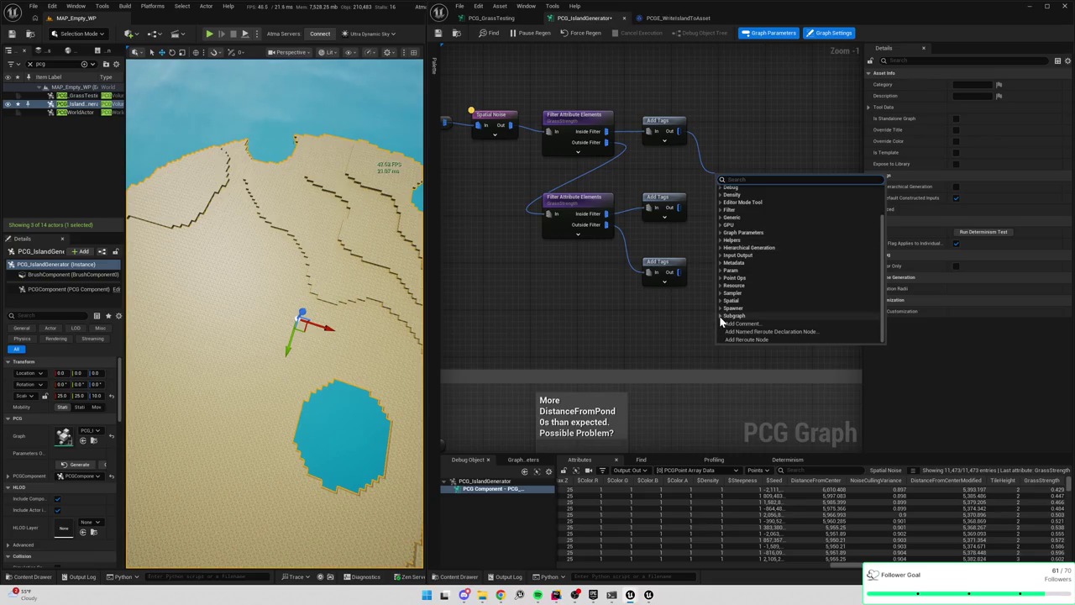
pyautogui.click(723, 317)
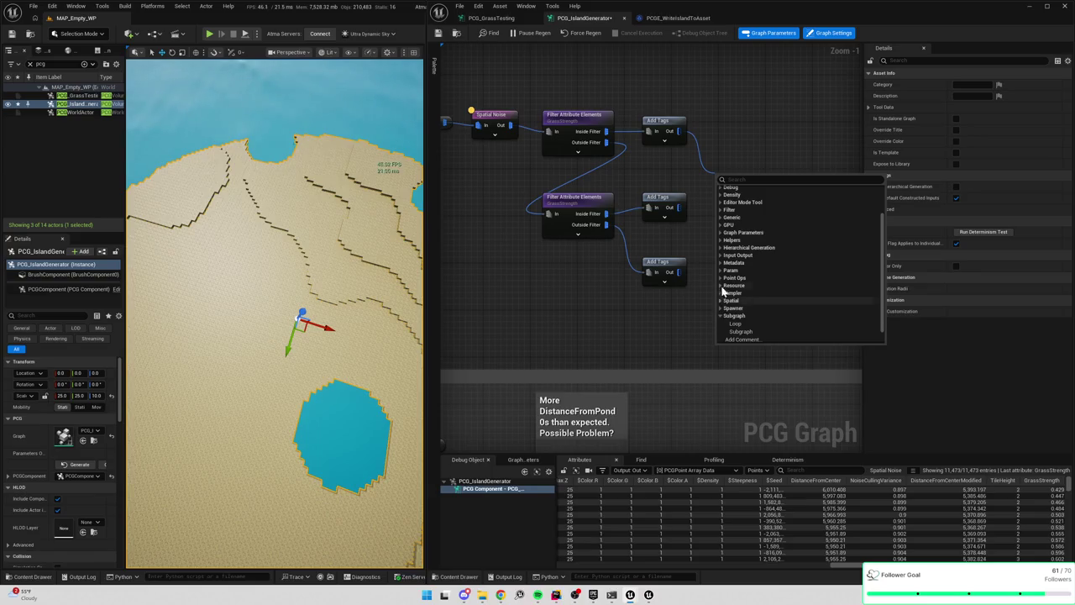
pyautogui.scroll(3, 727, 286)
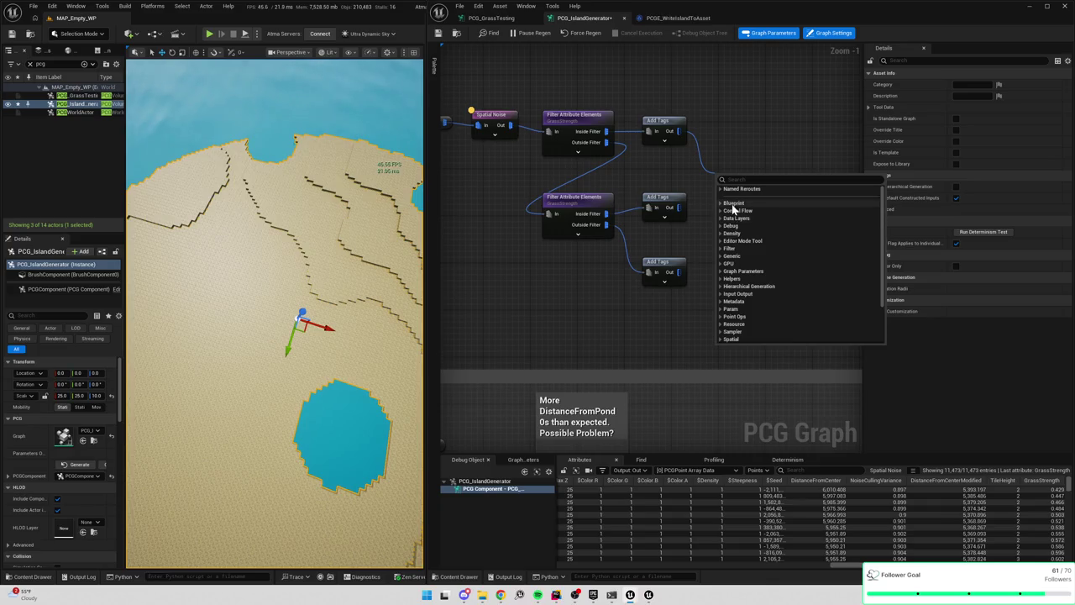
pyautogui.click(720, 211)
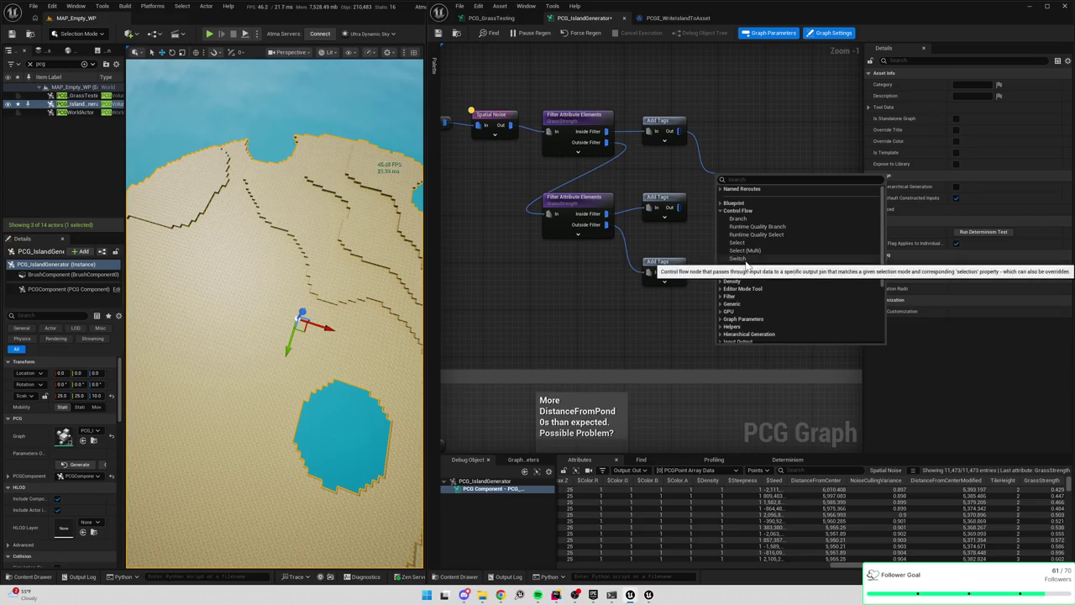
pyautogui.scroll(-3, 753, 284)
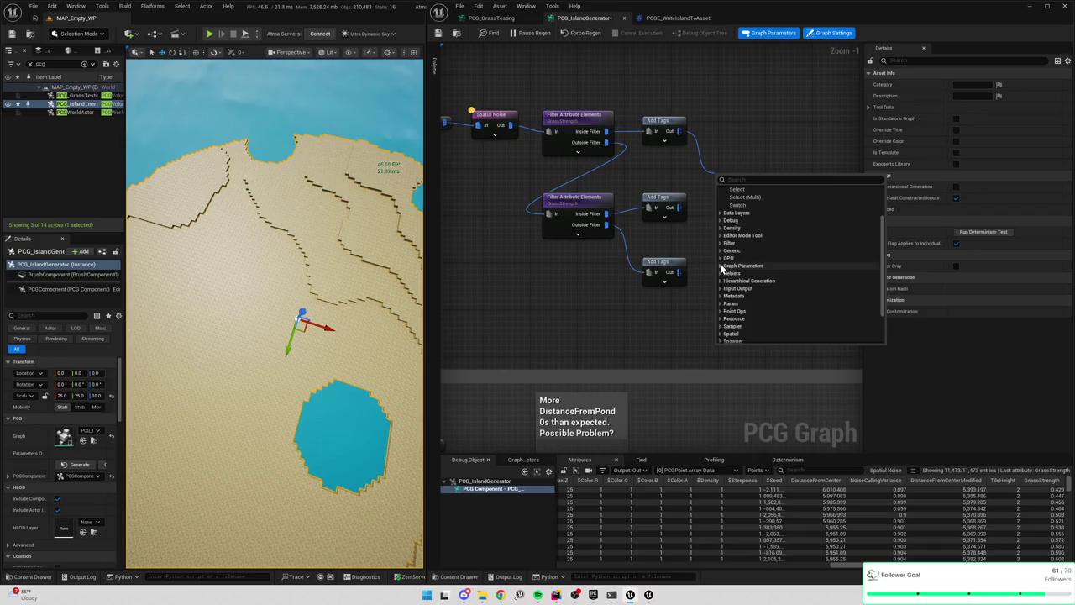
pyautogui.click(720, 275)
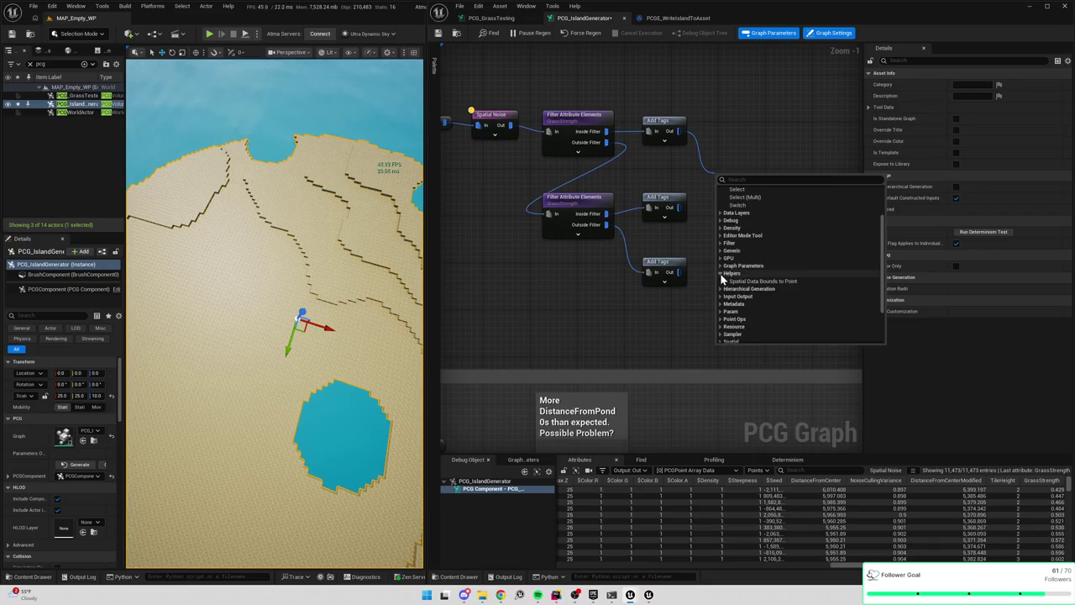
pyautogui.click(721, 274)
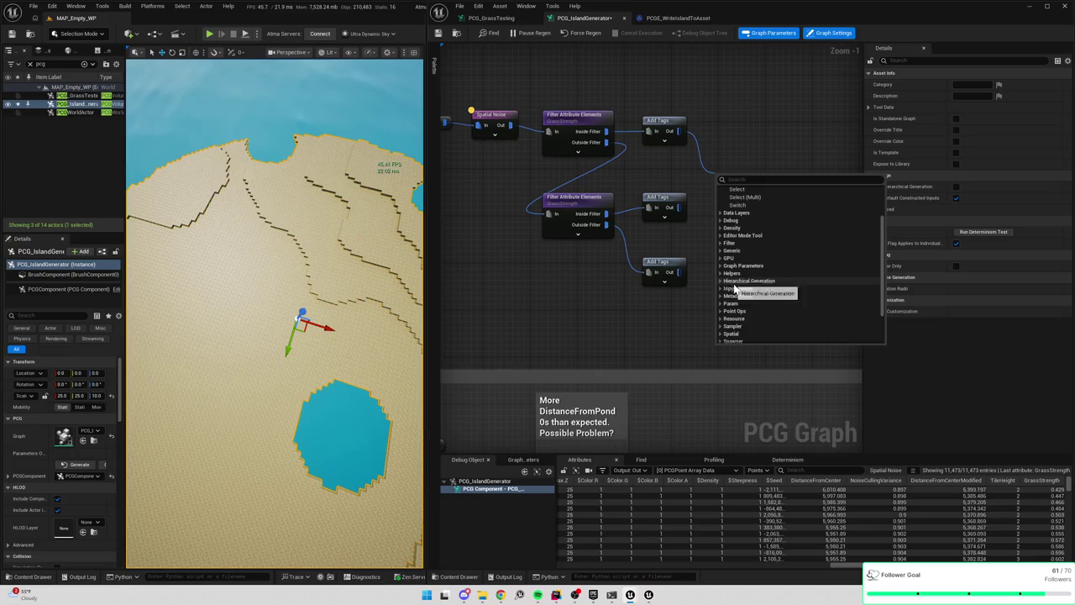
# Expand Spatial and World Raycast, scroll through their nodes, then expand Sampler
pyautogui.scroll(-1, 735, 294)
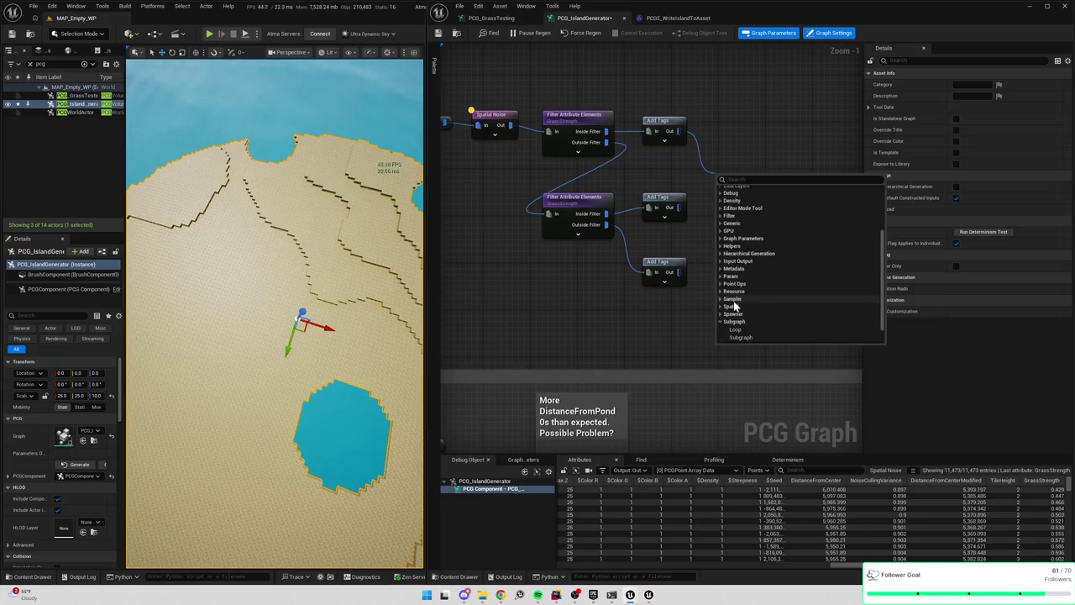
pyautogui.click(720, 306)
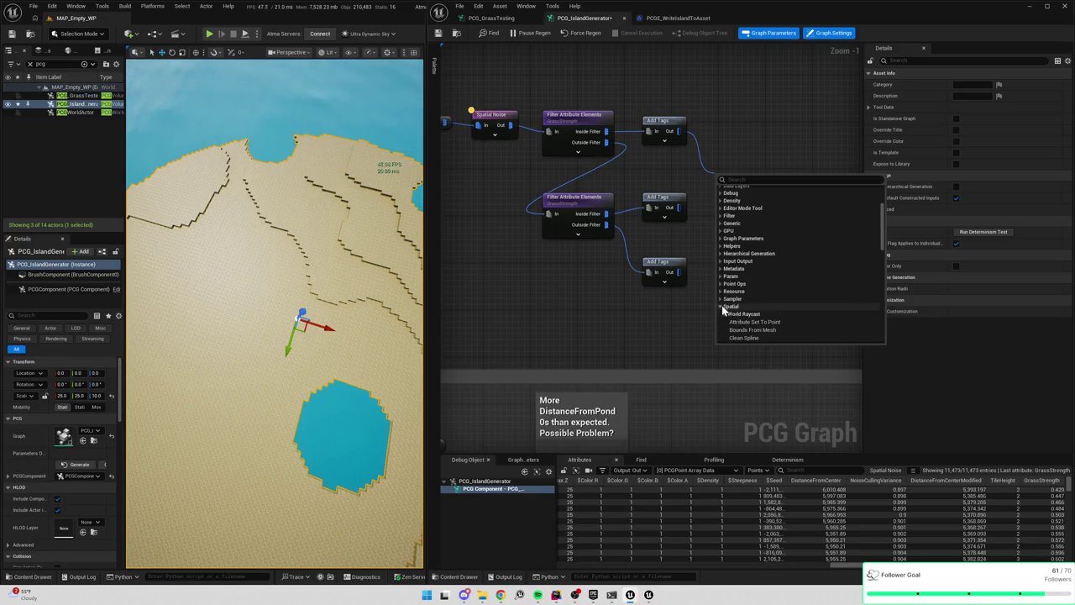
pyautogui.scroll(-3, 728, 285)
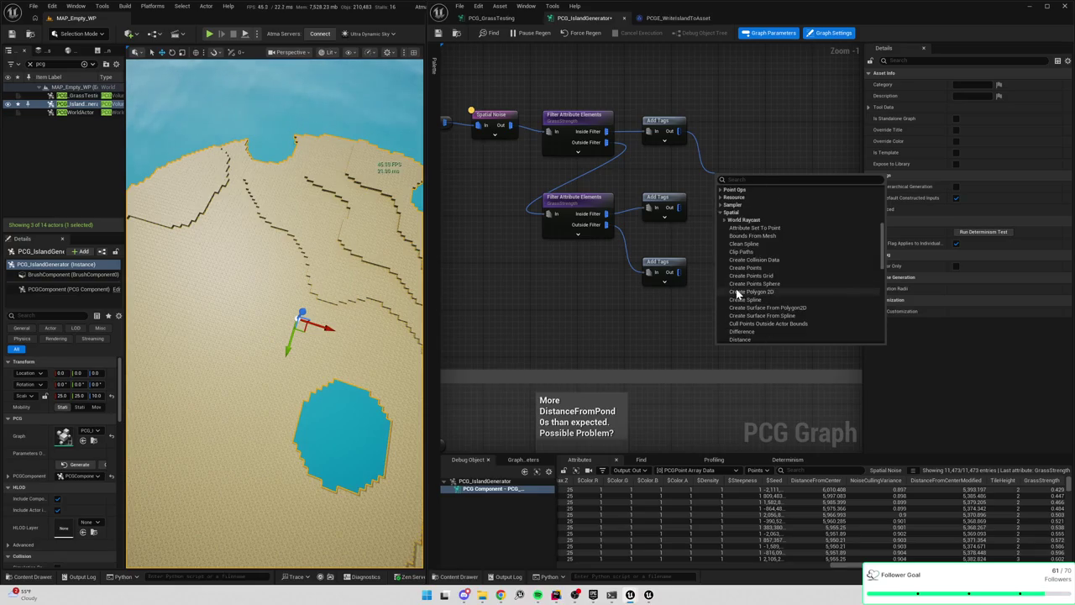
pyautogui.click(722, 222)
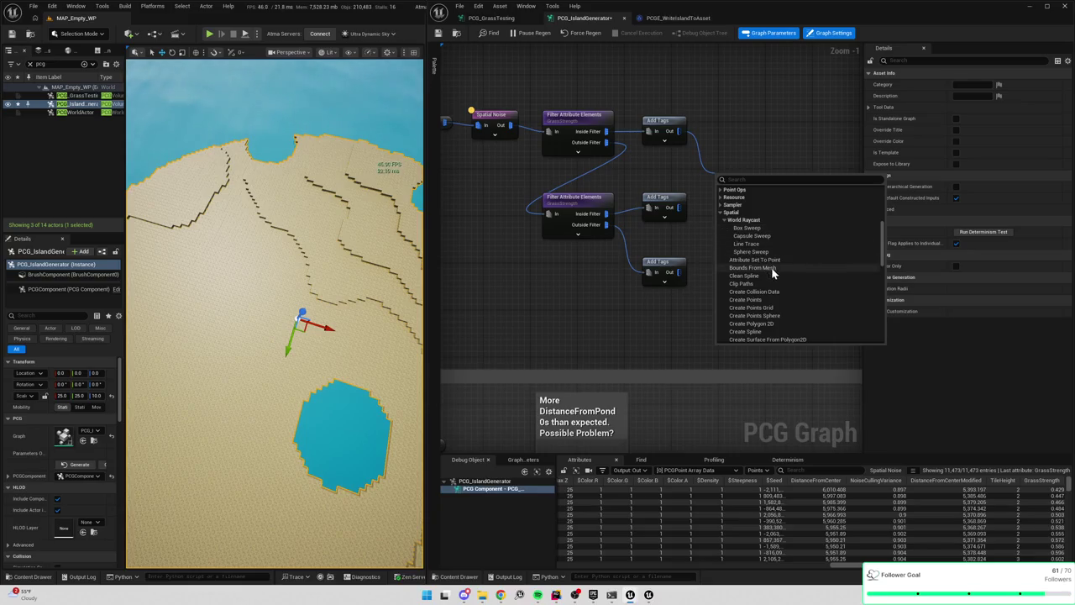
pyautogui.scroll(-2, 770, 269)
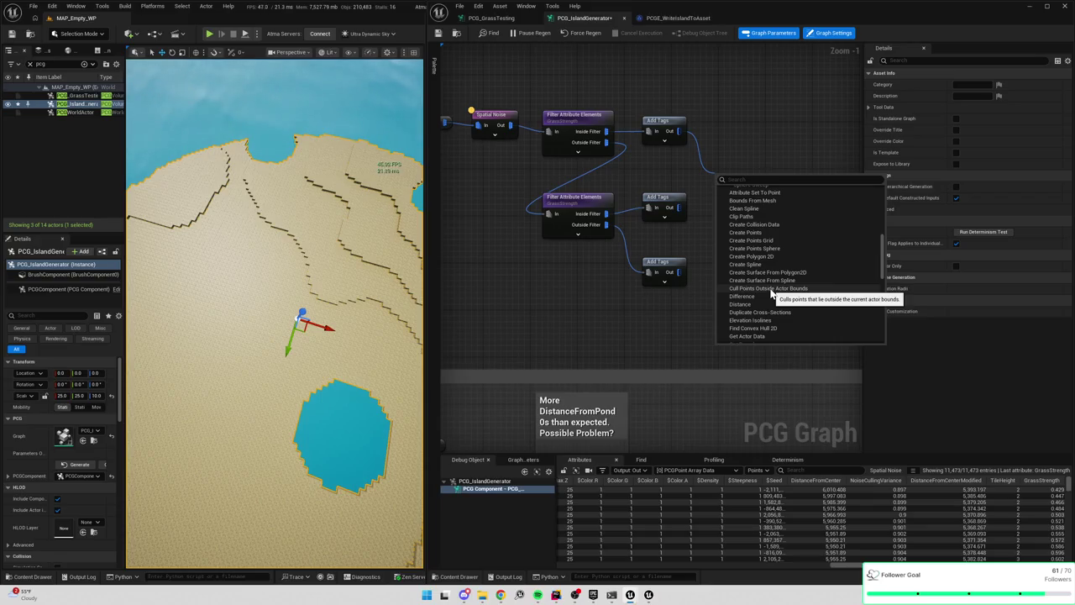
pyautogui.scroll(1, 771, 292)
pyautogui.scroll(-3, 771, 291)
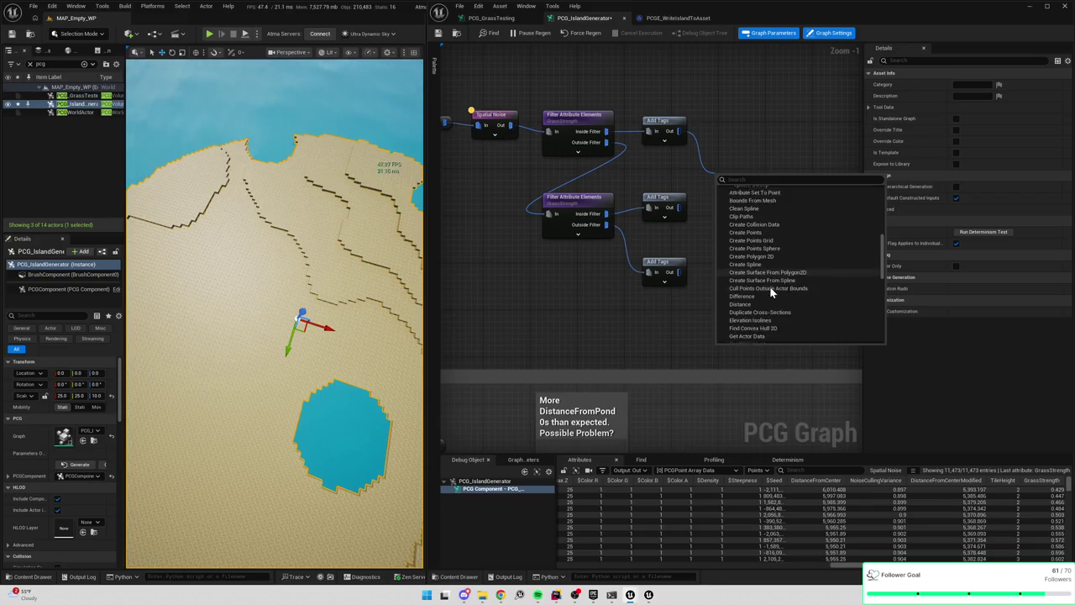
pyautogui.scroll(-2, 770, 290)
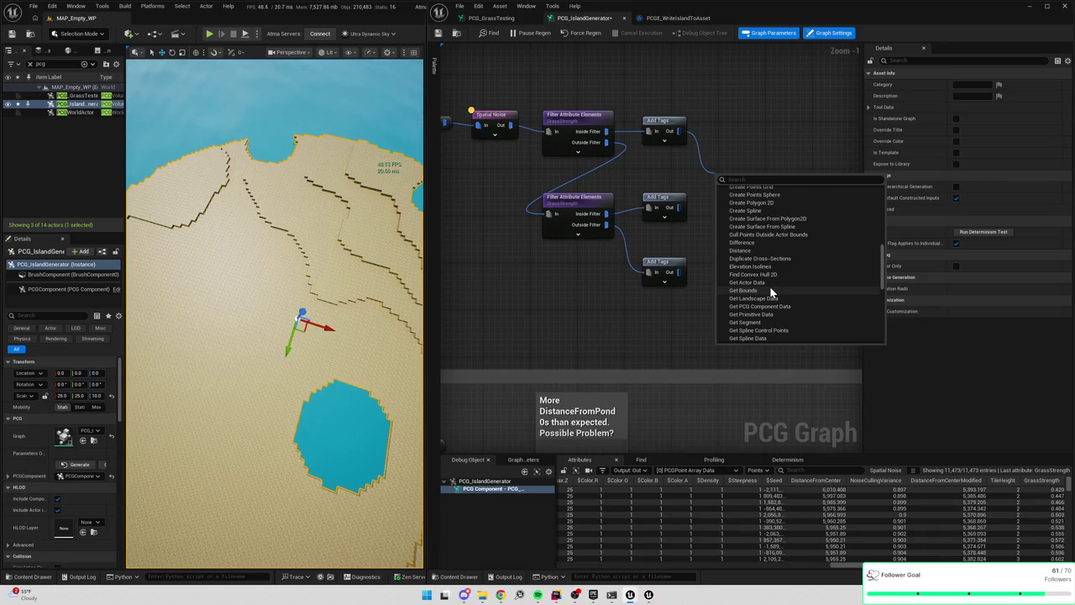
pyautogui.scroll(-3, 771, 290)
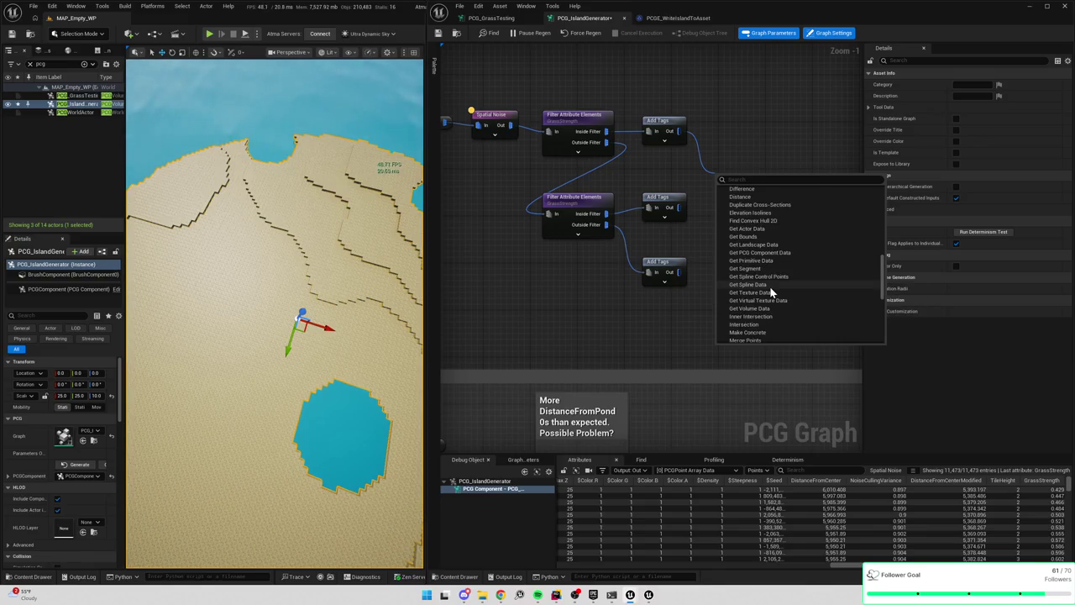
pyautogui.scroll(-2, 770, 288)
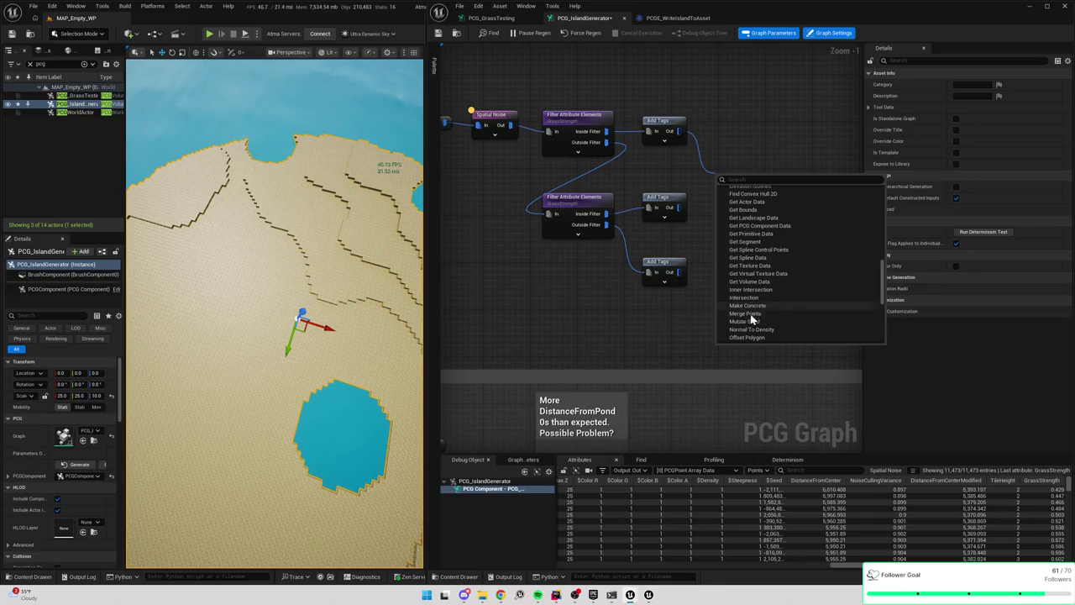
pyautogui.scroll(-2, 757, 331)
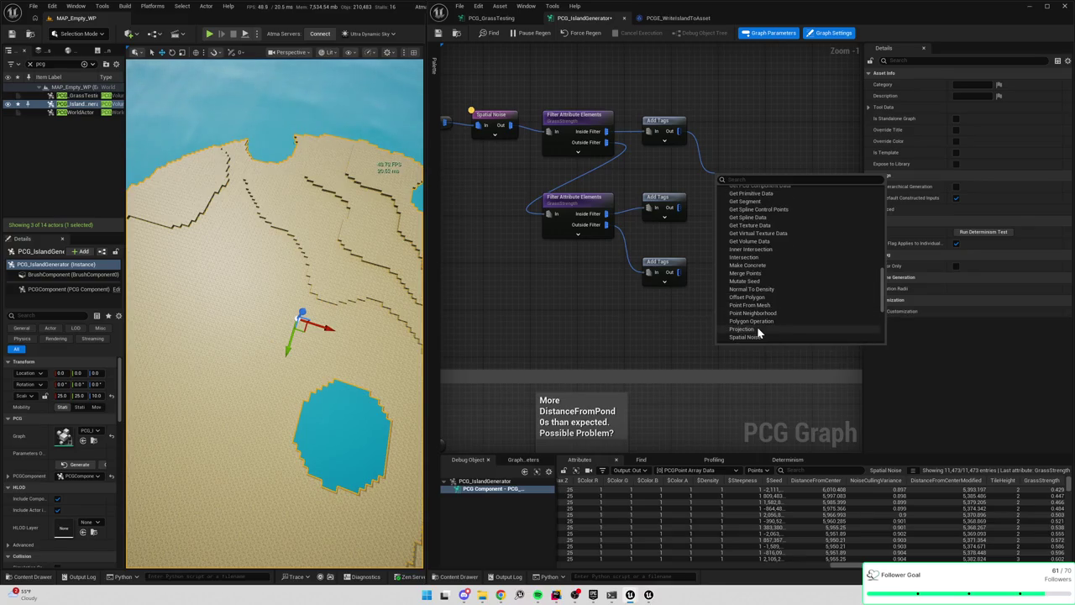
pyautogui.scroll(-4, 757, 332)
pyautogui.scroll(-3, 758, 333)
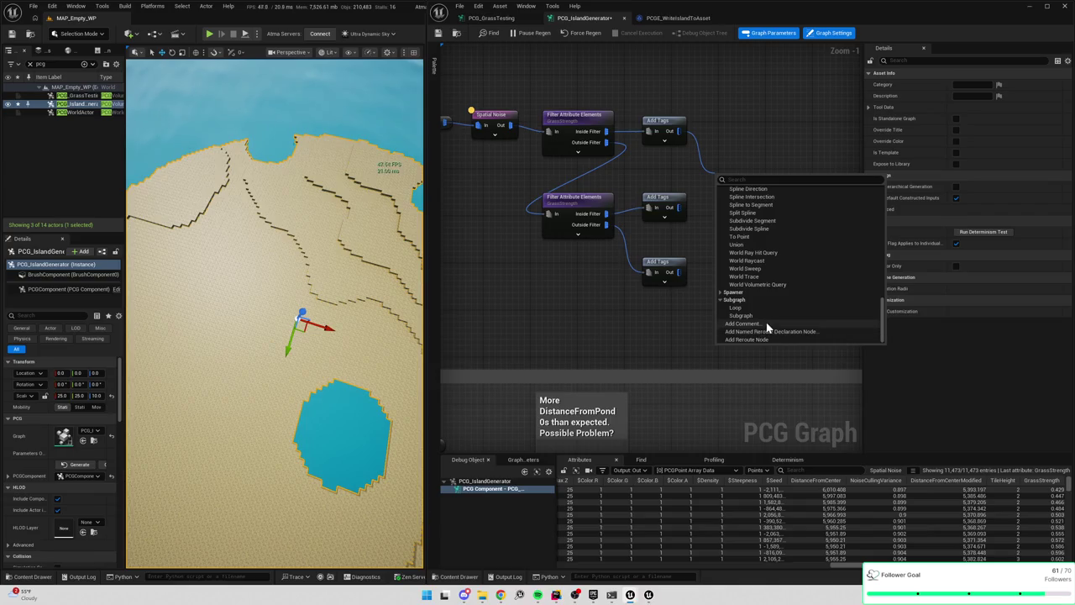
pyautogui.scroll(10, 769, 309)
pyautogui.scroll(5, 769, 316)
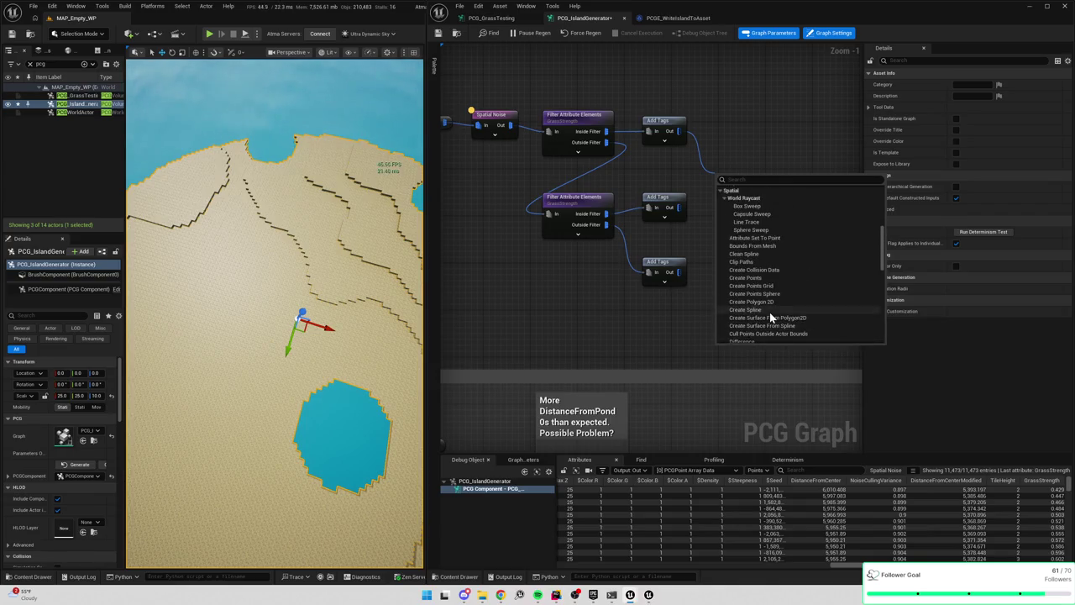
pyautogui.click(722, 265)
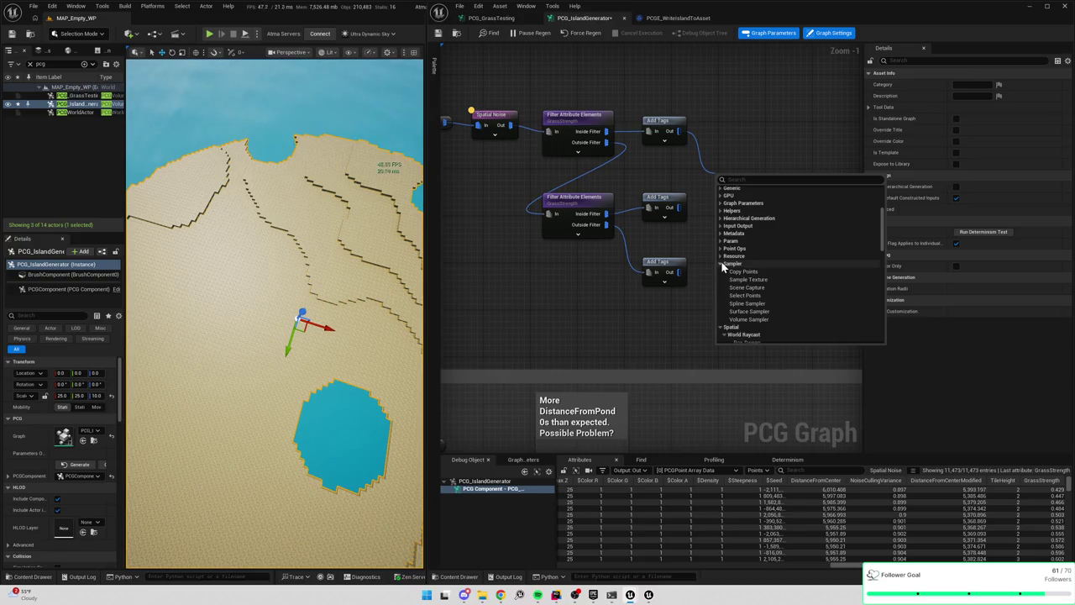
# Review the Resource, Point Ops and Param nodes, then dismiss the list and pending wire
pyautogui.click(721, 256)
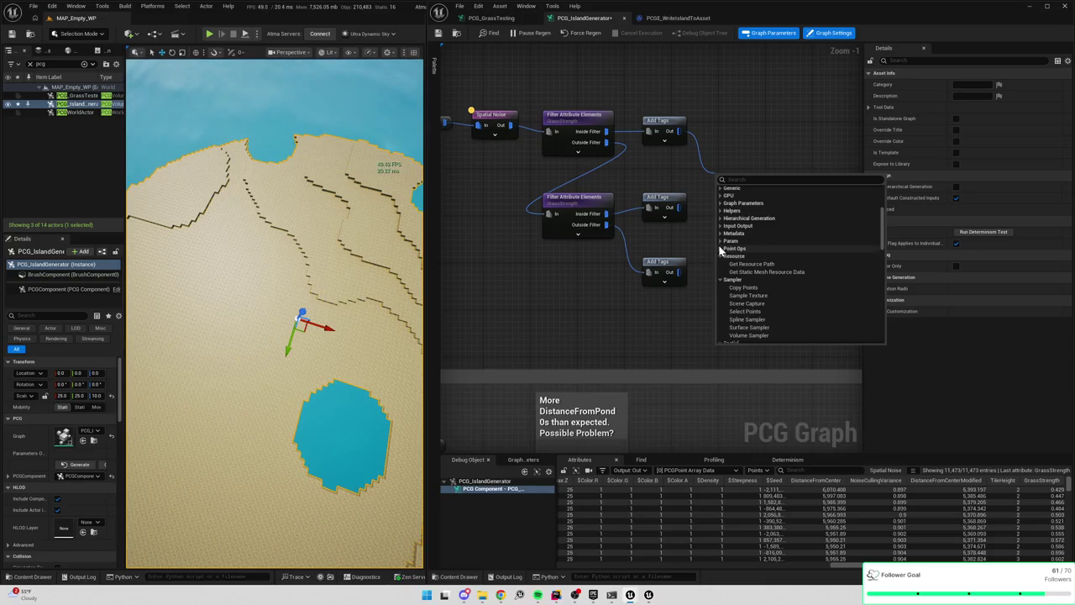
pyautogui.click(719, 249)
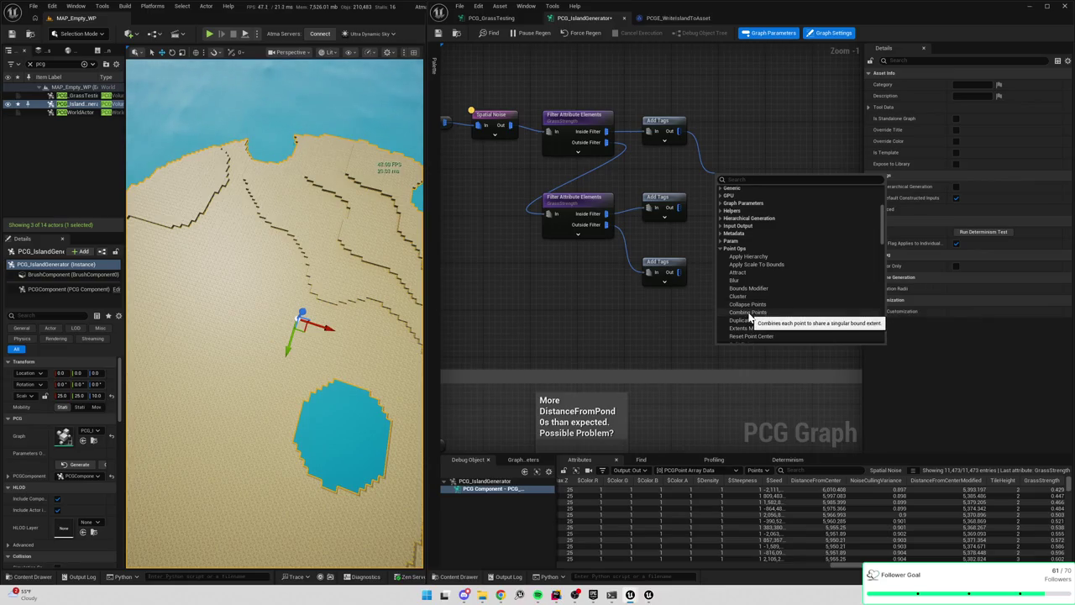
pyautogui.scroll(-3, 750, 319)
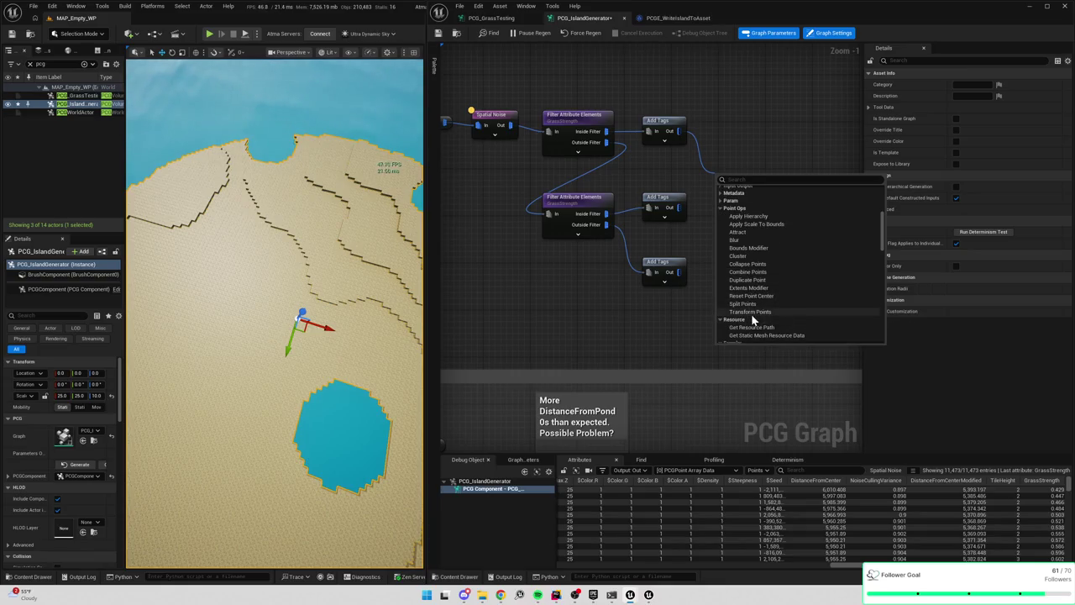
pyautogui.scroll(3, 752, 310)
pyautogui.click(720, 240)
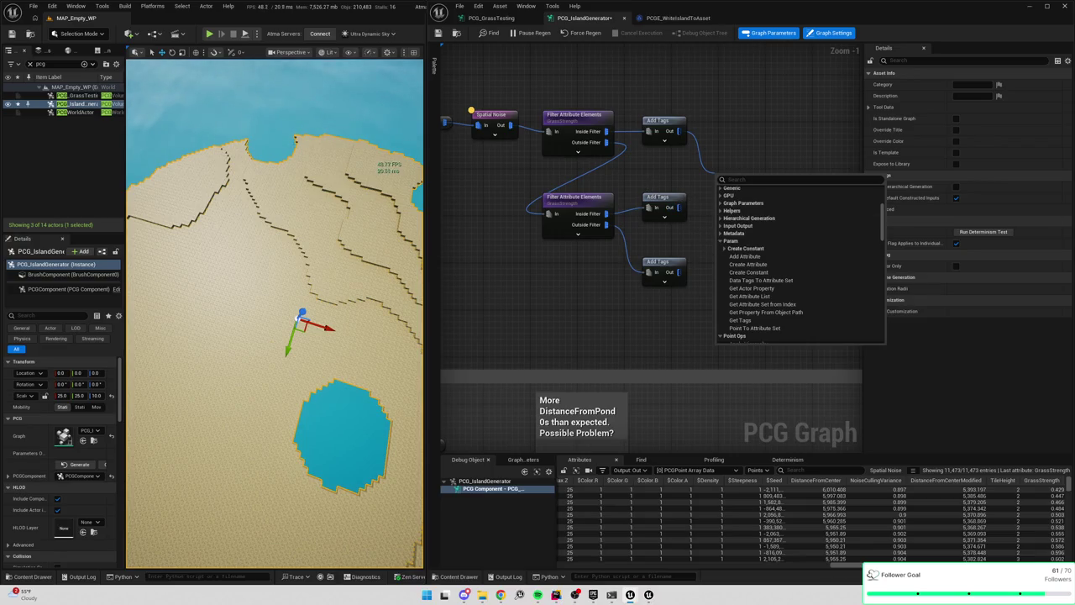
pyautogui.moveTo(739, 320); pyautogui.dragTo(773, 177)
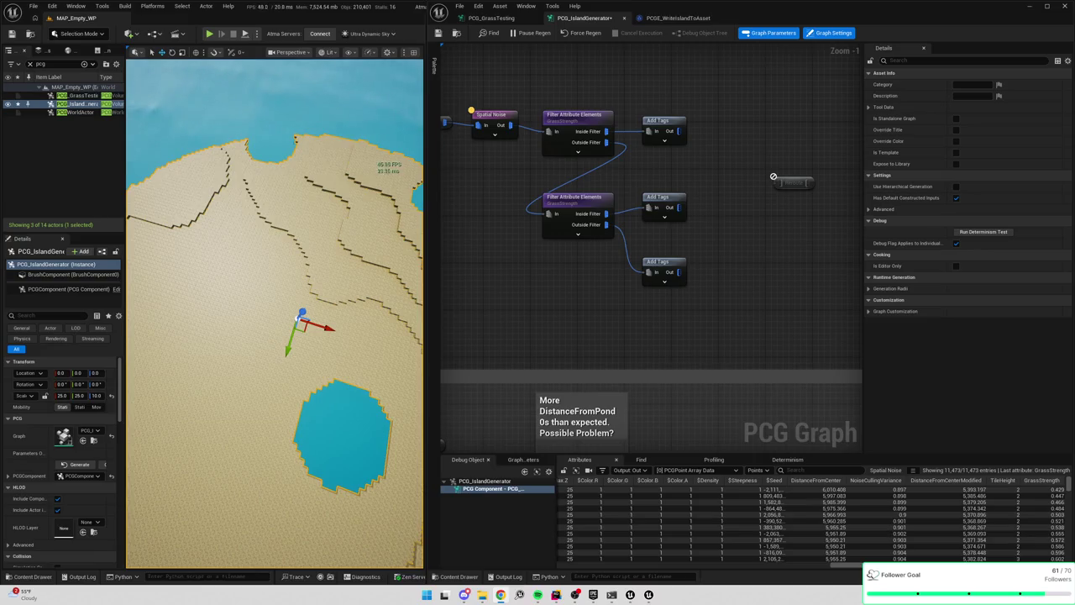
# Add a Gather node with a third input pin beside the Add Tags nodes
pyautogui.moveTo(779, 259)
pyautogui.mouseDown()
pyautogui.moveTo(664, 182)
pyautogui.moveTo(492, 120)
pyautogui.moveTo(649, 175)
pyautogui.mouseUp()
pyautogui.scroll(-1, 756, 240)
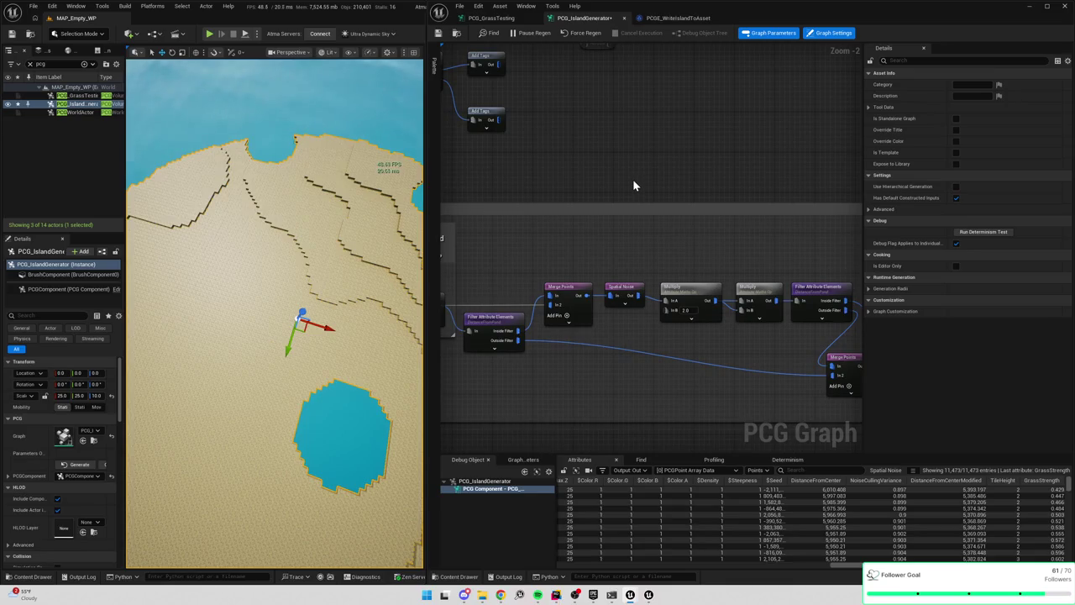
pyautogui.moveTo(559, 187)
pyautogui.mouseDown()
pyautogui.moveTo(693, 243)
pyautogui.moveTo(715, 284)
pyautogui.mouseUp()
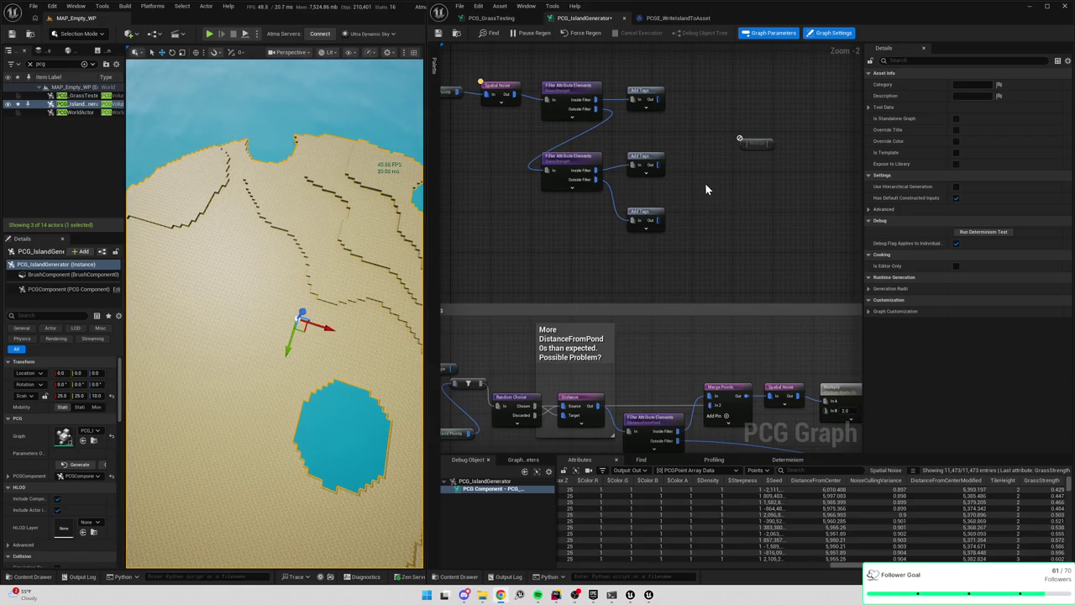
pyautogui.rightClick(704, 184)
pyautogui.write('merge')
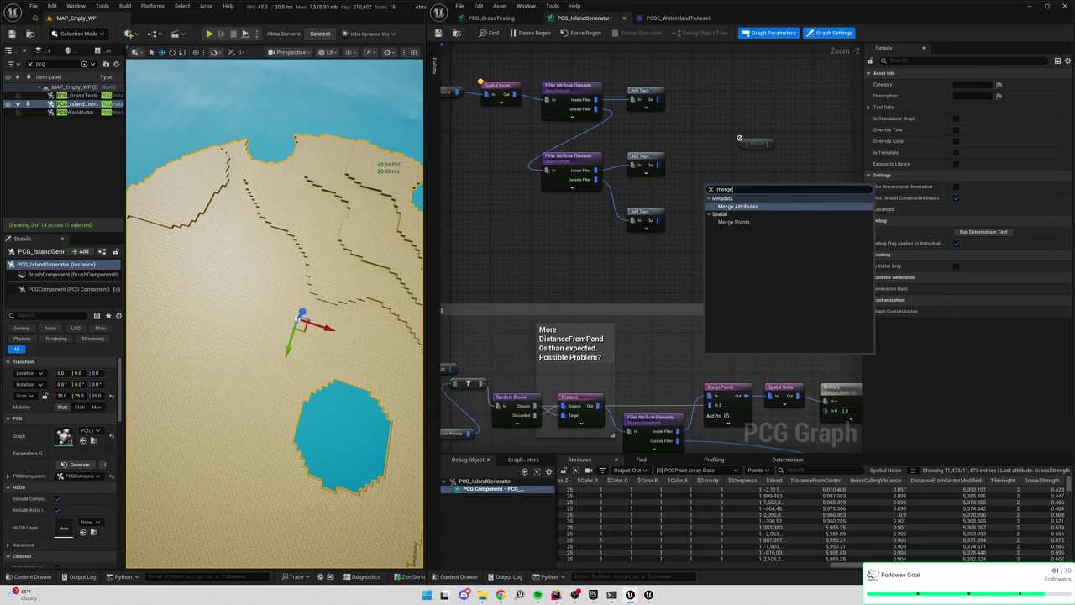
pyautogui.press('Escape')
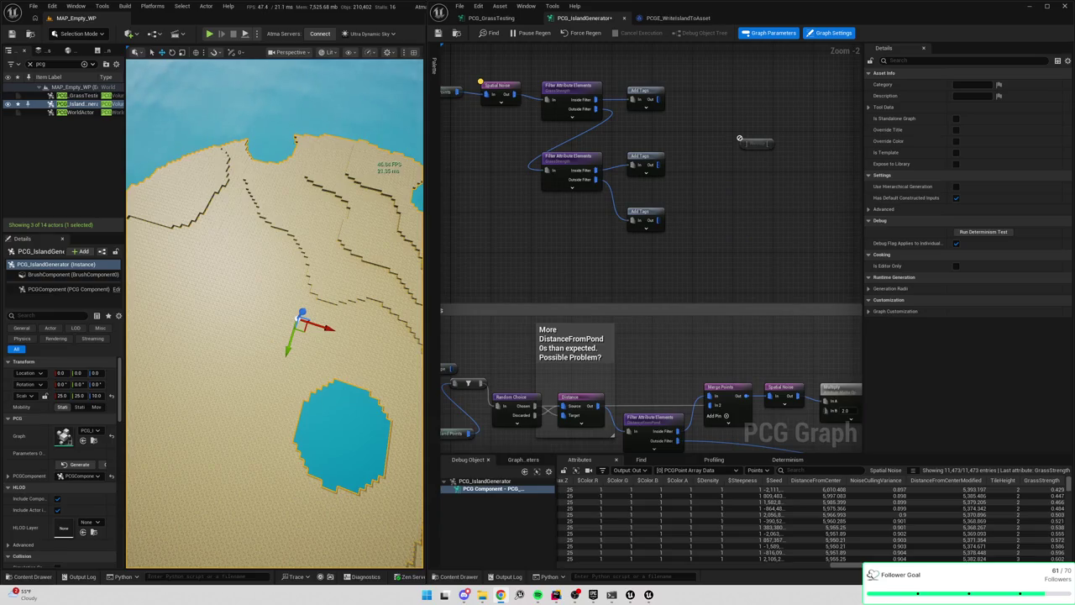
pyautogui.rightClick(741, 194)
pyautogui.write('gather')
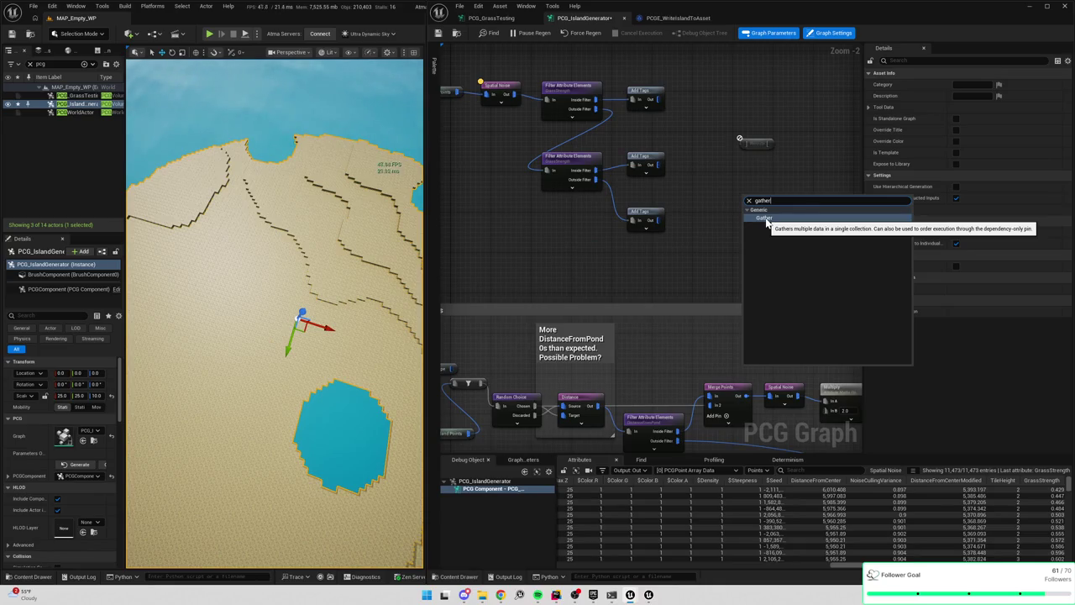
pyautogui.click(763, 218)
pyautogui.moveTo(722, 189); pyautogui.dragTo(690, 173)
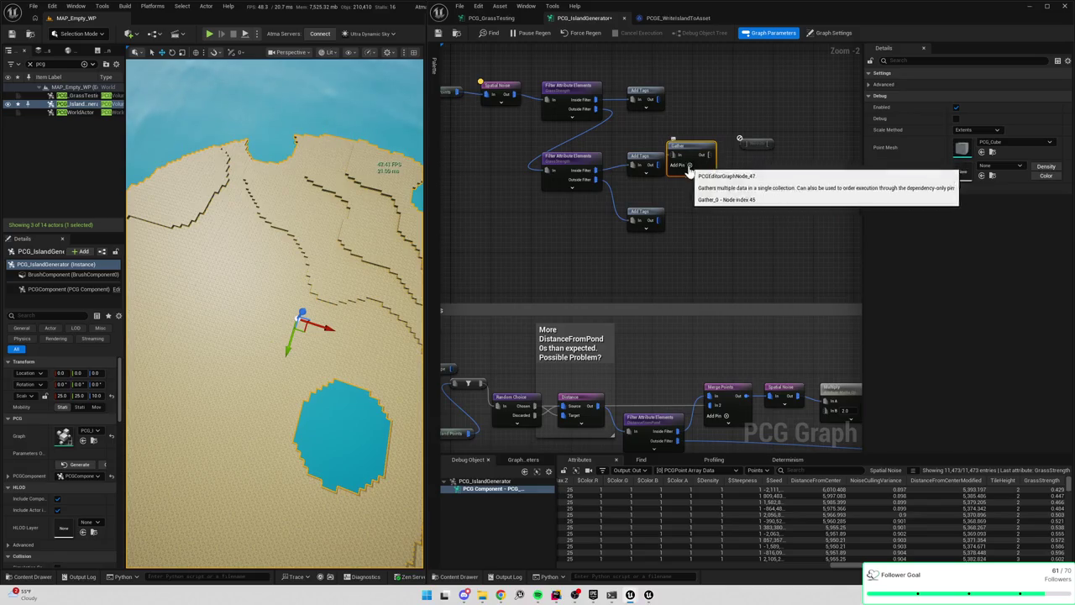
pyautogui.click(690, 174)
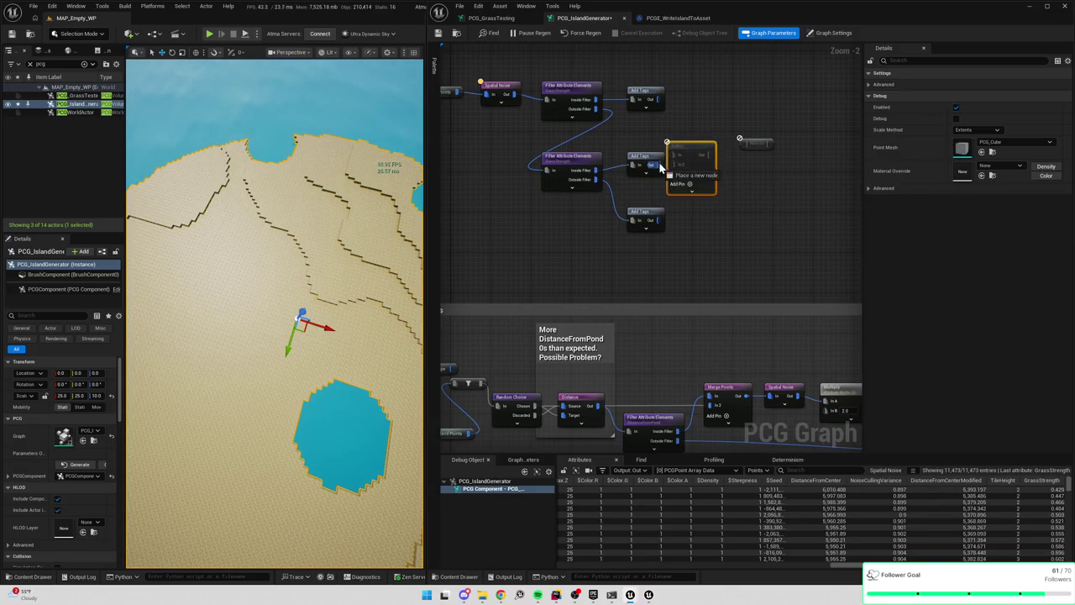
# Wire the Add Tags outputs into Gather and route its output to a reroute named Island Tiles
pyautogui.moveTo(672, 156); pyautogui.dragTo(659, 99)
pyautogui.moveTo(672, 174); pyautogui.dragTo(657, 221)
pyautogui.moveTo(707, 154); pyautogui.dragTo(752, 147)
pyautogui.click(757, 146)
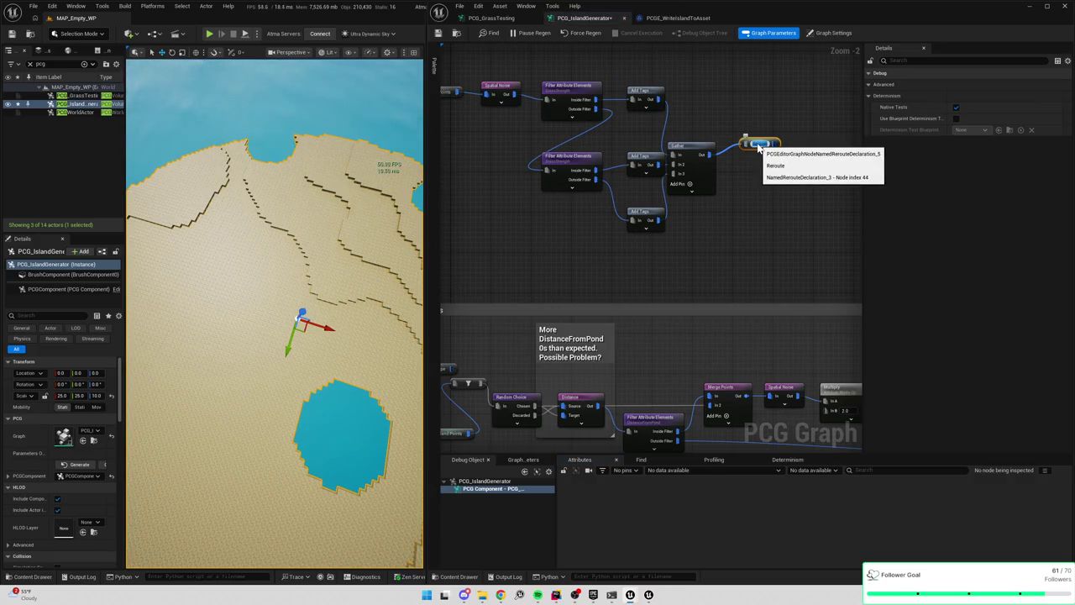
pyautogui.write('Island')
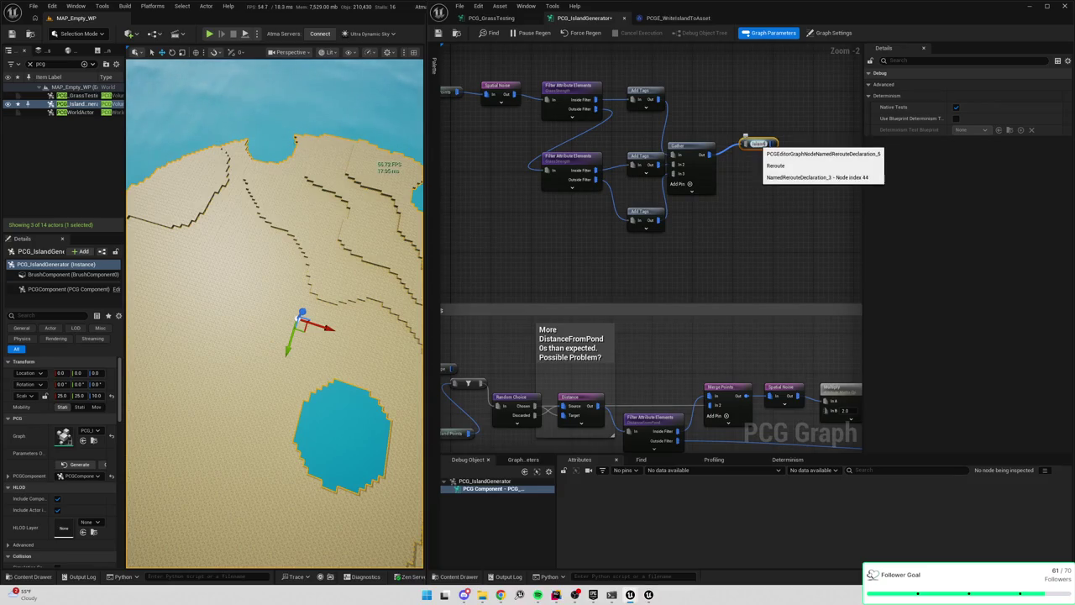
pyautogui.write(' Grass')
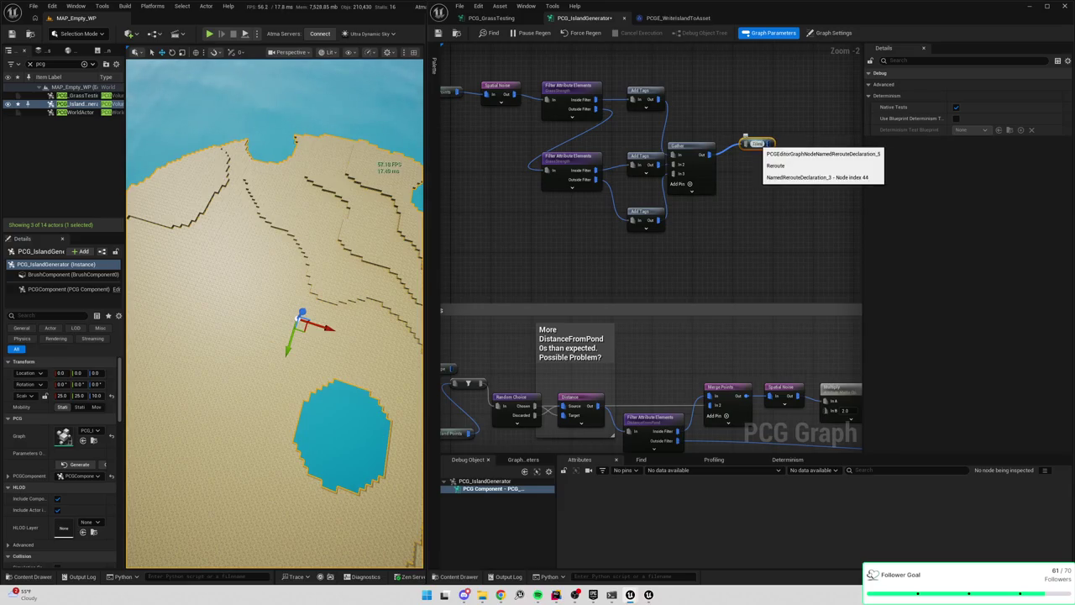
pyautogui.press('Return')
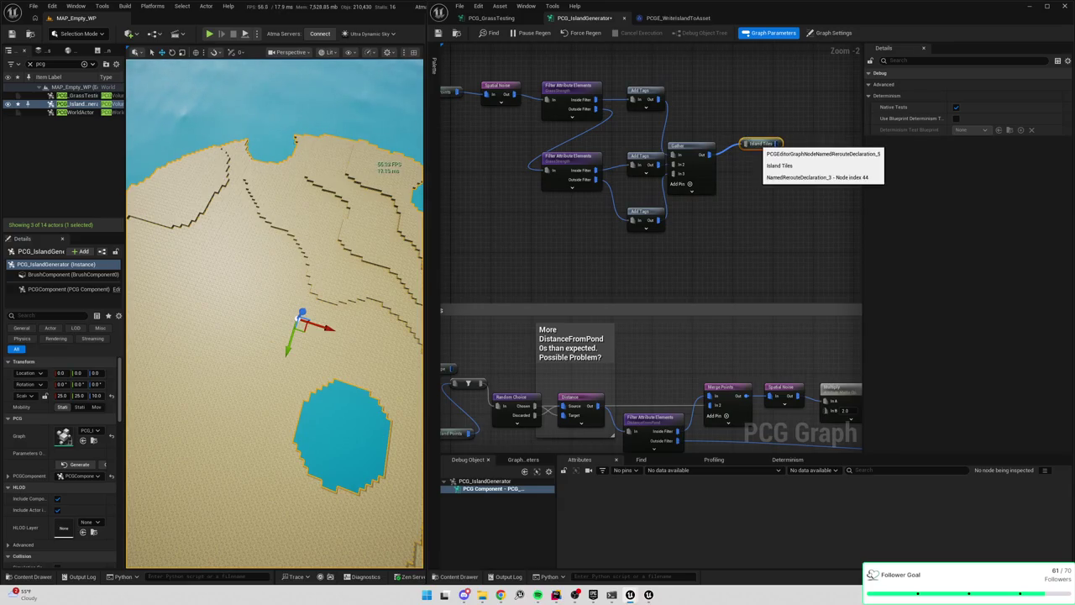
# Place an Island Tiles reroute reference near Carve out ponds
pyautogui.rightClick(606, 290)
pyautogui.write('island ti')
pyautogui.press('Return')
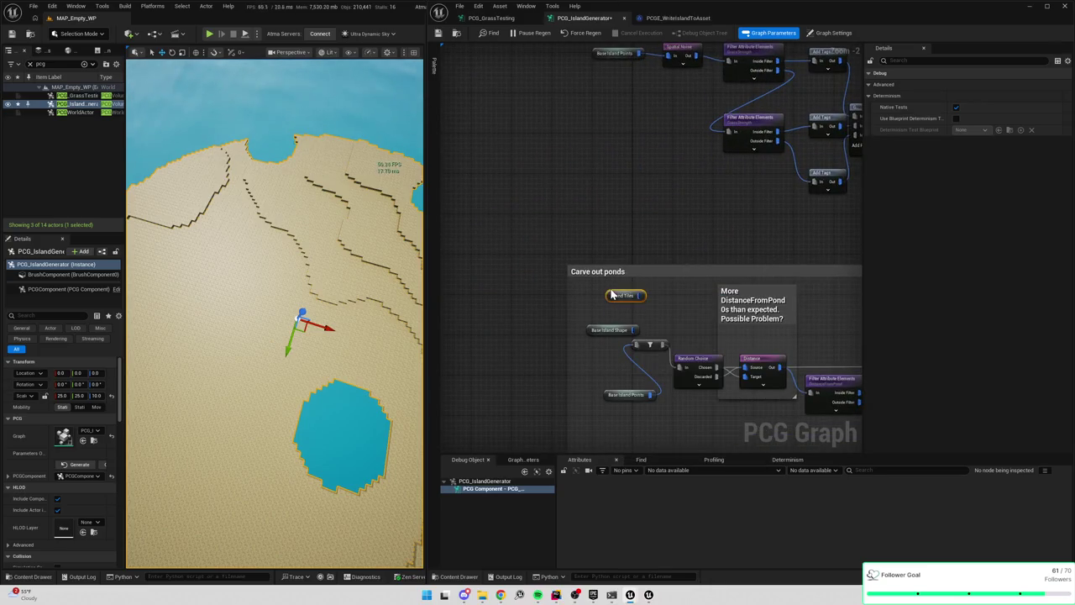
# Connect Island Tiles into the Carve out ponds nodes
pyautogui.moveTo(640, 294); pyautogui.dragTo(636, 346)
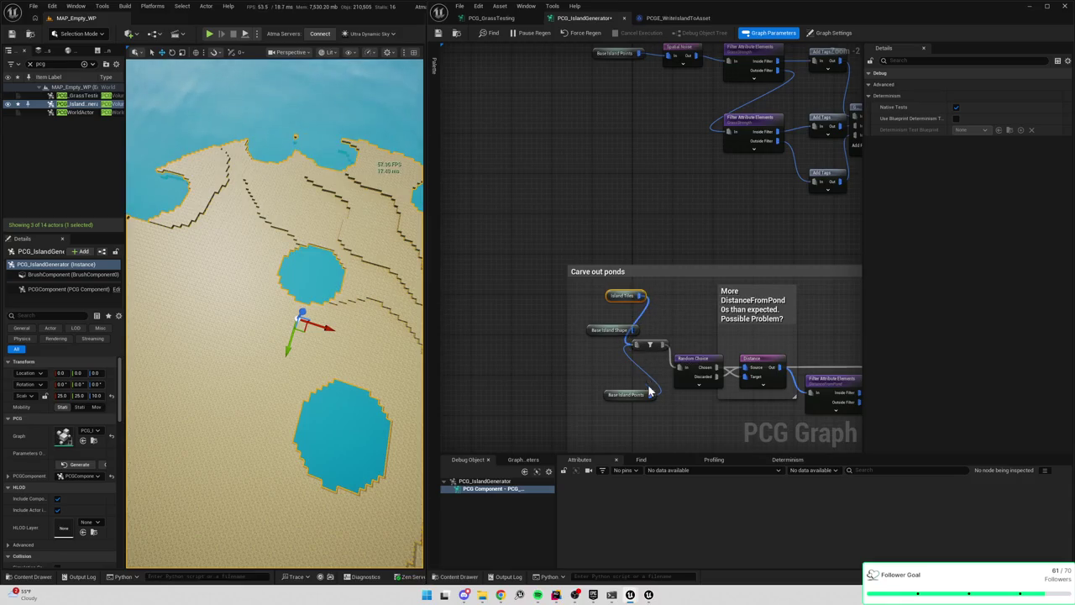
pyautogui.moveTo(676, 262); pyautogui.dragTo(600, 272)
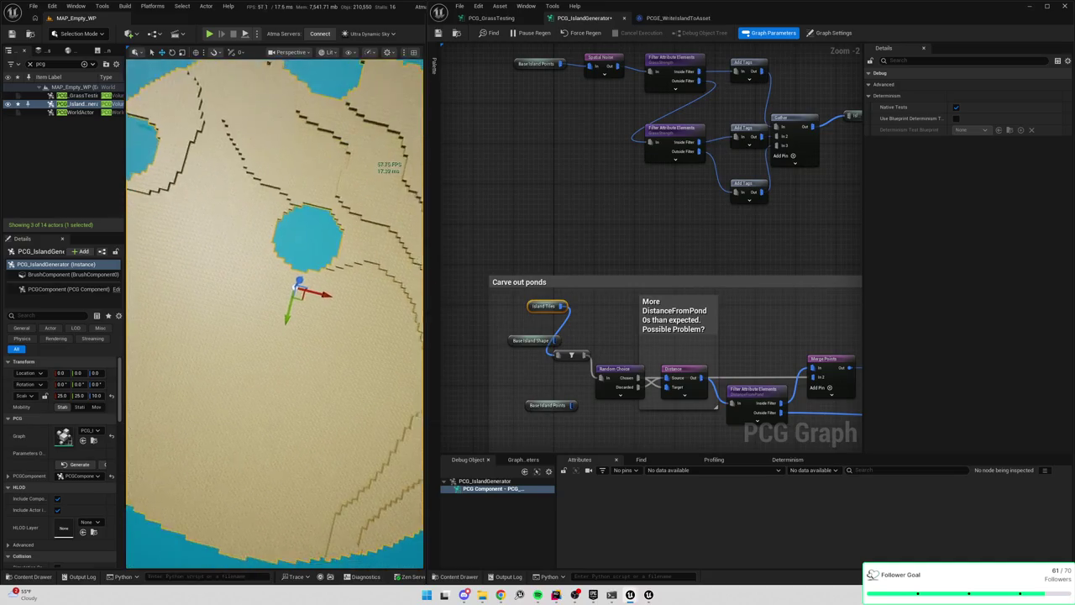
pyautogui.moveTo(762, 280)
pyautogui.mouseDown()
pyautogui.moveTo(709, 256)
pyautogui.moveTo(443, 216)
pyautogui.mouseUp()
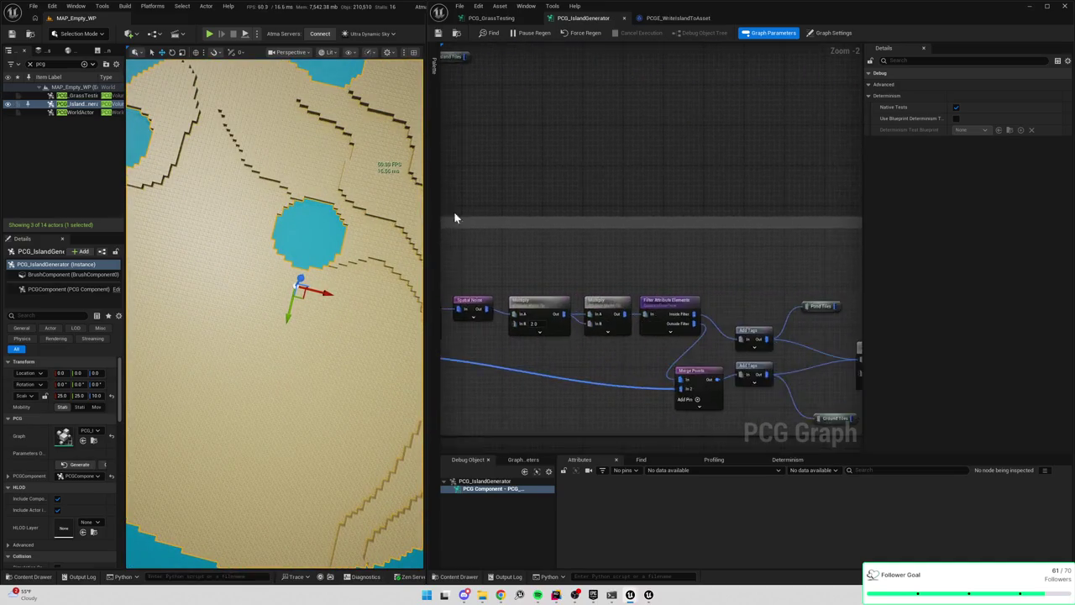
pyautogui.scroll(-2, 763, 259)
pyautogui.scroll(3, 667, 192)
pyautogui.moveTo(667, 192)
pyautogui.mouseDown()
pyautogui.moveTo(592, 211)
pyautogui.moveTo(712, 248)
pyautogui.mouseUp()
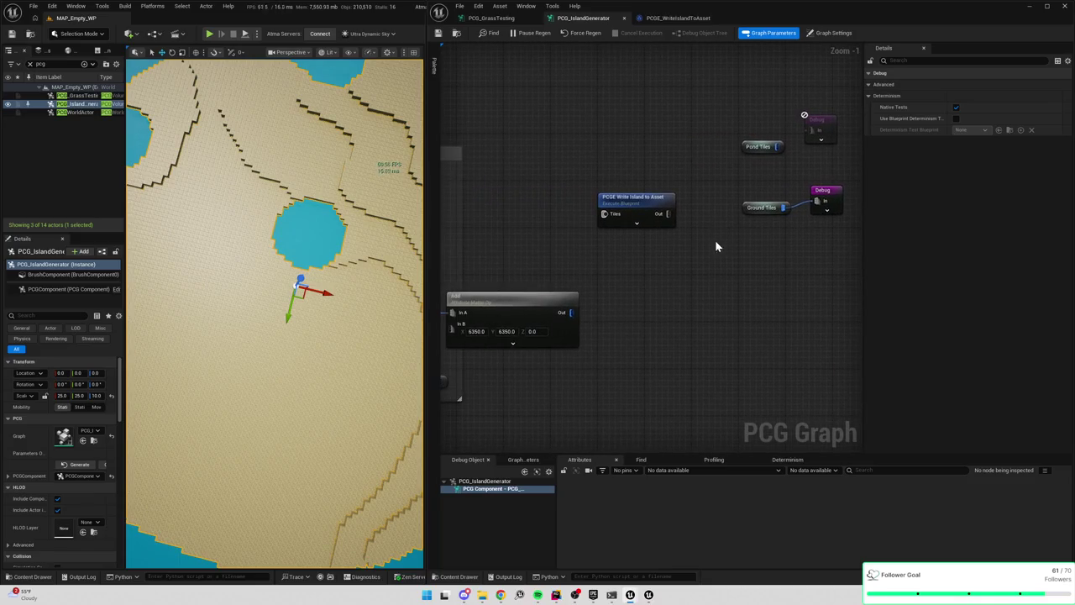
# Place an Island Tiles reroute reference beside Write Island to Asset
pyautogui.rightClick(744, 261)
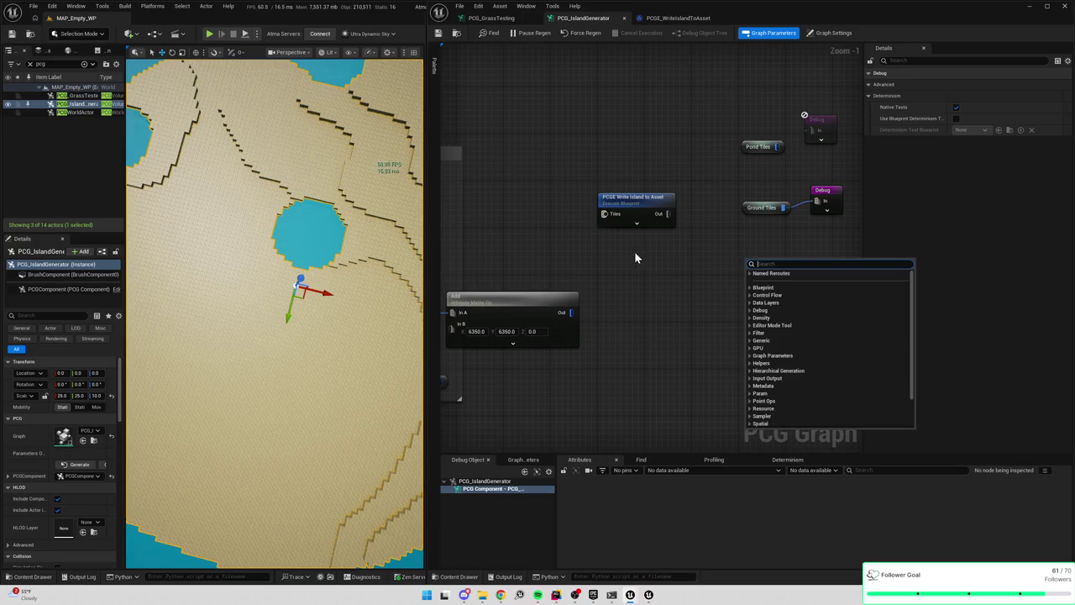
pyautogui.scroll(-1, 634, 250)
pyautogui.rightClick(691, 256)
pyautogui.write('island')
pyautogui.press('Return')
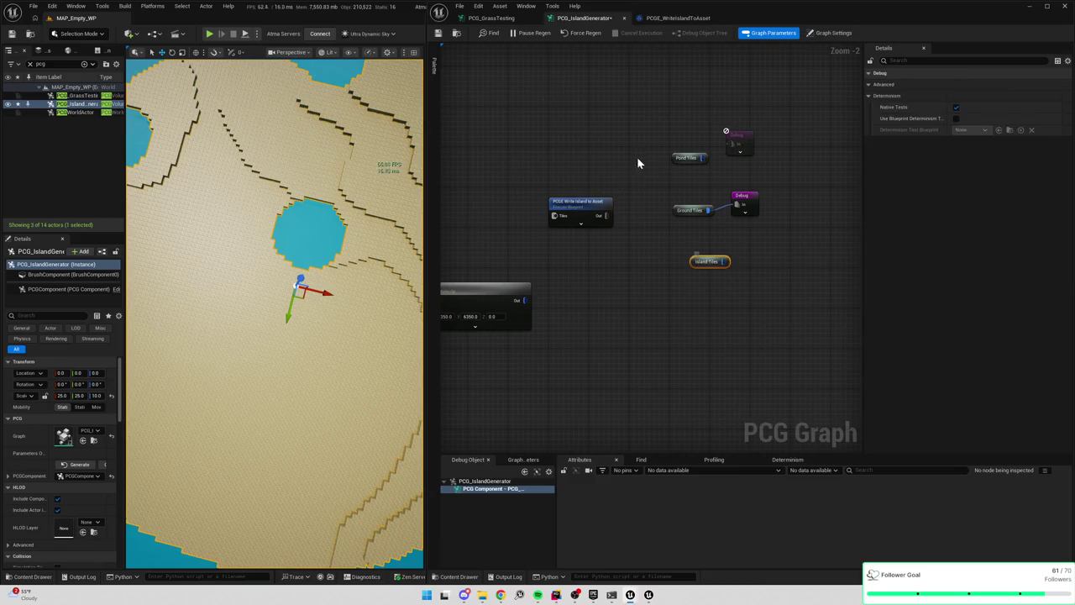
# Preview Pond Tiles through the Debug node and disconnect Ground Tiles from its Debug
pyautogui.moveTo(704, 157); pyautogui.dragTo(731, 144)
pyautogui.scroll(2, 734, 275)
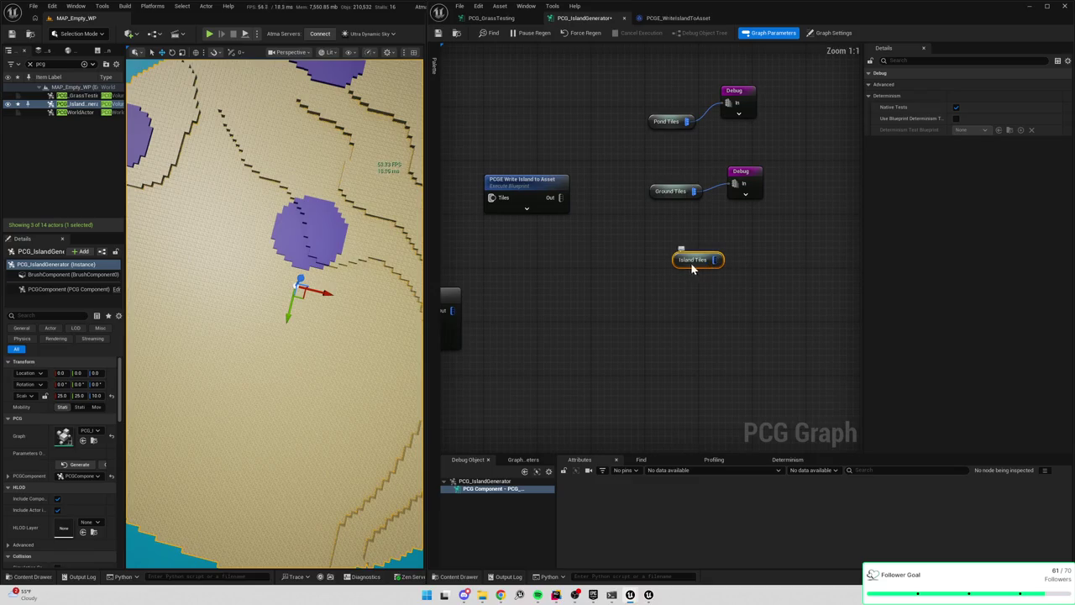
pyautogui.keyDown('alt'); pyautogui.click(693, 191); pyautogui.keyUp('alt')
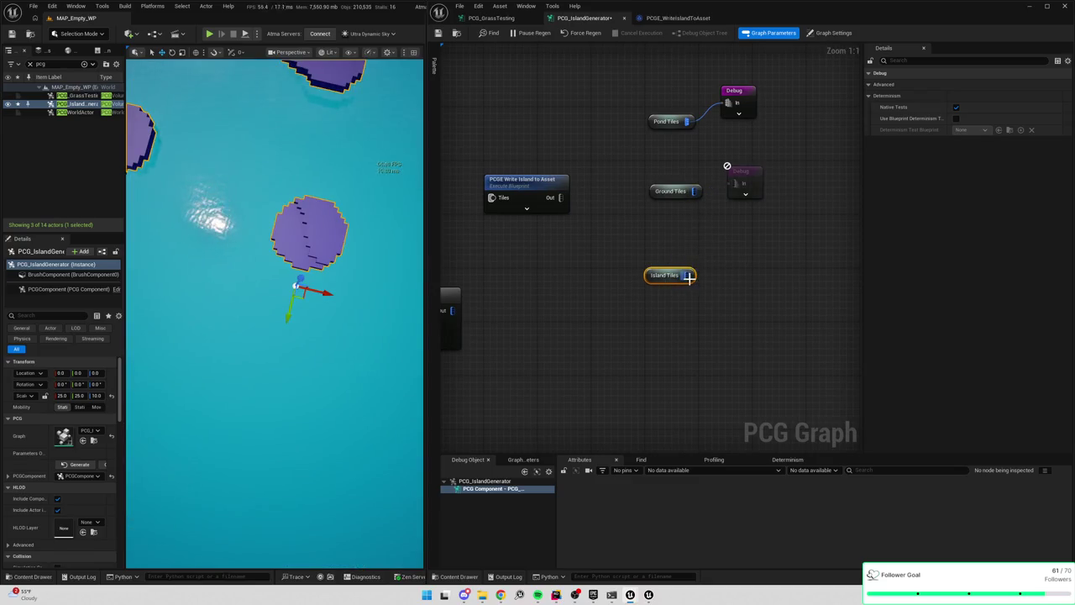
# Try Filter Data By Tag and Attribute Partition off Island Tiles, remove both, and inspect its point data
pyautogui.moveTo(688, 276); pyautogui.dragTo(719, 291)
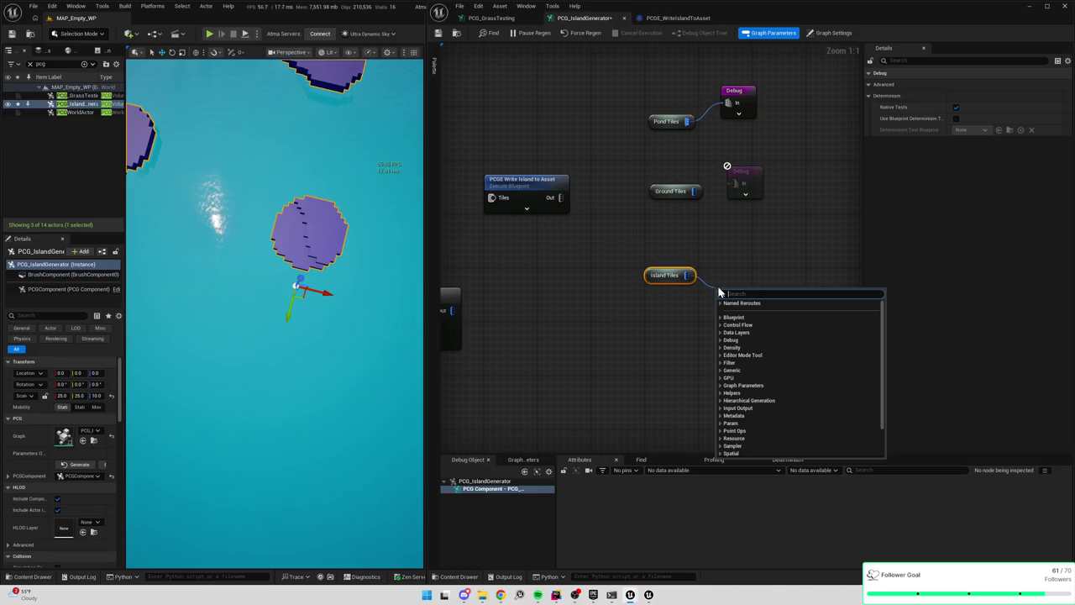
pyautogui.write('by tag')
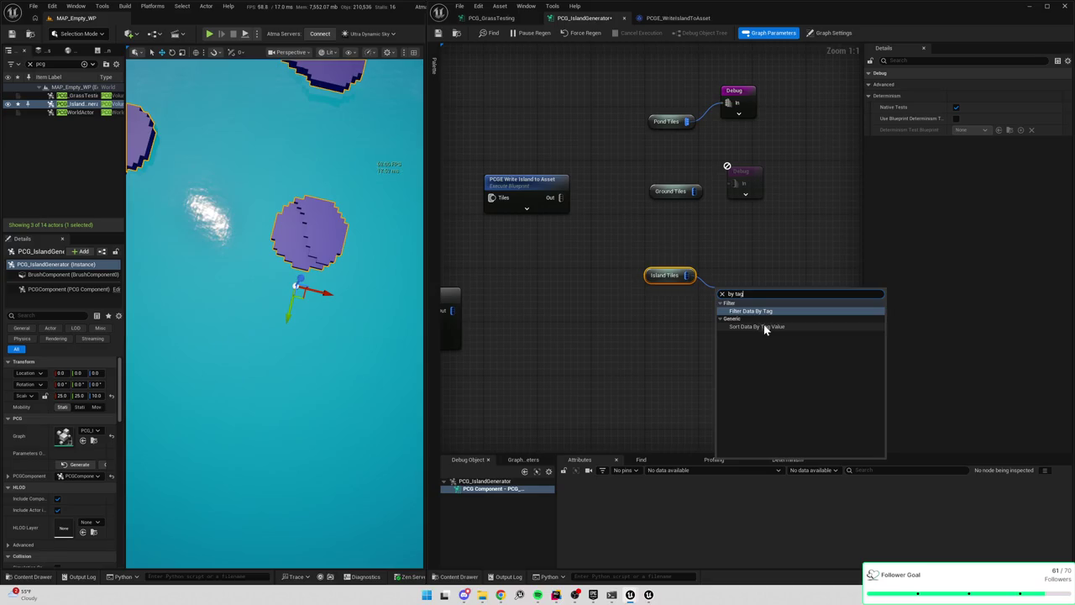
pyautogui.click(764, 311)
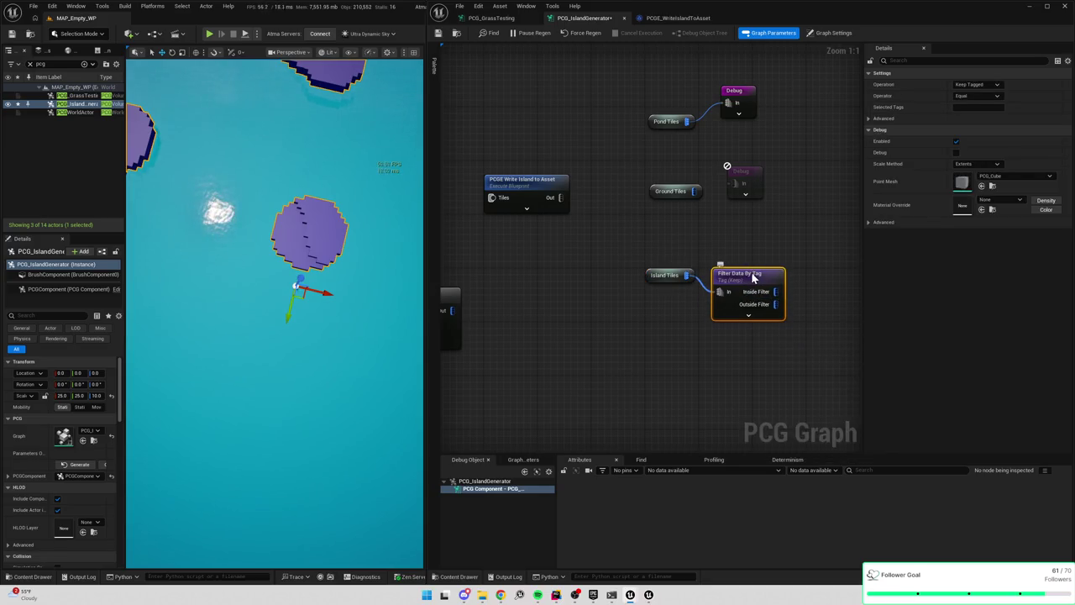
pyautogui.press('Delete')
pyautogui.moveTo(706, 278); pyautogui.dragTo(705, 278)
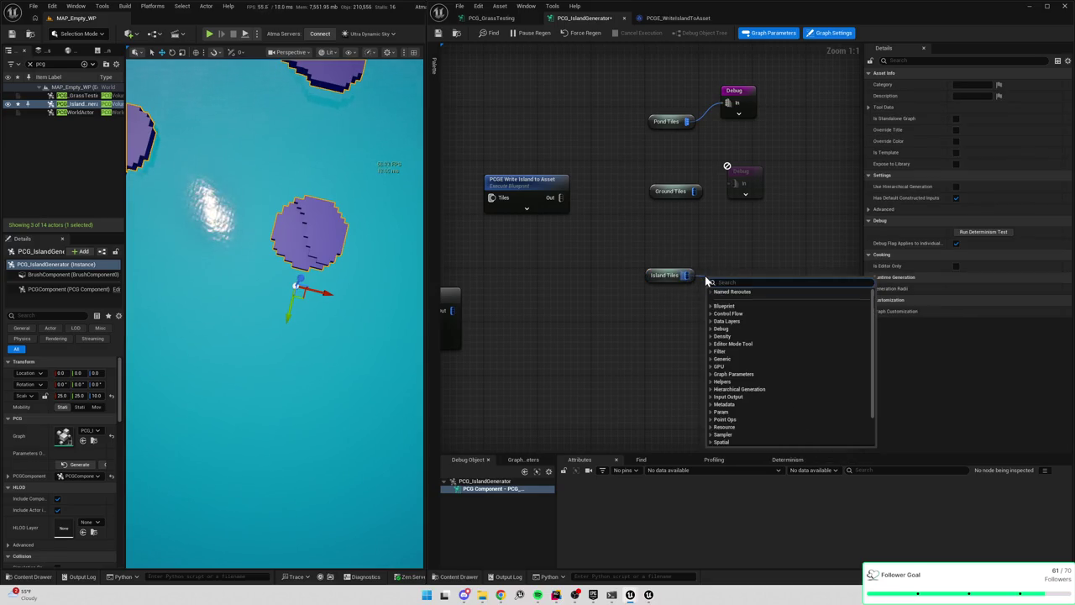
pyautogui.write('partition')
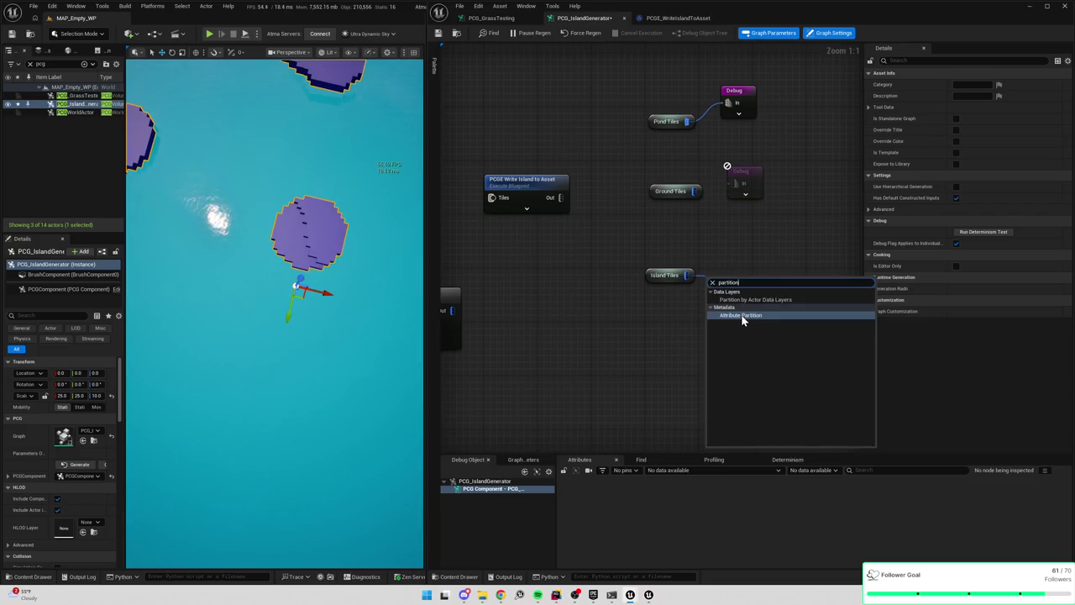
pyautogui.click(742, 316)
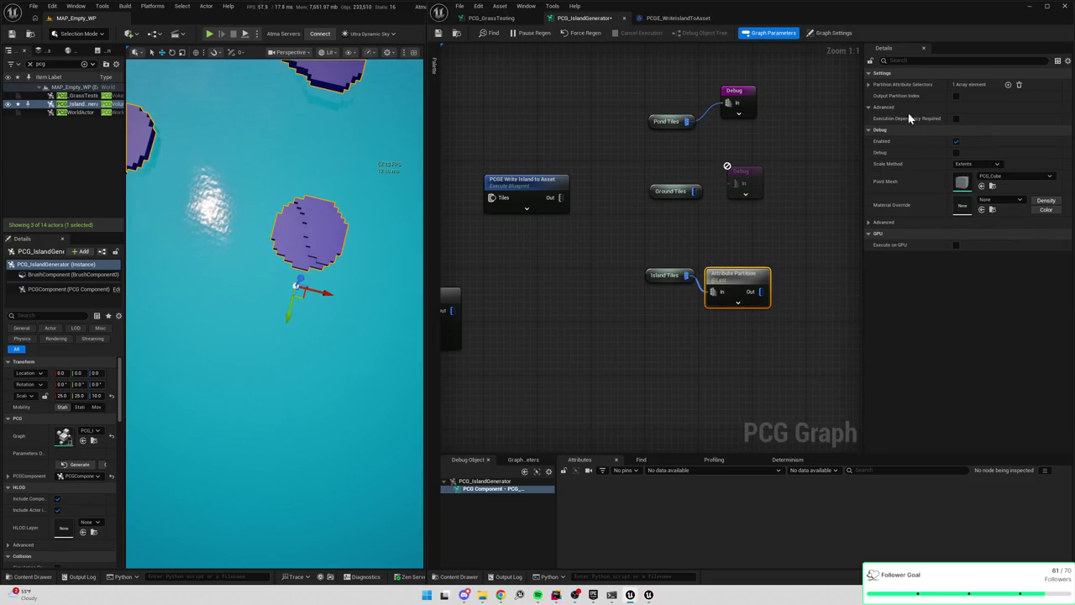
pyautogui.hotkey('ctrl', 'z')
pyautogui.press('a')
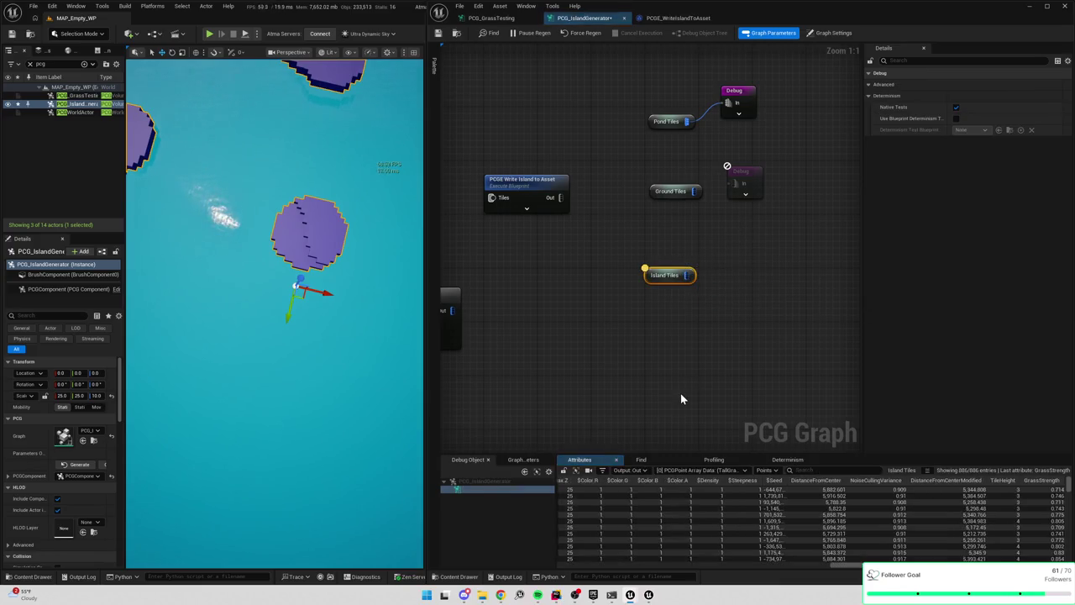
pyautogui.click(690, 471)
# Add two chained Filter Data By Tag nodes after Island Tiles, the first keeping TallGrass
pyautogui.click(708, 288)
pyautogui.moveTo(705, 286); pyautogui.dragTo(708, 286)
pyautogui.write('tag')
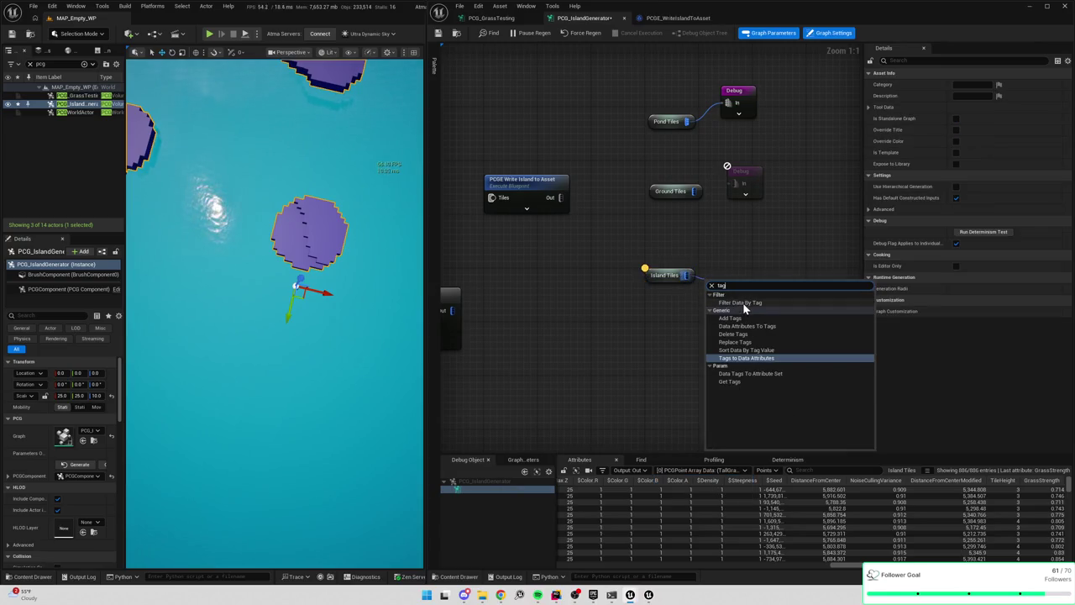
pyautogui.click(742, 303)
pyautogui.moveTo(777, 268)
pyautogui.mouseDown()
pyautogui.moveTo(679, 228)
pyautogui.moveTo(676, 260)
pyautogui.moveTo(634, 327)
pyautogui.moveTo(642, 304)
pyautogui.mouseUp()
pyautogui.hotkey('ctrl', 'd')
pyautogui.click(642, 231)
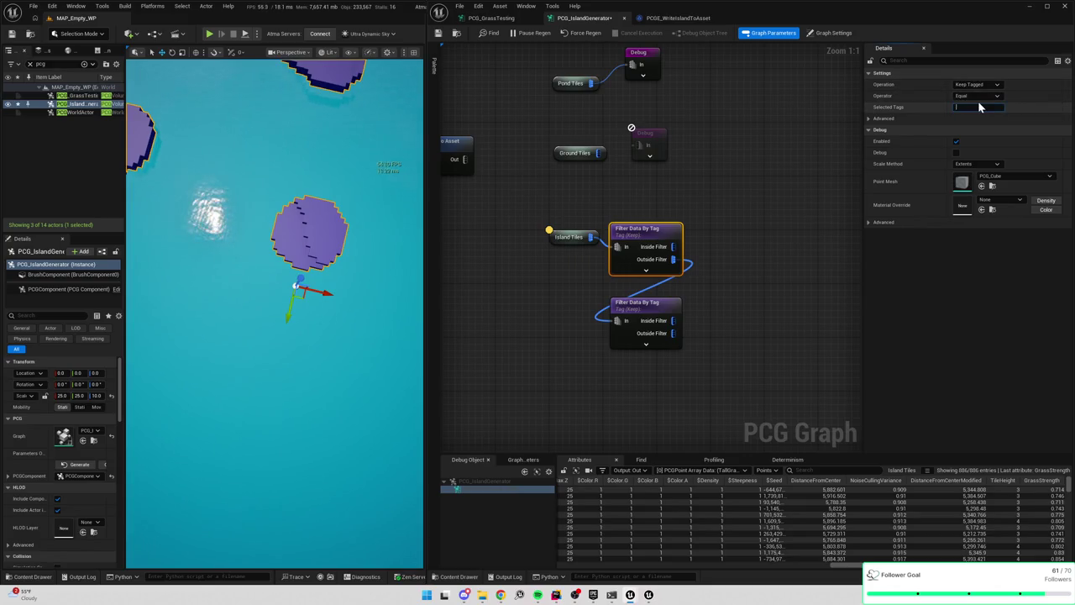
pyautogui.write('TallGrass')
pyautogui.press('Return')
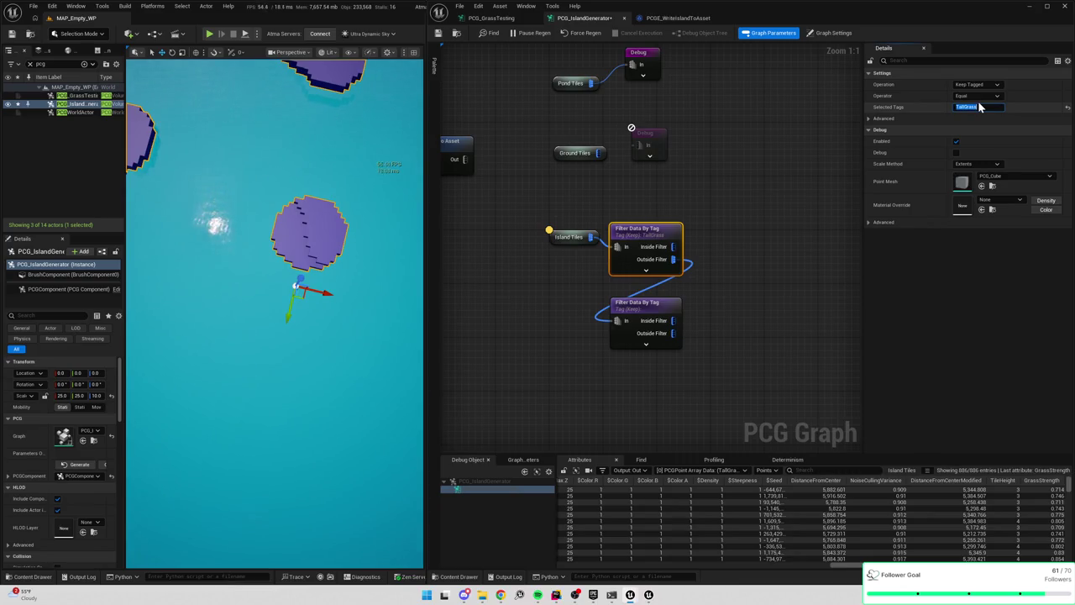
# Duplicate the Debug node, feed it the TallGrass Inside Filter output, and inspect its data
pyautogui.click(645, 141)
pyautogui.hotkey('ctrl', 'c')
pyautogui.hotkey('ctrl', 'v')
pyautogui.moveTo(673, 246)
pyautogui.mouseDown()
pyautogui.moveTo(744, 246)
pyautogui.moveTo(763, 233)
pyautogui.mouseUp()
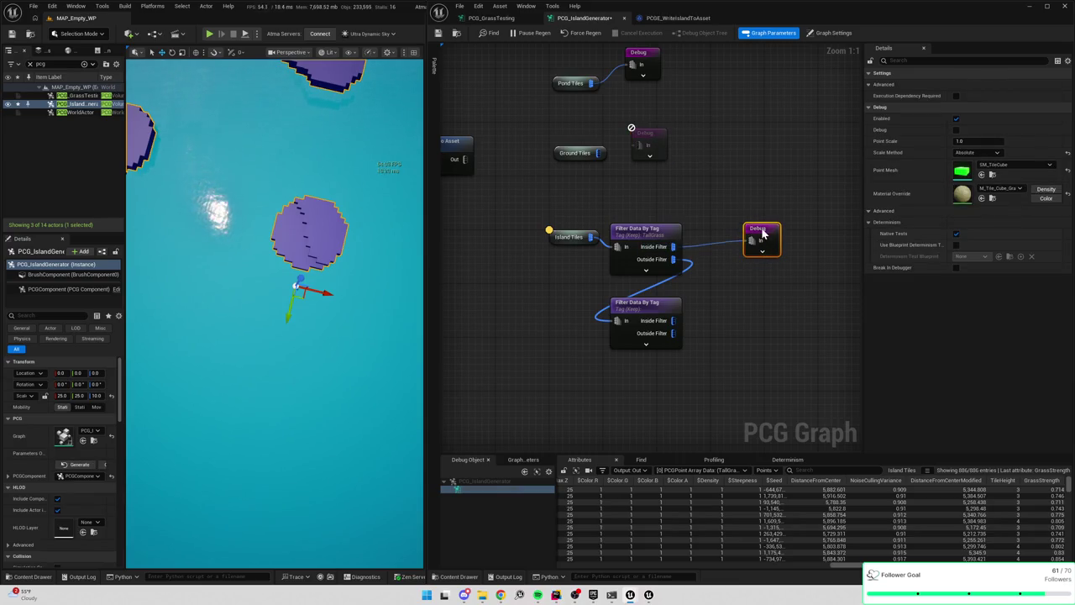
pyautogui.moveTo(864, 233); pyautogui.dragTo(809, 233)
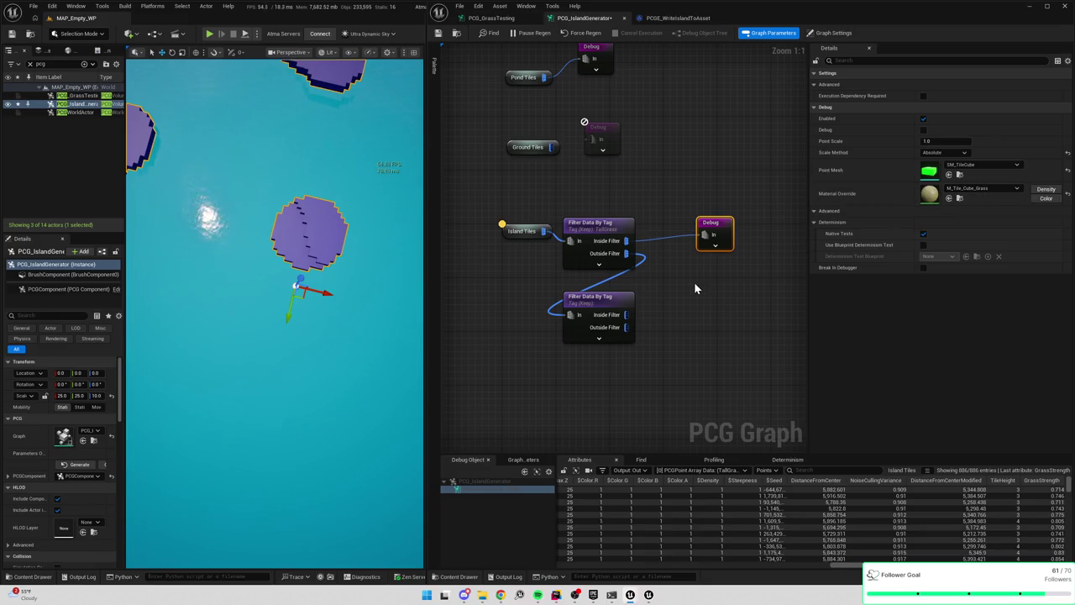
pyautogui.press('a')
pyautogui.scroll(-5, 274, 252)
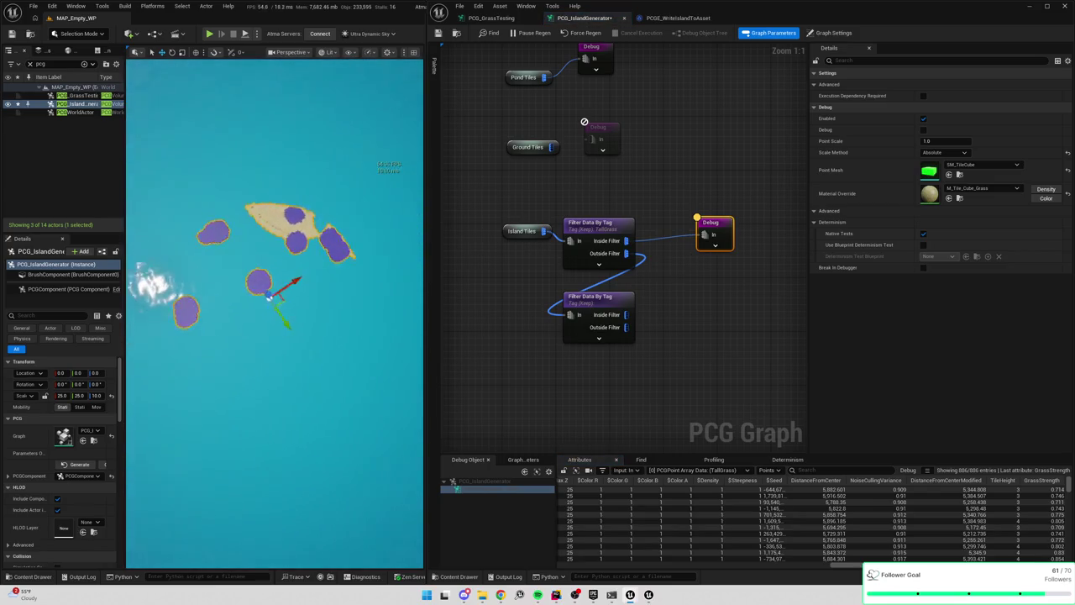
# Feed the TallGrass filter's Outside Filter into the second filter and set its tag to ShortGrass
pyautogui.moveTo(521, 171)
pyautogui.mouseDown()
pyautogui.moveTo(648, 234)
pyautogui.moveTo(540, 146)
pyautogui.mouseUp()
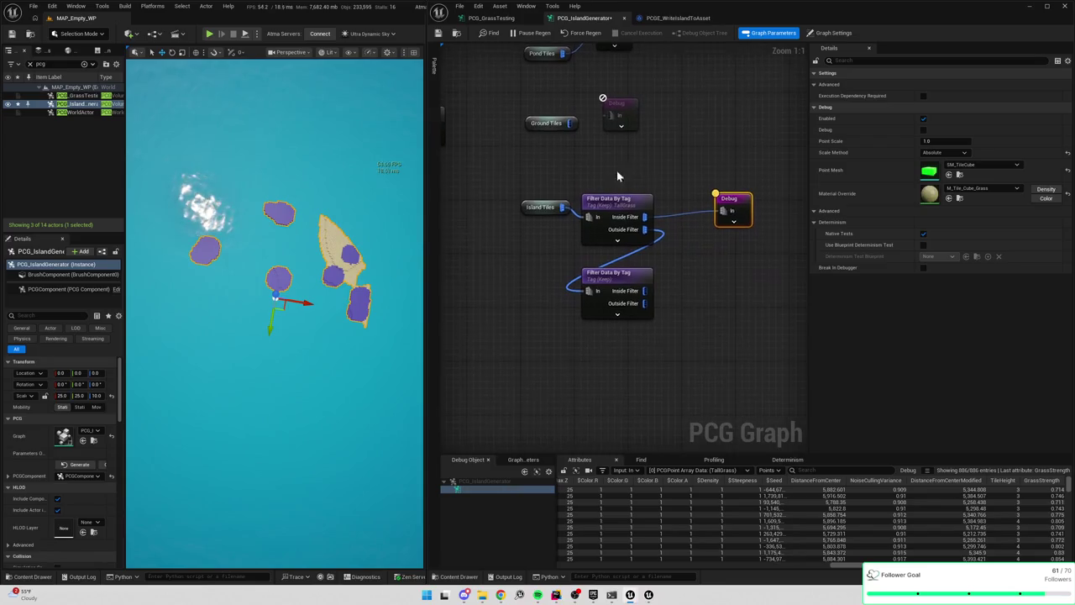
pyautogui.keyDown('alt'); pyautogui.click(644, 217); pyautogui.keyUp('alt')
pyautogui.moveTo(644, 229); pyautogui.dragTo(720, 210)
pyautogui.keyDown('alt'); pyautogui.click(644, 229); pyautogui.keyUp('alt')
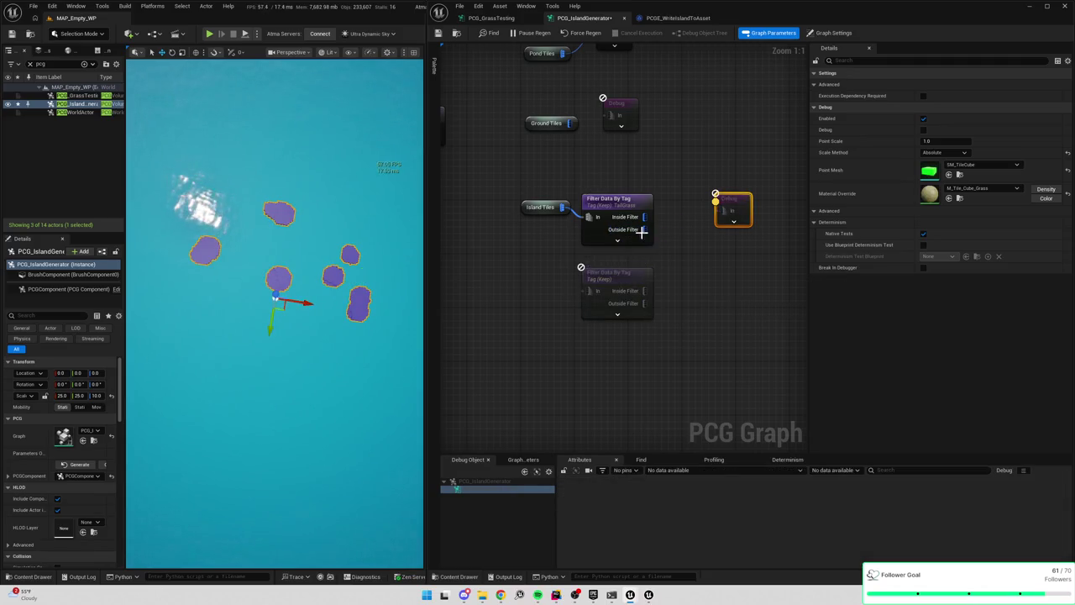
pyautogui.moveTo(589, 290); pyautogui.dragTo(644, 229)
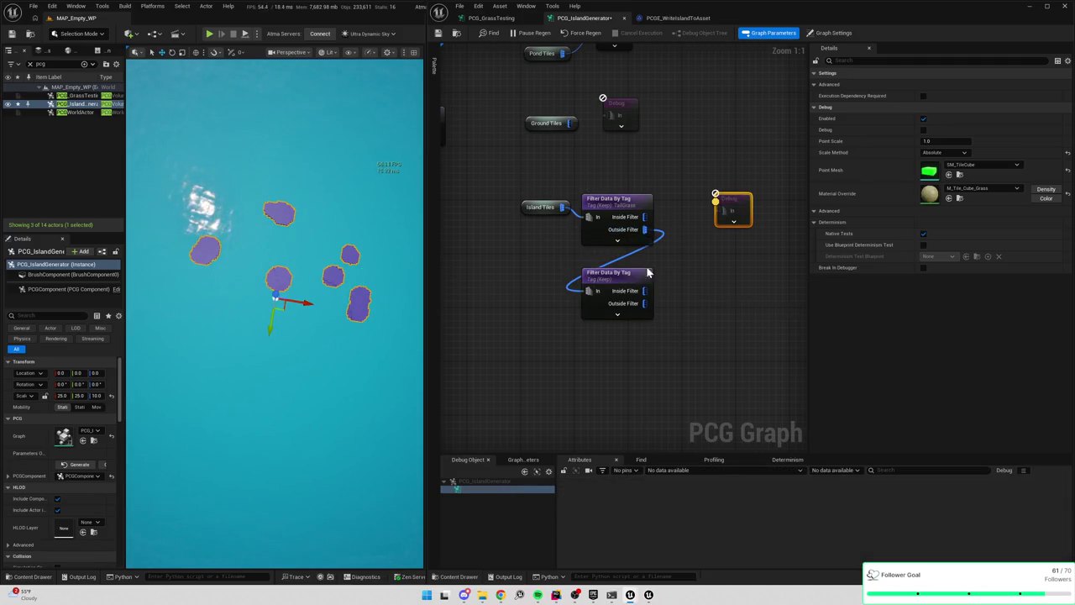
pyautogui.click(645, 276)
pyautogui.click(943, 107)
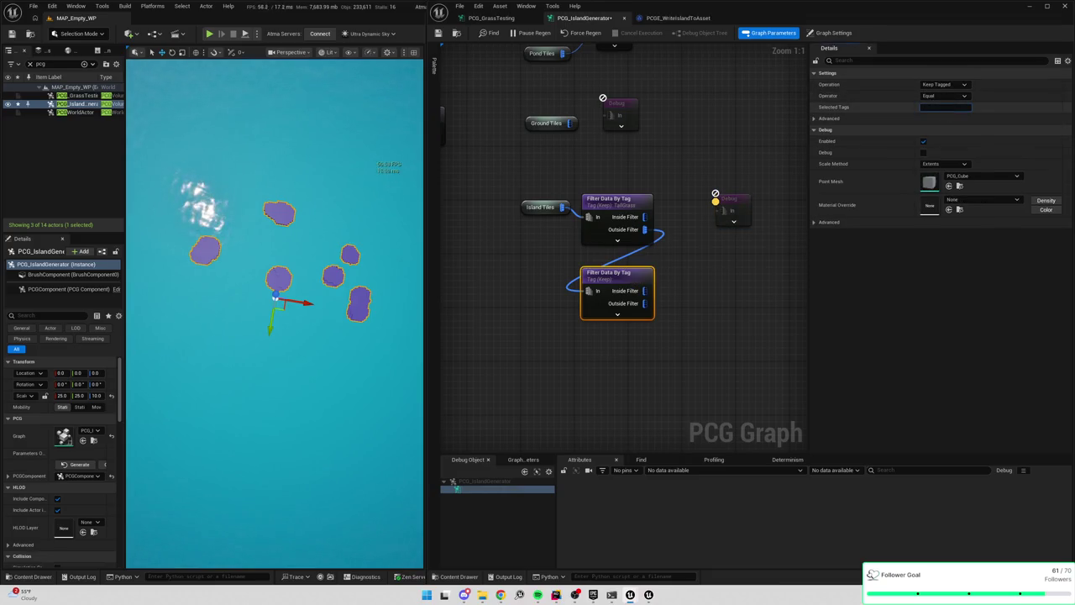
pyautogui.write('ShortGrass')
pyautogui.press('Return')
# Preview the ShortGrass tiles, then the second filter's remaining rejected tiles, on the Debug node
pyautogui.moveTo(644, 290); pyautogui.dragTo(726, 213)
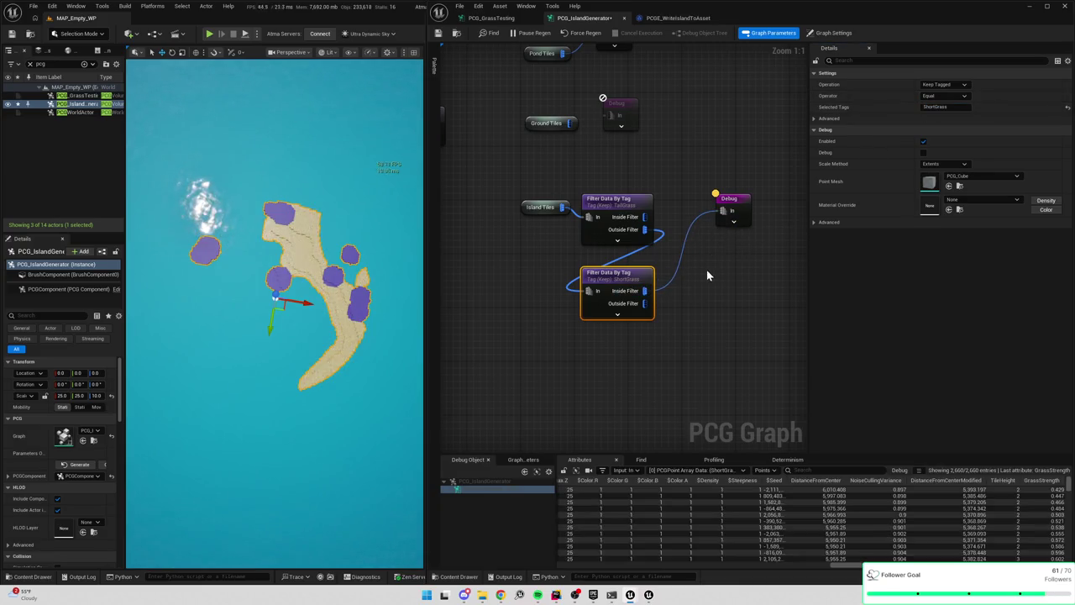
pyautogui.keyDown('alt'); pyautogui.click(645, 292); pyautogui.keyUp('alt')
pyautogui.moveTo(644, 303); pyautogui.dragTo(725, 212)
pyautogui.keyDown('alt'); pyautogui.click(644, 303); pyautogui.keyUp('alt')
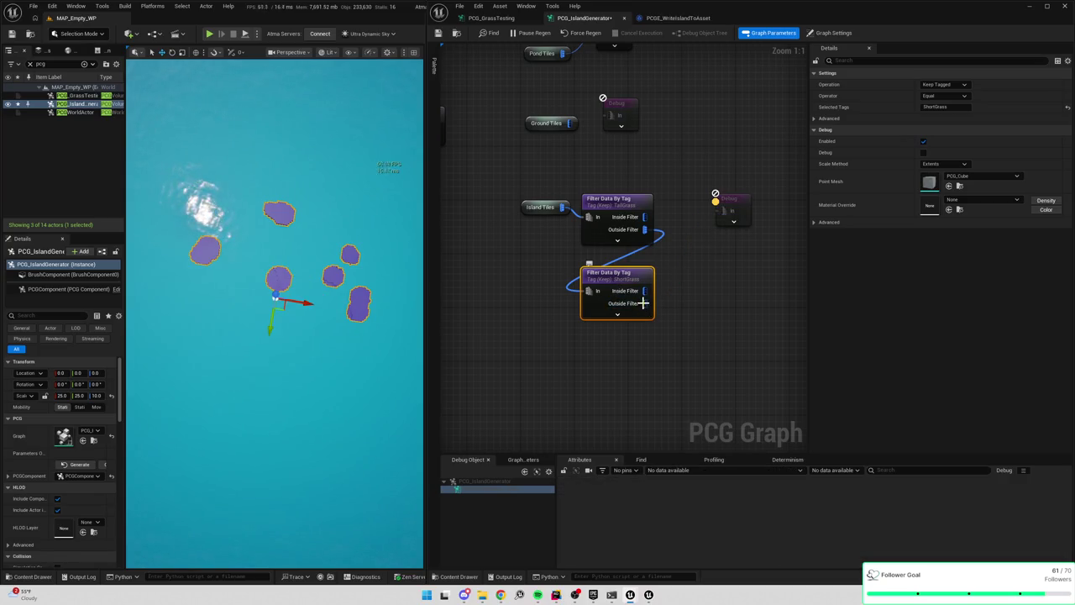
pyautogui.click(676, 304)
pyautogui.moveTo(644, 303)
pyautogui.mouseDown()
pyautogui.moveTo(674, 283)
pyautogui.moveTo(715, 204)
pyautogui.moveTo(726, 211)
pyautogui.mouseUp()
pyautogui.scroll(-5, 592, 270)
pyautogui.scroll(4, 592, 270)
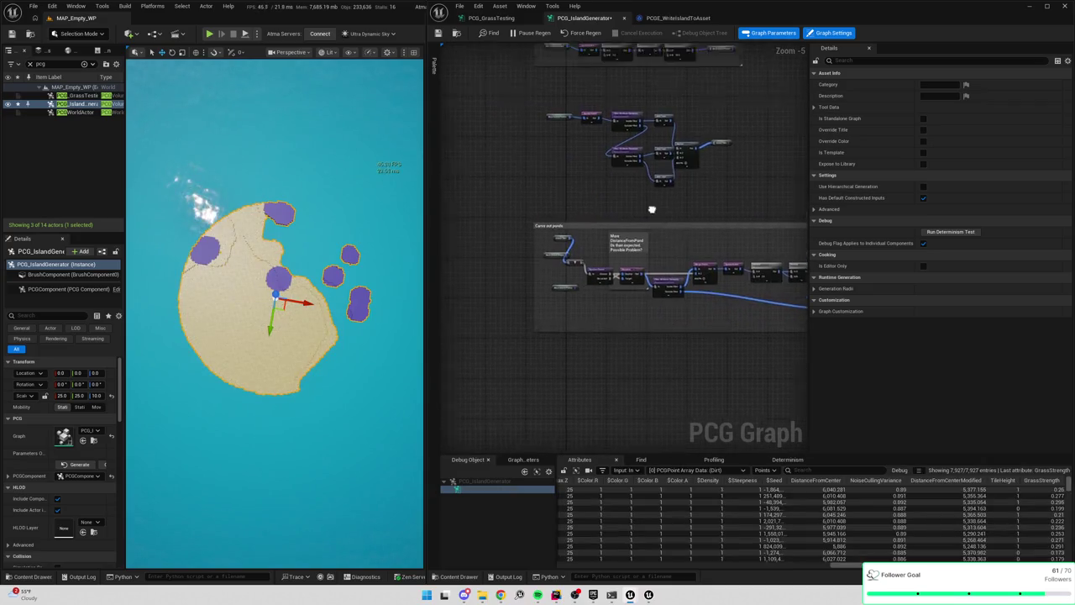
# Experiment with the Spatial Noise contrast, trying 2.0 and settling on 3.0
pyautogui.click(574, 158)
pyautogui.moveTo(676, 208); pyautogui.dragTo(619, 204)
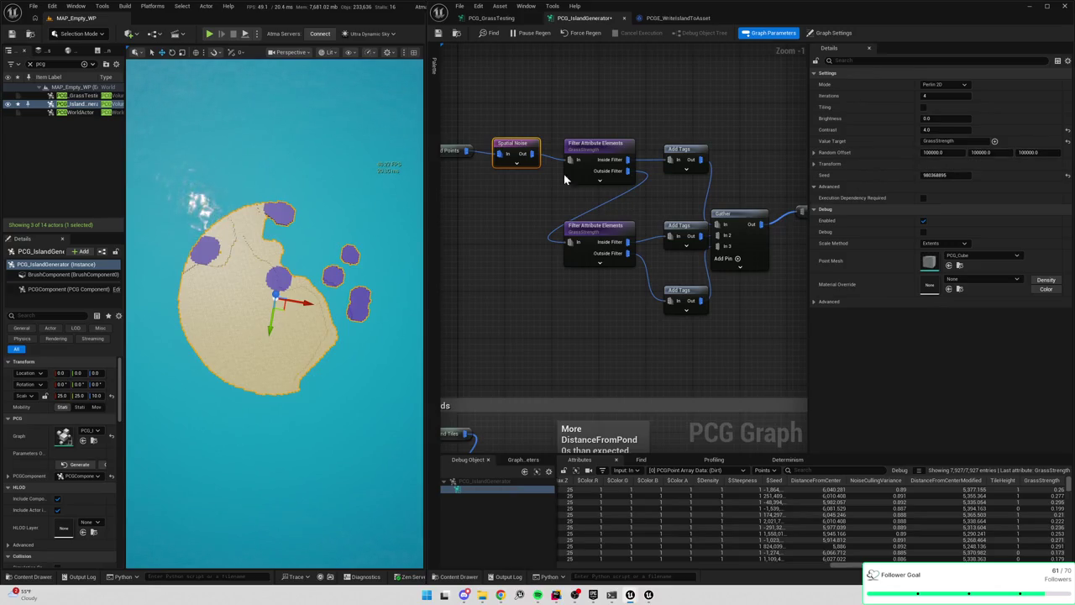
pyautogui.moveTo(520, 193); pyautogui.dragTo(580, 223)
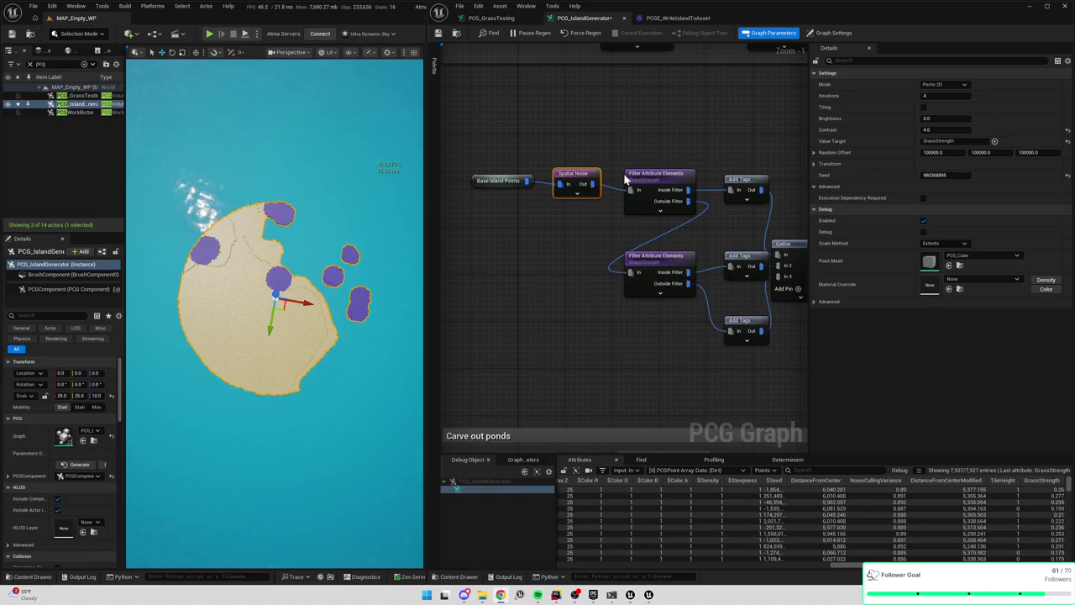
pyautogui.click(937, 130)
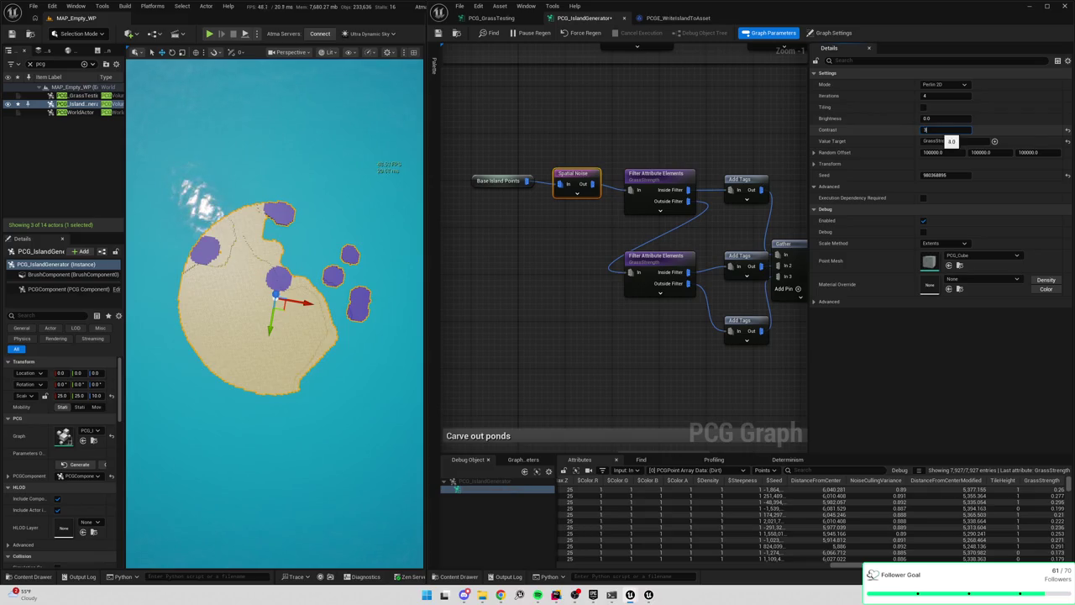
pyautogui.press('Return')
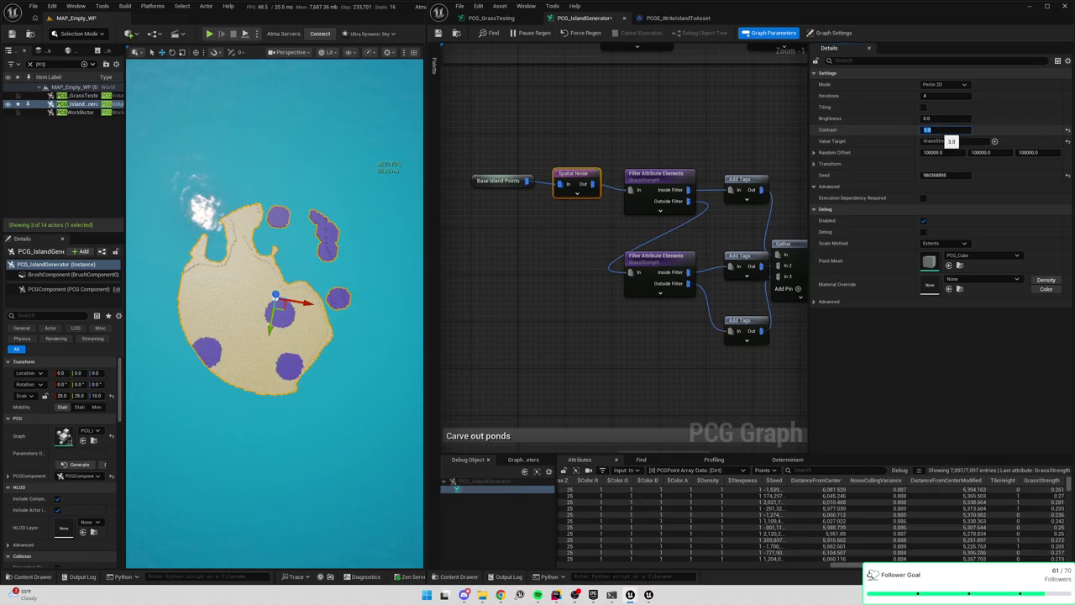
pyautogui.write('2')
pyautogui.press('Return')
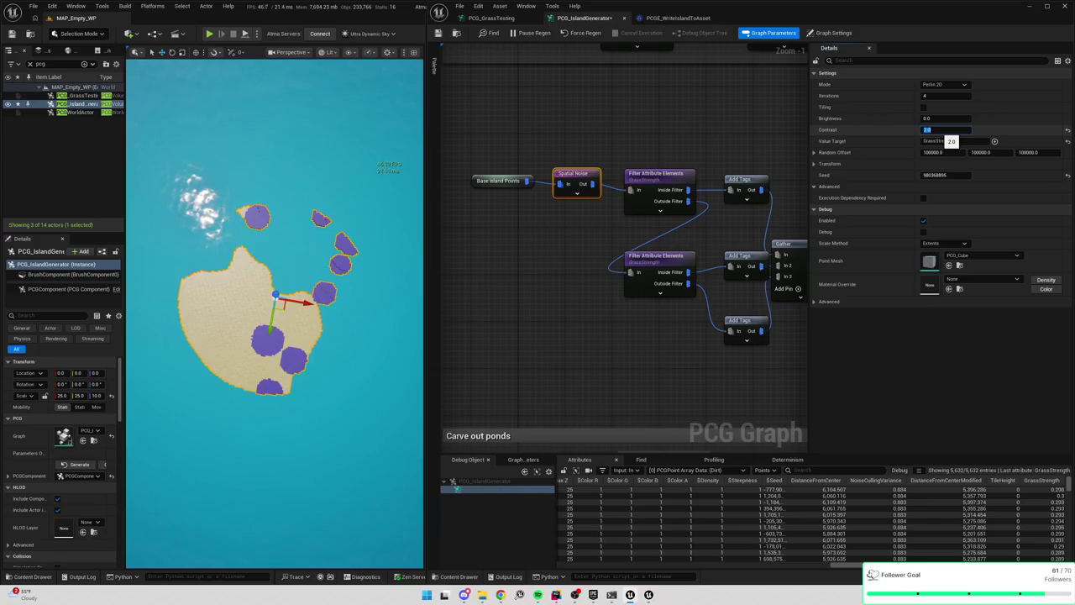
pyautogui.write('3')
pyautogui.press('Return')
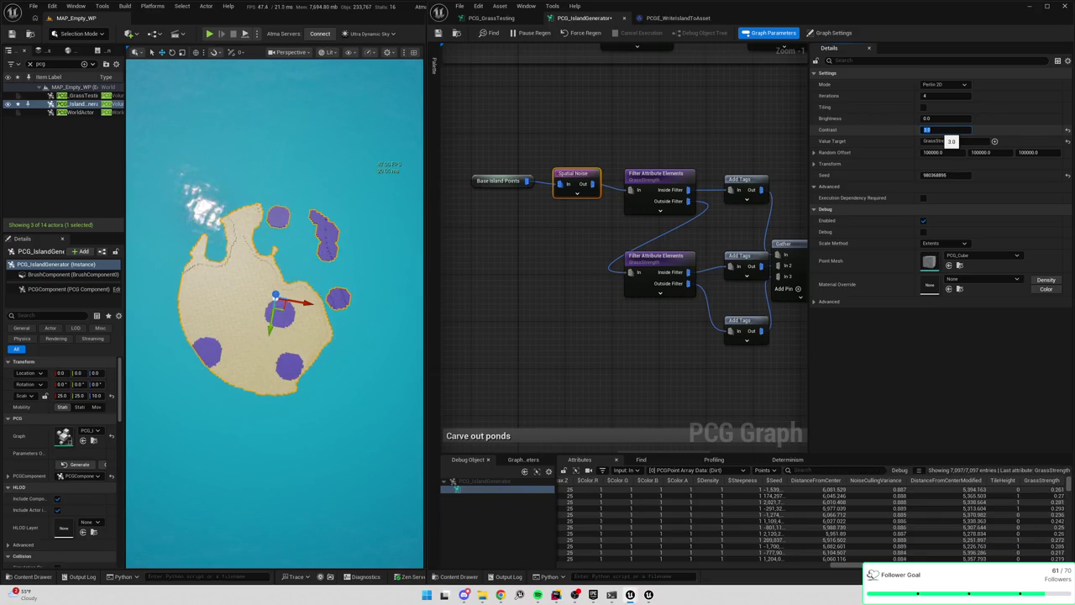
# Adjust the GrassStrength filter thresholds, trying 0.3 then 0.2
pyautogui.moveTo(685, 235); pyautogui.dragTo(653, 243)
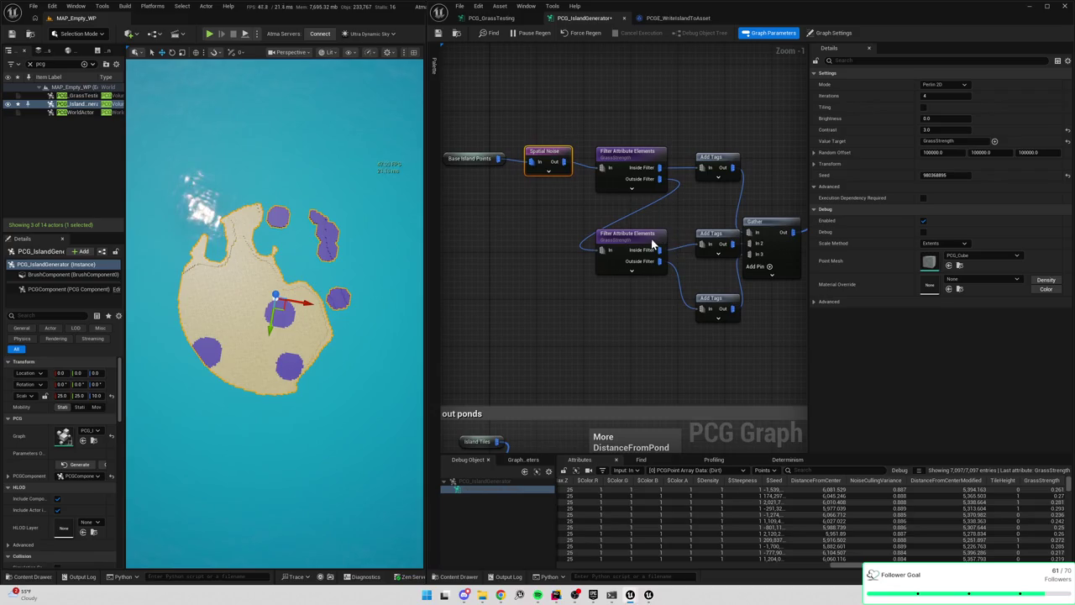
pyautogui.click(653, 243)
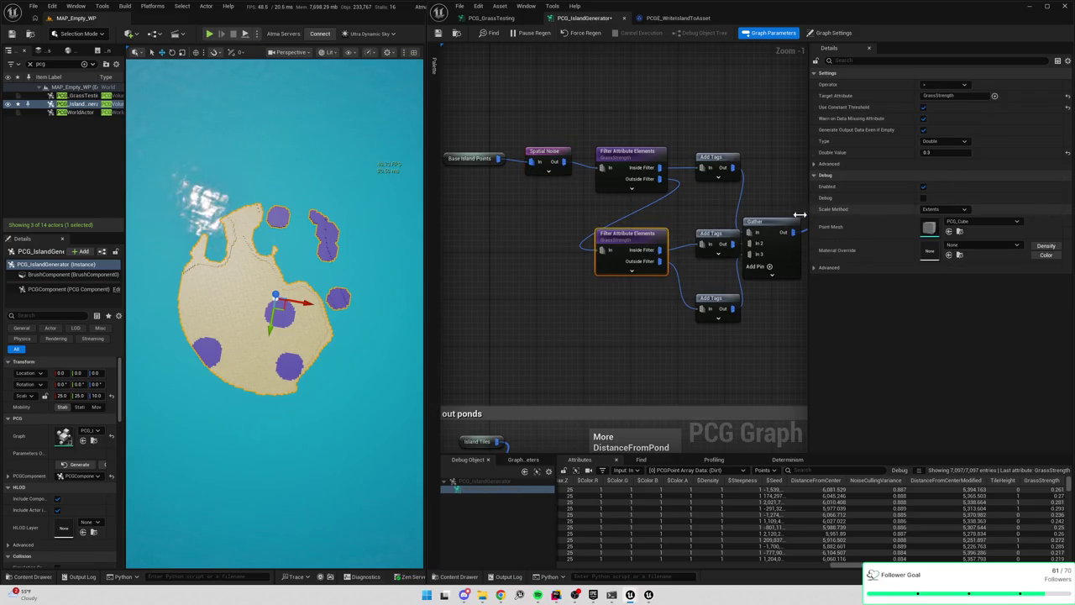
pyautogui.click(658, 158)
pyautogui.click(932, 153)
pyautogui.write('.3')
pyautogui.press('Return')
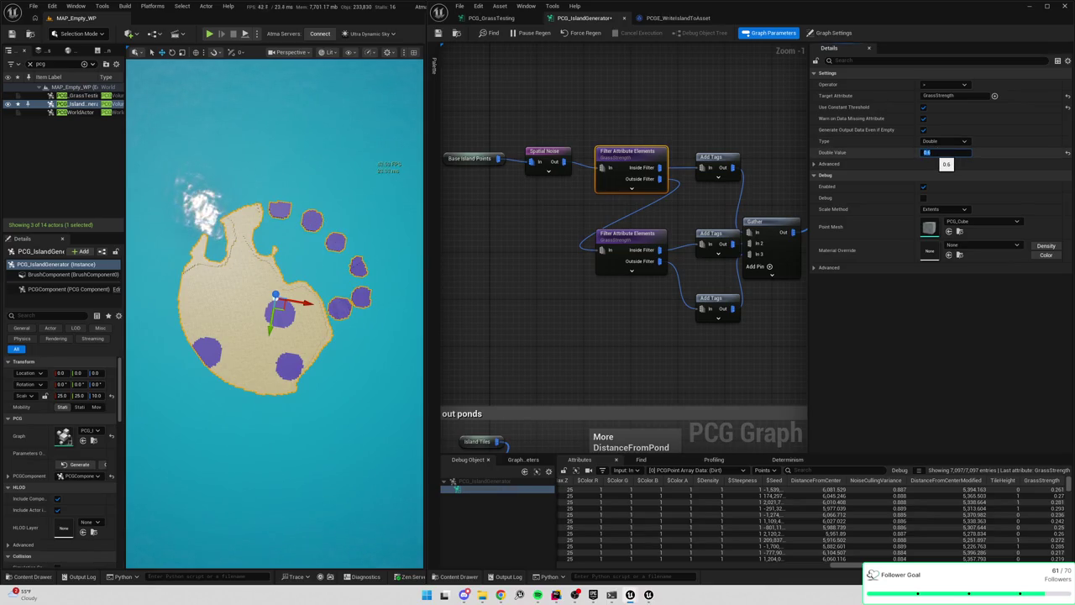
pyautogui.click(638, 243)
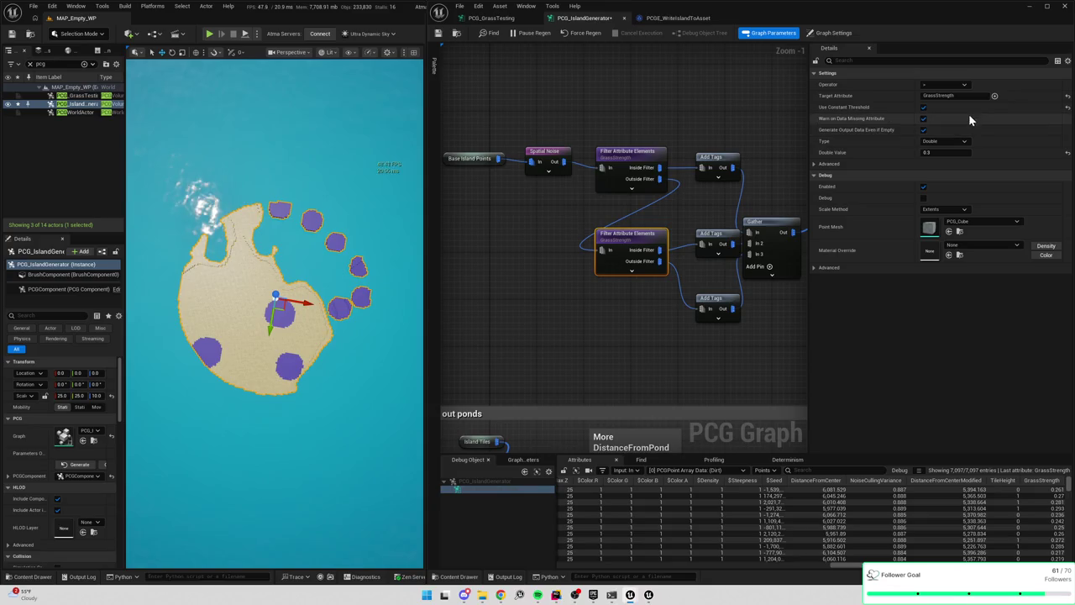
pyautogui.click(932, 153)
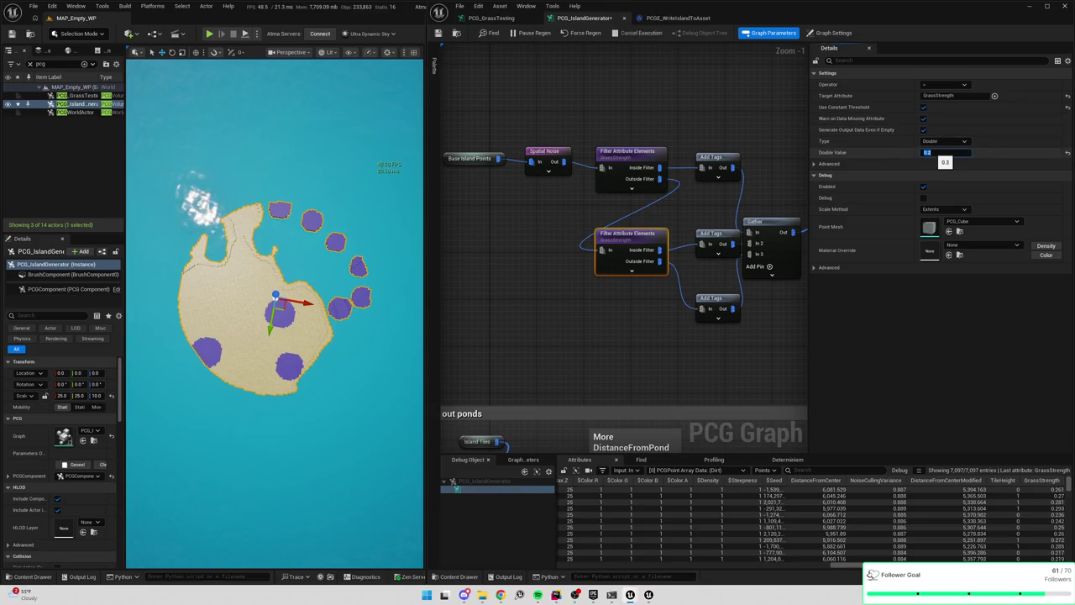
pyautogui.press('Return')
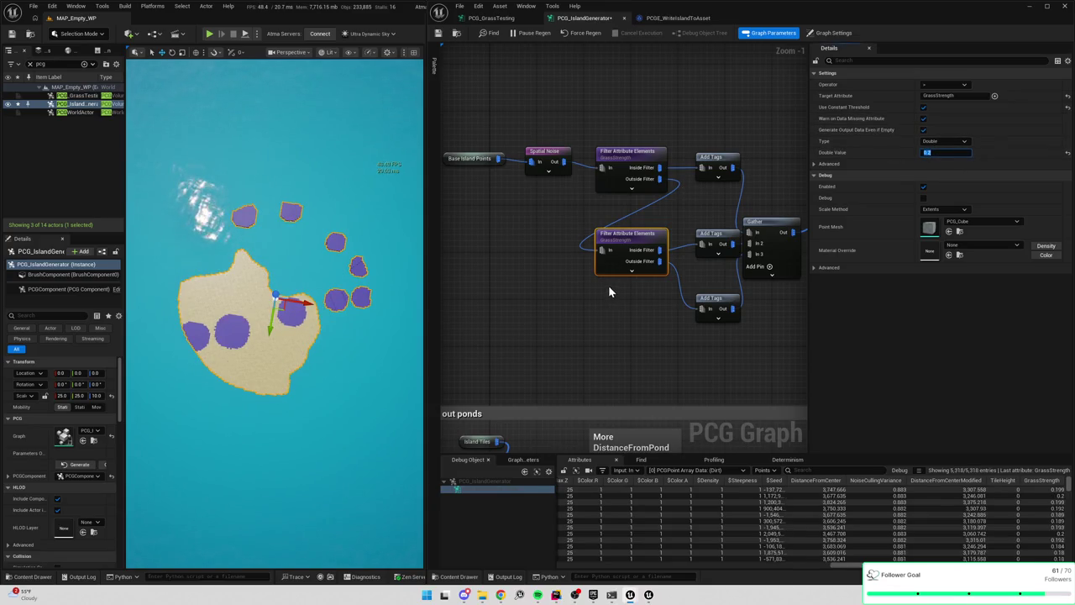
# Lower the Spatial Noise contrast to 2.0 after trying 2.5
pyautogui.click(550, 161)
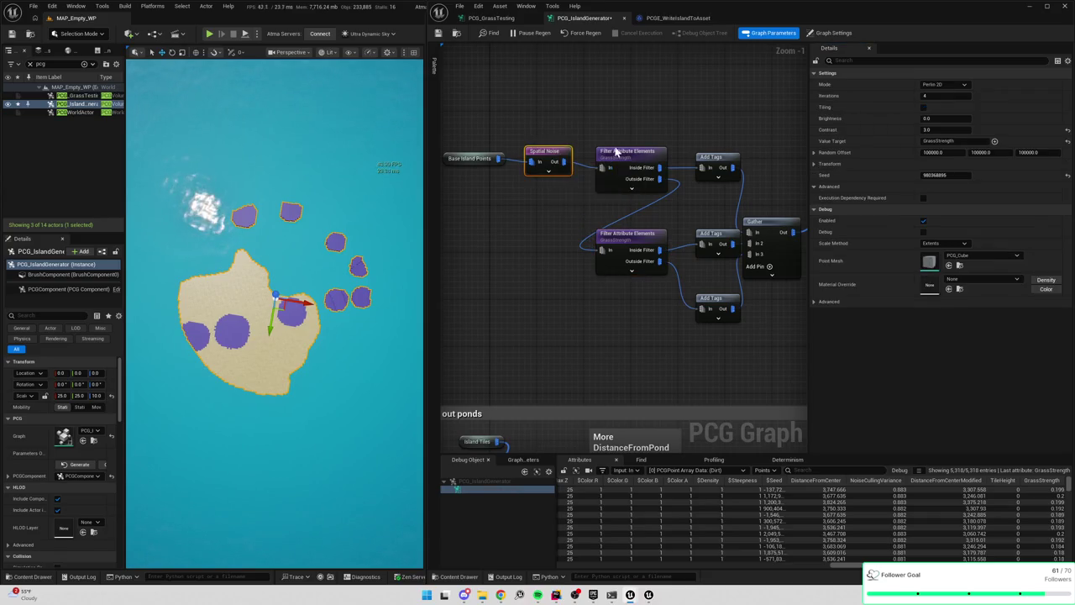
pyautogui.click(932, 131)
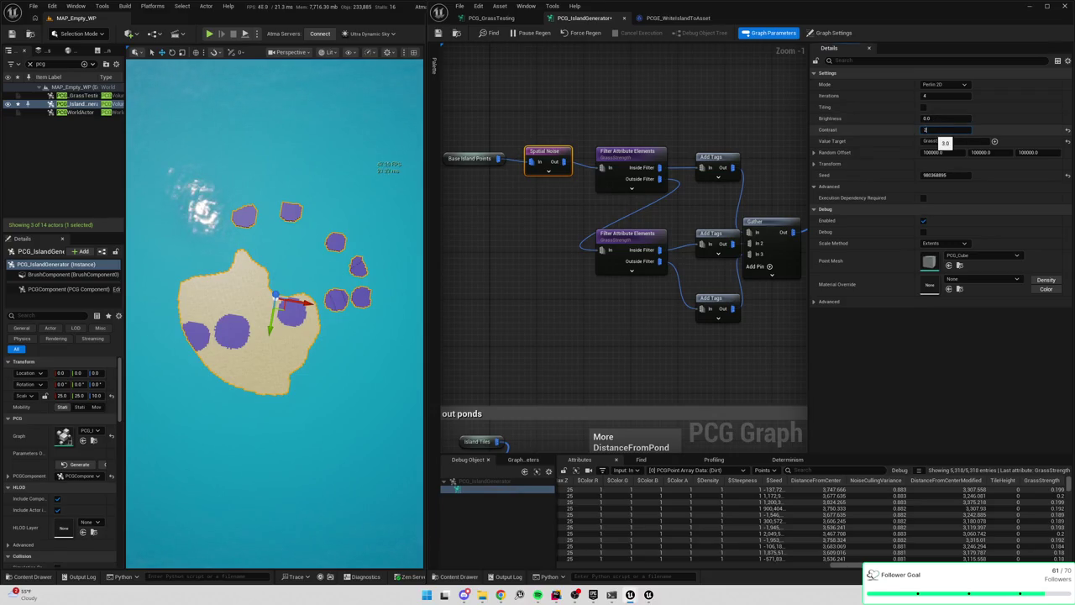
pyautogui.press('Return')
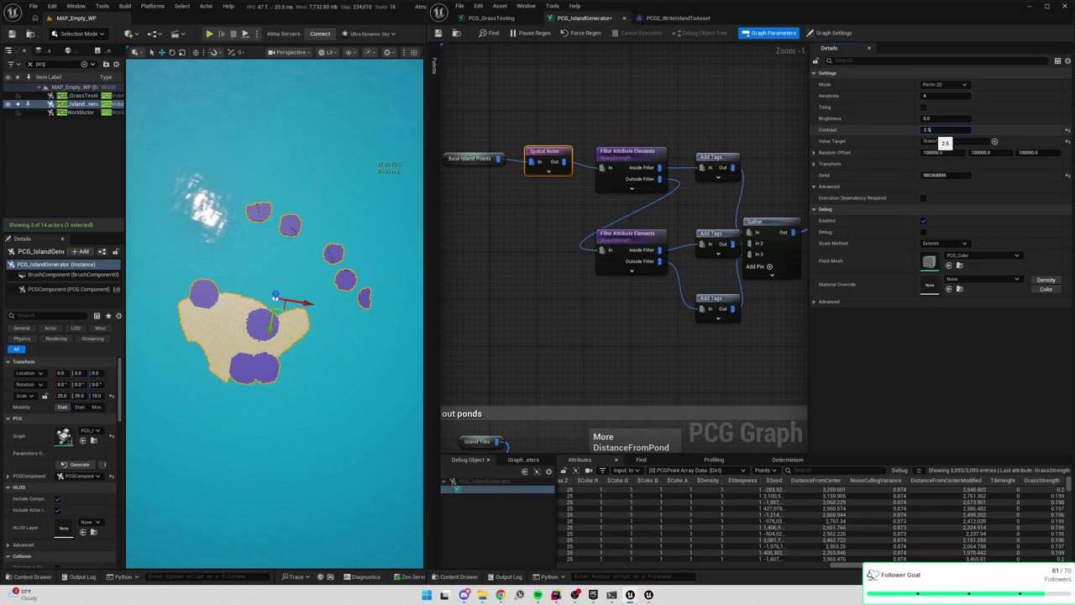
pyautogui.press('Return')
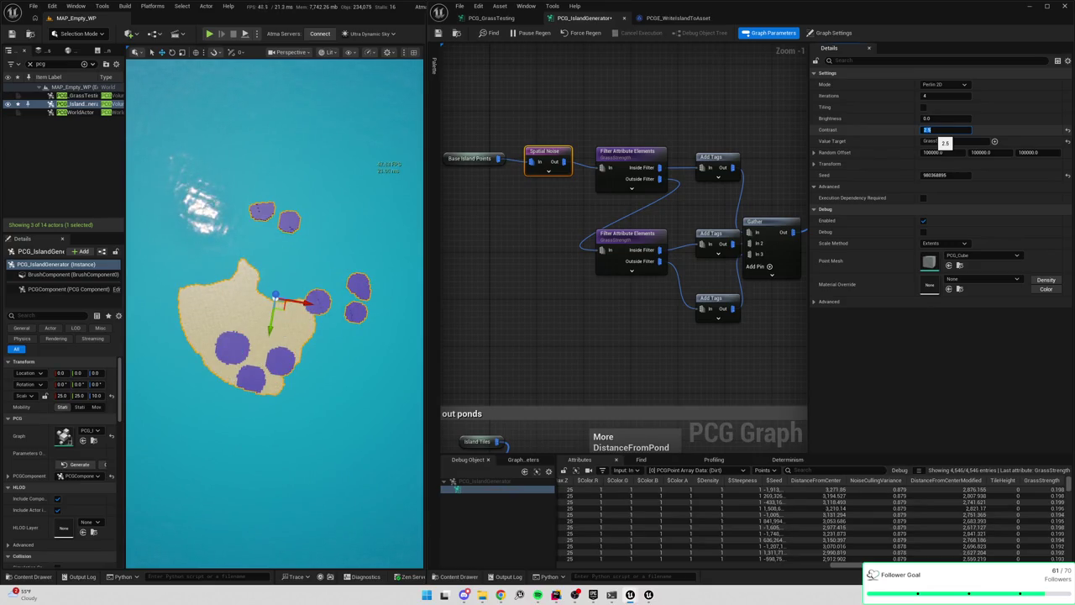
pyautogui.write('2')
pyautogui.press('Return')
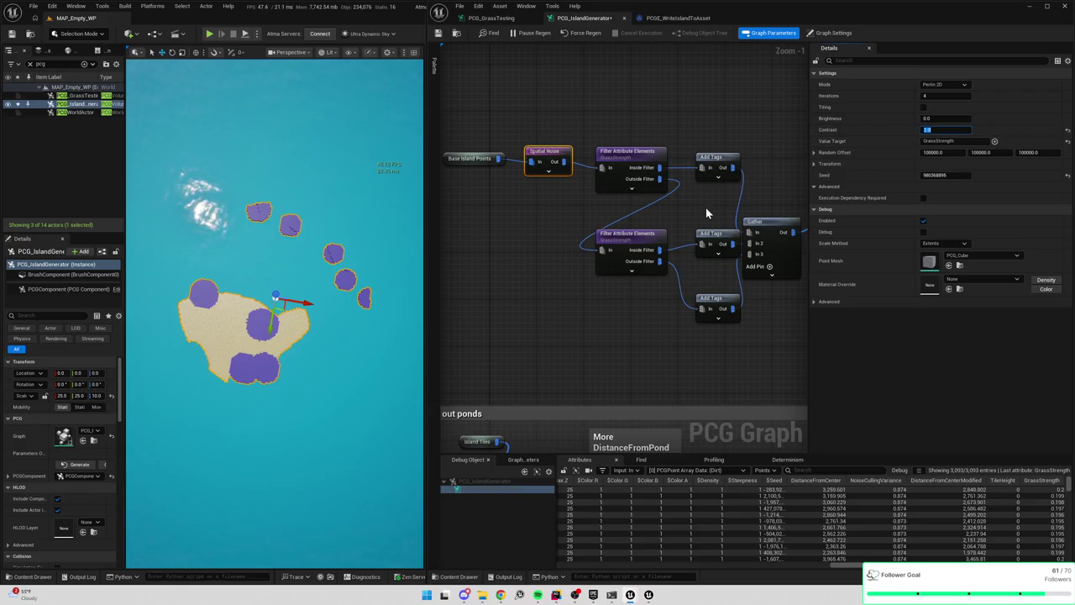
# Set the Spatial Noise brightness to 0.1
pyautogui.click(939, 118)
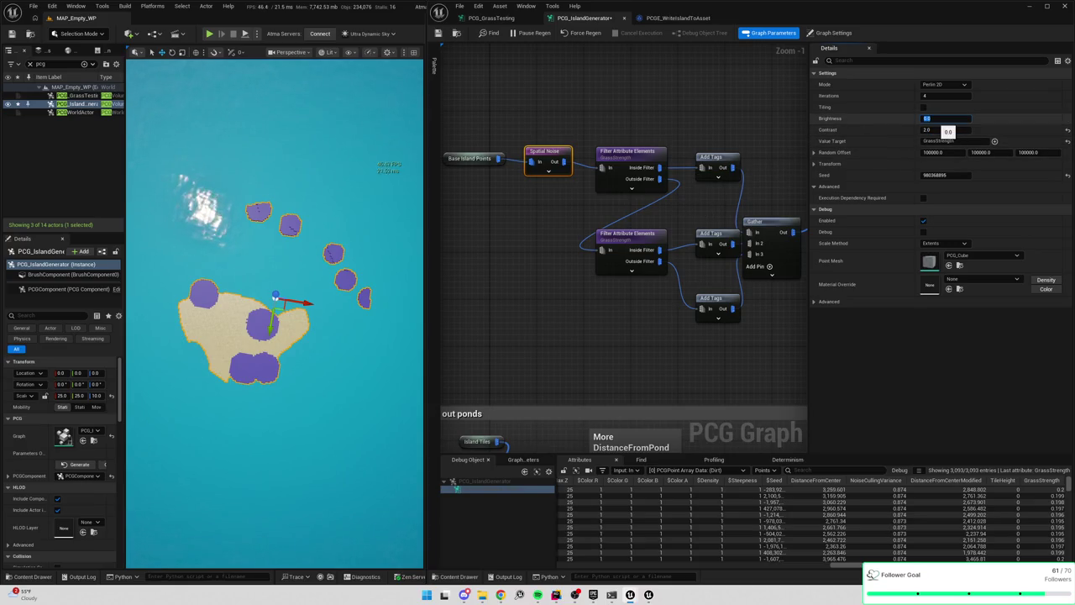
pyautogui.write('0.1')
pyautogui.press('Return')
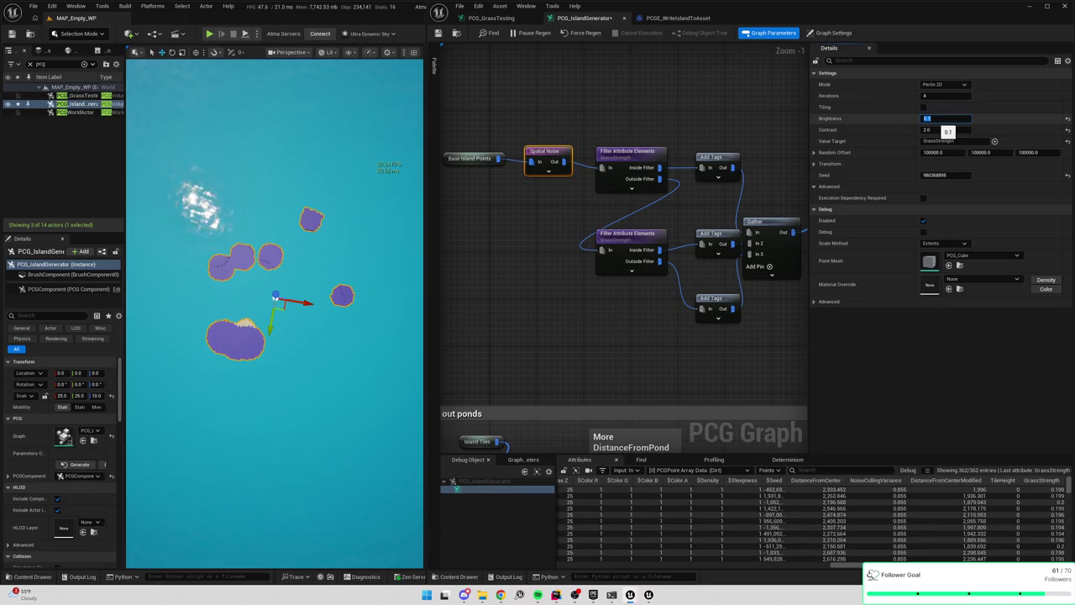
pyautogui.moveTo(756, 378)
pyautogui.mouseDown()
pyautogui.moveTo(594, 131)
pyautogui.moveTo(449, 136)
pyautogui.moveTo(651, 190)
pyautogui.mouseUp()
pyautogui.click(645, 108)
# Hide the debug islands and review the island tiles node's point mesh and advanced settings
pyautogui.press('e')
pyautogui.doubleClick(603, 120)
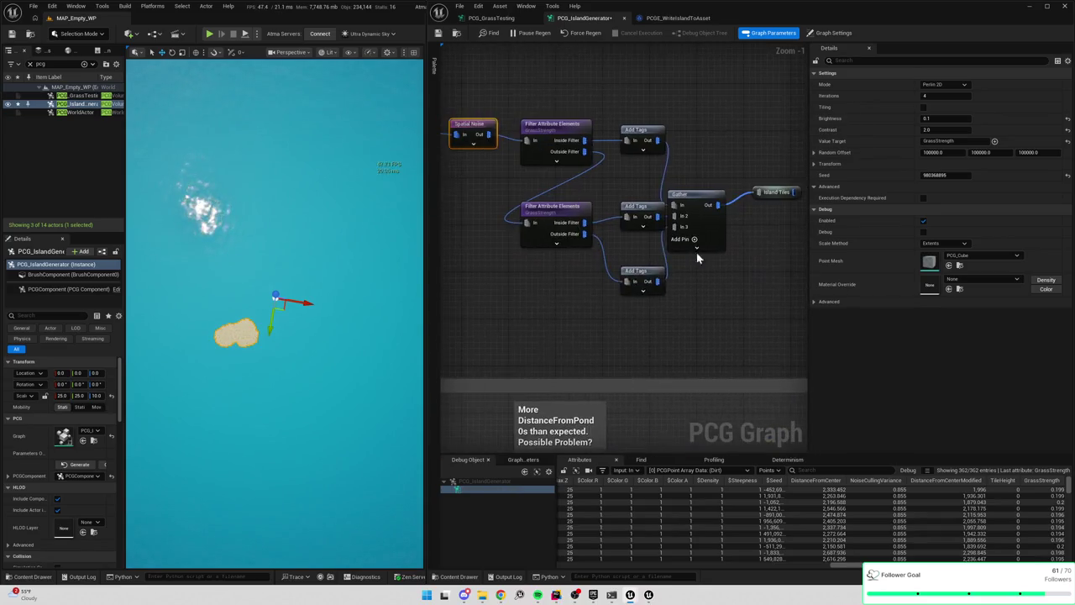
pyautogui.scroll(-5, 690, 260)
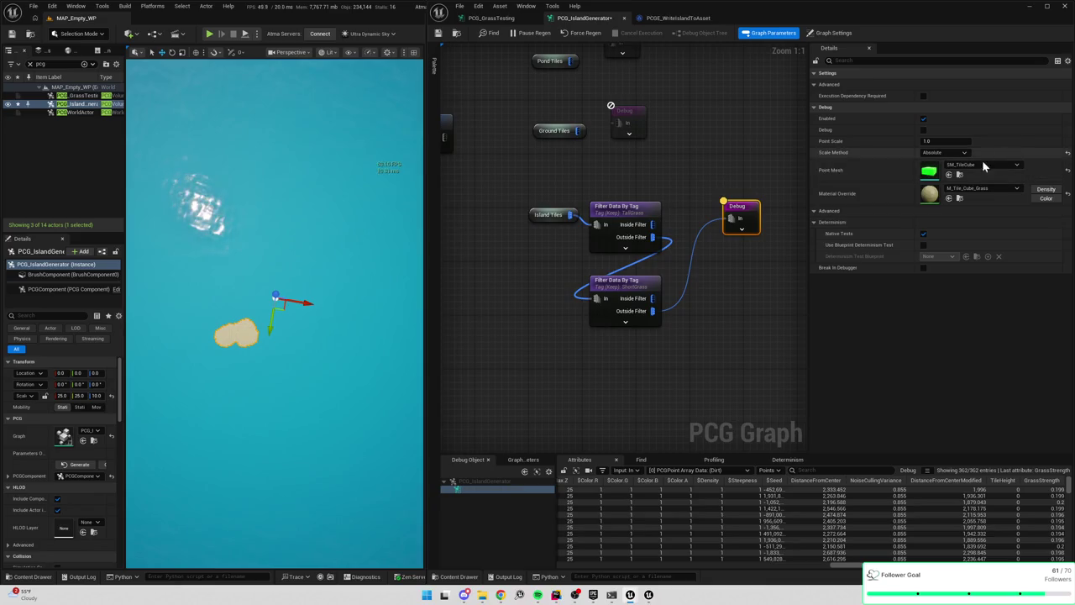
pyautogui.click(986, 164)
pyautogui.click(920, 216)
pyautogui.click(815, 211)
pyautogui.click(816, 212)
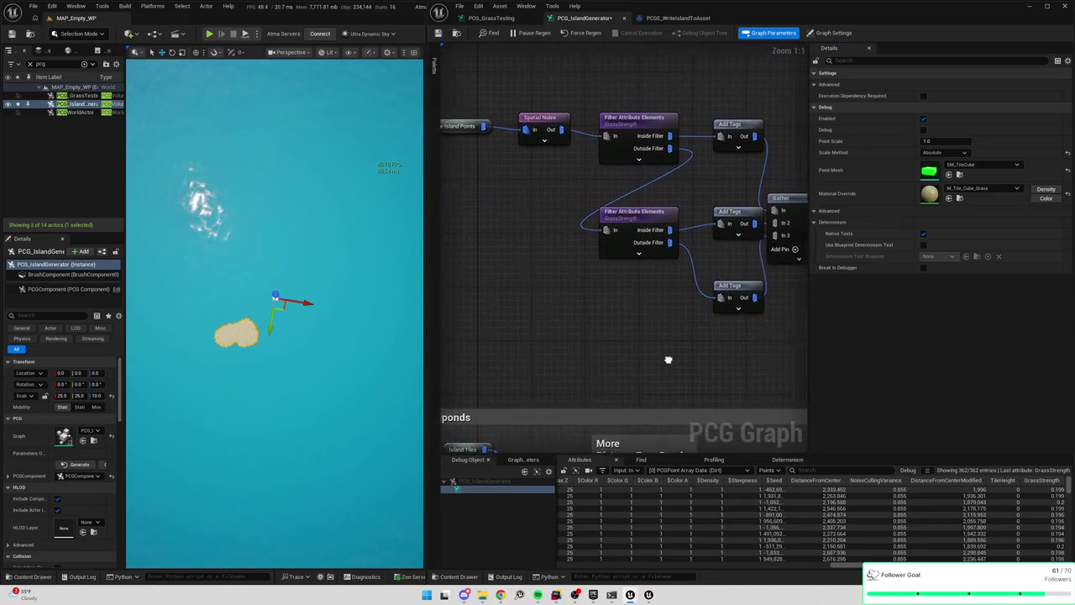
# Set the lower GrassStrength filter threshold to 0.25
pyautogui.click(640, 244)
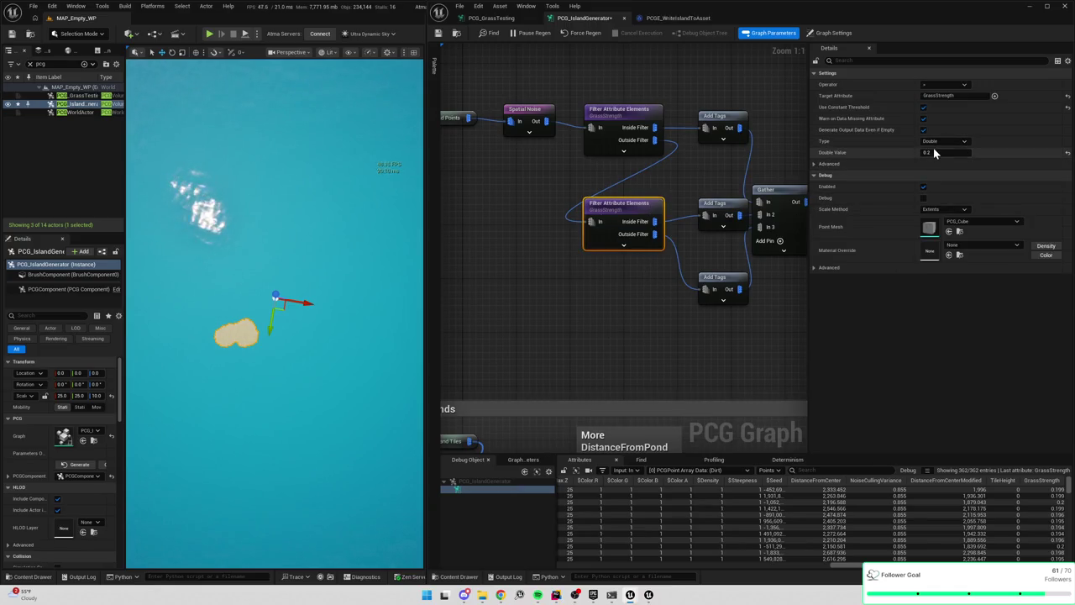
pyautogui.click(934, 152)
pyautogui.write('0.25')
pyautogui.press('Return')
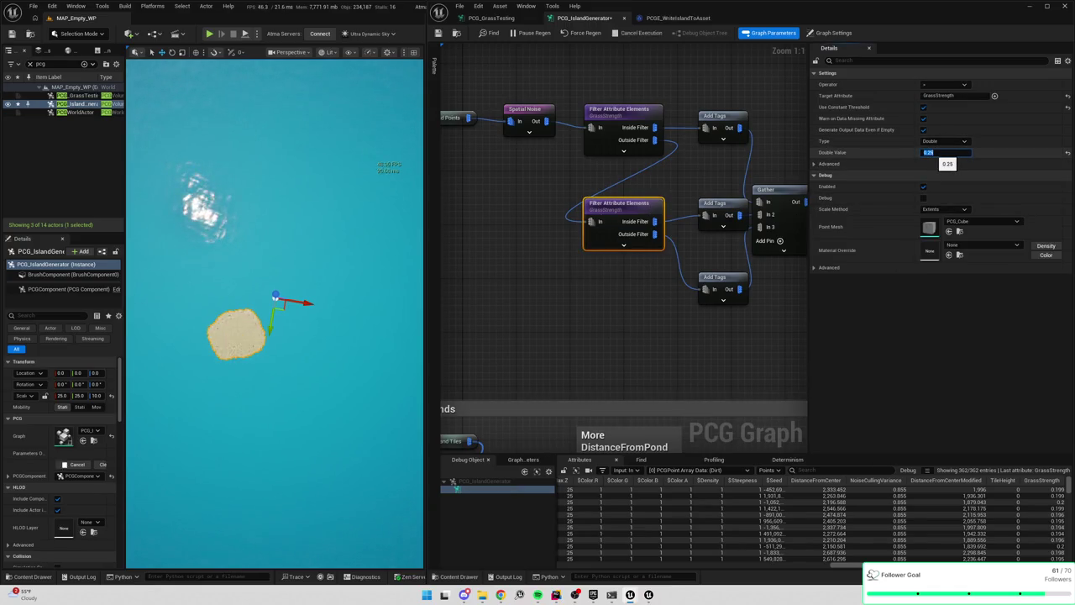
# Try Spatial Noise contrast 6.0 and 3.0 and brightness 0.2, then reset both to defaults
pyautogui.click(544, 148)
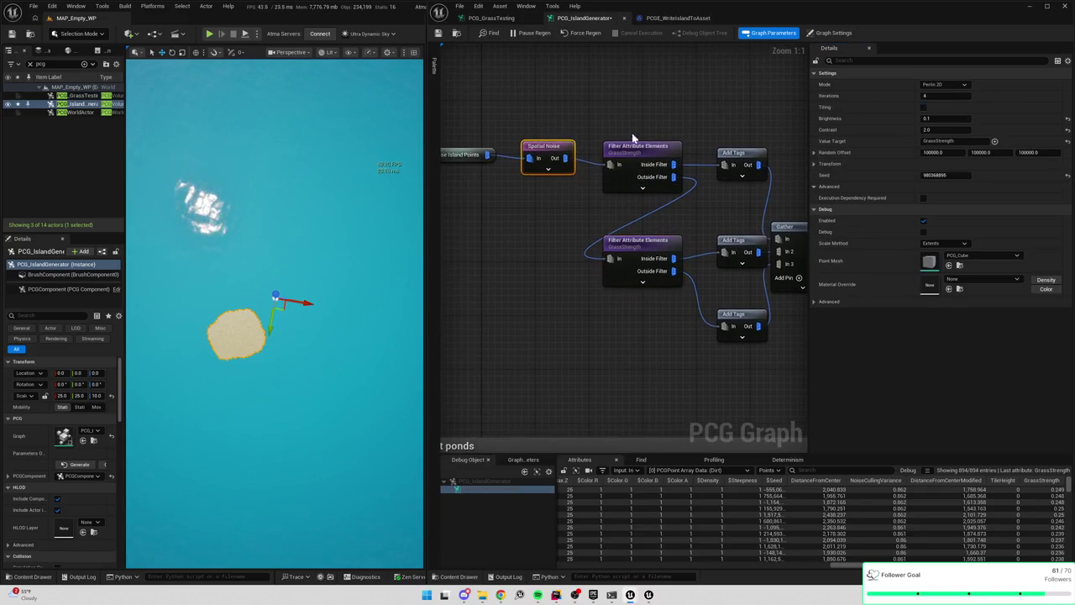
pyautogui.click(945, 131)
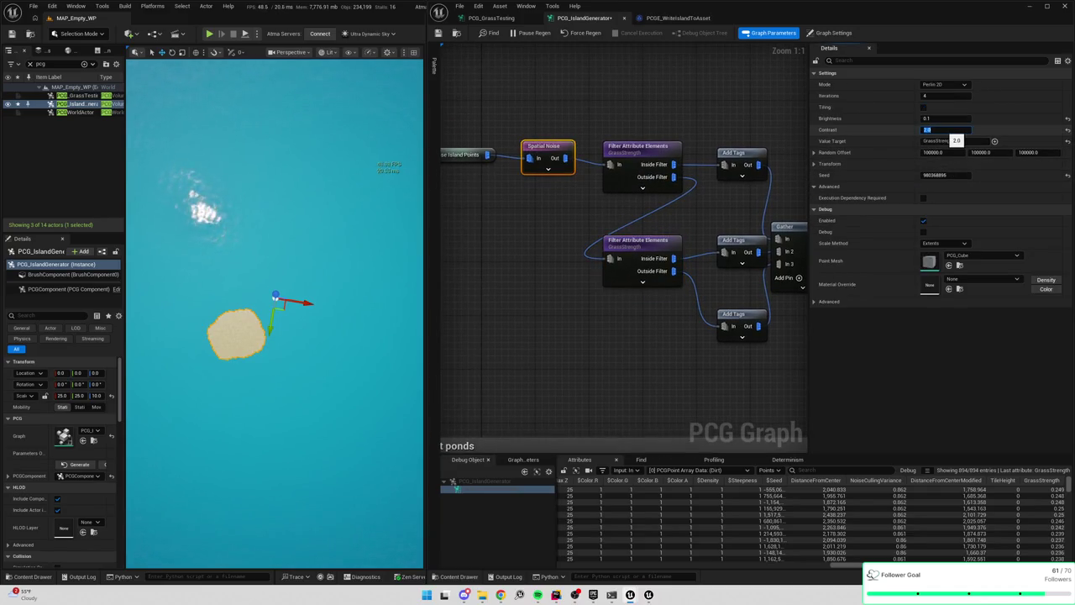
pyautogui.write('6')
pyautogui.press('Return')
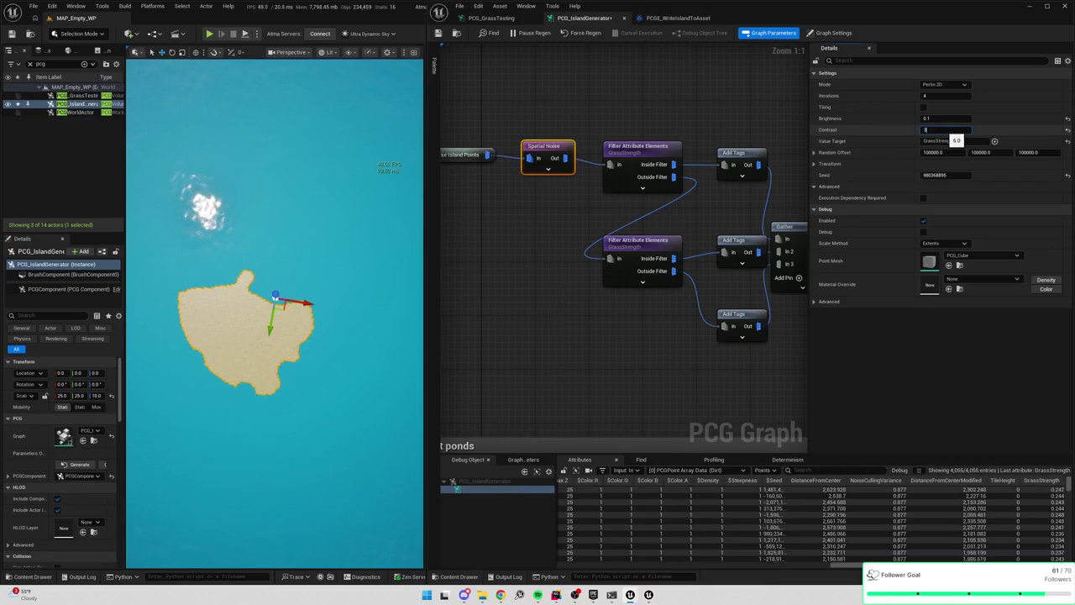
pyautogui.press('Return')
pyautogui.click(944, 119)
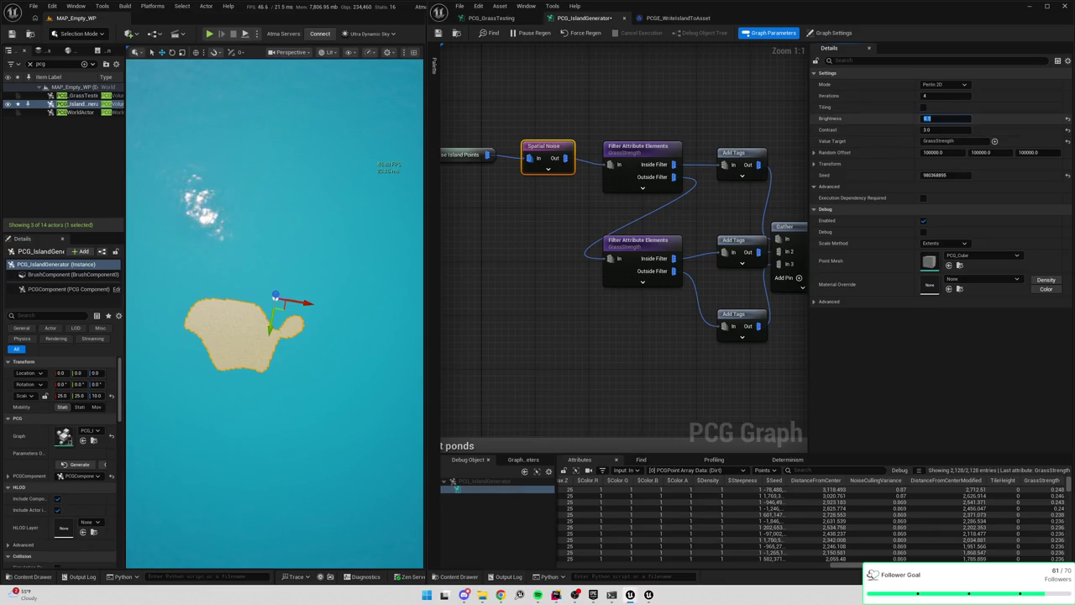
pyautogui.write('0.2')
pyautogui.press('Return')
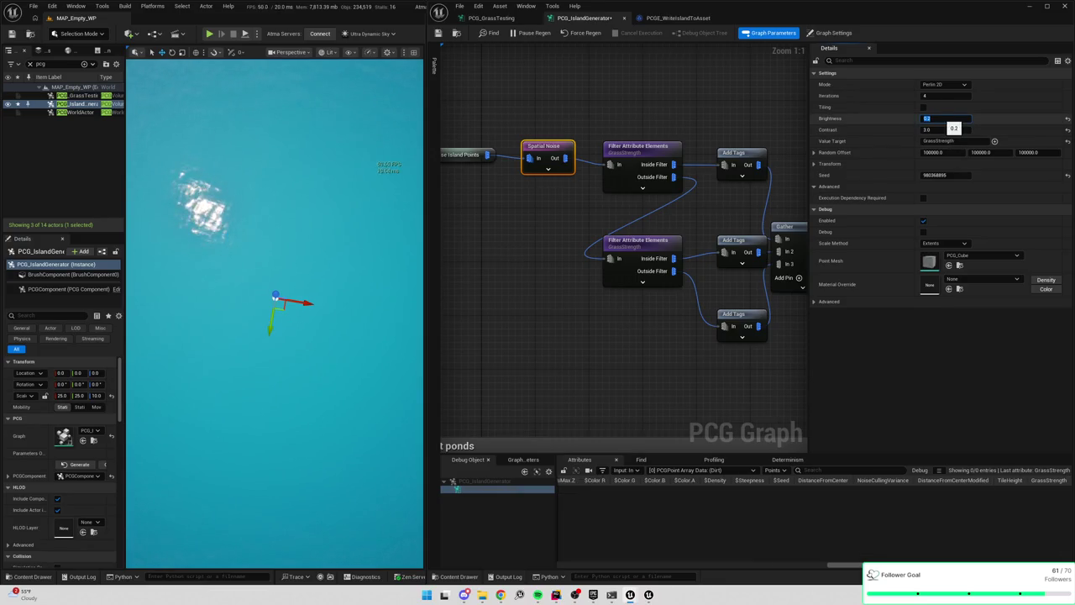
pyautogui.click(1067, 120)
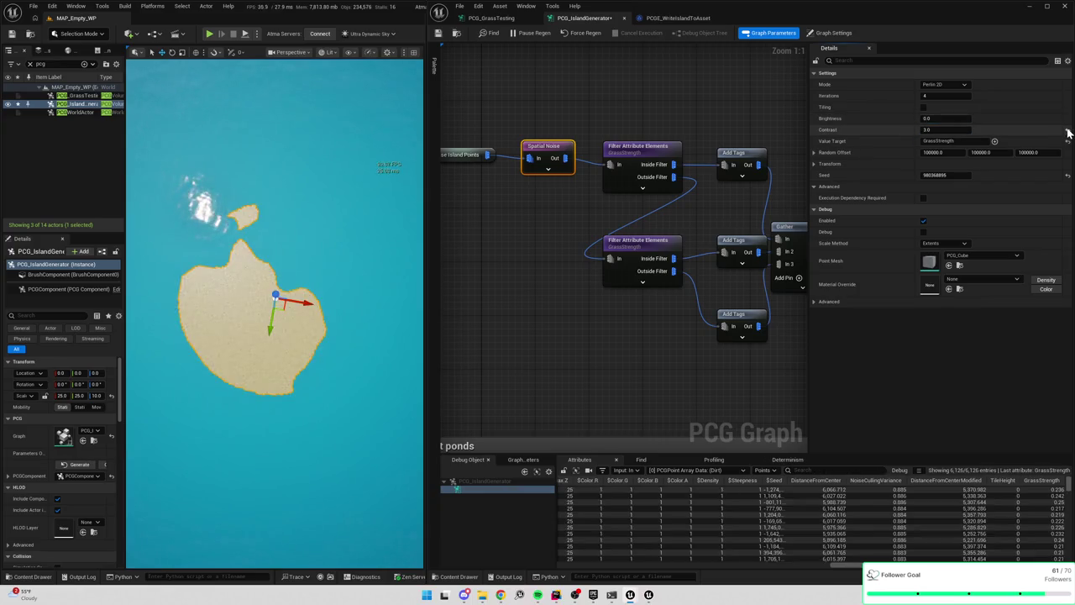
pyautogui.click(1068, 130)
# Switch the Spatial Noise mode to Voronoi 2D, keeping brightness at 0.0
pyautogui.click(952, 85)
pyautogui.click(949, 116)
pyautogui.click(947, 107)
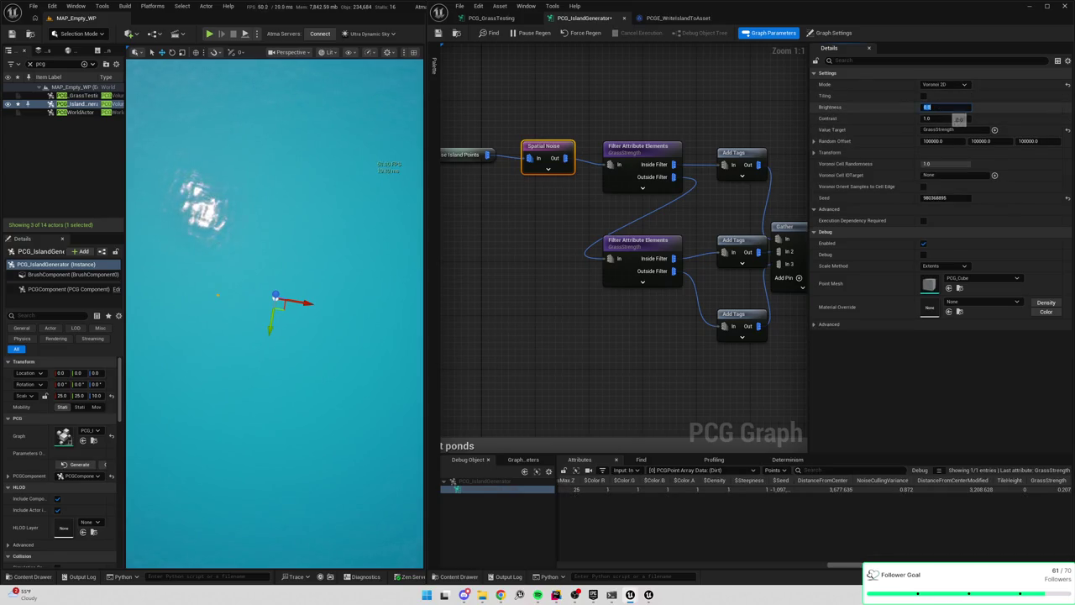
pyautogui.press('Return')
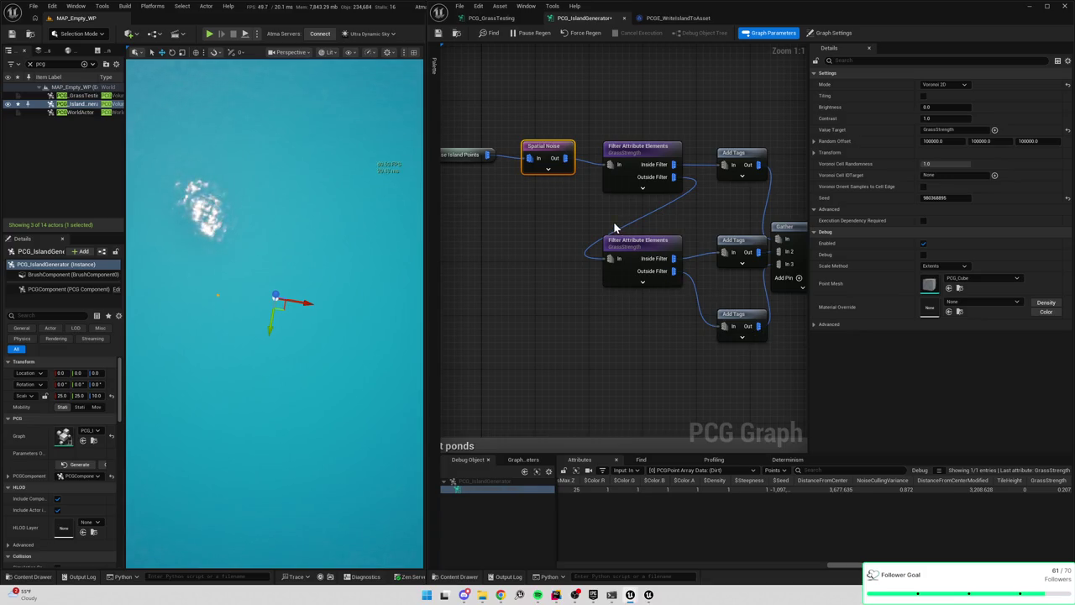
# Inspect the Voronoi noise output points and shift its Random Offset X
pyautogui.press('a')
pyautogui.scroll(-3, 1066, 521)
pyautogui.scroll(5, 1070, 516)
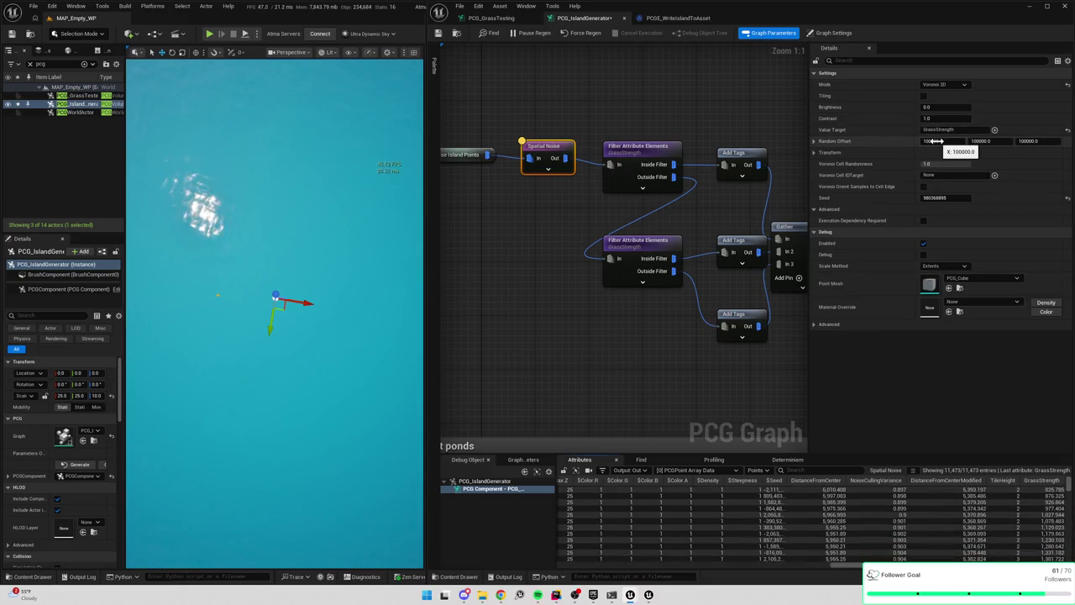
pyautogui.moveTo(944, 143)
pyautogui.mouseDown()
pyautogui.moveTo(962, 143)
pyautogui.moveTo(944, 142)
pyautogui.mouseUp()
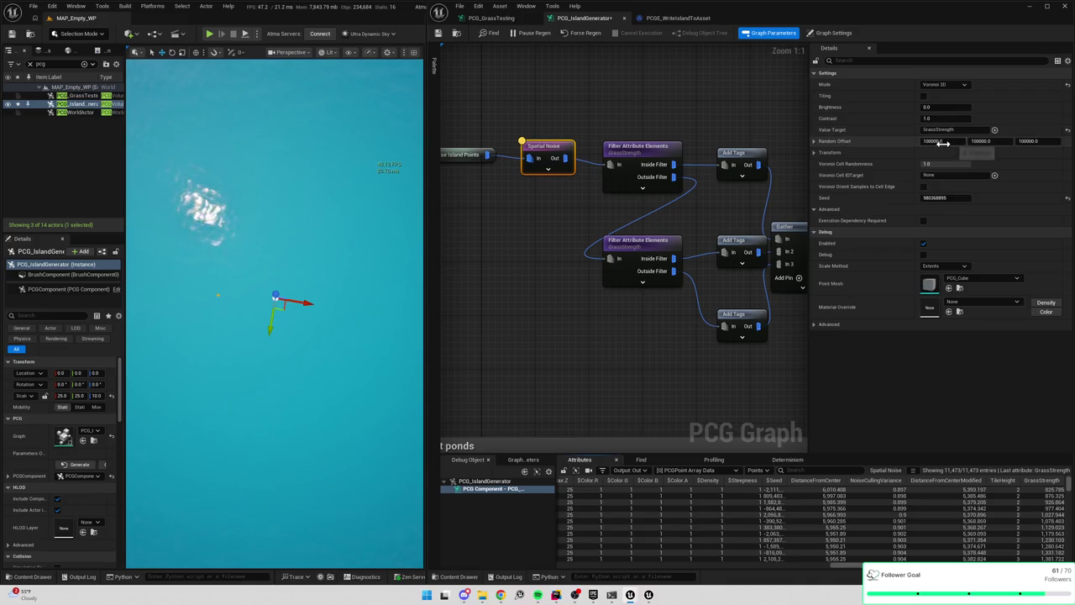
pyautogui.click(940, 85)
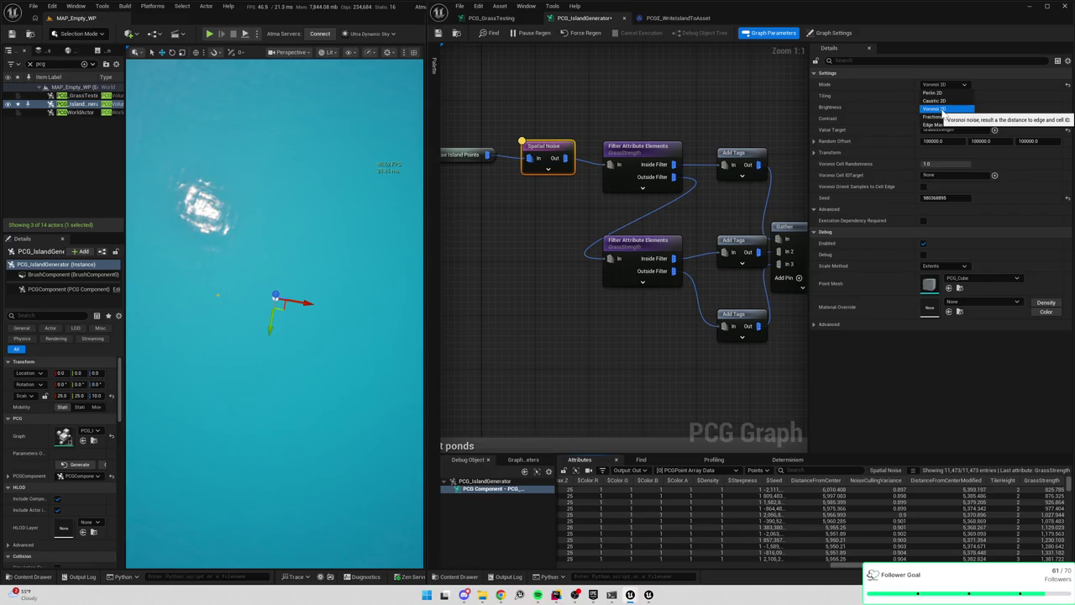
# Switch the Spatial Noise mode to Caustic 2D and inspect points sorted ascending by GrassStrength
pyautogui.click(940, 101)
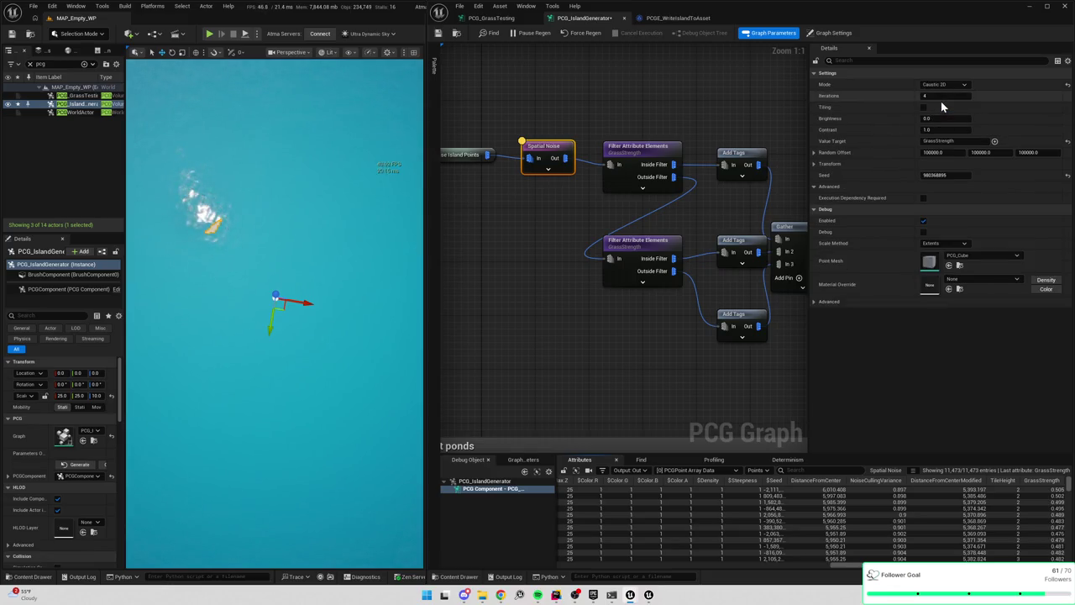
pyautogui.click(1045, 479)
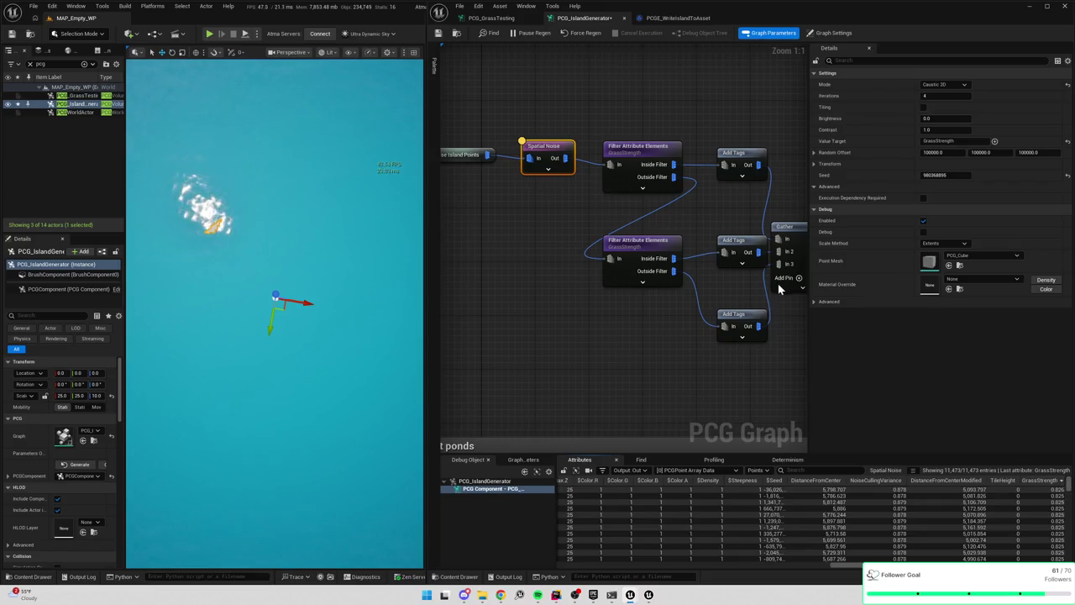
pyautogui.click(651, 185)
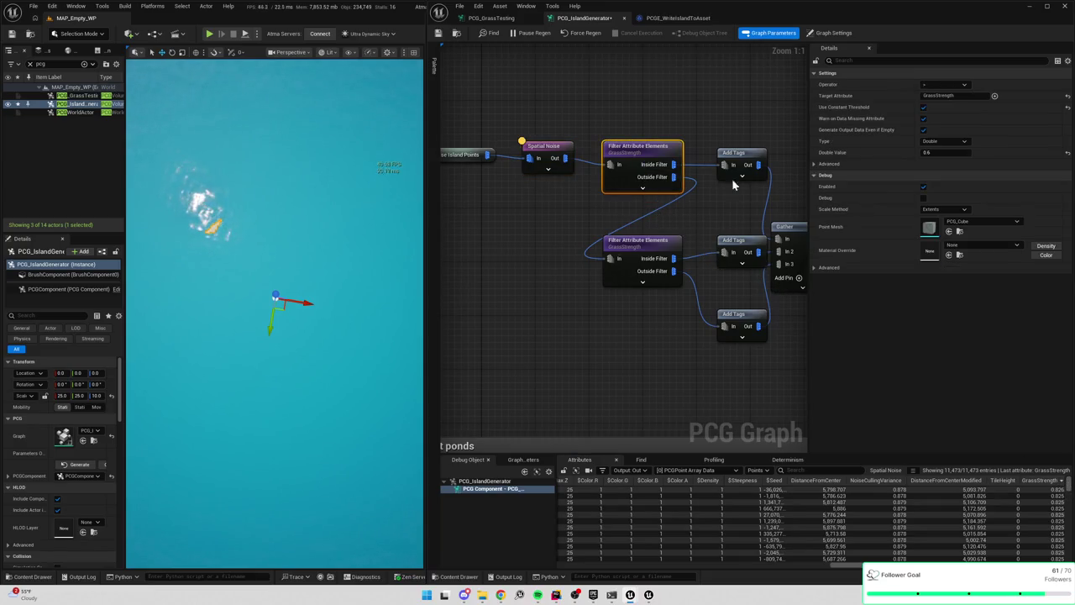
pyautogui.click(942, 152)
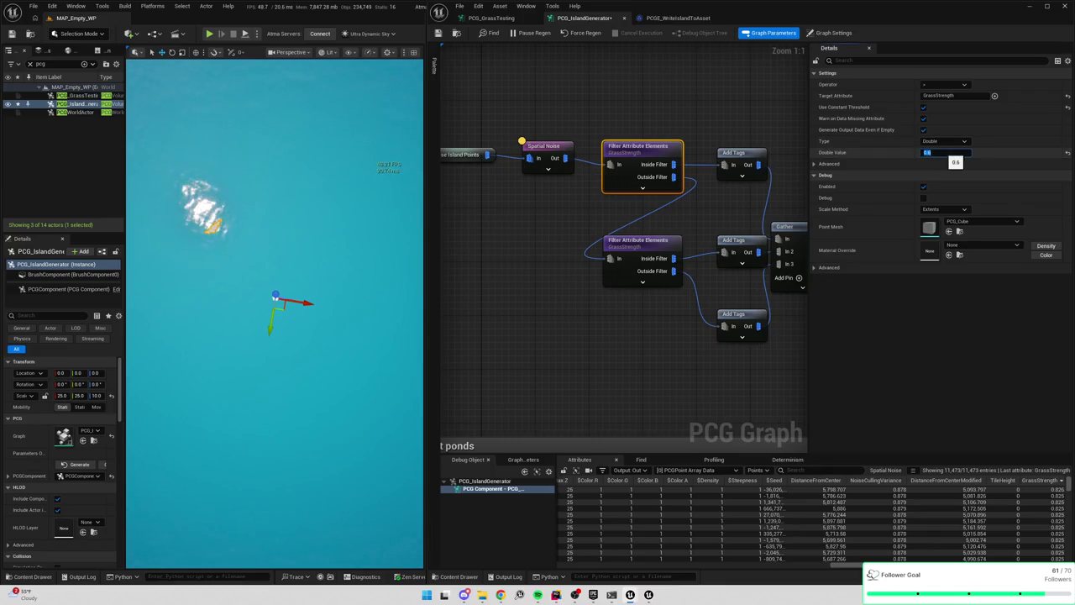
pyautogui.click(561, 167)
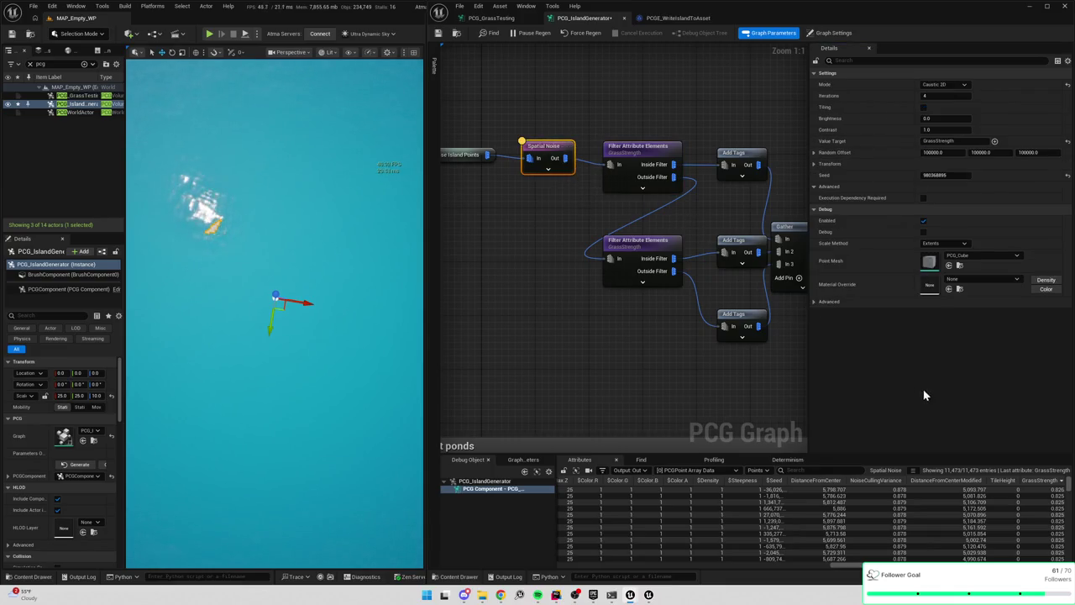
pyautogui.click(1040, 481)
# Set the lower GrassStrength filter's Double Value to 0.4, briefly trying 0.5 first
pyautogui.click(638, 252)
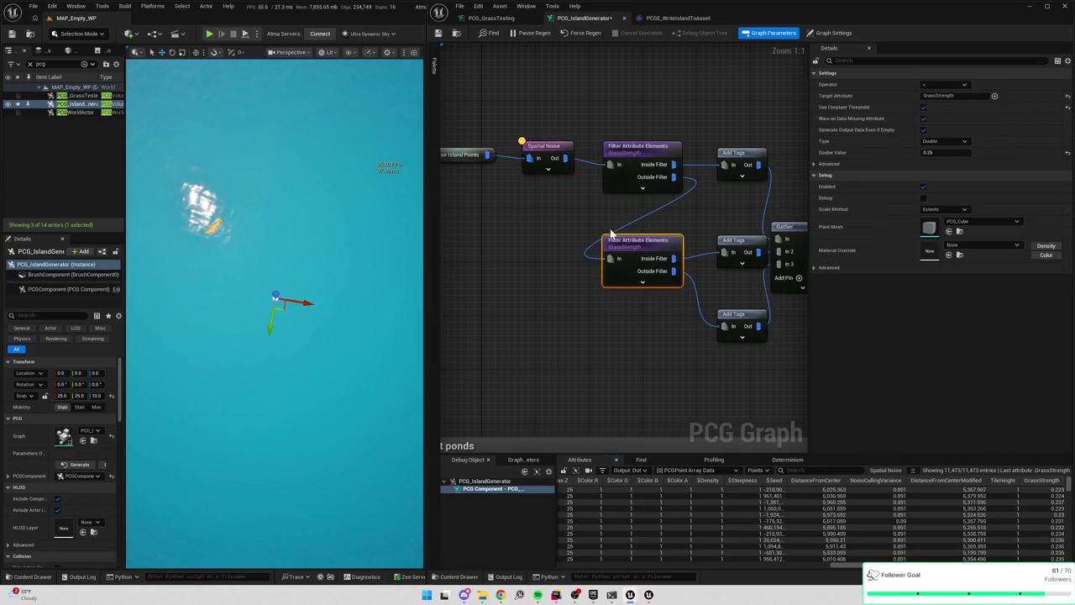
pyautogui.click(942, 152)
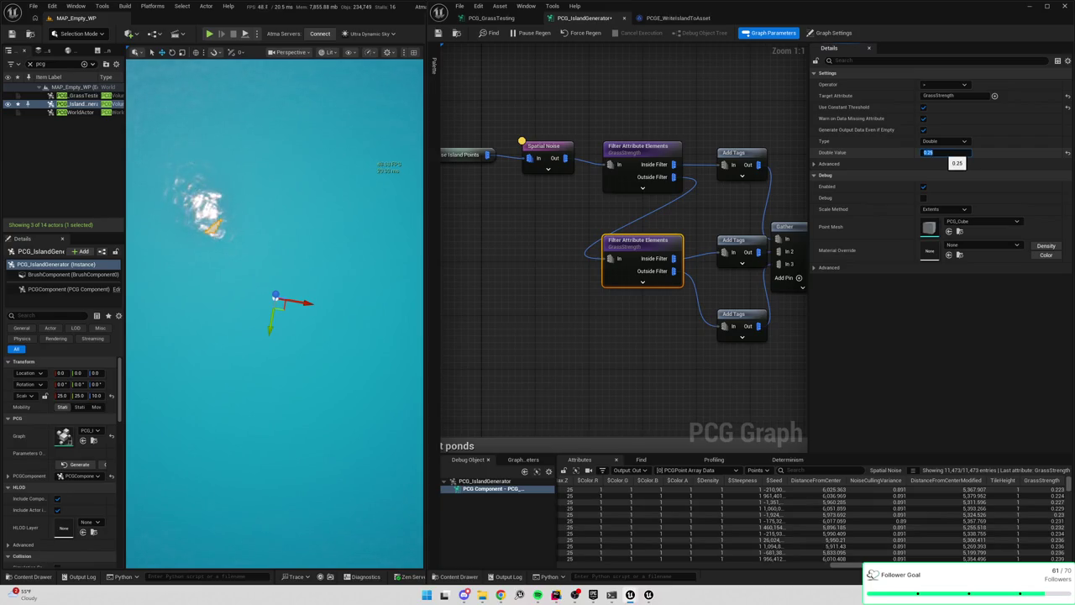
pyautogui.write('0.4')
pyautogui.press('Return')
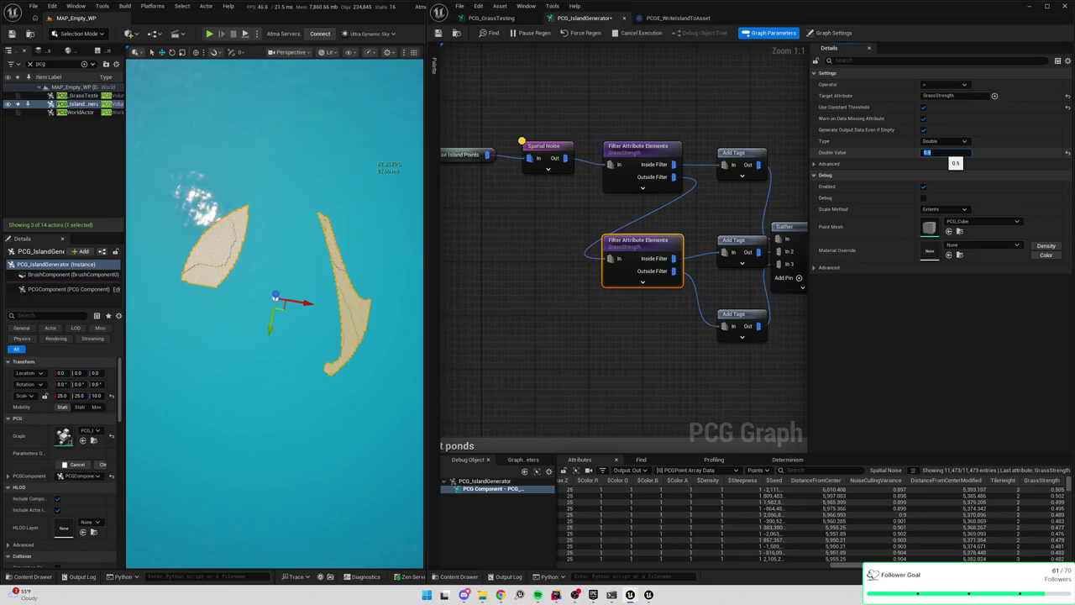
pyautogui.press('Return')
pyautogui.write('.4')
pyautogui.press('Return')
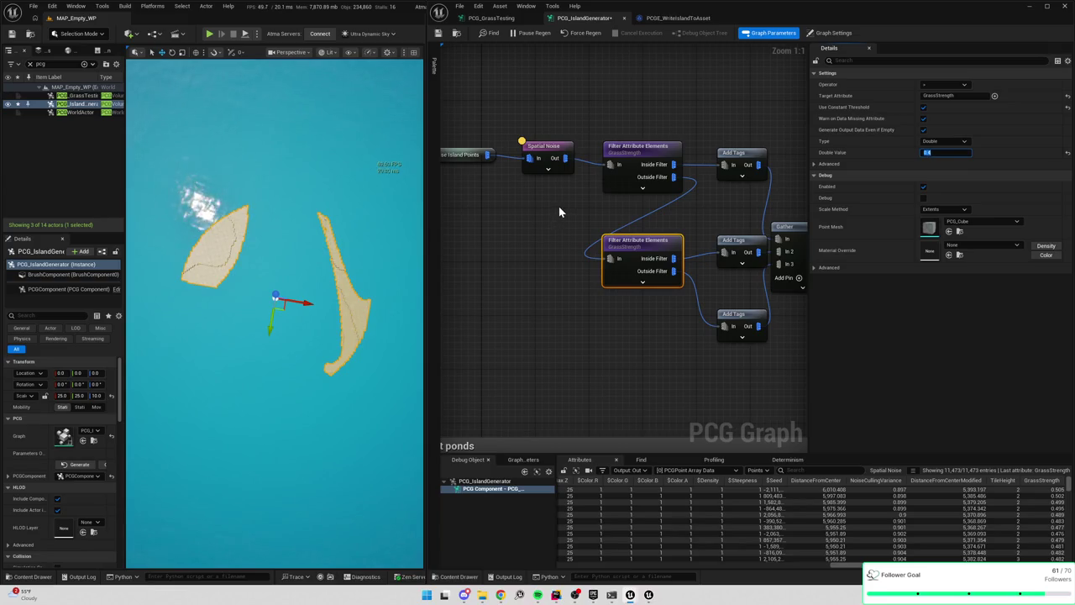
pyautogui.scroll(-1, 694, 237)
pyautogui.click(472, 59)
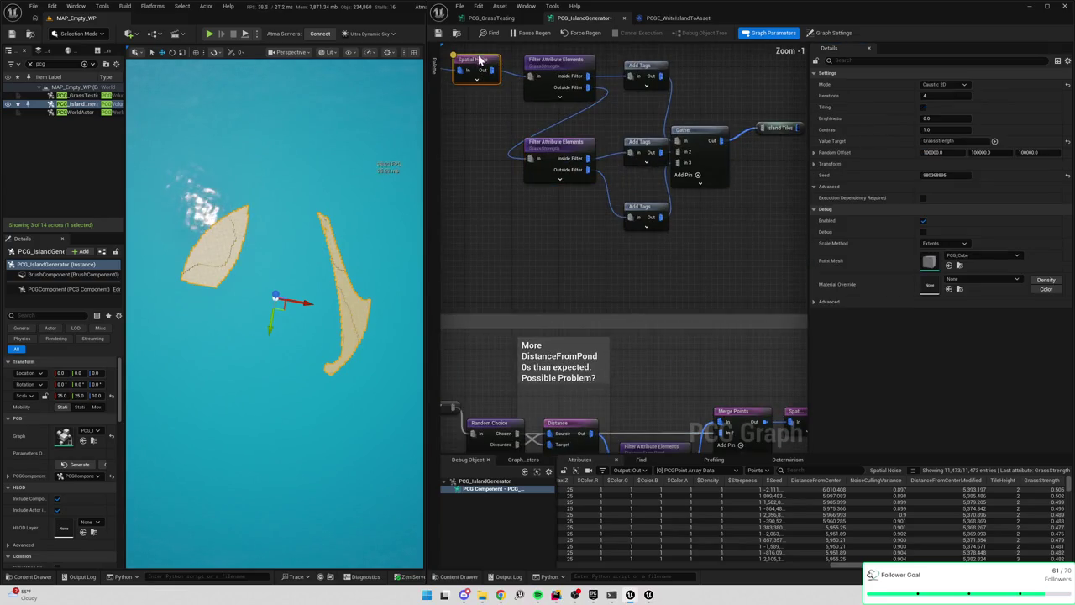
# Try Spatial Noise contrast values of 2.0 and then 3.0
pyautogui.click(928, 129)
pyautogui.write('2')
pyautogui.press('Return')
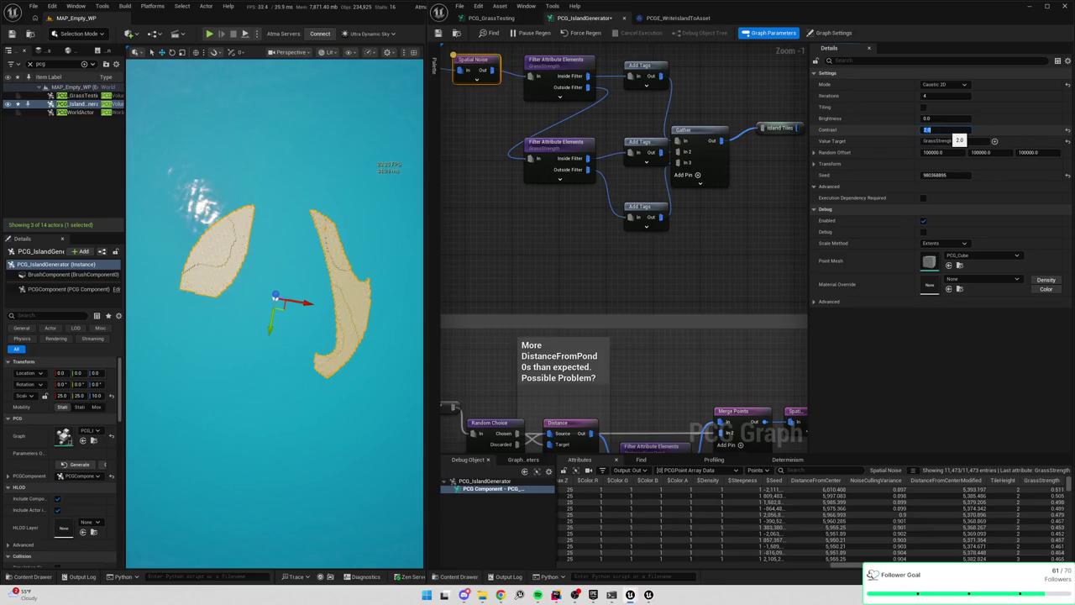
pyautogui.write('3')
pyautogui.press('Return')
pyautogui.press('Return')
pyautogui.scroll(-5, 747, 183)
pyautogui.moveTo(711, 169); pyautogui.dragTo(540, 126)
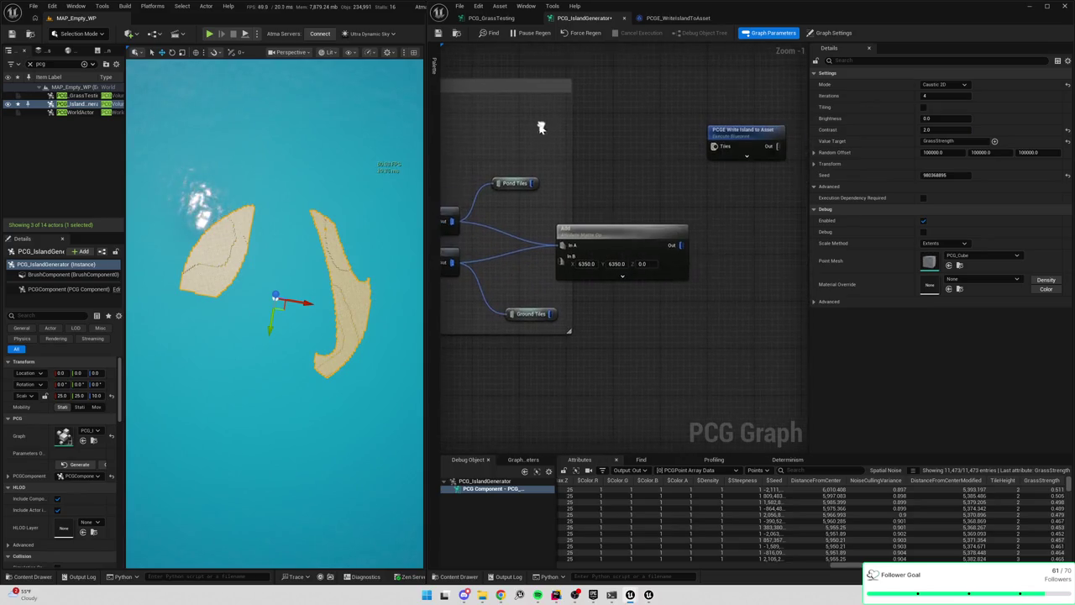
pyautogui.moveTo(608, 132)
pyautogui.mouseDown()
pyautogui.moveTo(704, 210)
pyautogui.moveTo(591, 173)
pyautogui.moveTo(658, 221)
pyautogui.mouseUp()
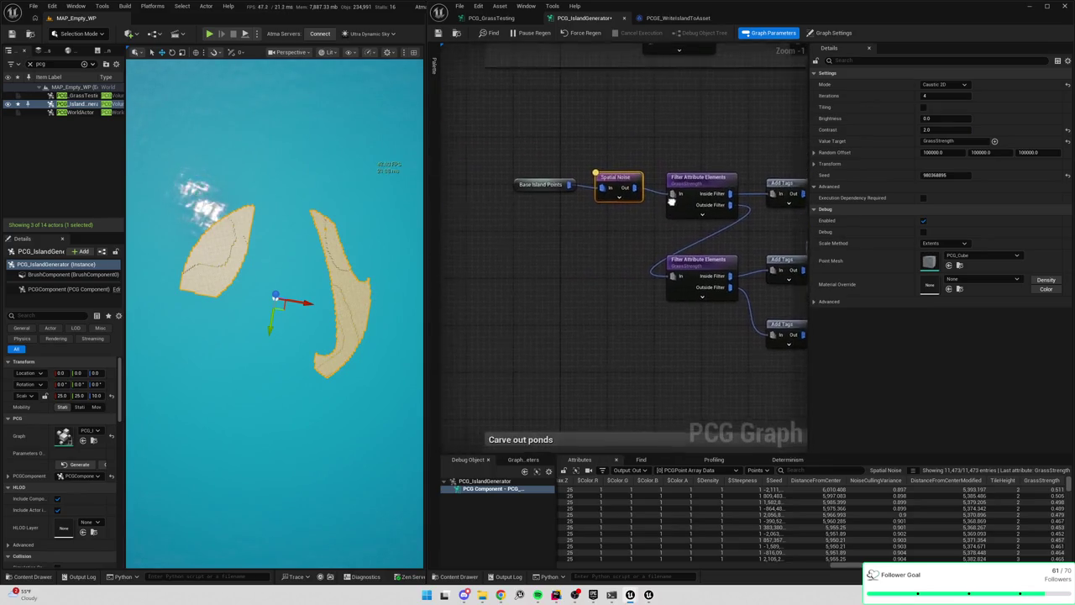
# Test noise brightness 1.0, return it to 0.0, and settle contrast at 1.5
pyautogui.click(928, 119)
pyautogui.write('1')
pyautogui.press('Return')
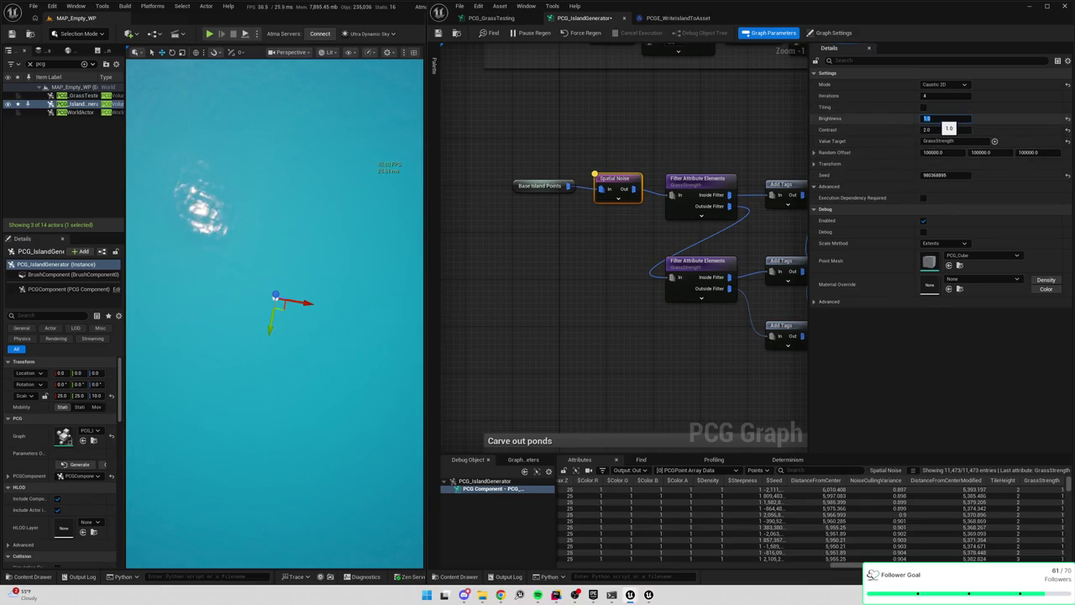
pyautogui.write('0')
pyautogui.press('Return')
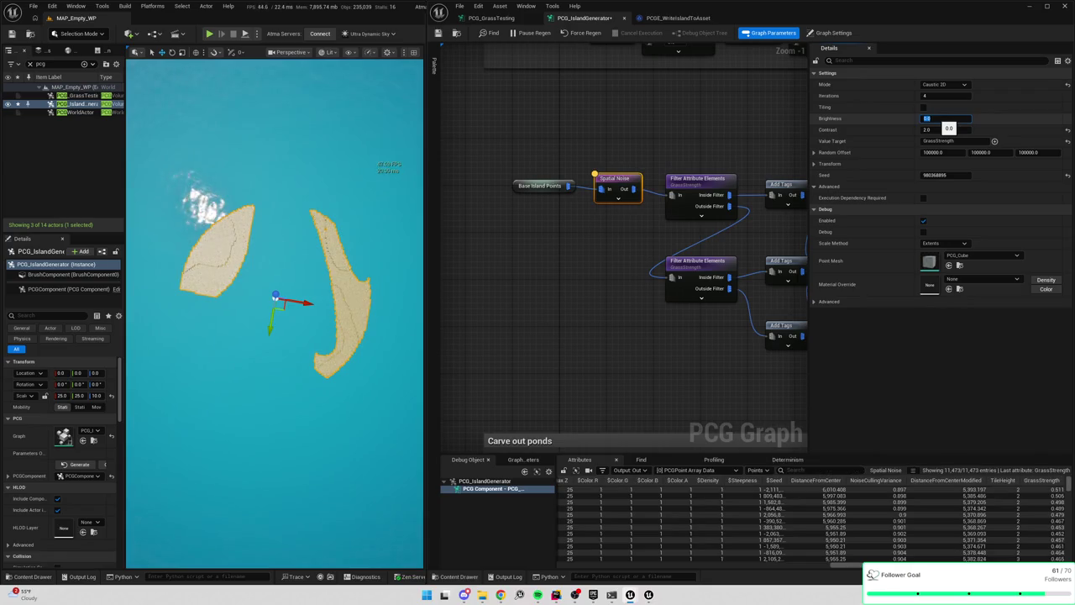
pyautogui.click(932, 130)
pyautogui.write('1.5')
pyautogui.press('Return')
# Rewire the Debug node between the upper and lower GrassStrength filters
pyautogui.moveTo(674, 207)
pyautogui.mouseDown()
pyautogui.moveTo(641, 211)
pyautogui.moveTo(652, 224)
pyautogui.moveTo(634, 226)
pyautogui.moveTo(683, 252)
pyautogui.mouseUp()
pyautogui.moveTo(638, 284); pyautogui.dragTo(702, 214)
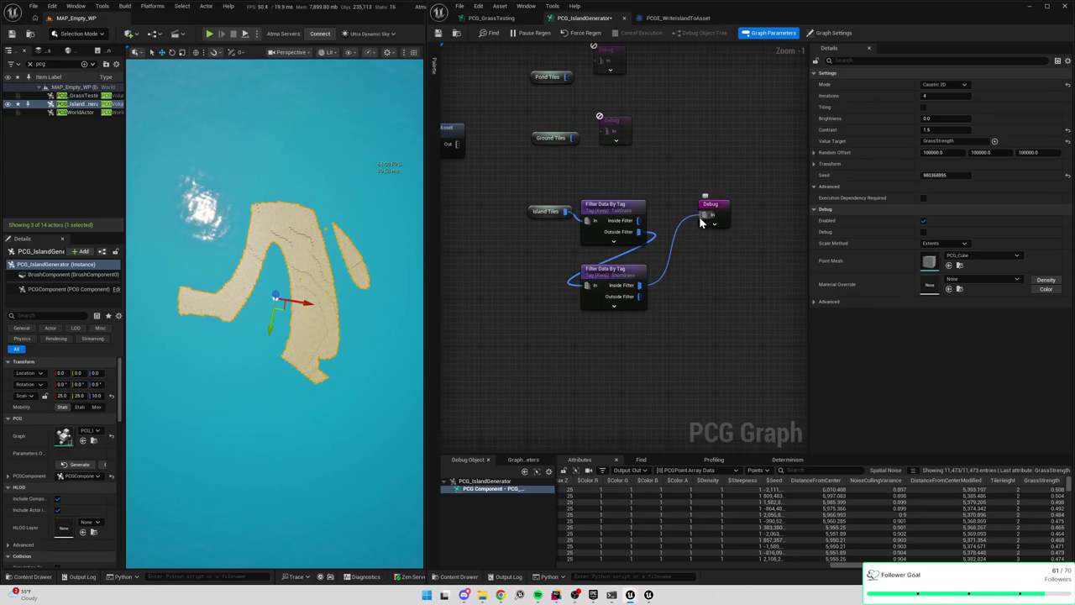
pyautogui.keyDown('alt'); pyautogui.click(704, 215); pyautogui.keyUp('alt')
pyautogui.moveTo(639, 220)
pyautogui.mouseDown()
pyautogui.moveTo(710, 221)
pyautogui.moveTo(704, 215)
pyautogui.mouseUp()
pyautogui.scroll(-4, 596, 214)
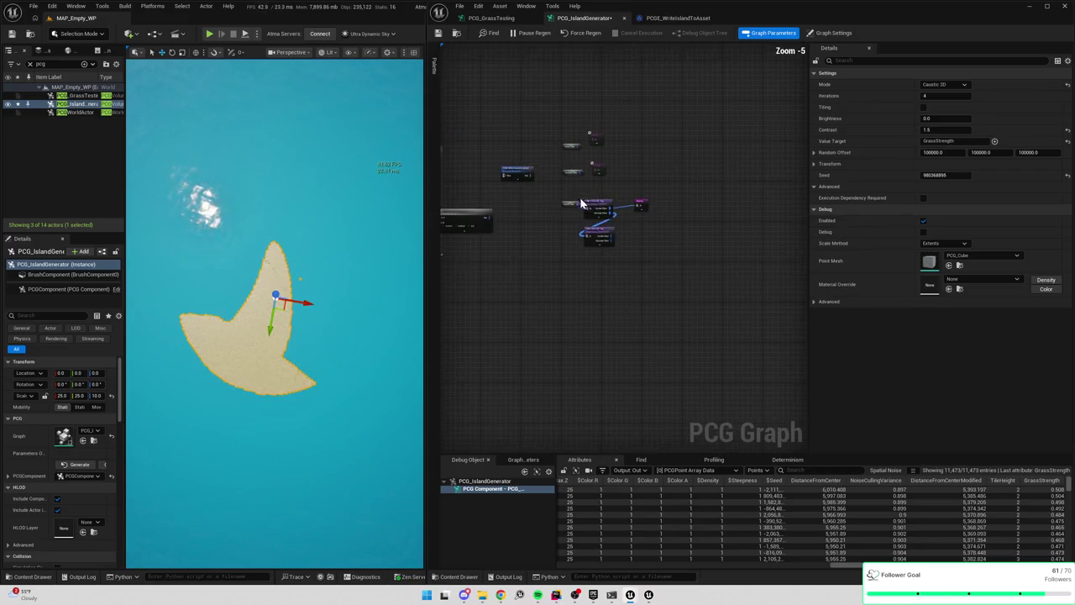
pyautogui.moveTo(611, 236); pyautogui.dragTo(636, 211)
# Break the Outside Filter link to the lower filter, then open the Write Island to Asset Blueprint
pyautogui.scroll(4, 607, 233)
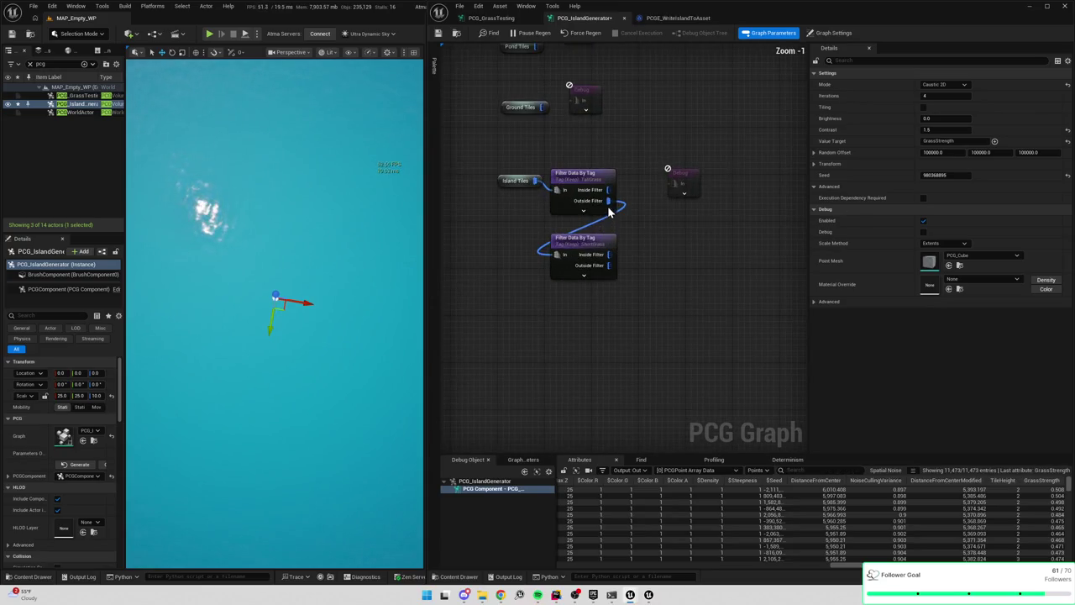
pyautogui.keyDown('alt'); pyautogui.click(612, 207); pyautogui.keyUp('alt')
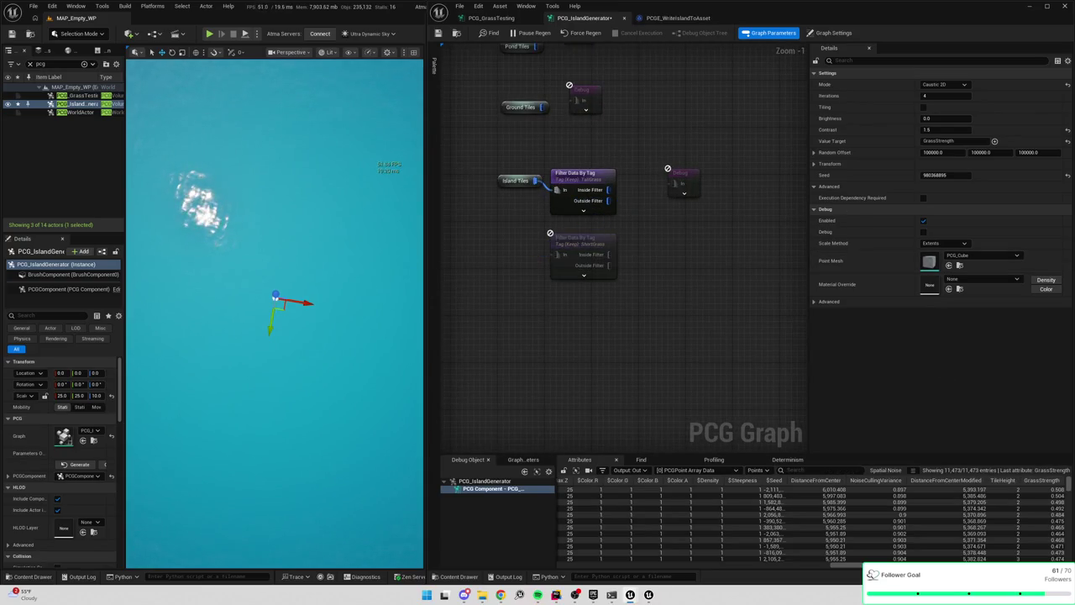
pyautogui.scroll(-5, 583, 297)
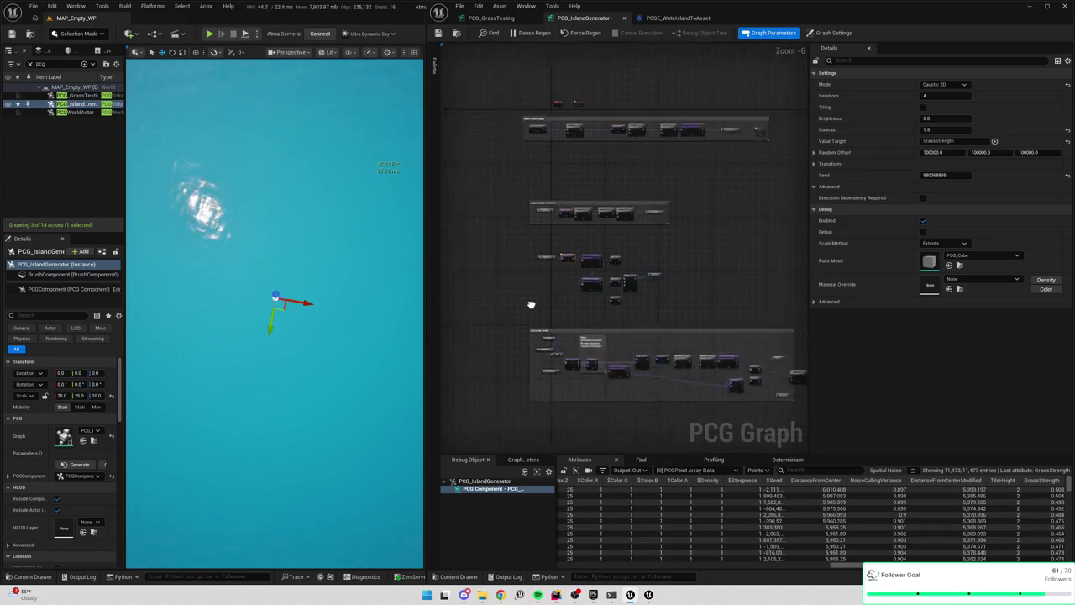
pyautogui.scroll(3, 609, 251)
pyautogui.scroll(1, 644, 271)
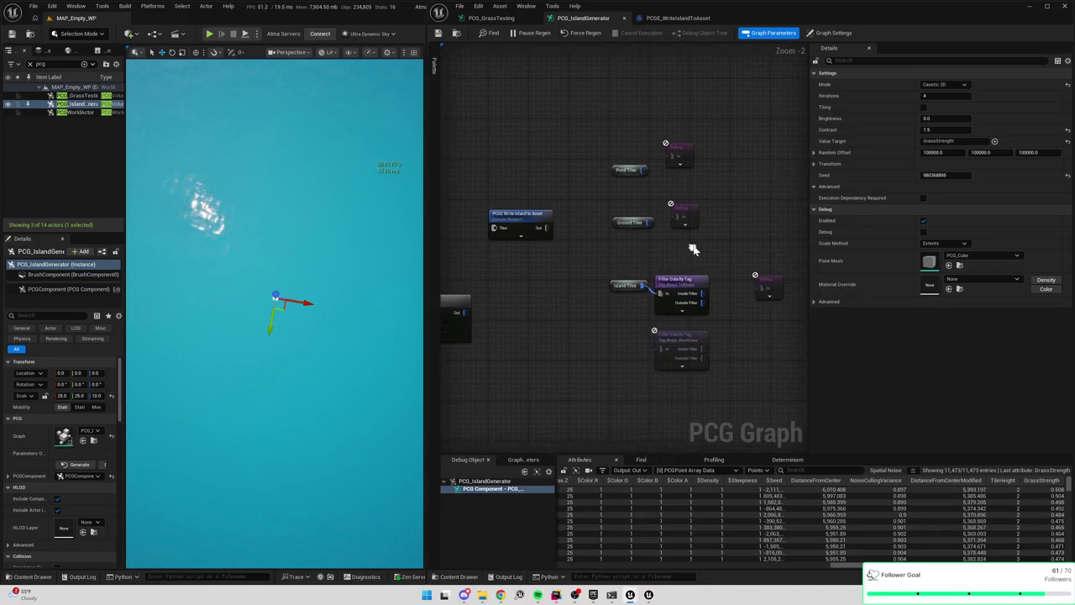
pyautogui.doubleClick(690, 203)
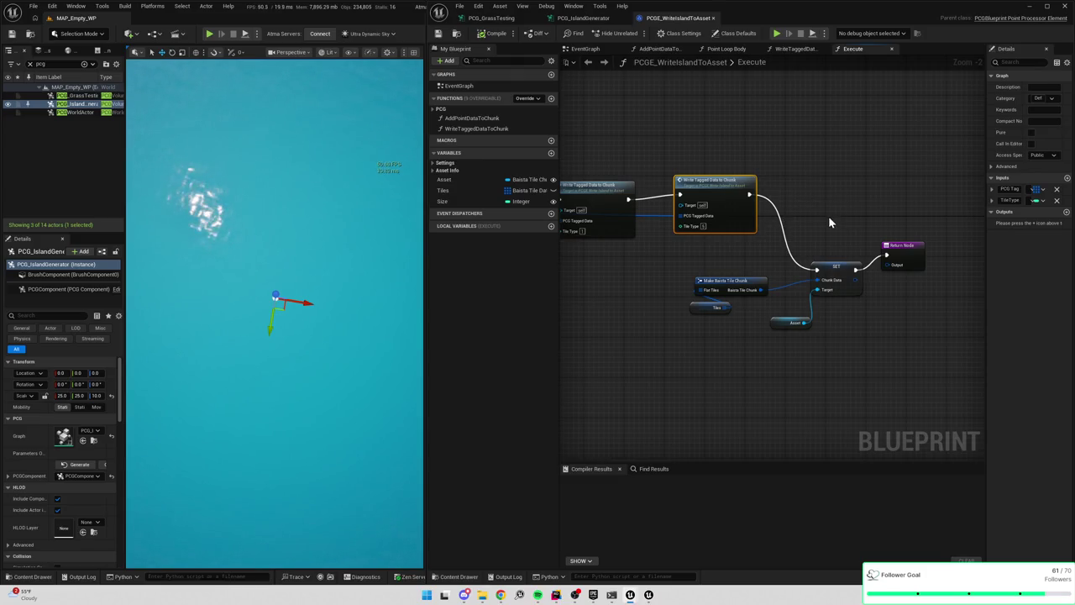
# Move the SET and Asset nodes up and widen the Blueprint editor to show the Execute entry
pyautogui.moveTo(777, 231); pyautogui.dragTo(932, 348)
pyautogui.moveTo(838, 223)
pyautogui.mouseDown()
pyautogui.moveTo(815, 216)
pyautogui.moveTo(895, 240)
pyautogui.mouseUp()
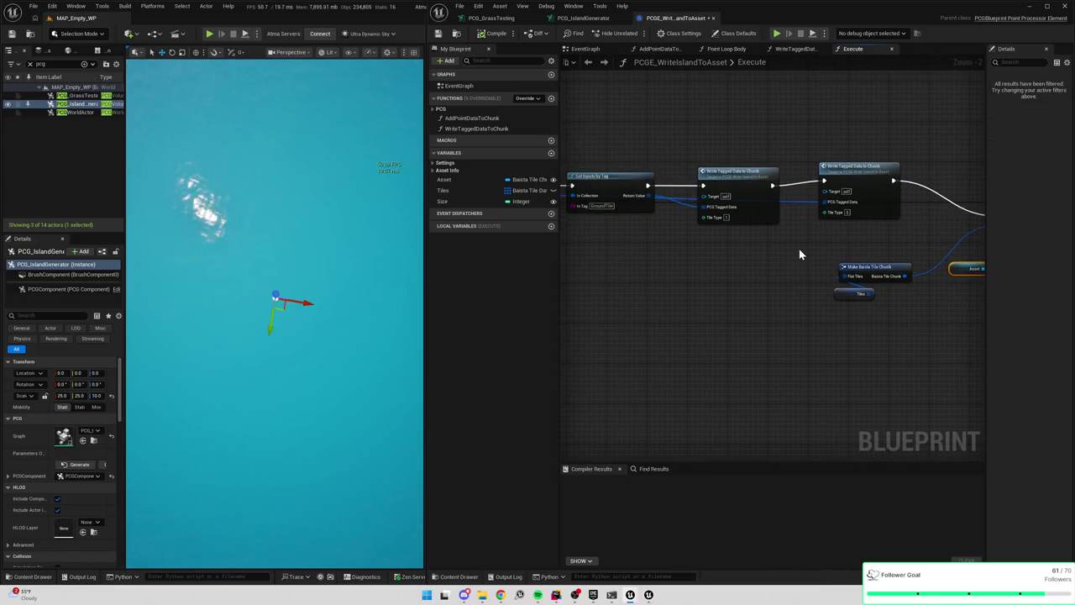
pyautogui.moveTo(799, 248); pyautogui.dragTo(912, 269)
pyautogui.moveTo(848, 260); pyautogui.dragTo(826, 164)
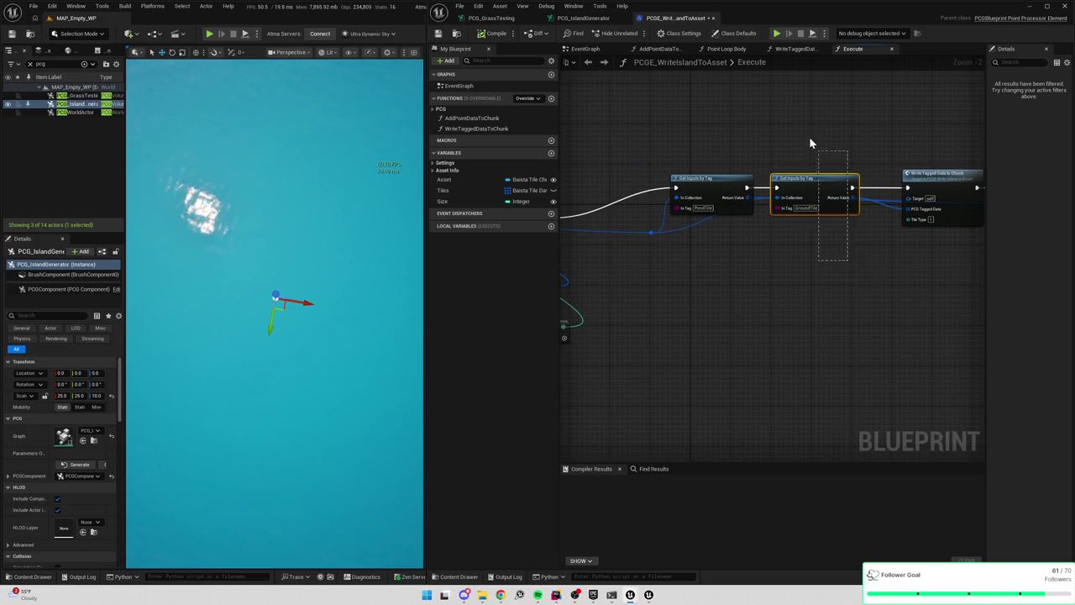
pyautogui.moveTo(741, 254); pyautogui.dragTo(875, 256)
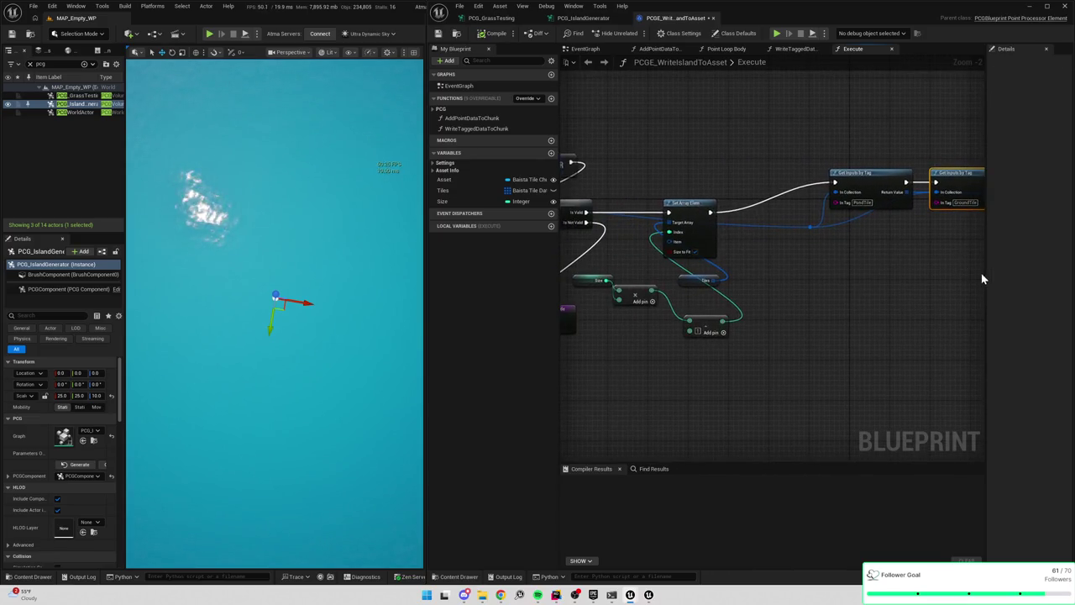
pyautogui.moveTo(557, 252); pyautogui.dragTo(483, 252)
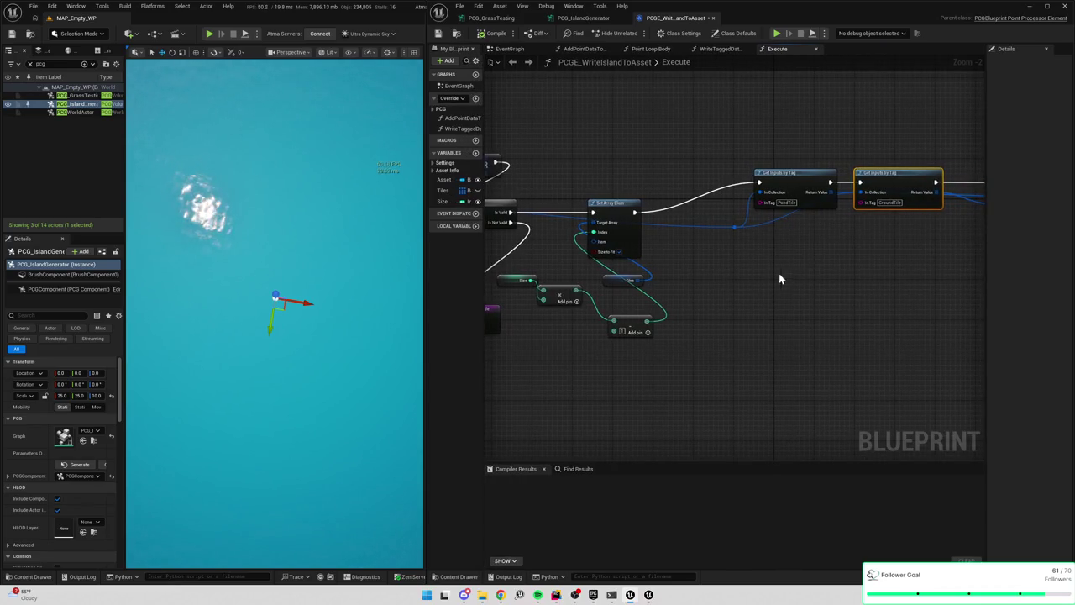
pyautogui.moveTo(424, 298); pyautogui.dragTo(311, 293)
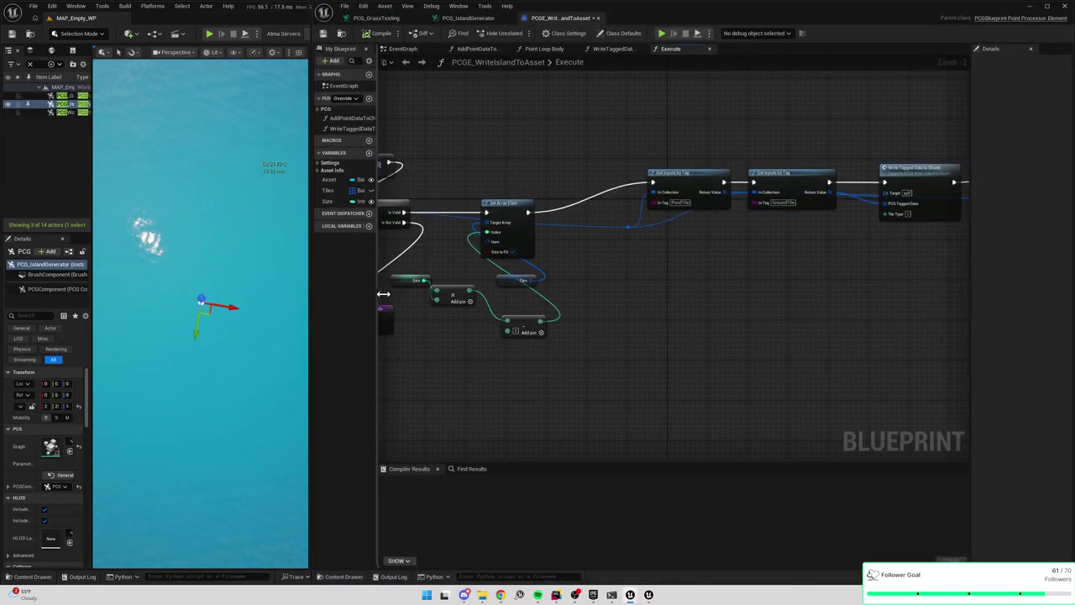
pyautogui.moveTo(379, 295); pyautogui.dragTo(428, 303)
pyautogui.moveTo(752, 249); pyautogui.dragTo(705, 240)
pyautogui.moveTo(660, 143)
pyautogui.mouseDown()
pyautogui.moveTo(663, 245)
pyautogui.moveTo(840, 259)
pyautogui.mouseUp()
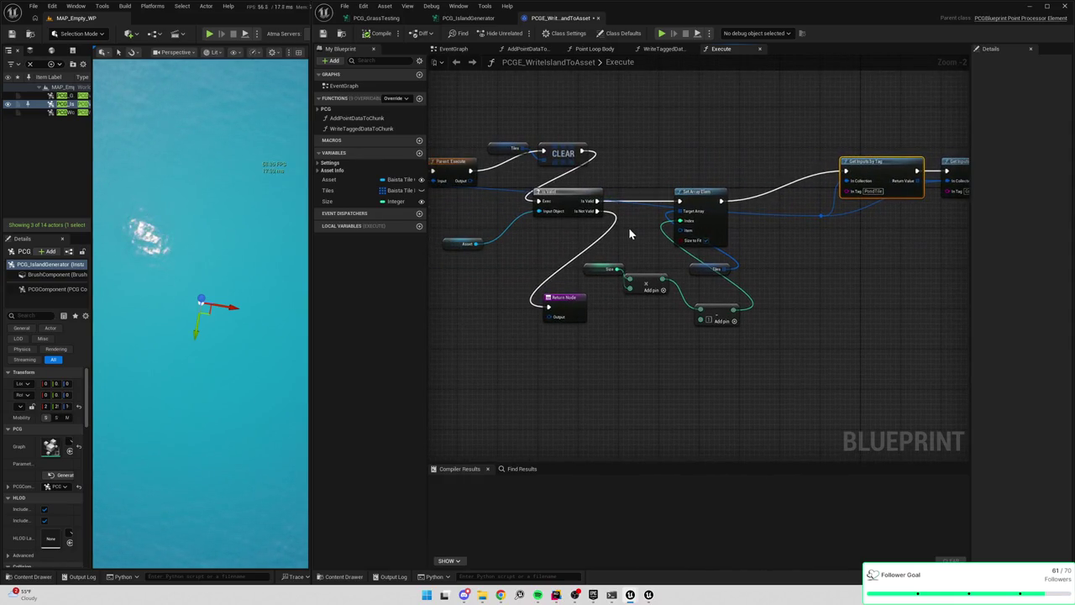
pyautogui.moveTo(627, 233); pyautogui.dragTo(684, 252)
# Add a Break PCGData Collection node from the Execute Input pin
pyautogui.moveTo(464, 204); pyautogui.dragTo(544, 305)
pyautogui.write('tag')
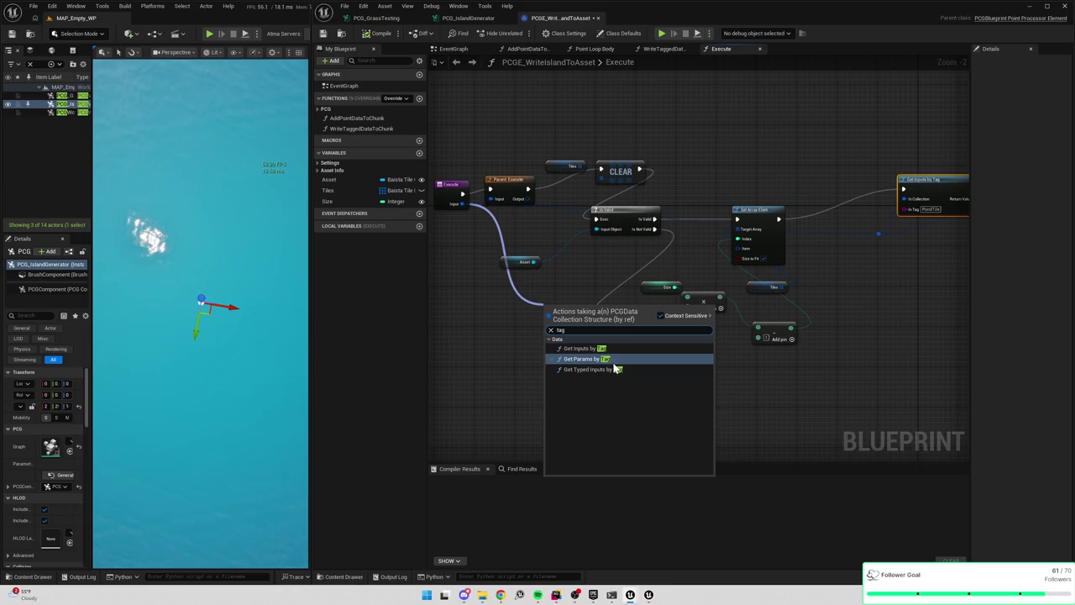
pyautogui.moveTo(463, 203)
pyautogui.mouseDown()
pyautogui.moveTo(515, 299)
pyautogui.moveTo(496, 261)
pyautogui.mouseUp()
pyautogui.write('break')
pyautogui.click(552, 296)
pyautogui.moveTo(579, 282)
pyautogui.mouseDown()
pyautogui.moveTo(631, 345)
pyautogui.moveTo(712, 375)
pyautogui.moveTo(783, 367)
pyautogui.mouseUp()
pyautogui.write('get')
pyautogui.press('Escape')
# Add a For Each Loop over the tagged data with Break Tagged Data on its array element
pyautogui.click(811, 393)
pyautogui.moveTo(607, 309); pyautogui.dragTo(606, 329)
pyautogui.moveTo(759, 331); pyautogui.dragTo(796, 326)
pyautogui.click(827, 363)
pyautogui.moveTo(827, 363); pyautogui.dragTo(725, 340)
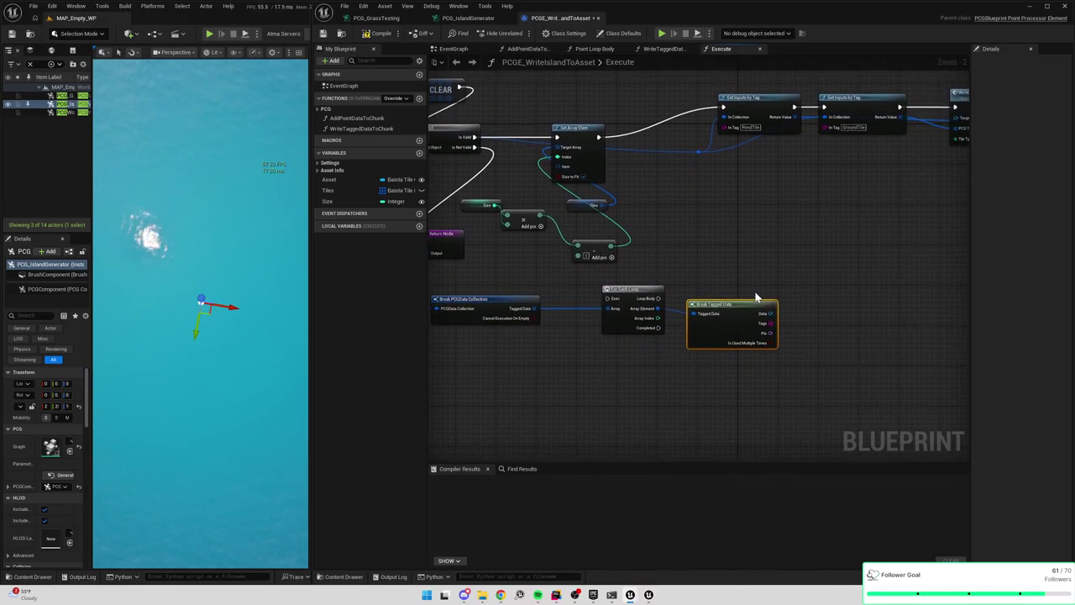
pyautogui.moveTo(703, 233)
pyautogui.mouseDown()
pyautogui.moveTo(653, 257)
pyautogui.moveTo(738, 249)
pyautogui.mouseUp()
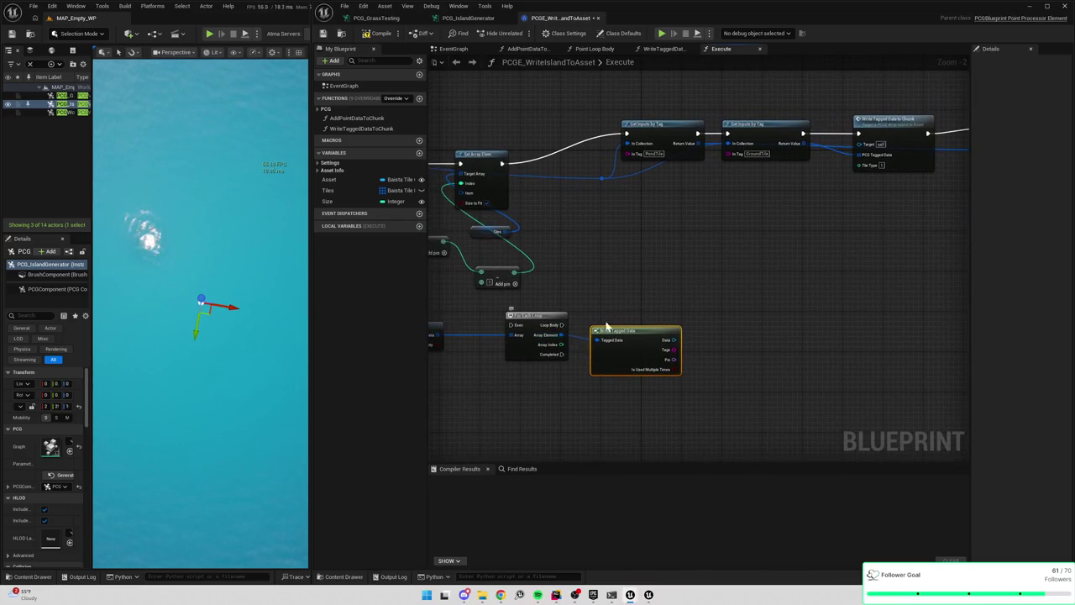
pyautogui.moveTo(760, 290); pyautogui.dragTo(689, 304)
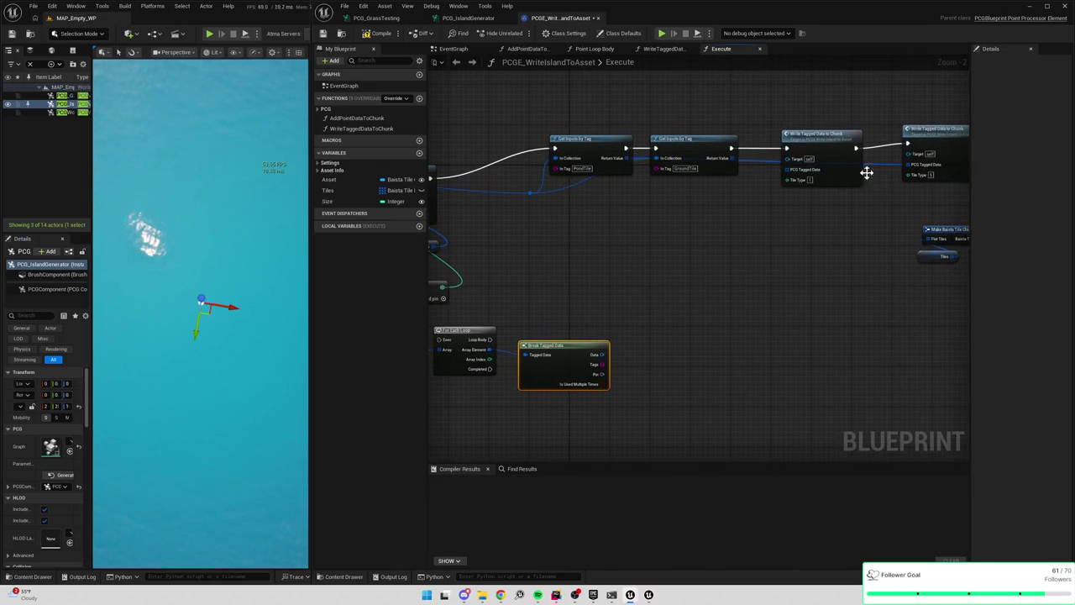
pyautogui.doubleClick(827, 136)
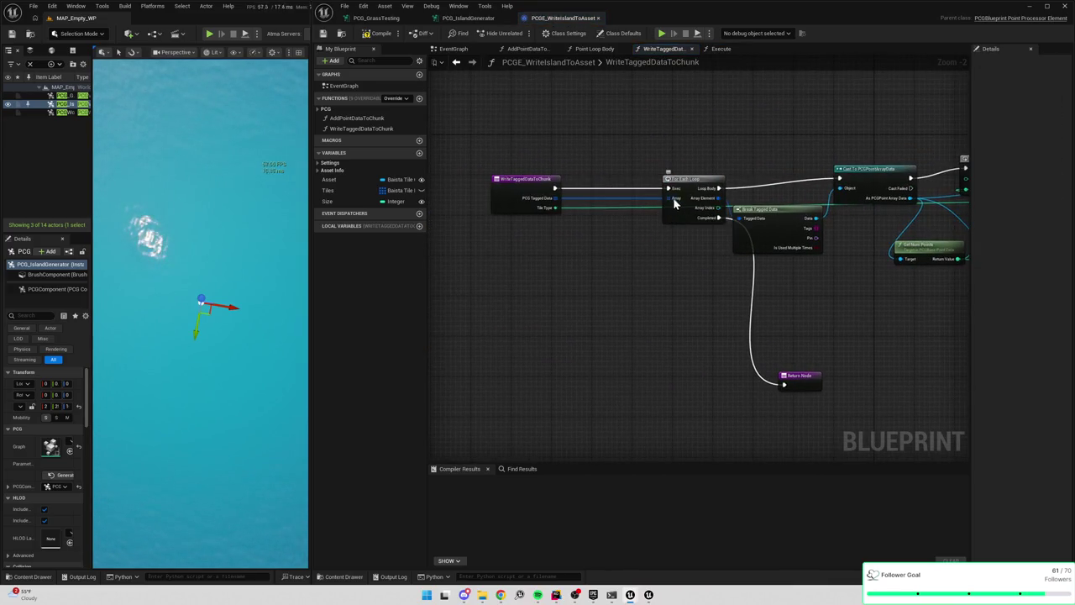
# Delete the function's For Each Loop and wire the entry straight into the cast
pyautogui.moveTo(681, 209); pyautogui.dragTo(640, 209)
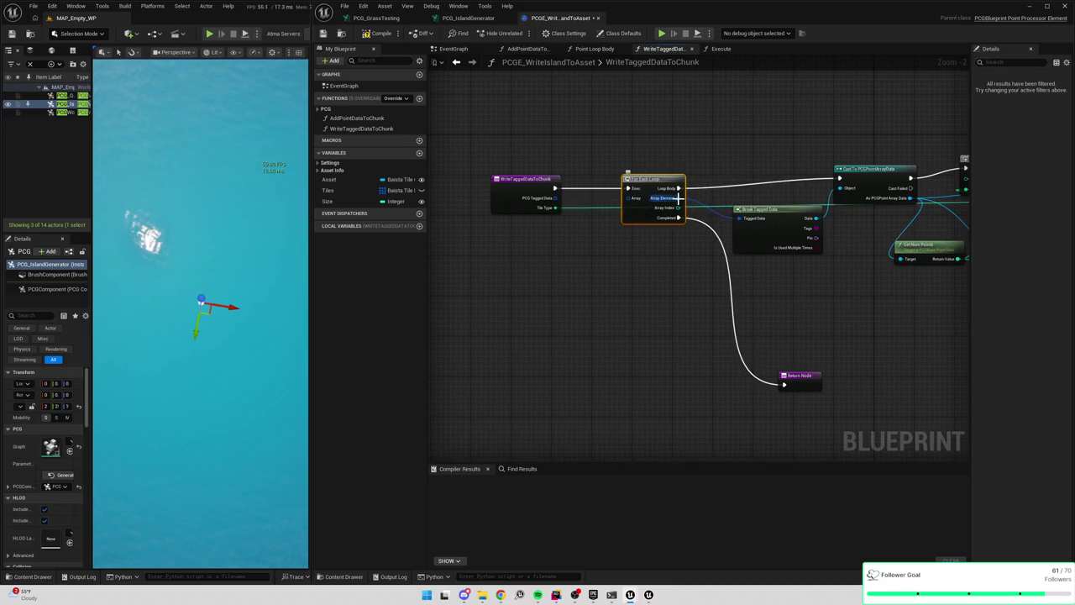
pyautogui.keyDown('alt'); pyautogui.click(679, 197); pyautogui.keyUp('alt')
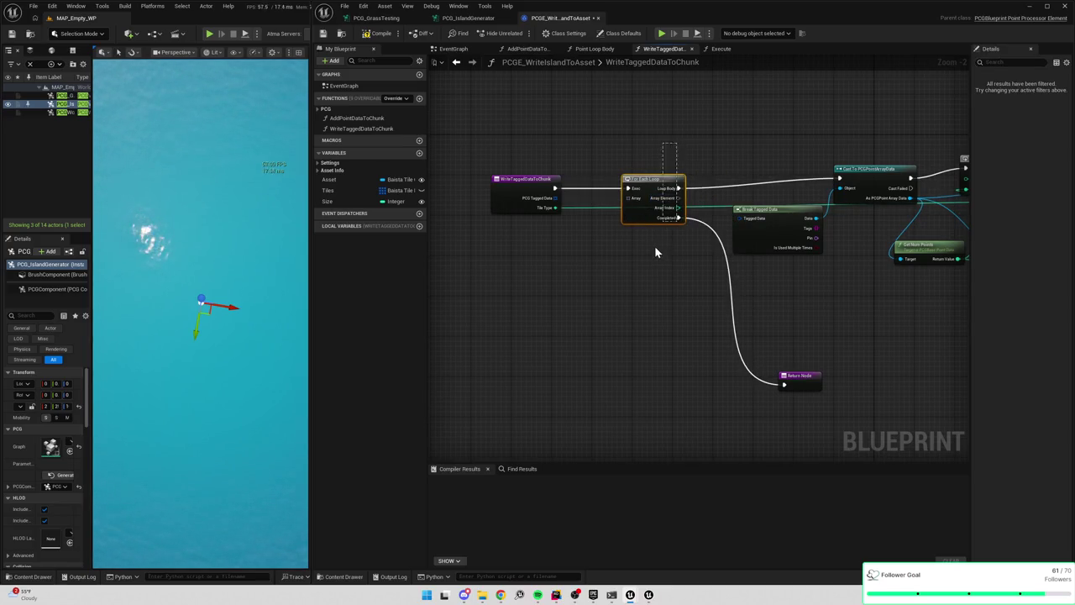
pyautogui.press('Delete')
pyautogui.moveTo(554, 188)
pyautogui.mouseDown()
pyautogui.moveTo(848, 174)
pyautogui.moveTo(839, 178)
pyautogui.mouseUp()
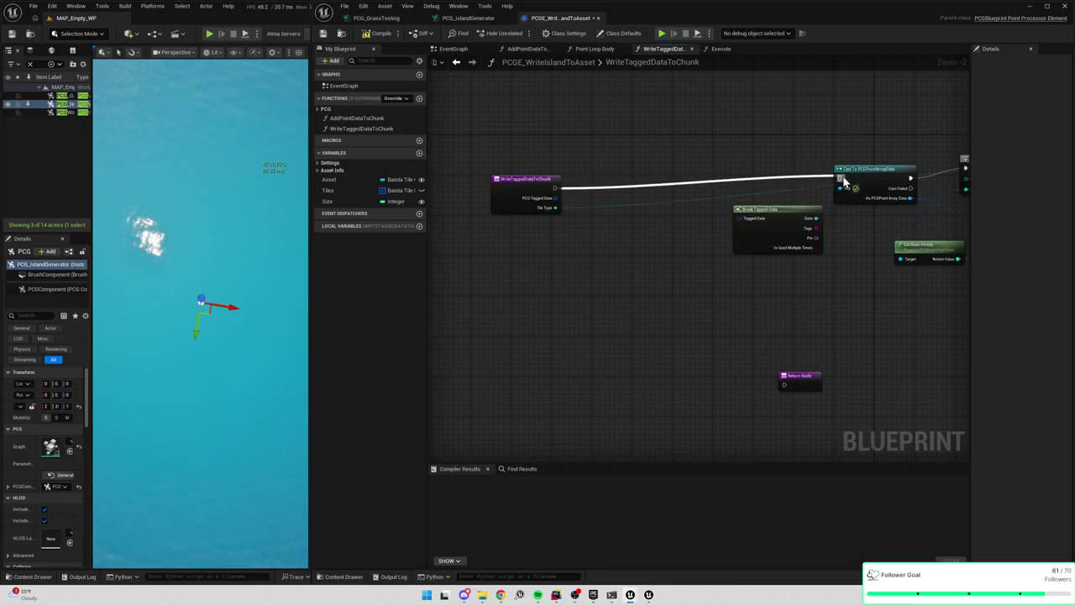
pyautogui.click(524, 185)
# Replace the PCG Tagged Data input with a Tagged Data input and move Return Node to the end
pyautogui.moveTo(742, 219); pyautogui.dragTo(547, 212)
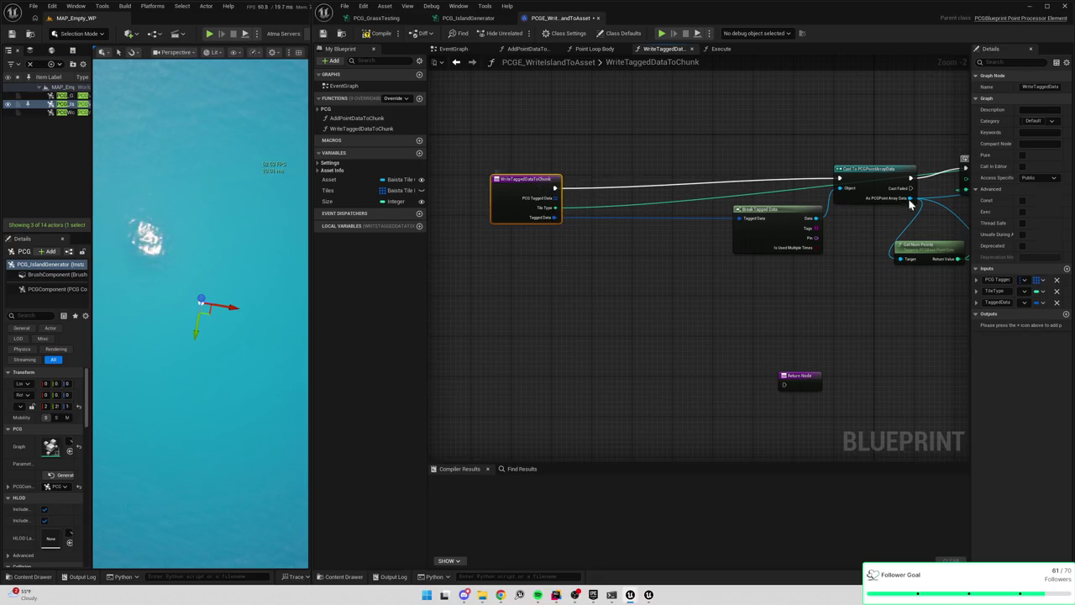
pyautogui.click(1055, 280)
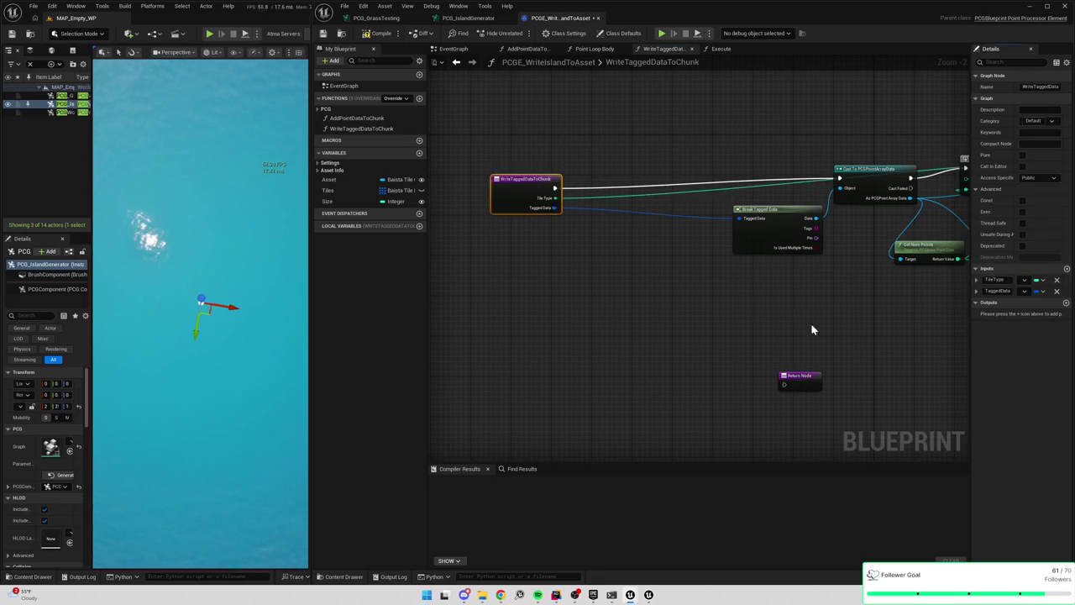
pyautogui.scroll(-2, 739, 317)
pyautogui.moveTo(686, 308)
pyautogui.mouseDown()
pyautogui.moveTo(713, 318)
pyautogui.moveTo(540, 322)
pyautogui.mouseUp()
pyautogui.moveTo(471, 346)
pyautogui.mouseDown()
pyautogui.moveTo(825, 221)
pyautogui.moveTo(830, 199)
pyautogui.moveTo(819, 198)
pyautogui.mouseUp()
pyautogui.scroll(1, 954, 174)
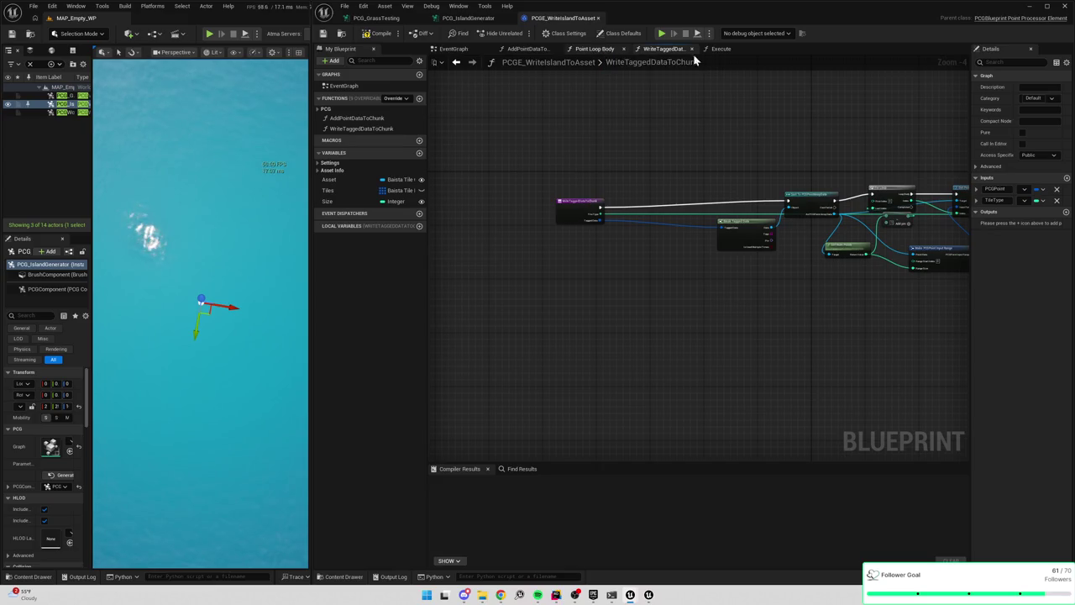
pyautogui.click(718, 49)
# Try adding a For Each Loop (Set) from Break Tagged Data's Tags, then delete the misplaced node
pyautogui.moveTo(843, 230)
pyautogui.mouseDown()
pyautogui.moveTo(715, 216)
pyautogui.moveTo(674, 244)
pyautogui.moveTo(748, 300)
pyautogui.moveTo(741, 316)
pyautogui.moveTo(713, 276)
pyautogui.mouseUp()
pyautogui.moveTo(720, 333); pyautogui.dragTo(753, 330)
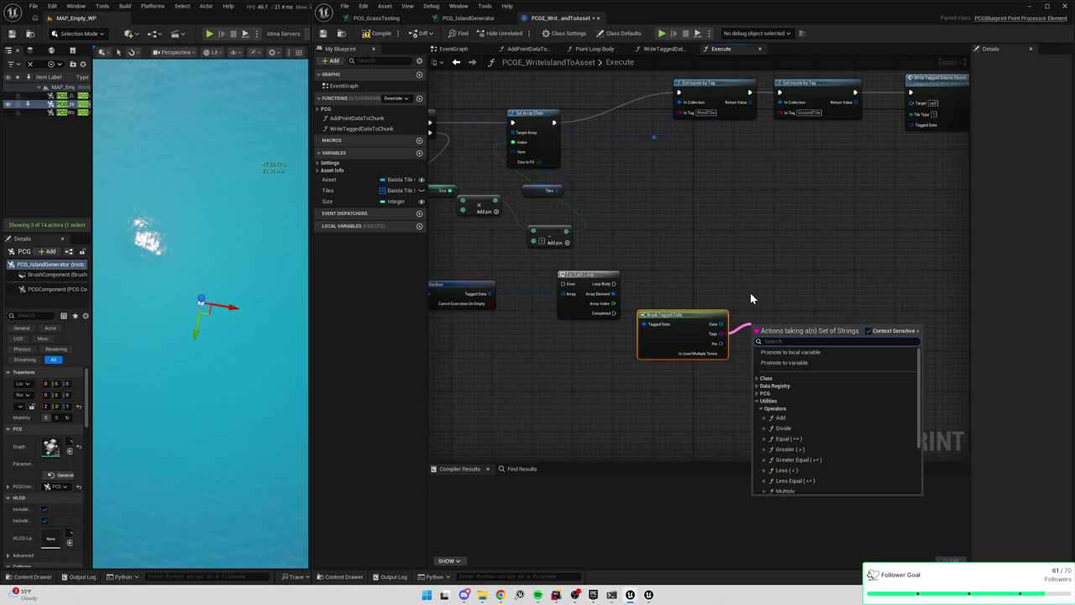
pyautogui.write('get')
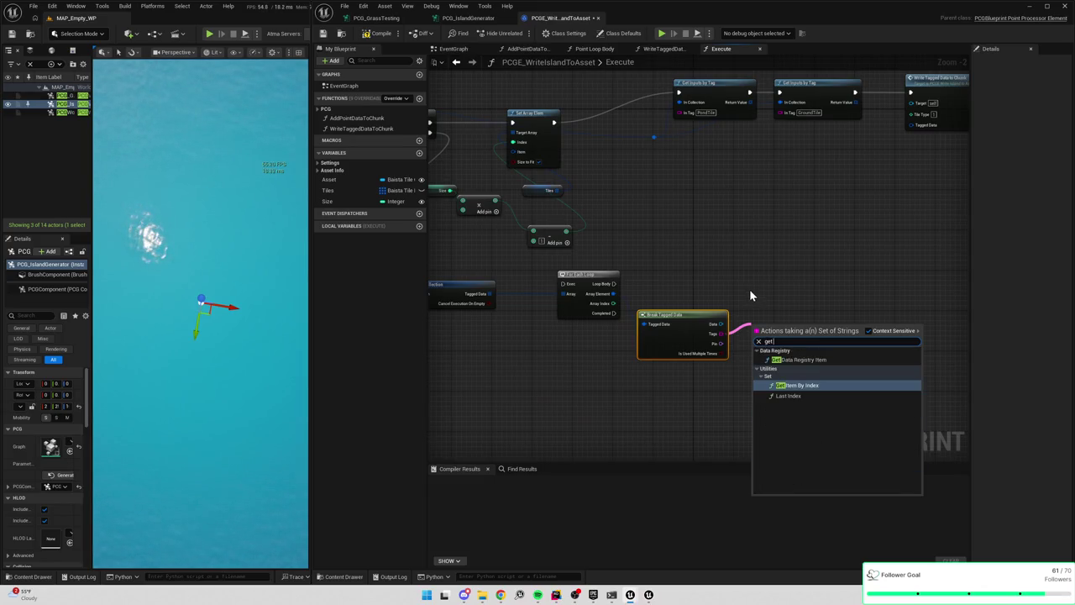
pyautogui.click(745, 282)
pyautogui.click(745, 282)
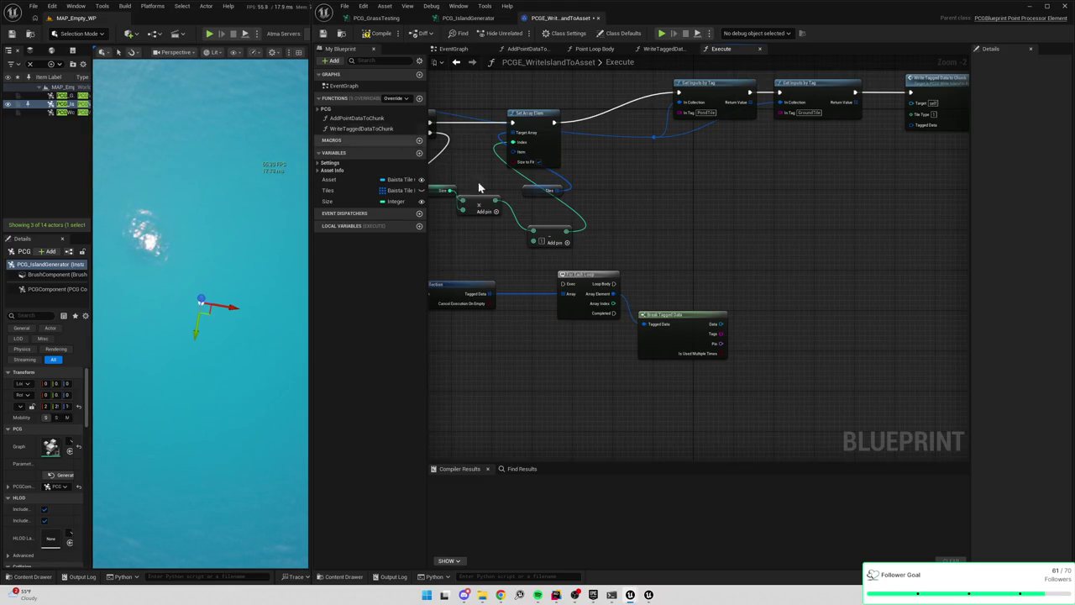
pyautogui.moveTo(719, 333); pyautogui.dragTo(759, 297)
pyautogui.write('for each')
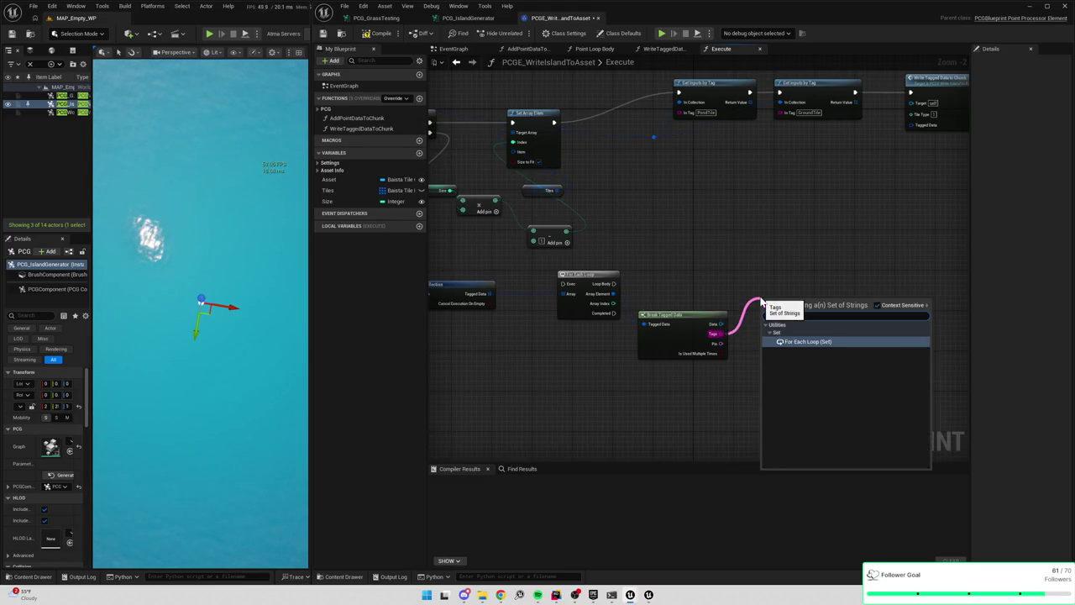
pyautogui.press('Return')
pyautogui.moveTo(613, 283)
pyautogui.mouseDown()
pyautogui.moveTo(746, 311)
pyautogui.moveTo(763, 308)
pyautogui.moveTo(770, 273)
pyautogui.mouseUp()
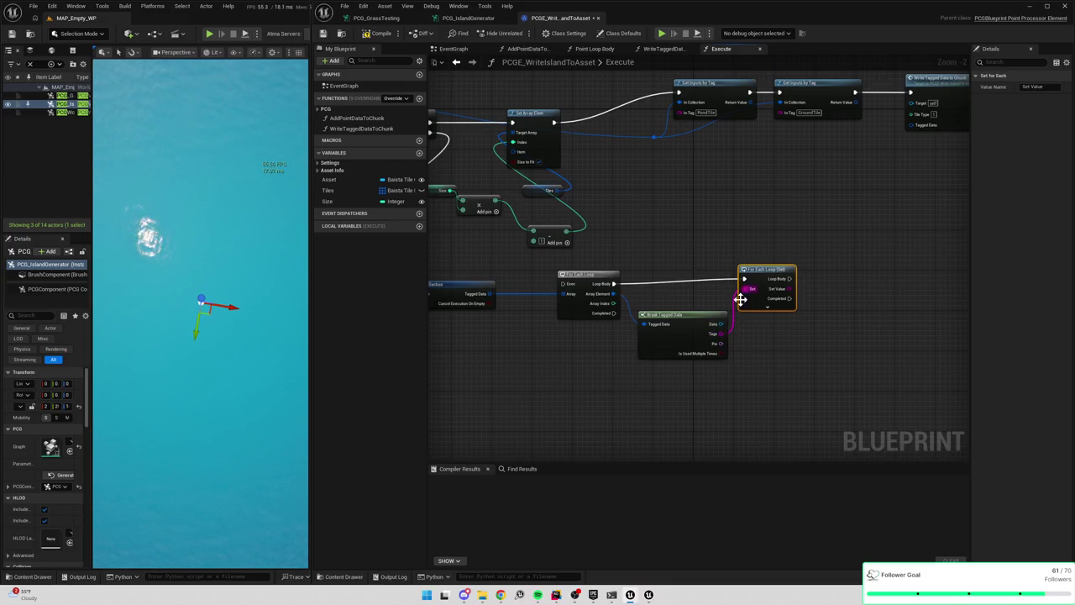
pyautogui.press('Delete')
# Add a For Each Loop (Set) on Tags, driven by the outer loop's Loop Body
pyautogui.moveTo(721, 334); pyautogui.dragTo(757, 296)
pyautogui.write('forea')
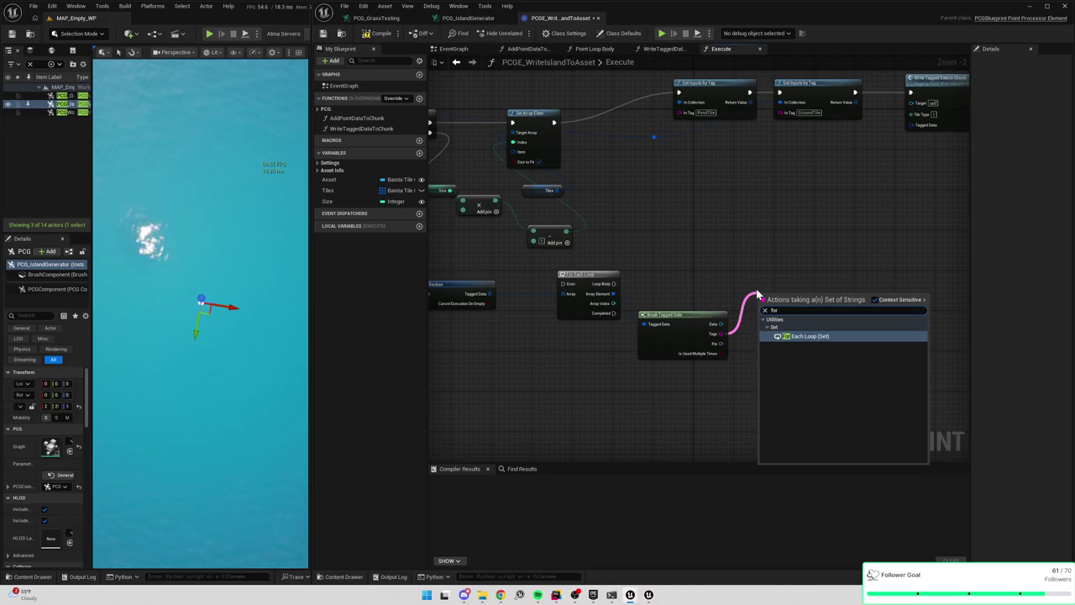
pyautogui.press('Return')
pyautogui.moveTo(618, 285); pyautogui.dragTo(758, 304)
pyautogui.moveTo(789, 305); pyautogui.dragTo(803, 286)
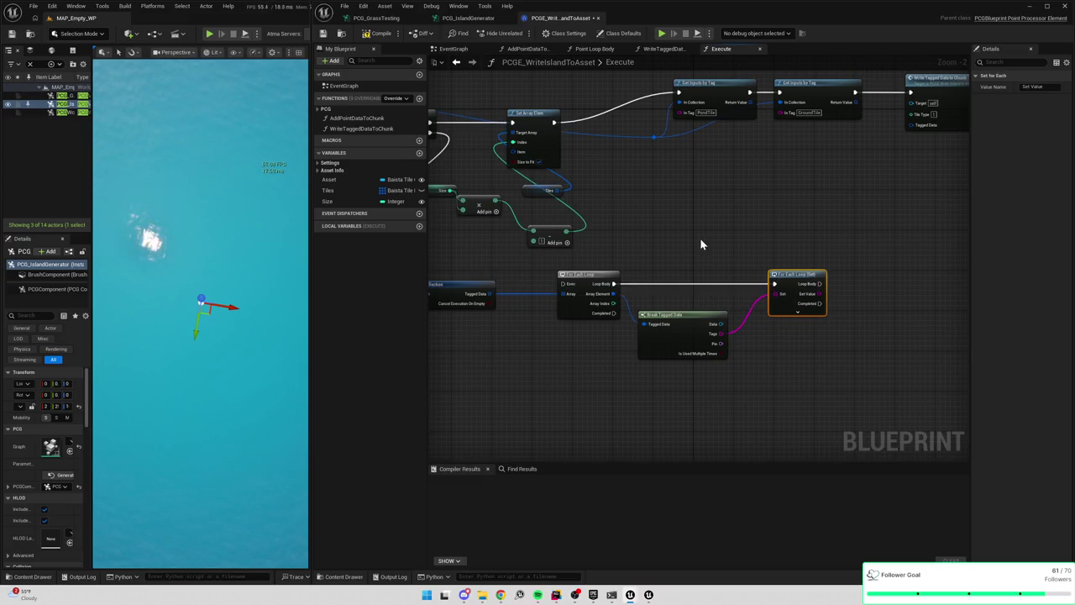
# Shift the four loop nodes down together and add a new Boolean variable NewVar
pyautogui.scroll(-1, 701, 243)
pyautogui.moveTo(492, 264); pyautogui.dragTo(924, 321)
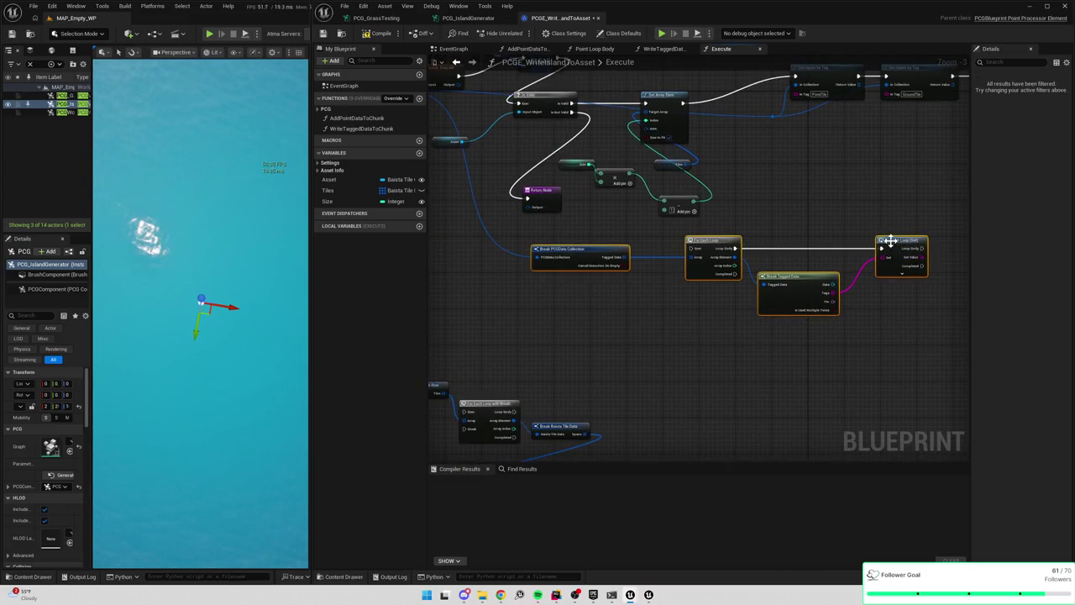
pyautogui.moveTo(890, 241); pyautogui.dragTo(895, 268)
pyautogui.click(854, 228)
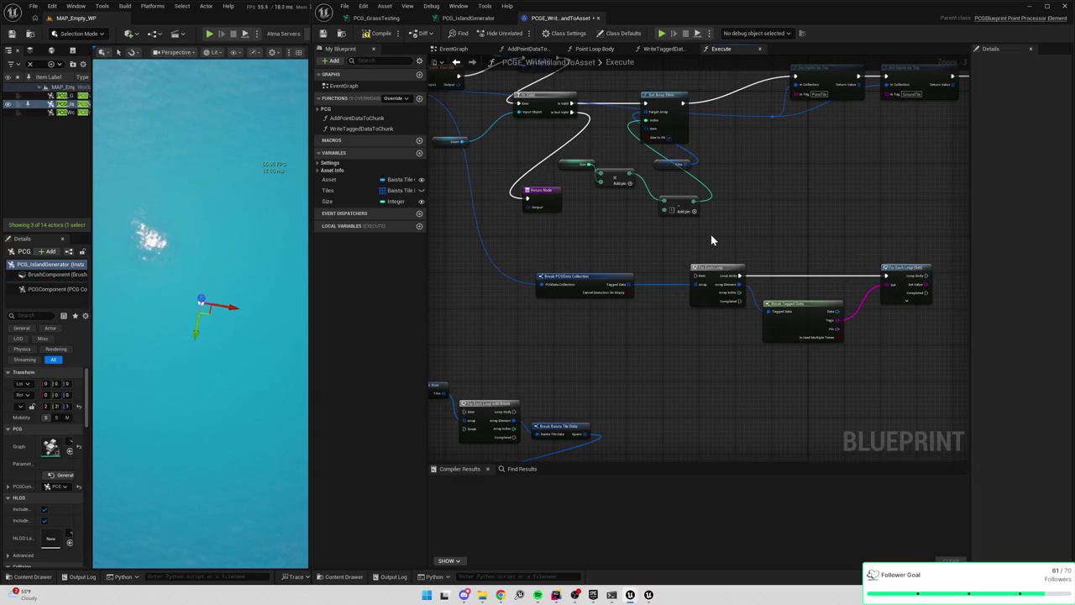
pyautogui.scroll(1, 756, 308)
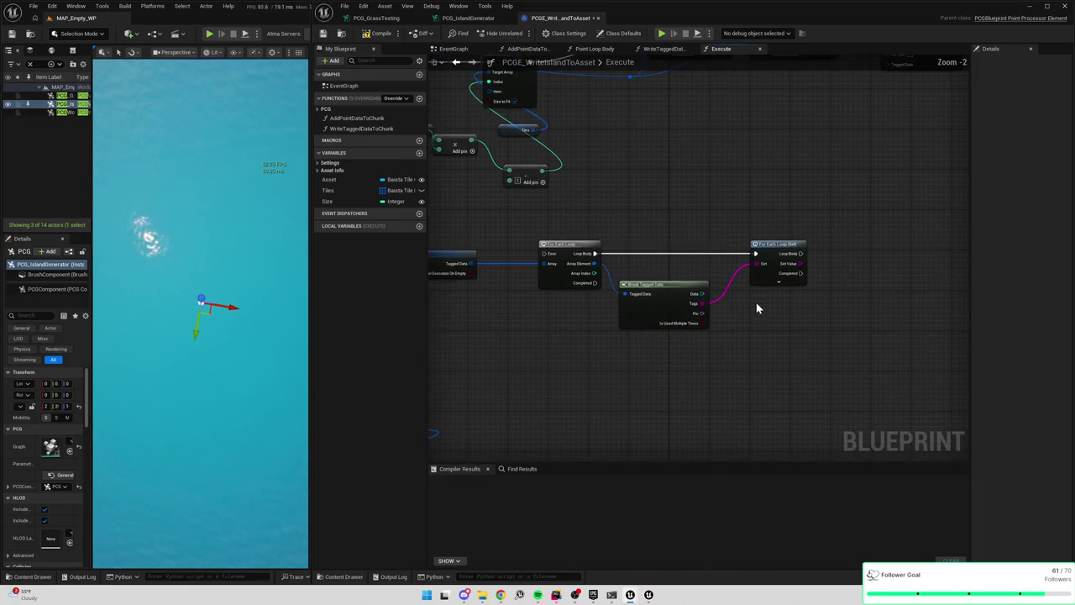
pyautogui.click(419, 153)
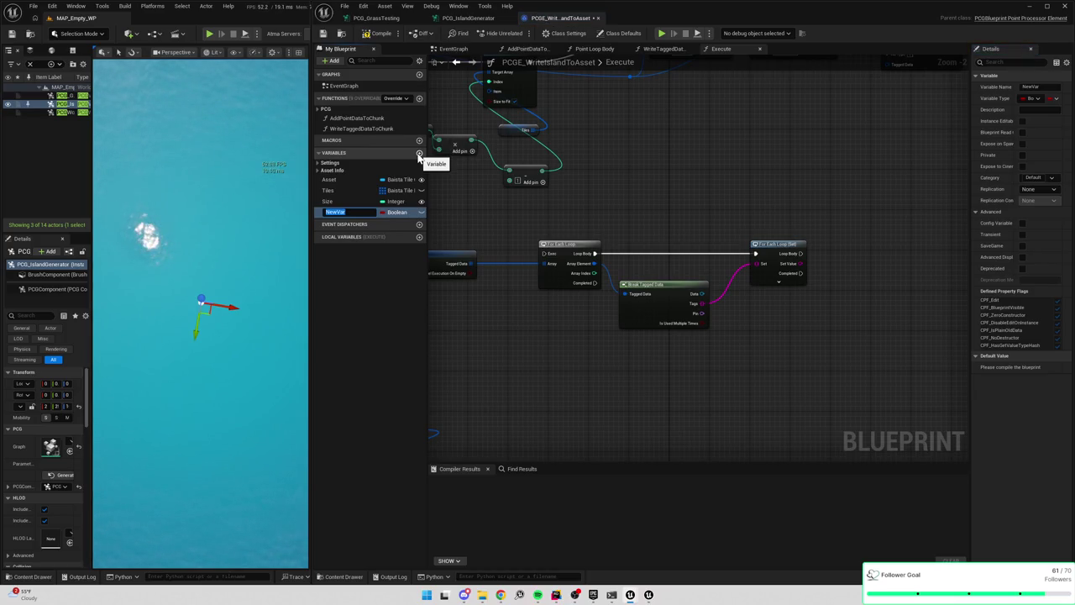
# Create a TagTileTypeMap variable as a Name-to-Integer map and compile the Blueprint
pyautogui.write('Map')
pyautogui.press('Return')
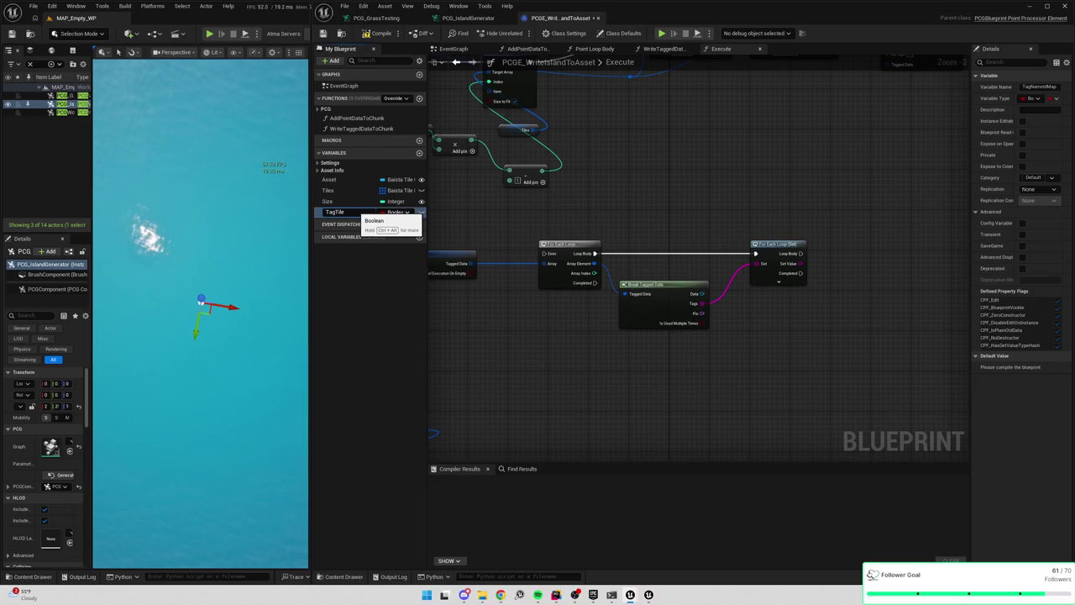
pyautogui.write('TypeMap')
pyautogui.press('Return')
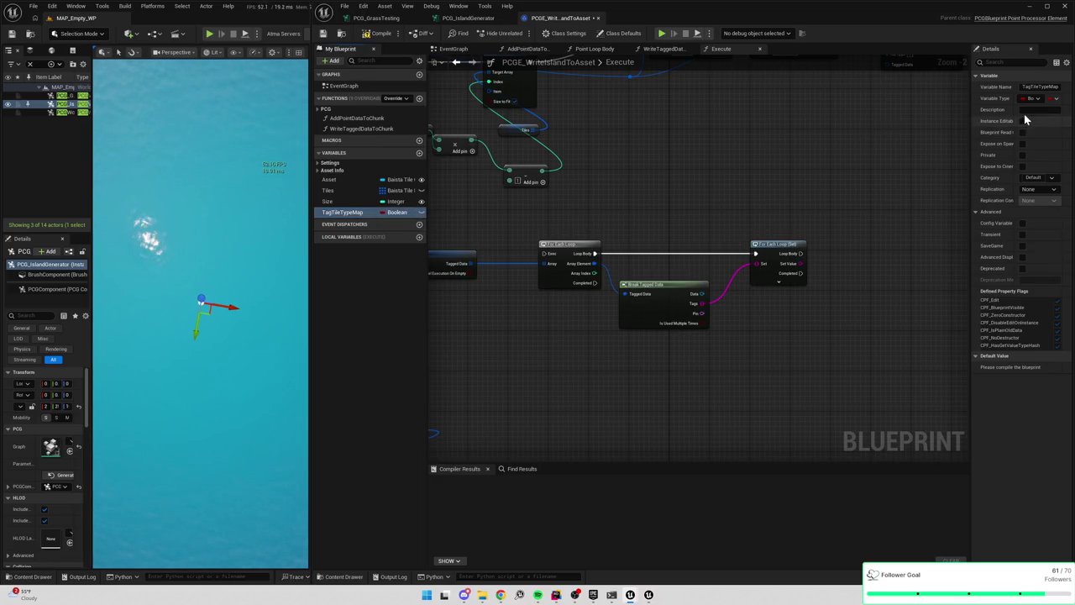
pyautogui.click(1032, 100)
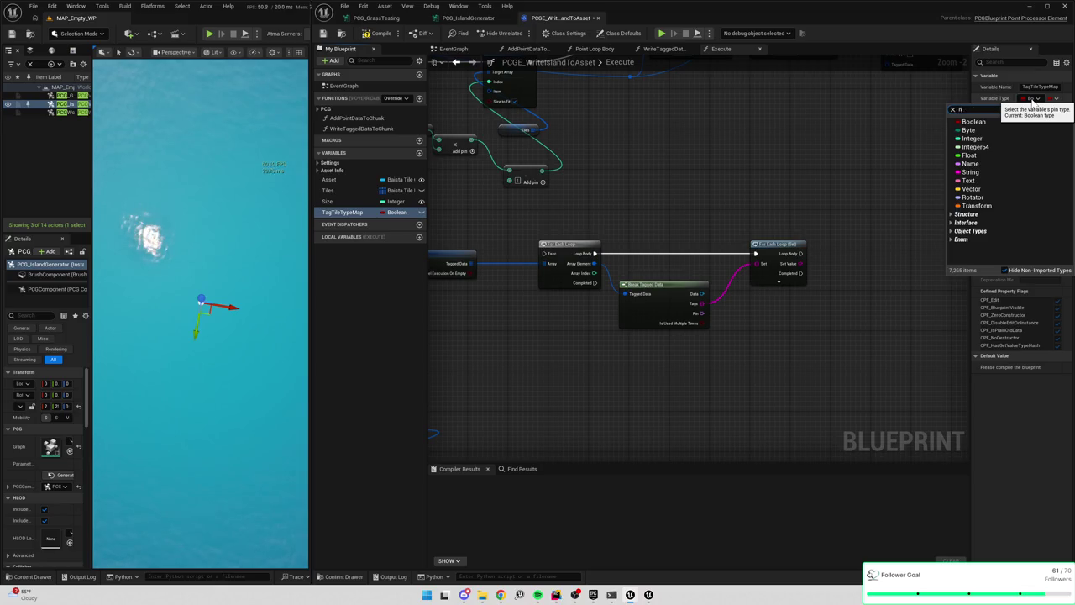
pyautogui.click(981, 123)
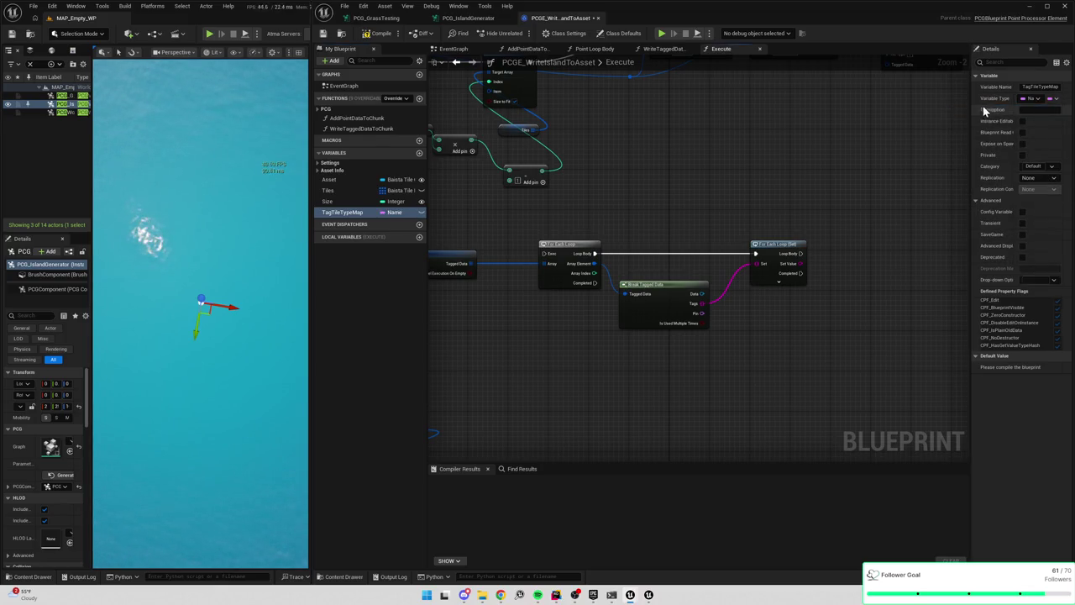
pyautogui.moveTo(971, 110); pyautogui.dragTo(880, 110)
pyautogui.click(1024, 99)
pyautogui.click(1016, 145)
pyautogui.click(1041, 98)
pyautogui.click(981, 142)
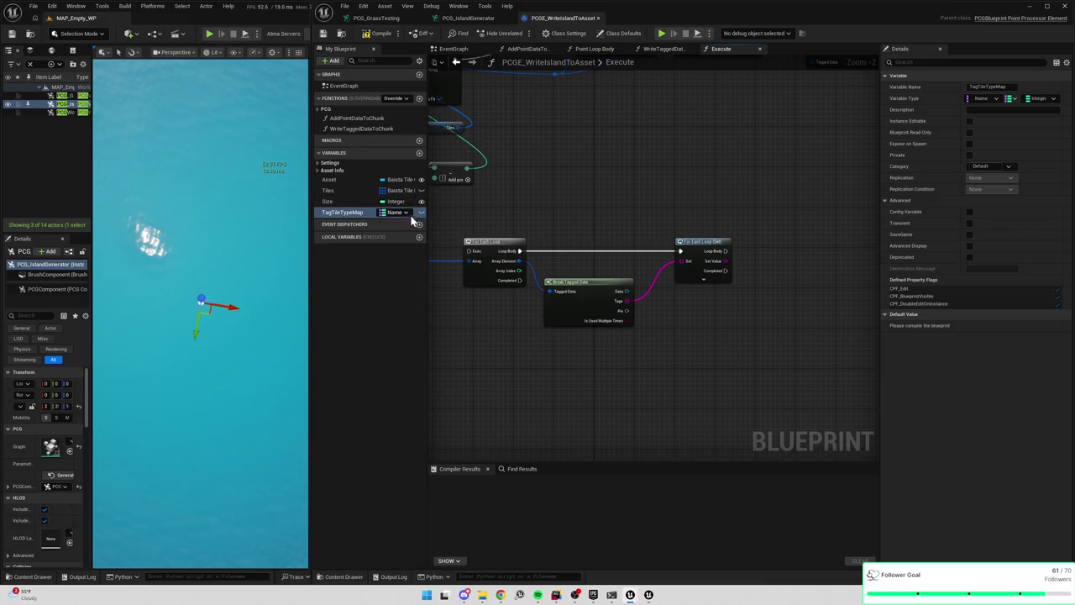
pyautogui.click(387, 35)
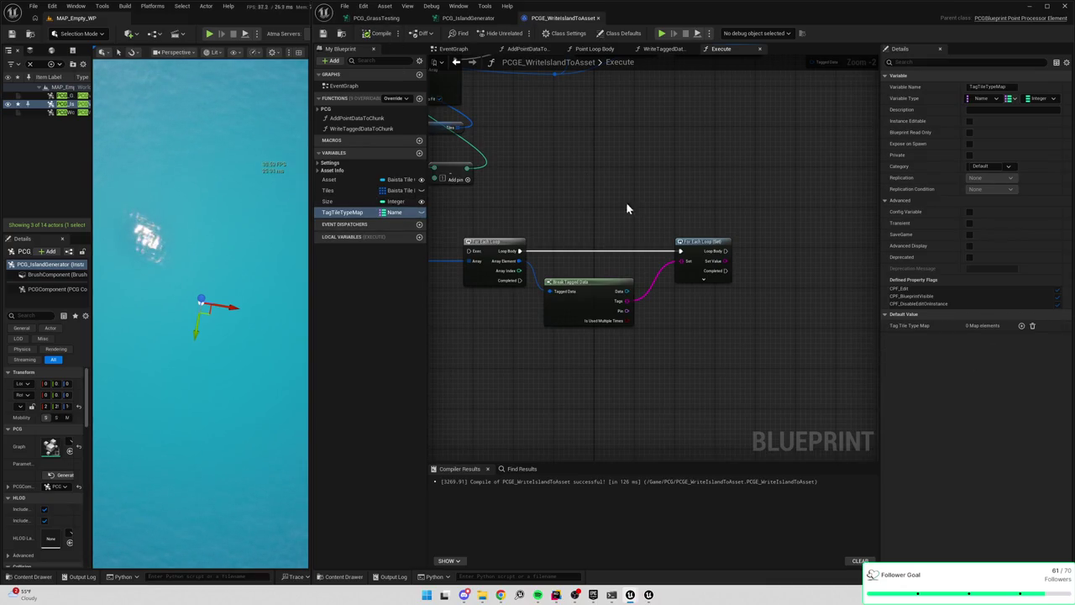
# Add a TagTileTypeMap getter with a Find node, plus a copy of Write Tagged Data to Chunk
pyautogui.moveTo(340, 215)
pyautogui.mouseDown()
pyautogui.moveTo(736, 324)
pyautogui.moveTo(778, 270)
pyautogui.mouseUp()
pyautogui.click(751, 331)
pyautogui.write('f')
pyautogui.press('Return')
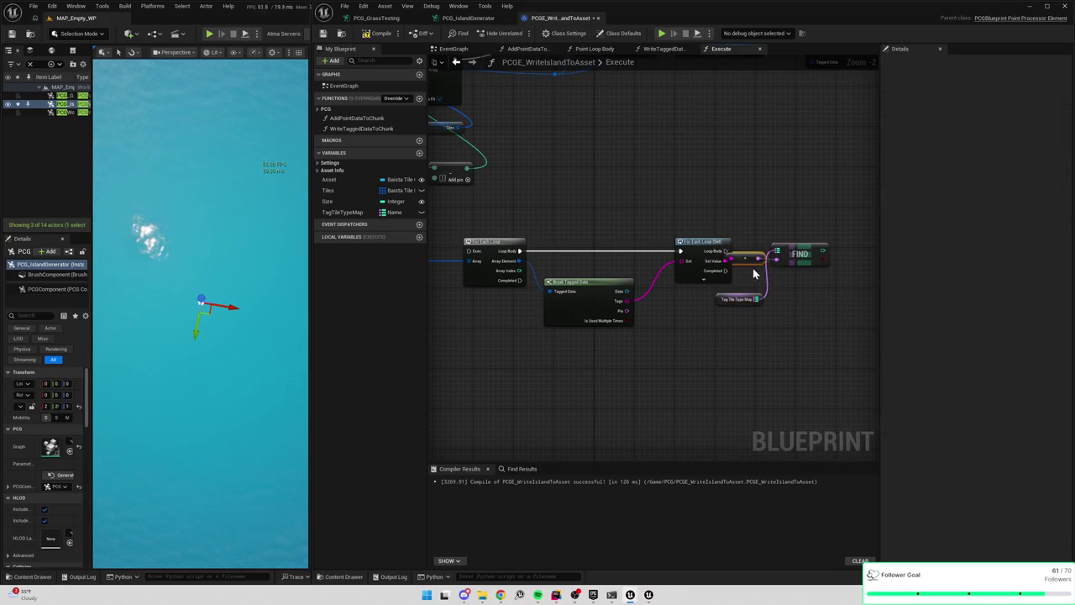
pyautogui.click(760, 155)
pyautogui.hotkey('ctrl', 'c')
pyautogui.hotkey('ctrl', 'v')
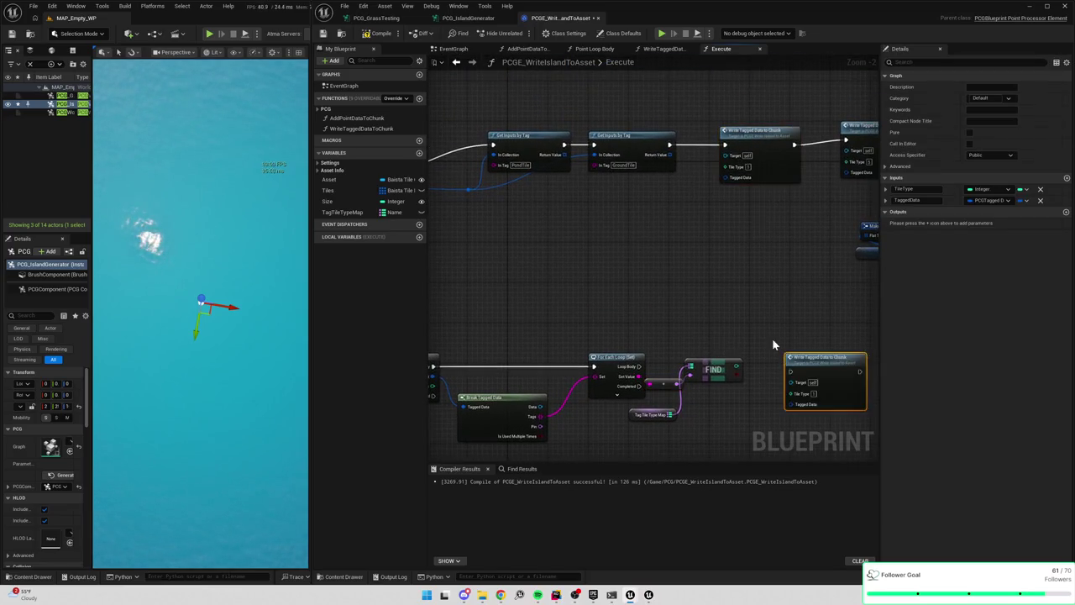
pyautogui.moveTo(682, 311); pyautogui.dragTo(710, 329)
# Drive the new write node from the loop body and feed it the array element's tagged data
pyautogui.moveTo(632, 309)
pyautogui.mouseDown()
pyautogui.moveTo(785, 313)
pyautogui.moveTo(796, 332)
pyautogui.moveTo(742, 329)
pyautogui.moveTo(784, 313)
pyautogui.mouseUp()
pyautogui.moveTo(710, 329); pyautogui.dragTo(720, 333)
pyautogui.moveTo(533, 337); pyautogui.dragTo(609, 320)
pyautogui.moveTo(499, 307); pyautogui.dragTo(861, 329)
# Replace the Last Index attempt with a Get Item By Index on Tags, and connect the loop body to the write node
pyautogui.moveTo(611, 341); pyautogui.dragTo(637, 345)
pyautogui.write('last')
pyautogui.press('Return')
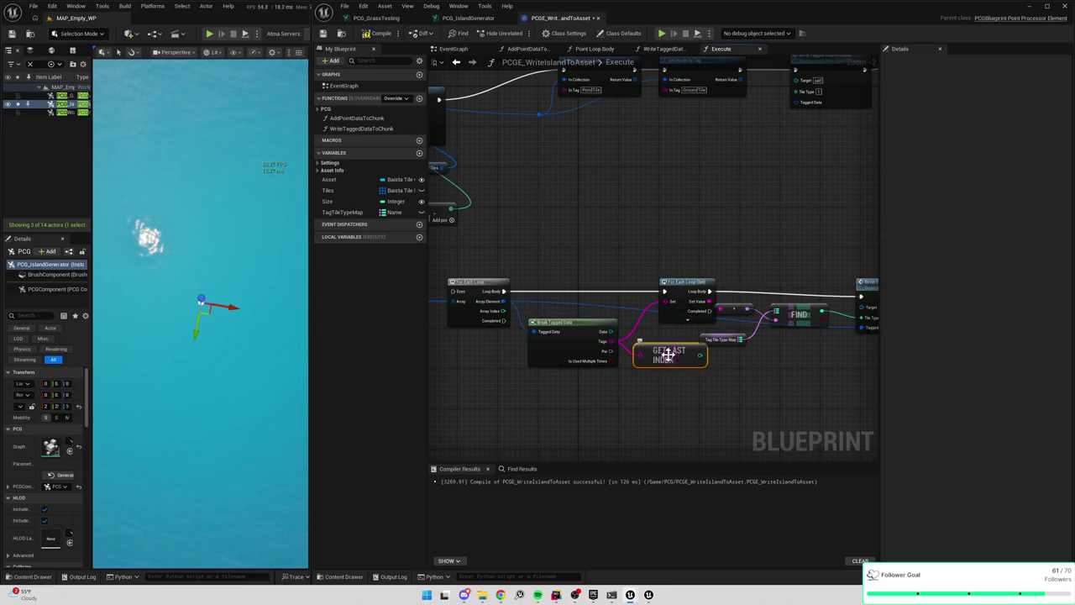
pyautogui.click(675, 319)
pyautogui.press('Delete')
pyautogui.moveTo(611, 341)
pyautogui.mouseDown()
pyautogui.moveTo(644, 312)
pyautogui.moveTo(640, 323)
pyautogui.mouseUp()
pyautogui.write('get')
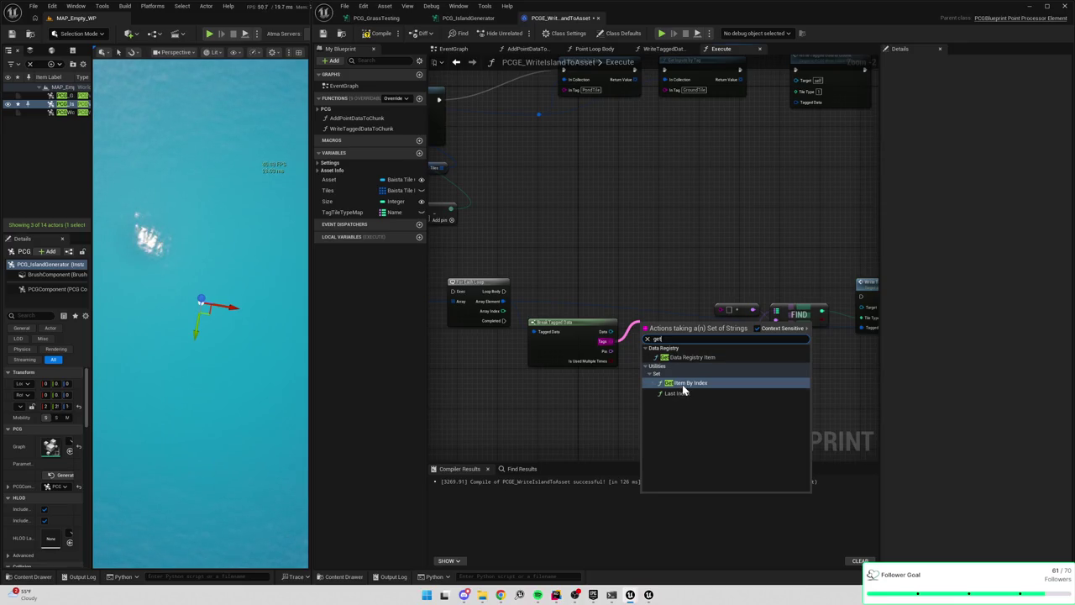
pyautogui.click(681, 383)
pyautogui.moveTo(664, 329); pyautogui.dragTo(662, 327)
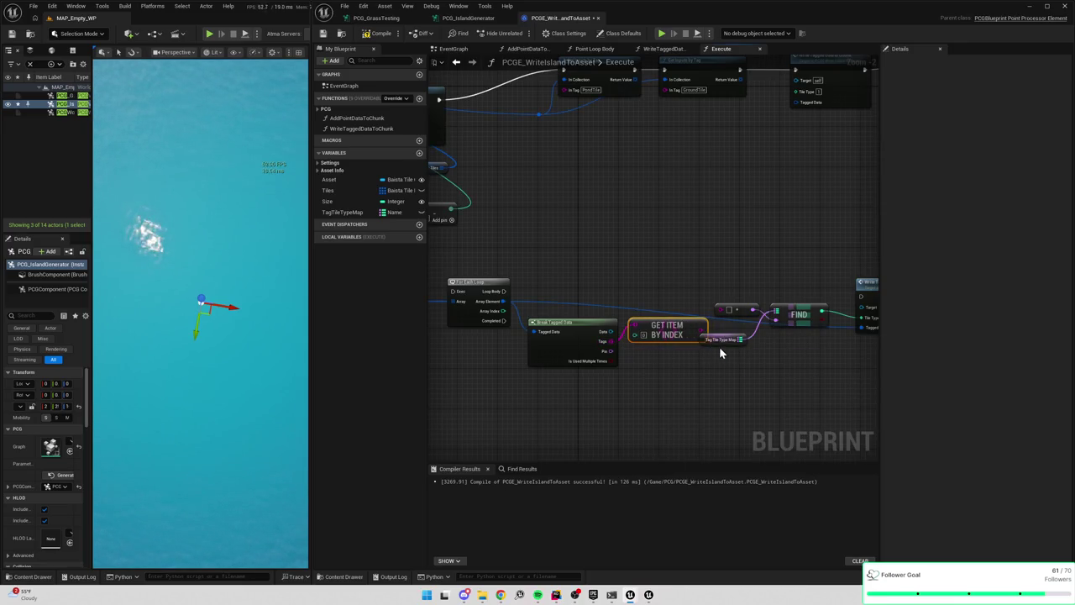
pyautogui.moveTo(719, 351); pyautogui.dragTo(739, 376)
pyautogui.moveTo(502, 295); pyautogui.dragTo(861, 297)
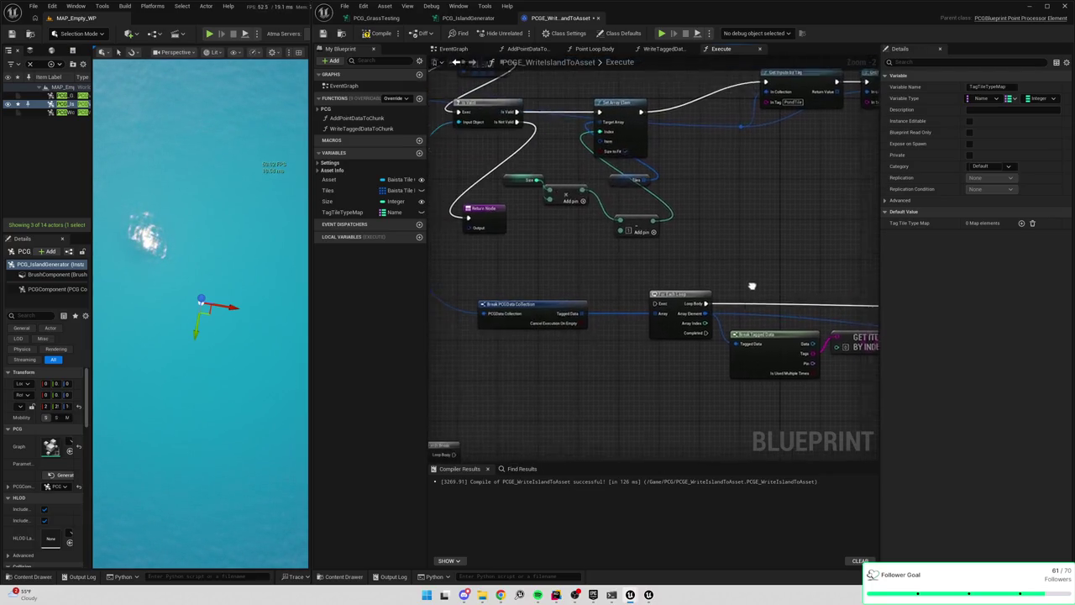
# Rearrange the SET and chunk-building nodes and route loop completion to the Return node
pyautogui.moveTo(669, 302)
pyautogui.mouseDown()
pyautogui.moveTo(711, 173)
pyautogui.moveTo(688, 183)
pyautogui.moveTo(562, 169)
pyautogui.mouseUp()
pyautogui.moveTo(668, 134)
pyautogui.mouseDown()
pyautogui.moveTo(420, 151)
pyautogui.moveTo(514, 150)
pyautogui.mouseUp()
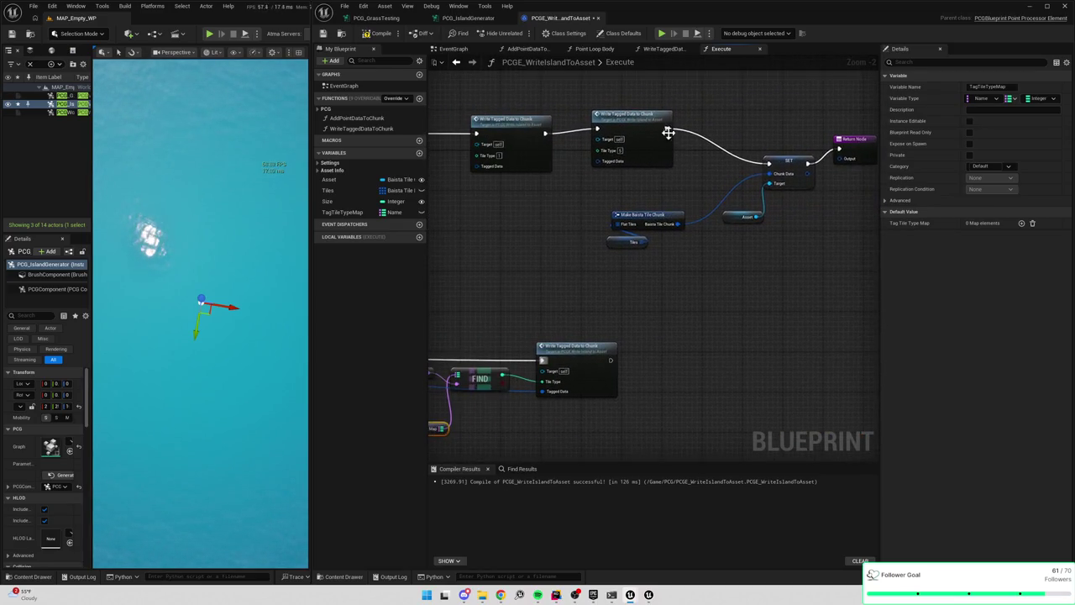
pyautogui.scroll(-3, 674, 142)
pyautogui.moveTo(650, 172); pyautogui.dragTo(798, 248)
pyautogui.moveTo(761, 181); pyautogui.dragTo(783, 194)
pyautogui.moveTo(680, 120)
pyautogui.mouseDown()
pyautogui.moveTo(872, 311)
pyautogui.moveTo(843, 251)
pyautogui.moveTo(770, 177)
pyautogui.moveTo(654, 372)
pyautogui.moveTo(530, 375)
pyautogui.moveTo(739, 293)
pyautogui.moveTo(735, 302)
pyautogui.mouseUp()
pyautogui.moveTo(574, 222); pyautogui.dragTo(726, 305)
pyautogui.moveTo(570, 309)
pyautogui.mouseDown()
pyautogui.moveTo(693, 319)
pyautogui.moveTo(787, 302)
pyautogui.mouseUp()
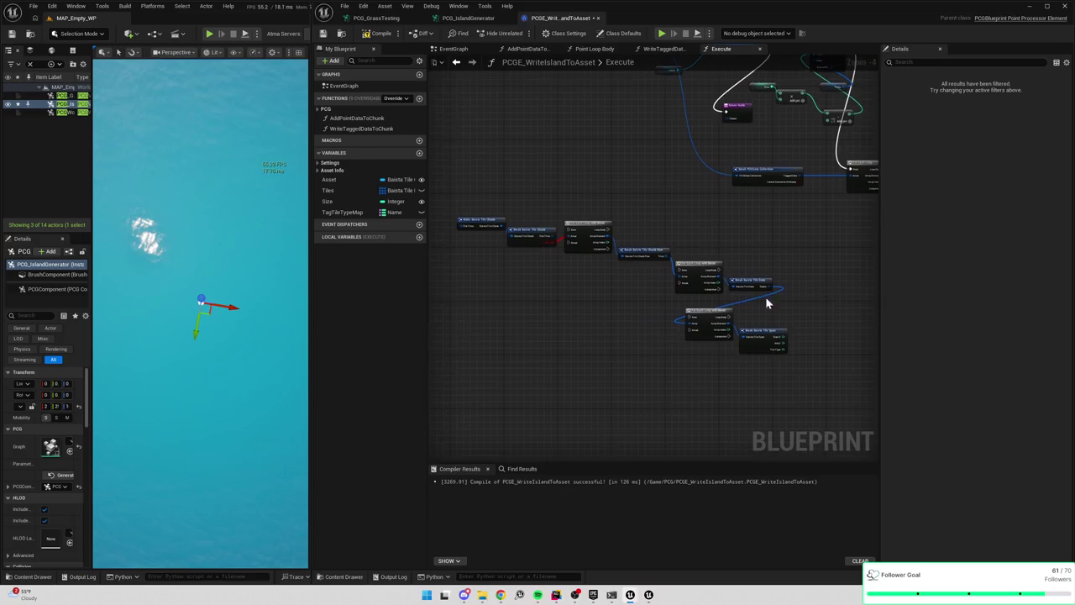
pyautogui.moveTo(479, 231); pyautogui.dragTo(731, 377)
pyautogui.moveTo(706, 319)
pyautogui.mouseDown()
pyautogui.moveTo(731, 304)
pyautogui.moveTo(568, 313)
pyautogui.moveTo(585, 304)
pyautogui.moveTo(701, 316)
pyautogui.moveTo(573, 277)
pyautogui.mouseUp()
pyautogui.scroll(3, 722, 306)
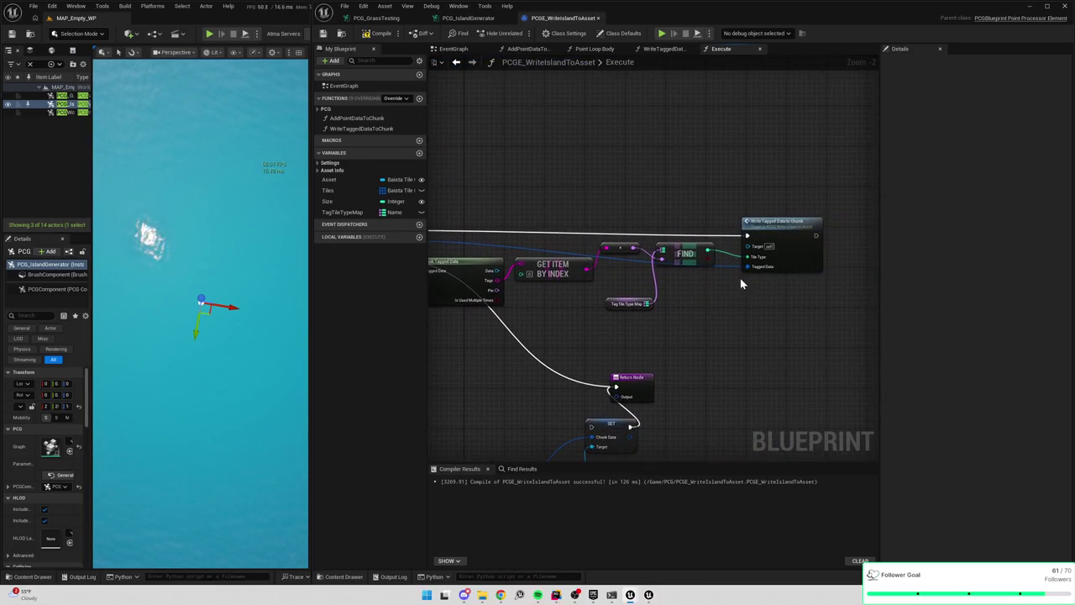
# Recompile, add a default entry to TagTileTypeMap, and insert a Branch before the write node
pyautogui.click(375, 37)
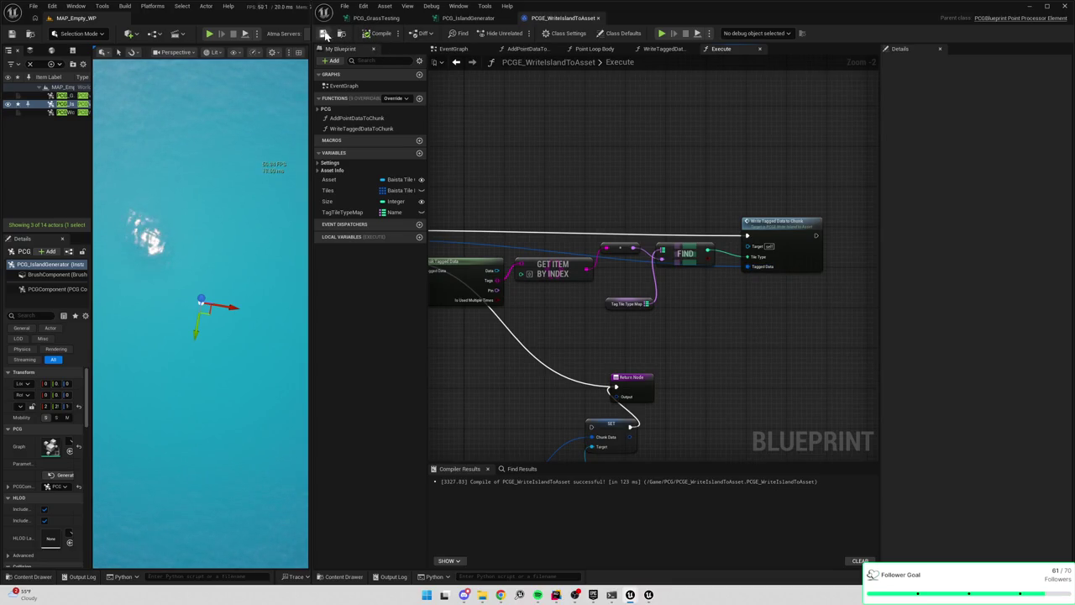
pyautogui.click(368, 212)
pyautogui.click(1020, 326)
pyautogui.moveTo(794, 223); pyautogui.dragTo(845, 223)
pyautogui.click(729, 220)
pyautogui.moveTo(697, 197)
pyautogui.mouseDown()
pyautogui.moveTo(781, 203)
pyautogui.moveTo(603, 206)
pyautogui.mouseUp()
pyautogui.click(346, 212)
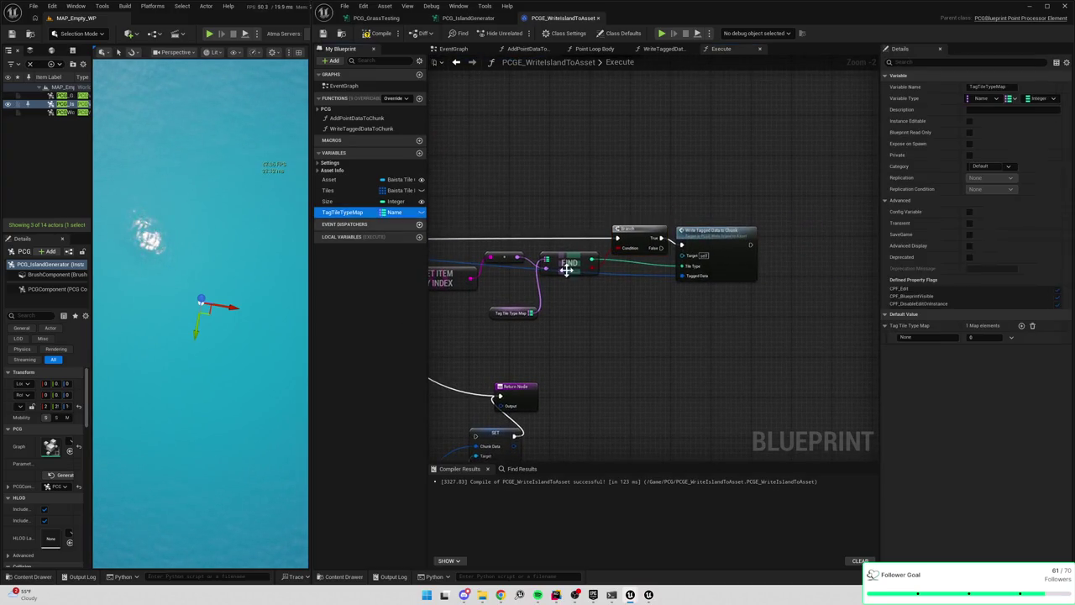
pyautogui.click(923, 337)
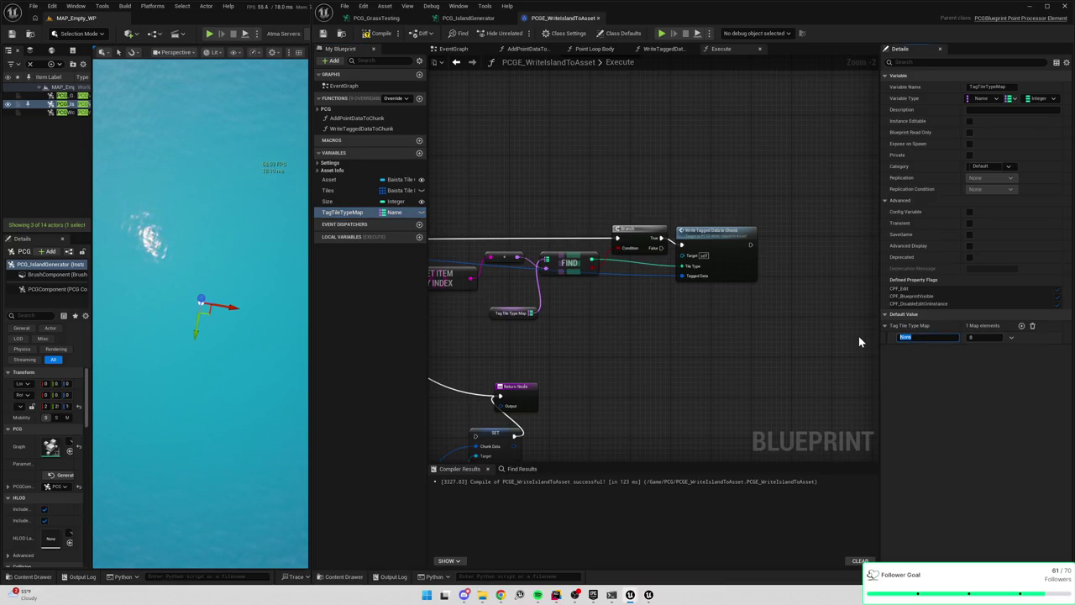
# Select the Write Tagged Data to Chunk call in PCGE_WriteIslandToAsset to check its inputs
pyautogui.click(460, 18)
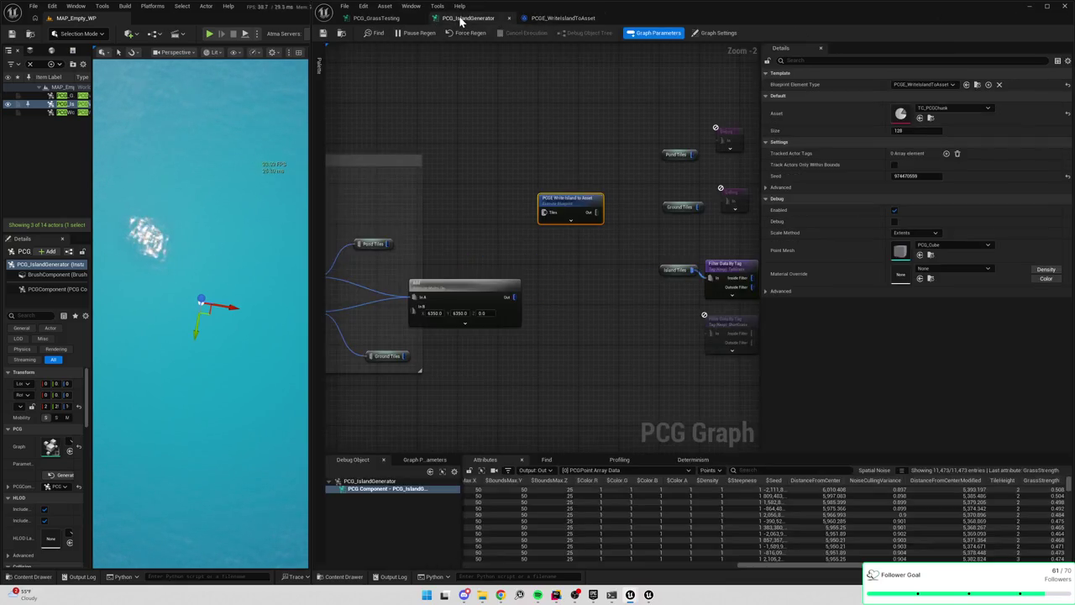
pyautogui.click(554, 18)
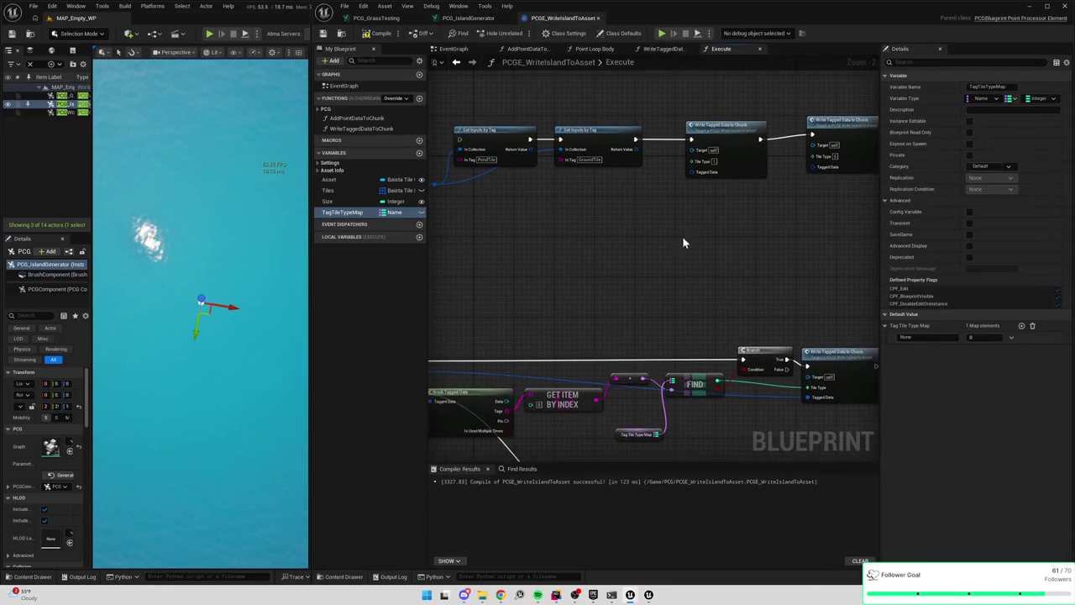
pyautogui.click(750, 318)
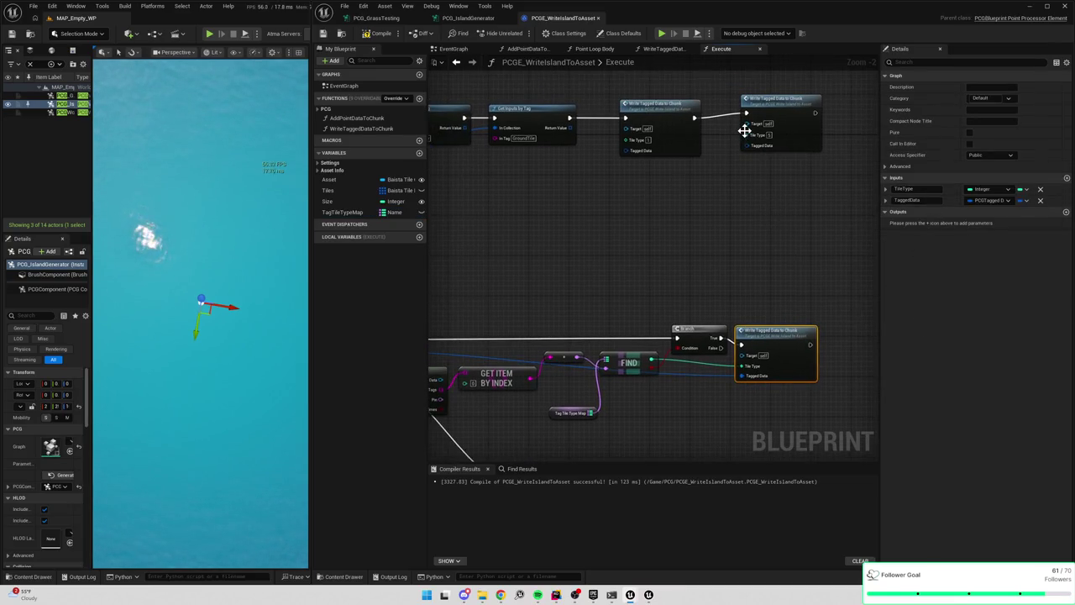
pyautogui.rightClick(707, 203)
# Open Project Settings at the Baista Tile Map plugin section
pyautogui.click(52, 6)
pyautogui.click(52, 6)
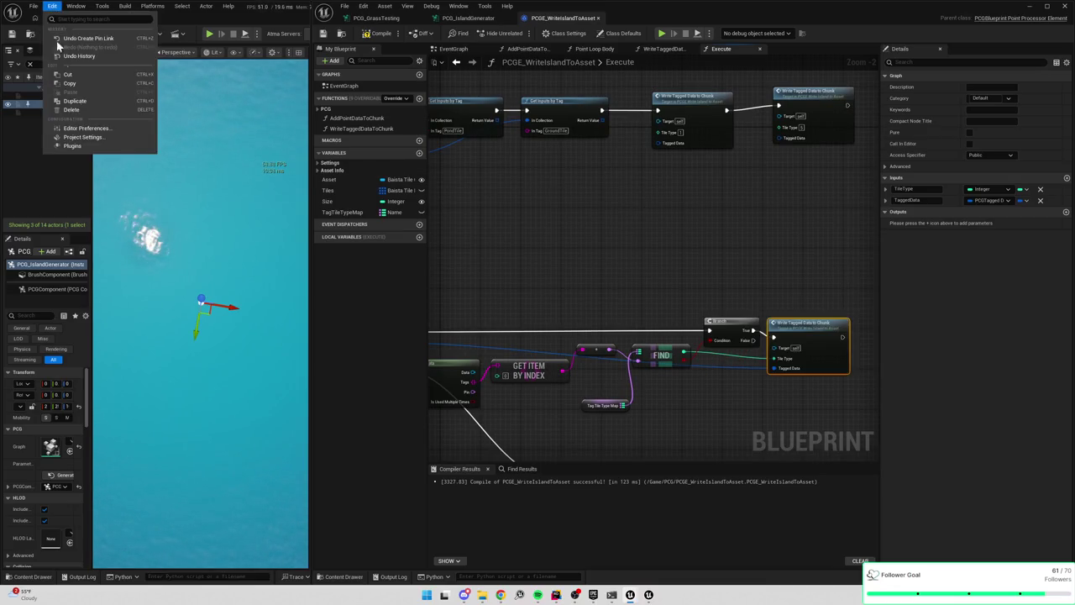
pyautogui.click(82, 137)
pyautogui.scroll(-5, 58, 400)
pyautogui.scroll(-6, 48, 370)
pyautogui.scroll(5, 25, 355)
pyautogui.scroll(-3, 57, 357)
pyautogui.scroll(-10, 57, 355)
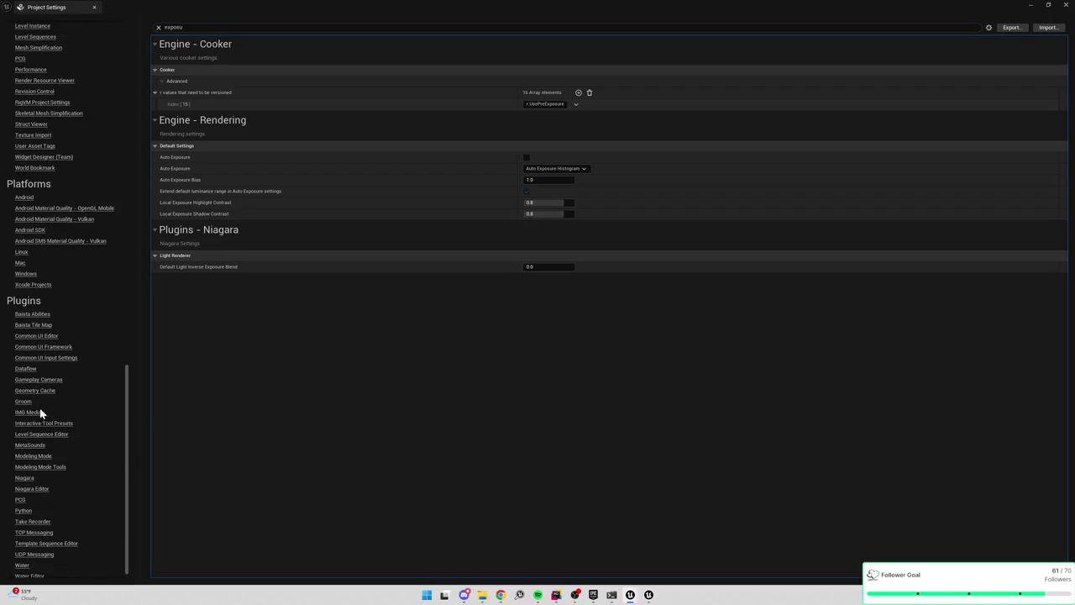
pyautogui.scroll(-1, 40, 410)
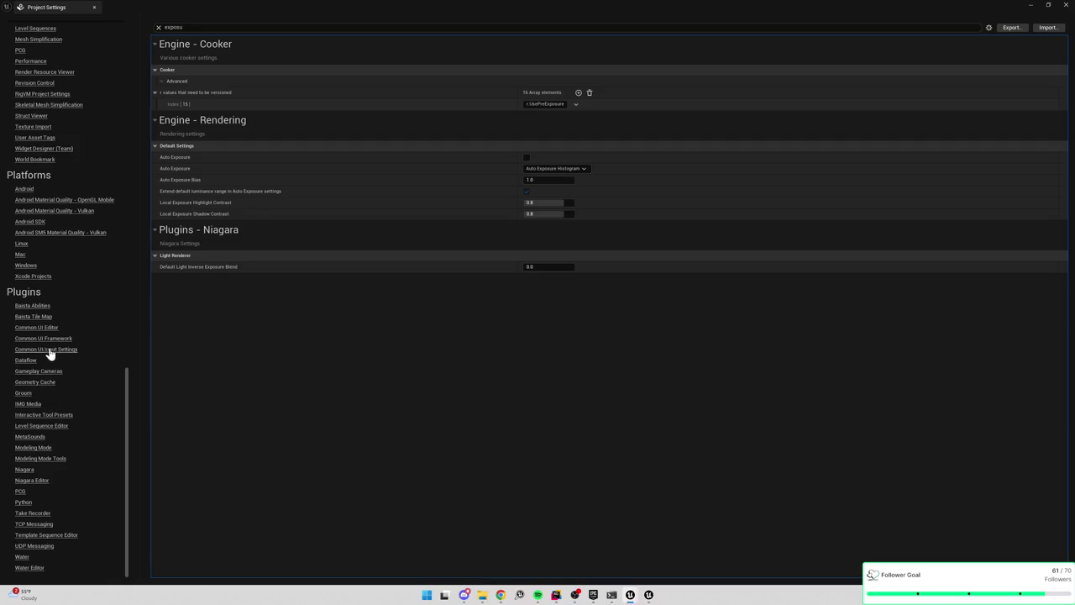
pyautogui.click(34, 317)
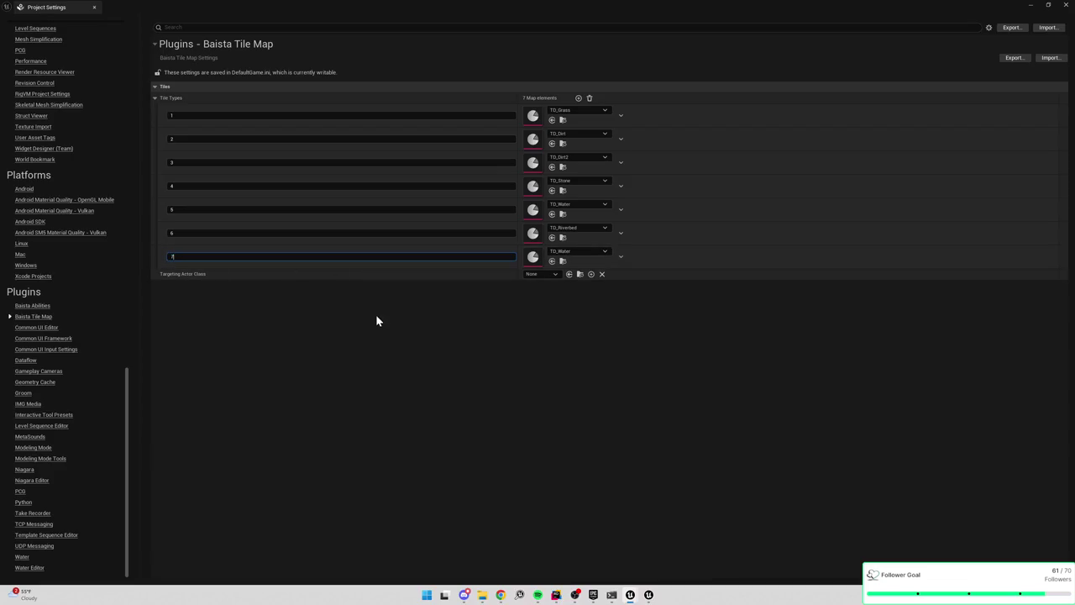
# Add tile type 8 and browse to the TD_Grass asset in ChunkData
pyautogui.click(578, 98)
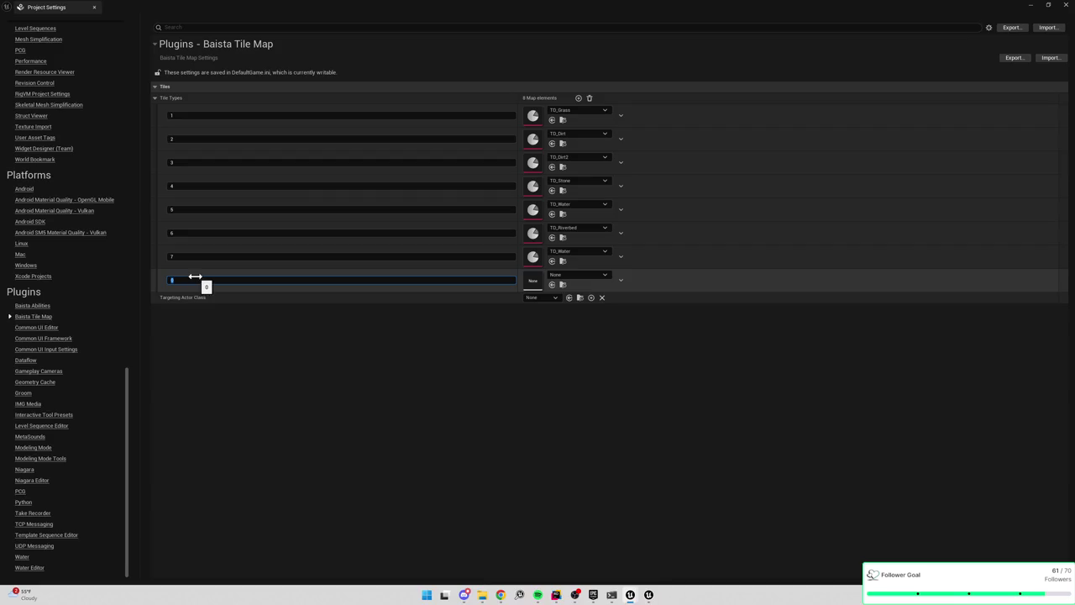
pyautogui.moveTo(195, 277); pyautogui.dragTo(194, 276)
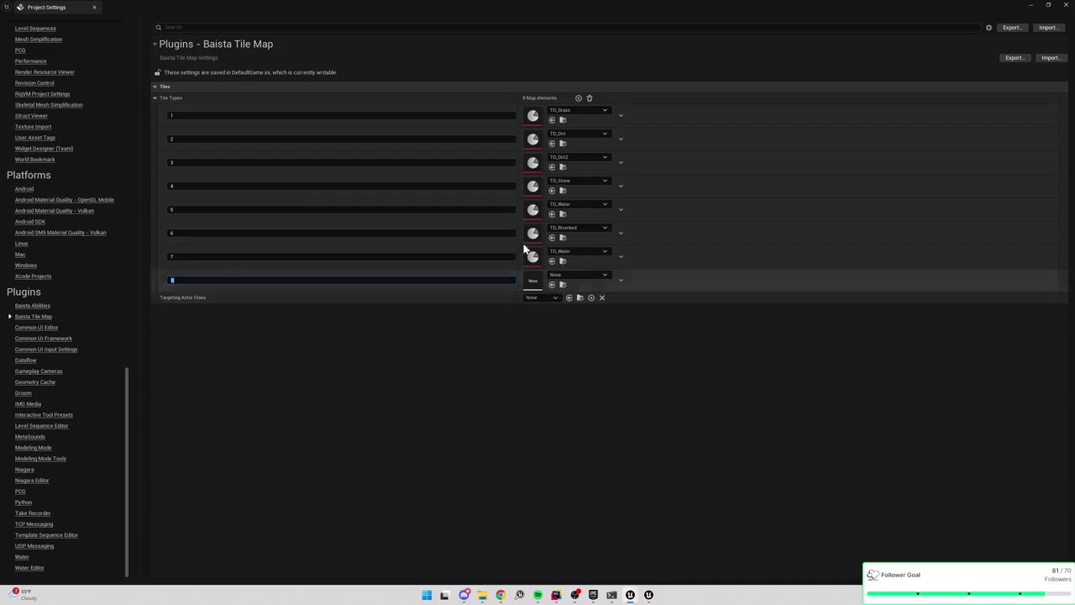
pyautogui.click(563, 120)
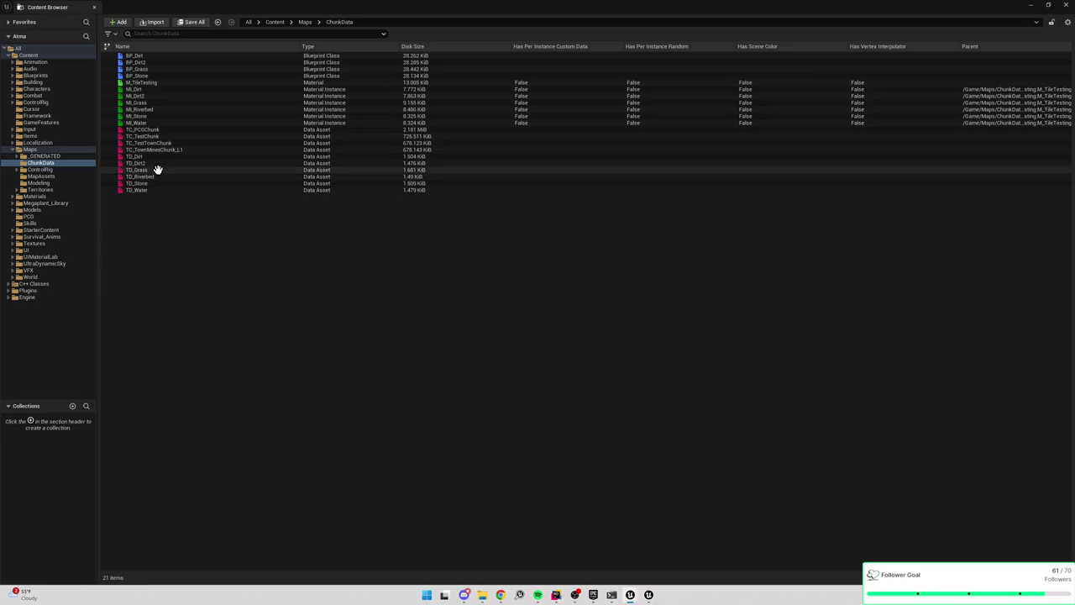
# Duplicate TD_Grass as TD_ShortGrass
pyautogui.hotkey('ctrl', 'd')
pyautogui.write('TD_Sh')
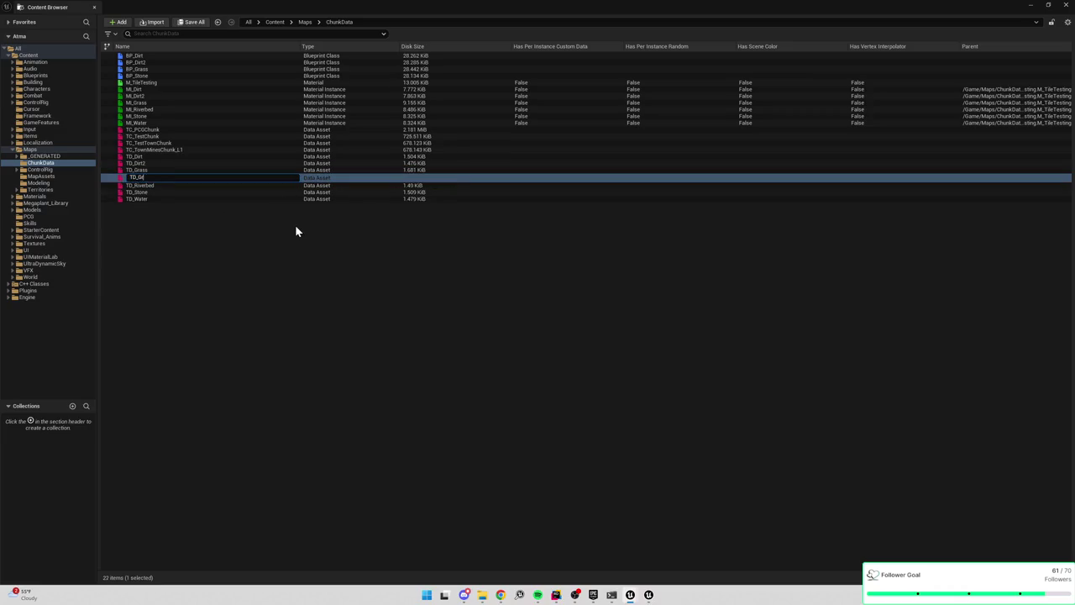
pyautogui.write('ortGrass')
pyautogui.press('Return')
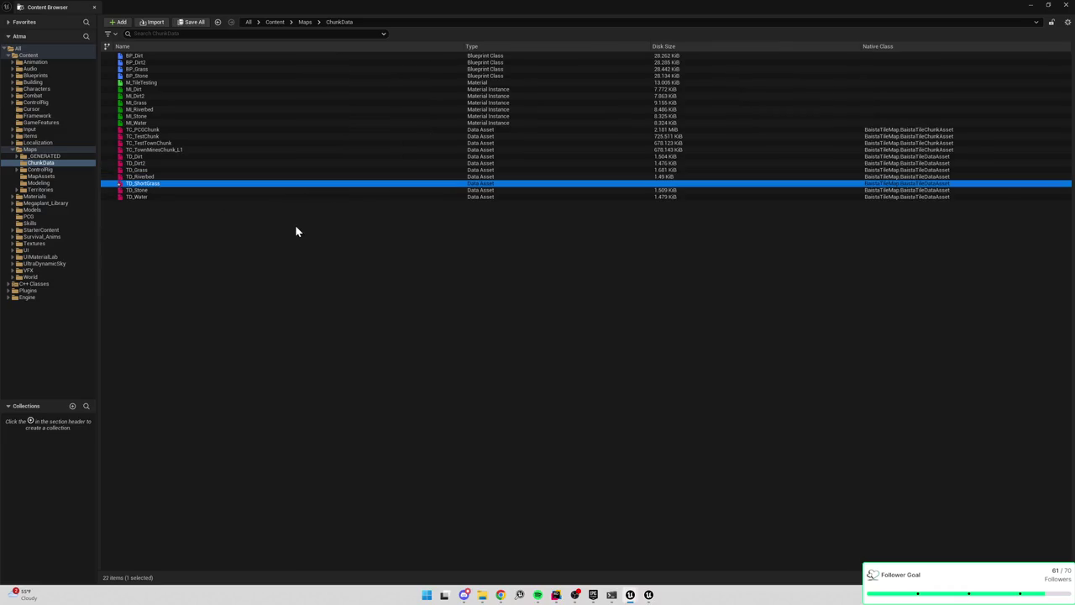
# Assign TD_ShortGrass as the asset for tile type 8 in the Baista Tile Map settings
pyautogui.click(1031, 6)
pyautogui.click(579, 132)
pyautogui.click(565, 153)
pyautogui.click(579, 252)
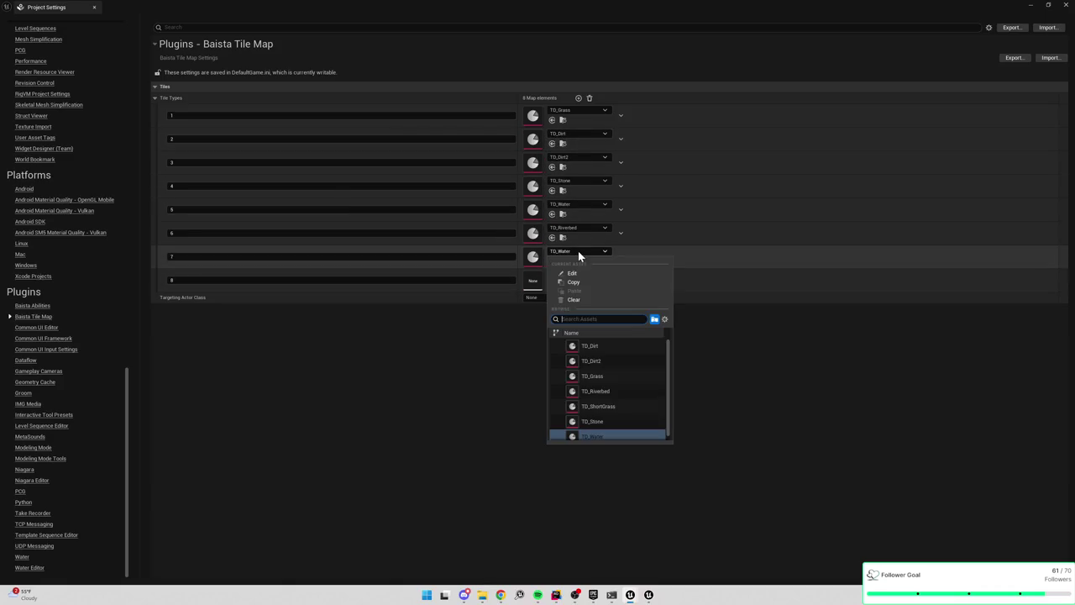
pyautogui.write('sh')
pyautogui.press('Escape')
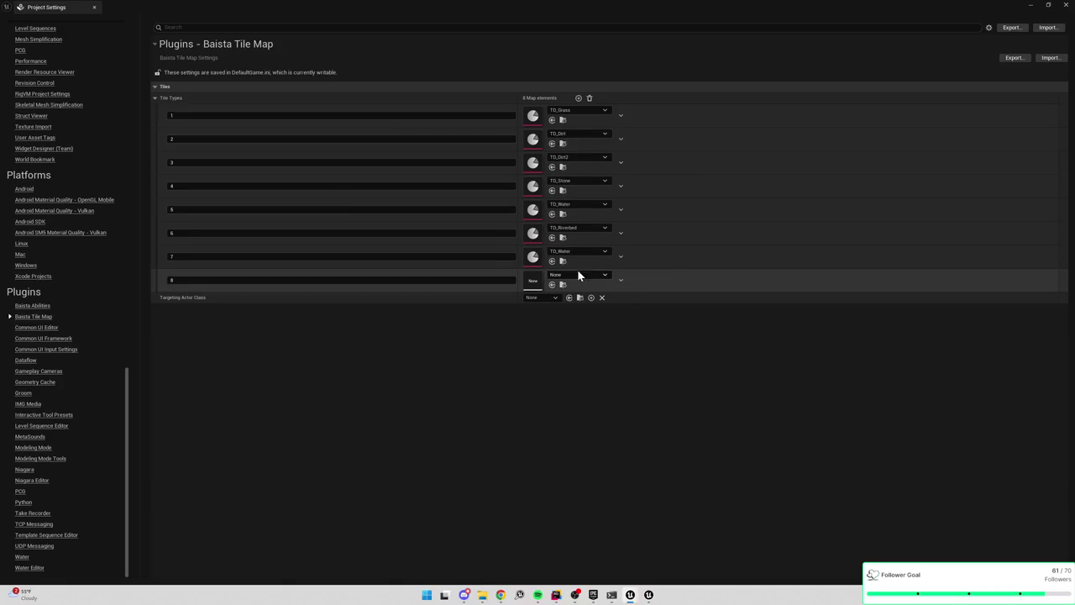
pyautogui.click(577, 272)
pyautogui.write('shortgra')
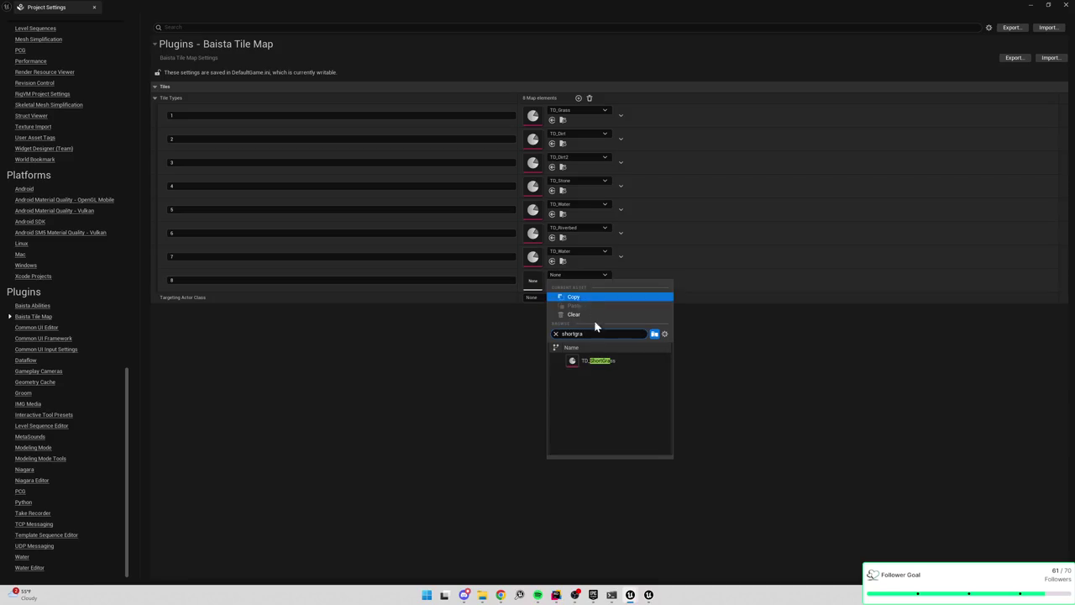
pyautogui.click(594, 357)
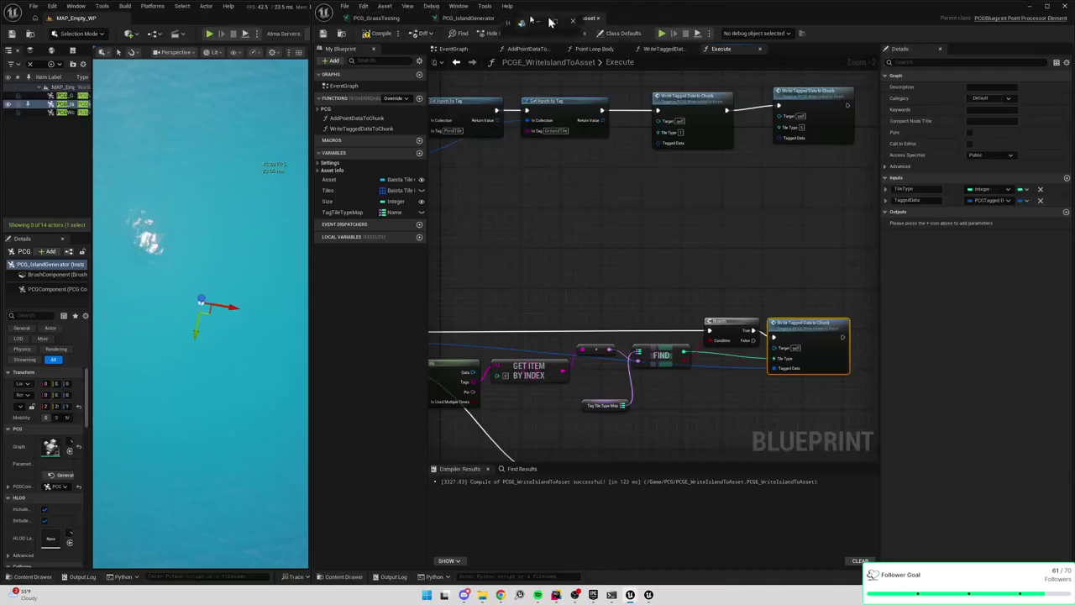
# Place the SET chunk node beside the Return Node, wire its exec in, then show TagTileTypeMap defaults
pyautogui.moveTo(811, 263)
pyautogui.mouseDown()
pyautogui.moveTo(768, 201)
pyautogui.moveTo(703, 161)
pyautogui.moveTo(835, 144)
pyautogui.mouseUp()
pyautogui.moveTo(737, 250)
pyautogui.mouseDown()
pyautogui.moveTo(820, 210)
pyautogui.moveTo(771, 214)
pyautogui.mouseUp()
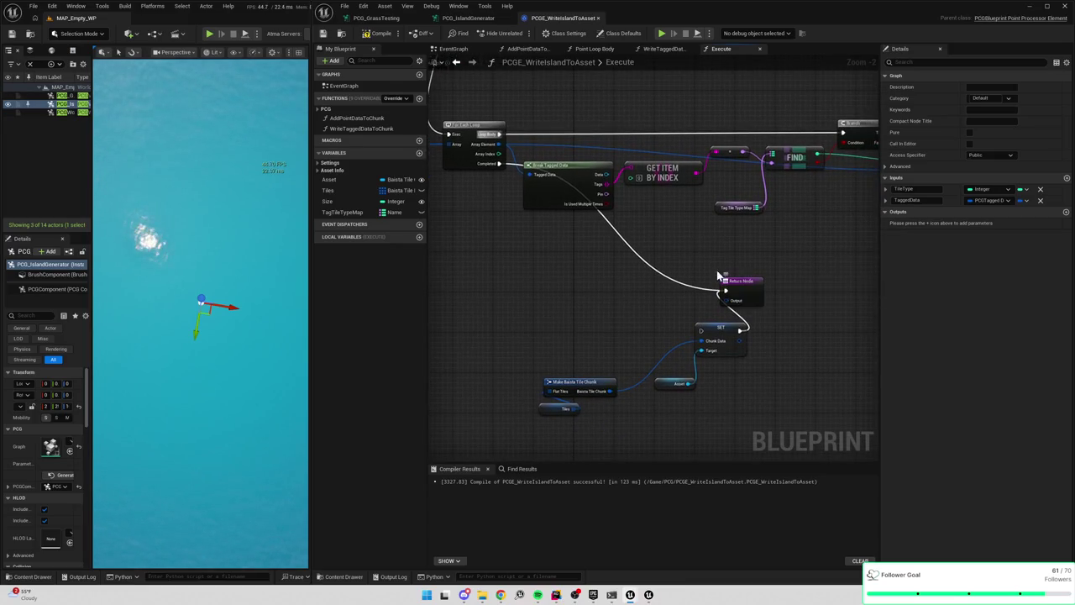
pyautogui.moveTo(727, 280); pyautogui.dragTo(785, 290)
pyautogui.moveTo(733, 325)
pyautogui.mouseDown()
pyautogui.moveTo(736, 295)
pyautogui.moveTo(662, 263)
pyautogui.moveTo(801, 209)
pyautogui.moveTo(403, 216)
pyautogui.moveTo(532, 163)
pyautogui.mouseUp()
pyautogui.moveTo(785, 296)
pyautogui.mouseDown()
pyautogui.moveTo(815, 301)
pyautogui.moveTo(779, 281)
pyautogui.moveTo(734, 298)
pyautogui.mouseUp()
pyautogui.click(823, 274)
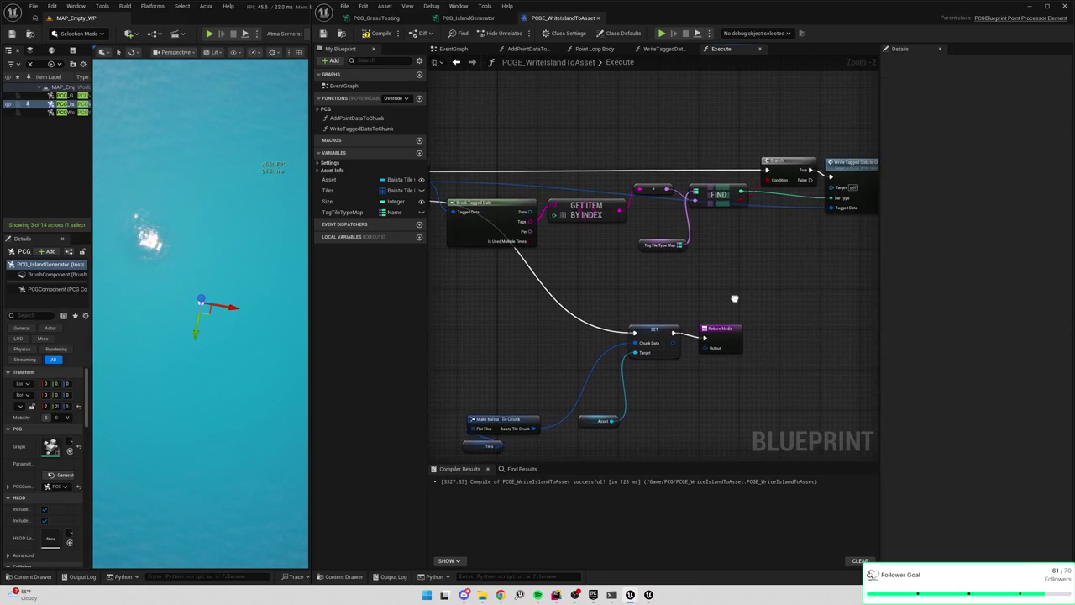
pyautogui.click(349, 212)
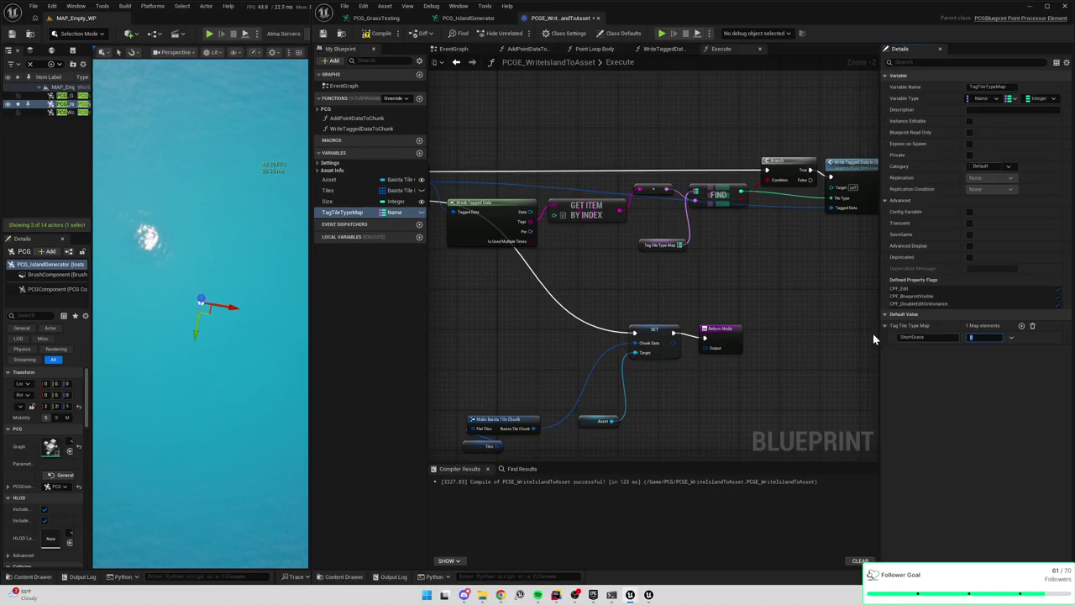
# Name the first map entry Water and add a second entry Dirt2 with value 3
pyautogui.hotkey('shift', 'Tab')
pyautogui.write('Di')
pyautogui.press('BackSpace')
pyautogui.press('BackSpace')
pyautogui.write('Water')
pyautogui.press('Tab')
pyautogui.write('7')
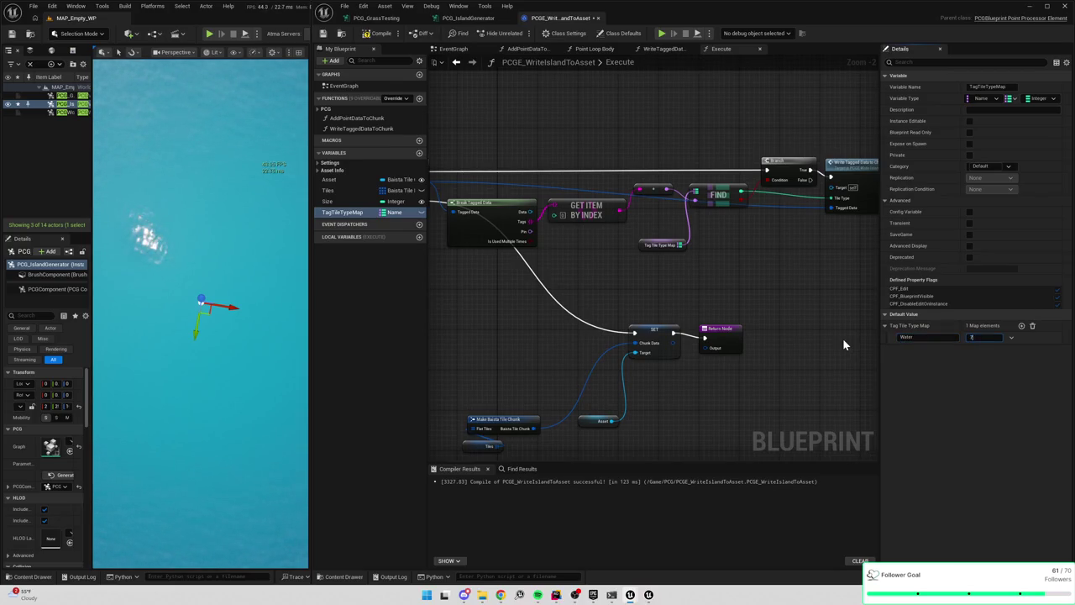
pyautogui.click(1021, 326)
pyautogui.write('Dirt')
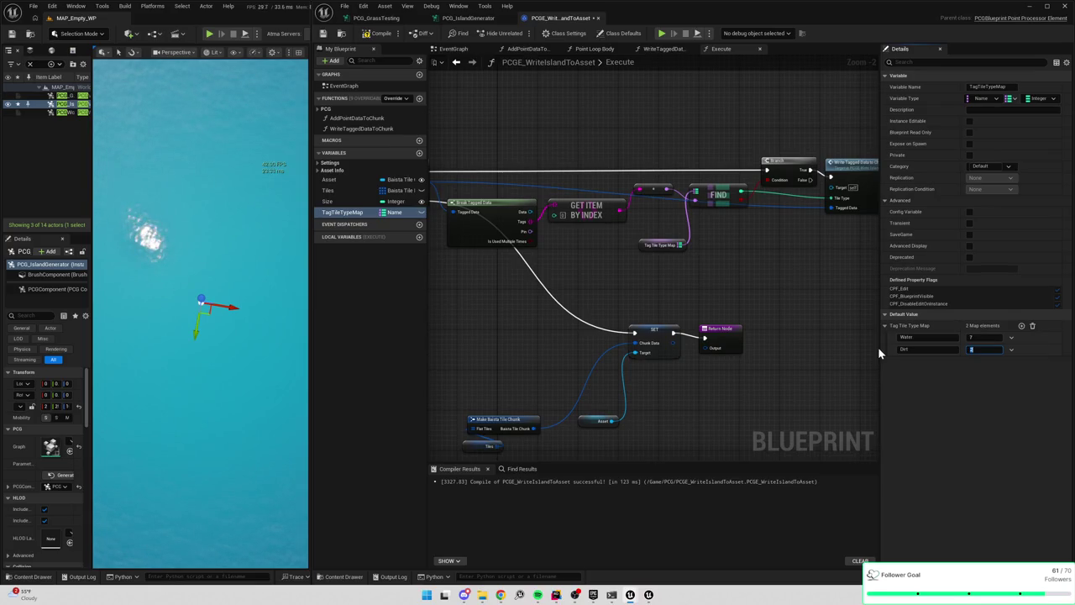
pyautogui.click(917, 357)
pyautogui.click(917, 360)
pyautogui.press('Tab')
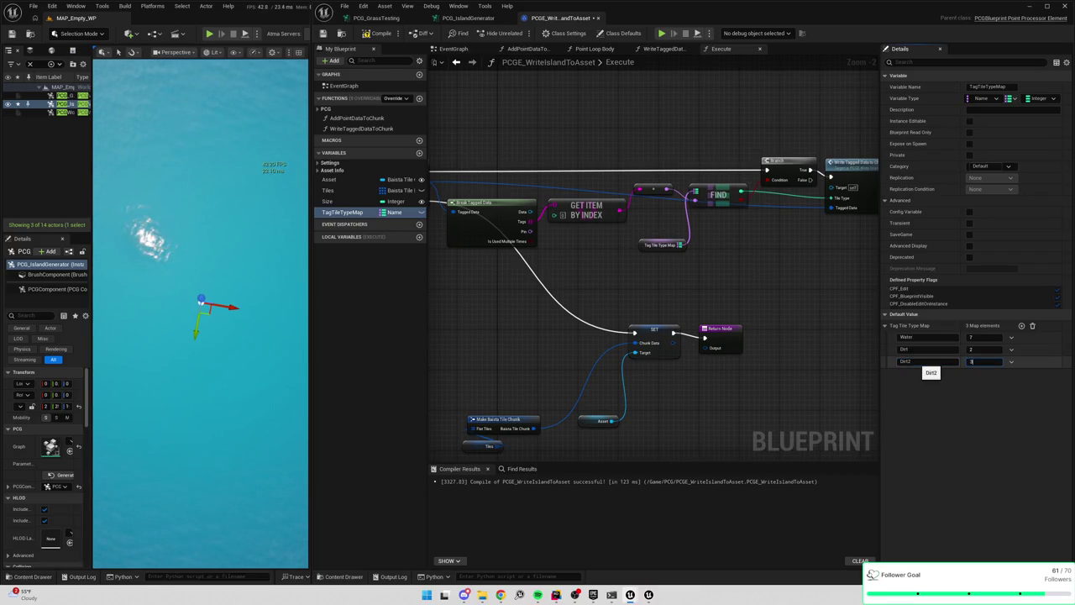
pyautogui.write('3')
# Add two more entries, setting Water to 5 and Riverbed to 6
pyautogui.click(1021, 325)
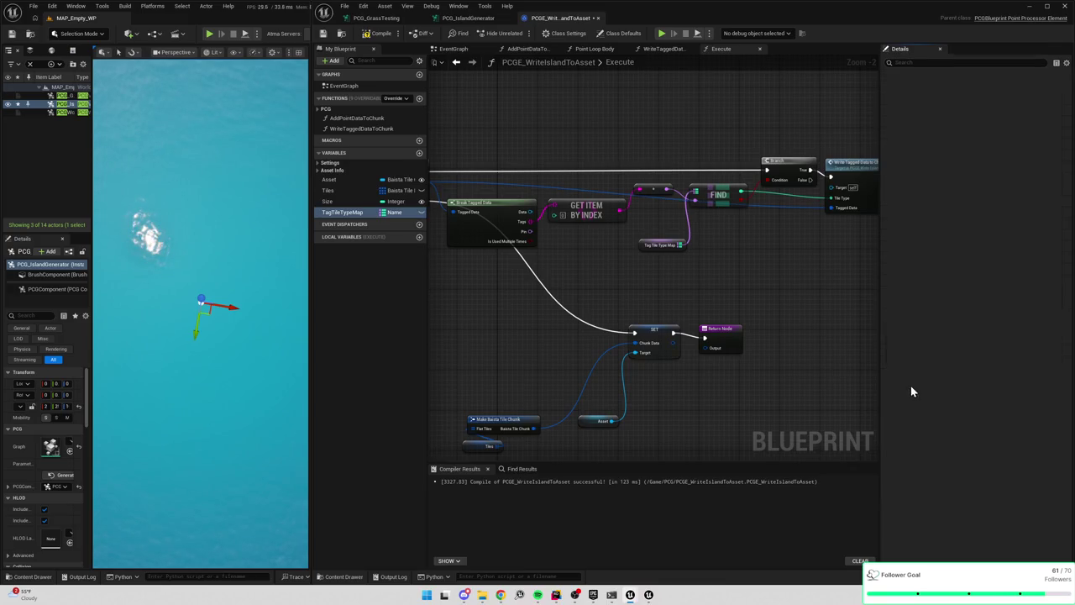
pyautogui.click(915, 374)
pyautogui.press('BackSpace')
pyautogui.write('Stone')
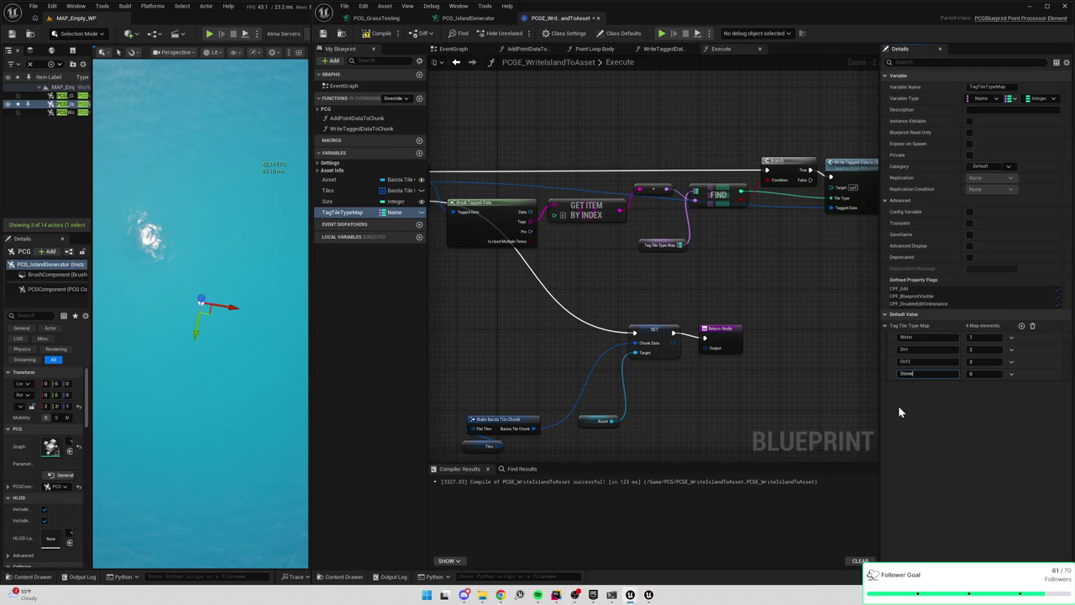
pyautogui.click(1021, 325)
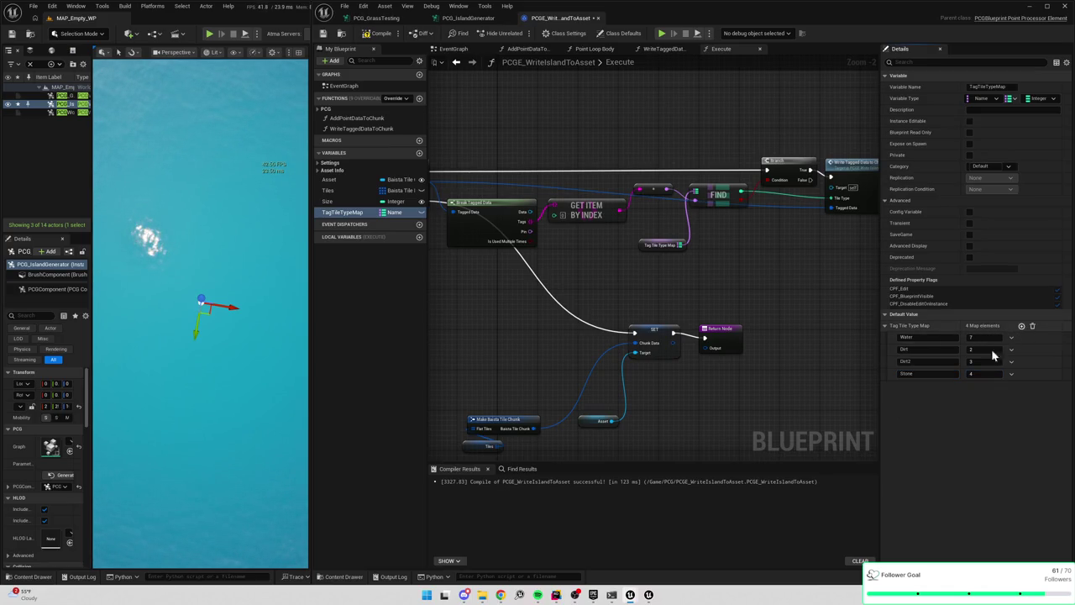
pyautogui.click(917, 385)
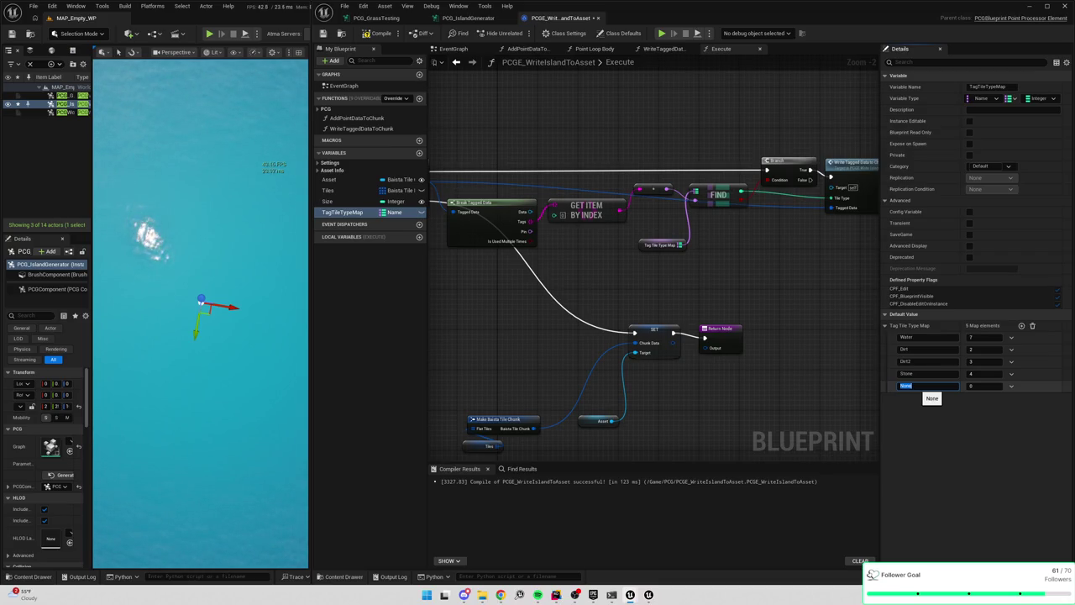
pyautogui.press('Tab')
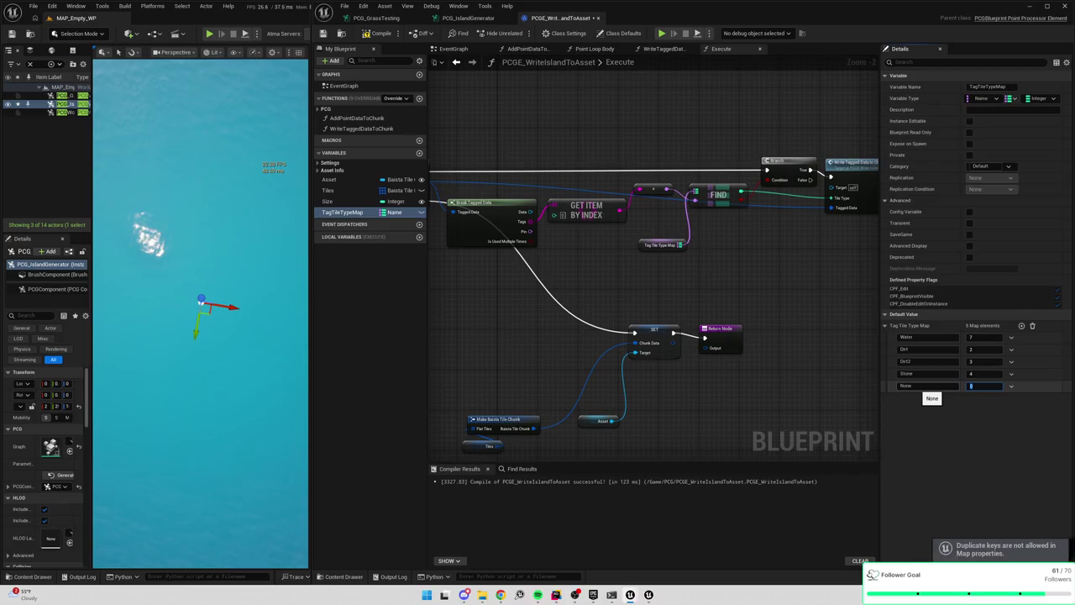
pyautogui.click(919, 386)
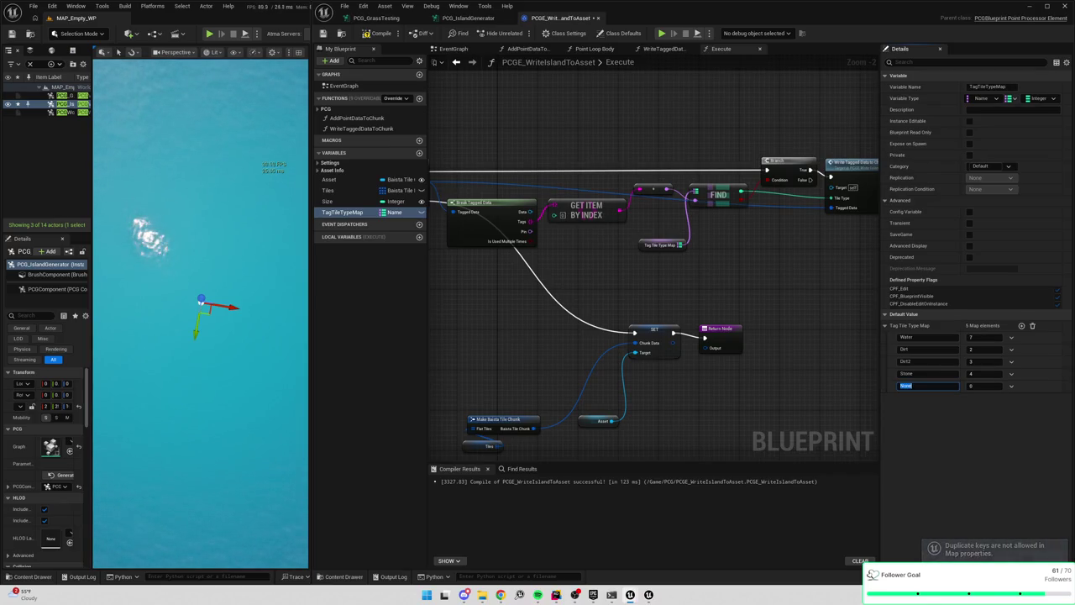
pyautogui.press('Escape')
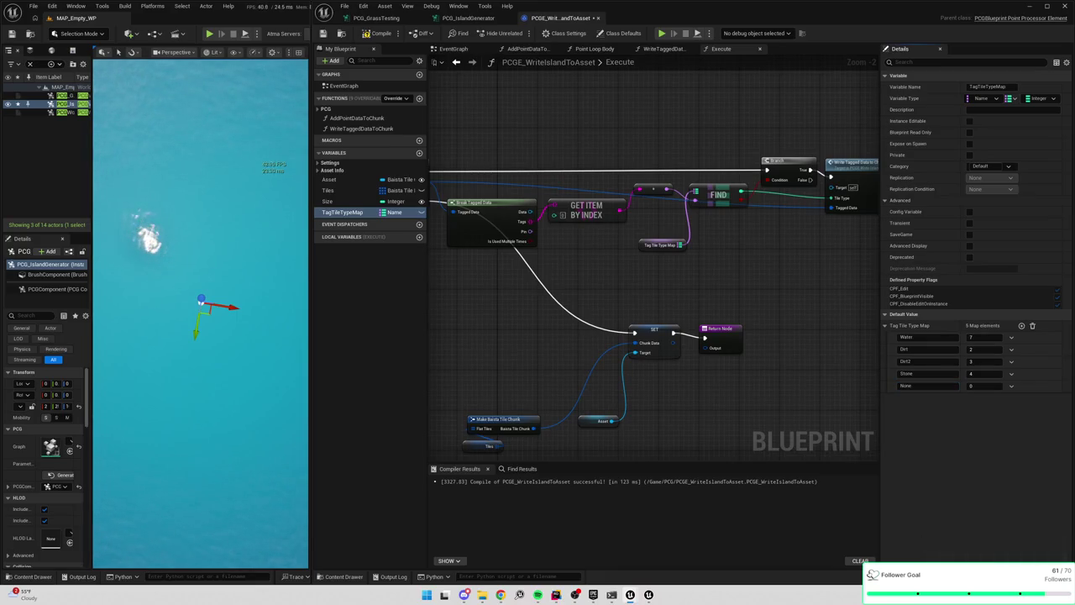
pyautogui.moveTo(976, 337); pyautogui.dragTo(965, 336)
pyautogui.write('Riverbed')
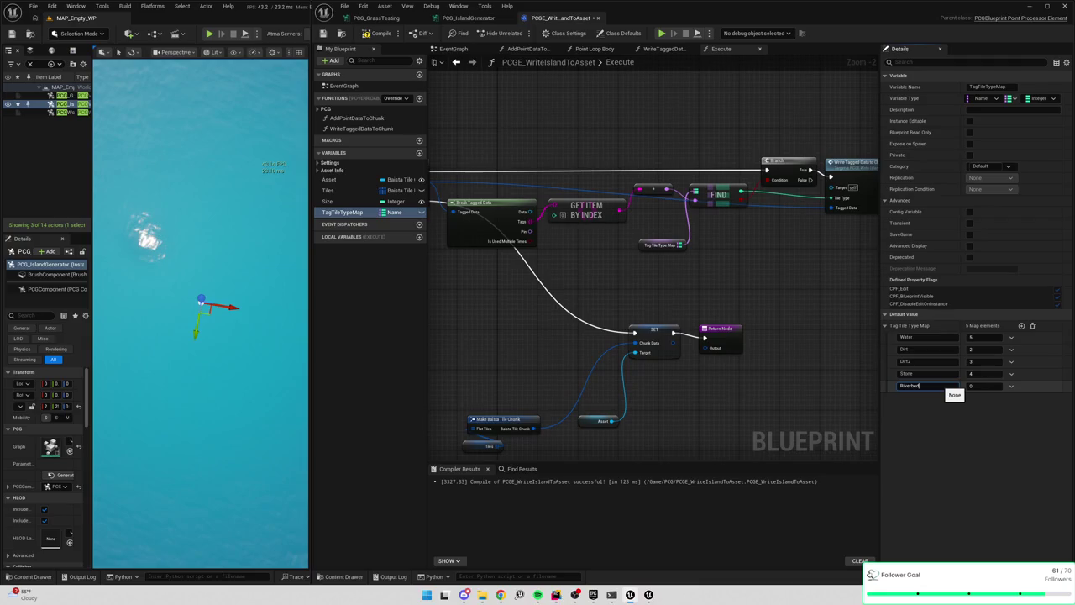
pyautogui.press('Tab')
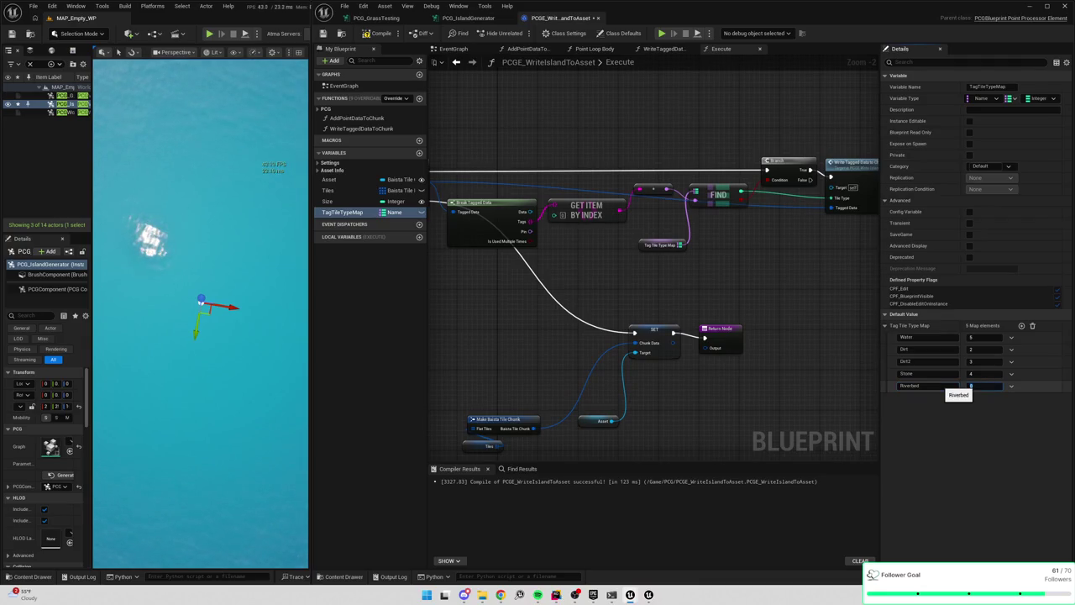
pyautogui.write('6')
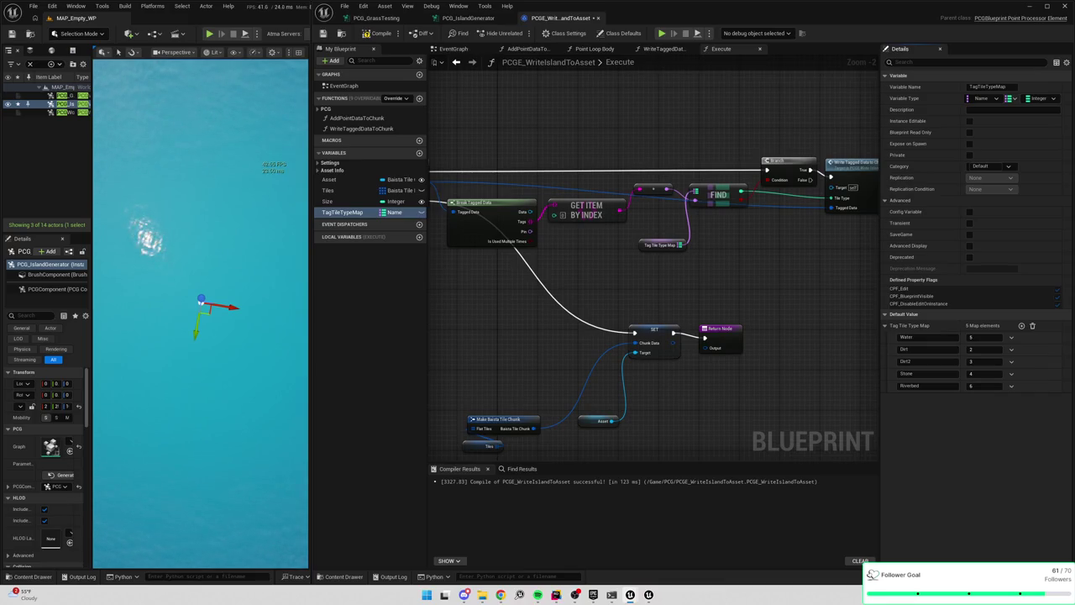
# Add a ShortGrass entry mapped to 7 and compile
pyautogui.click(1021, 325)
pyautogui.click(929, 399)
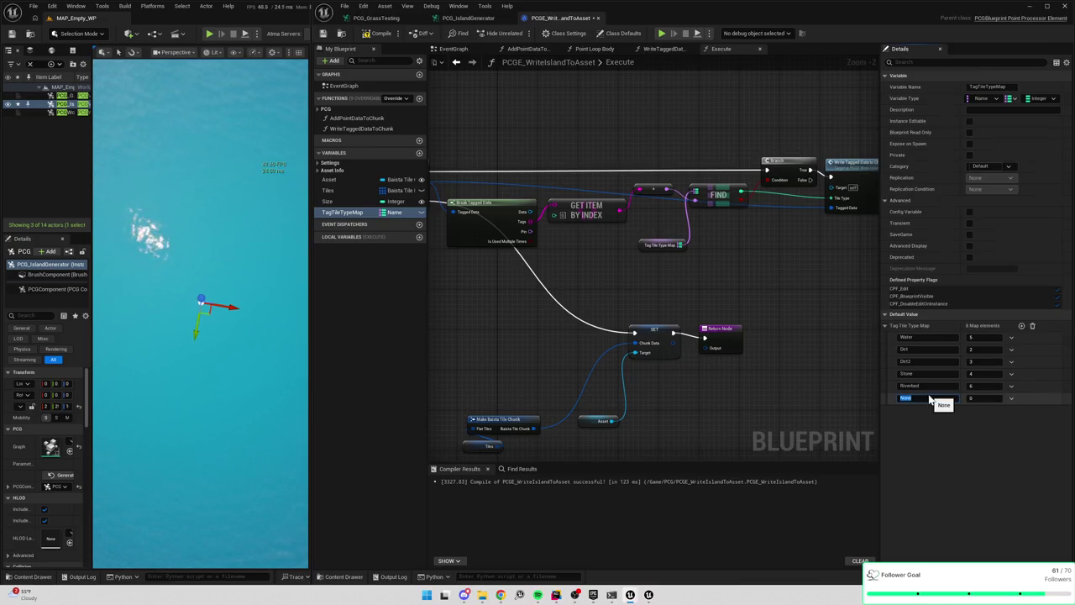
pyautogui.press('Tab')
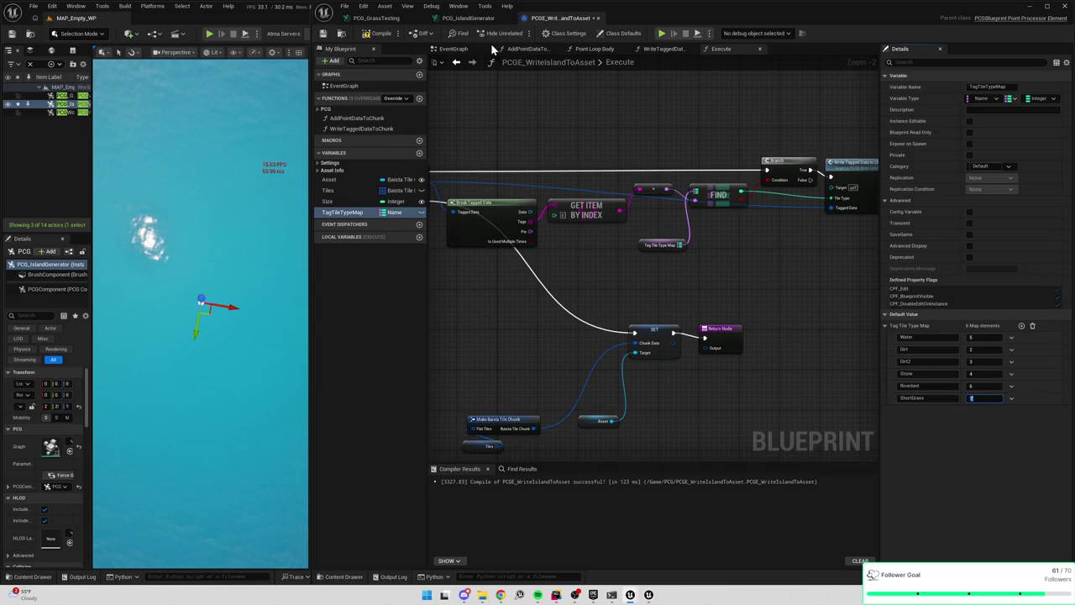
pyautogui.click(375, 34)
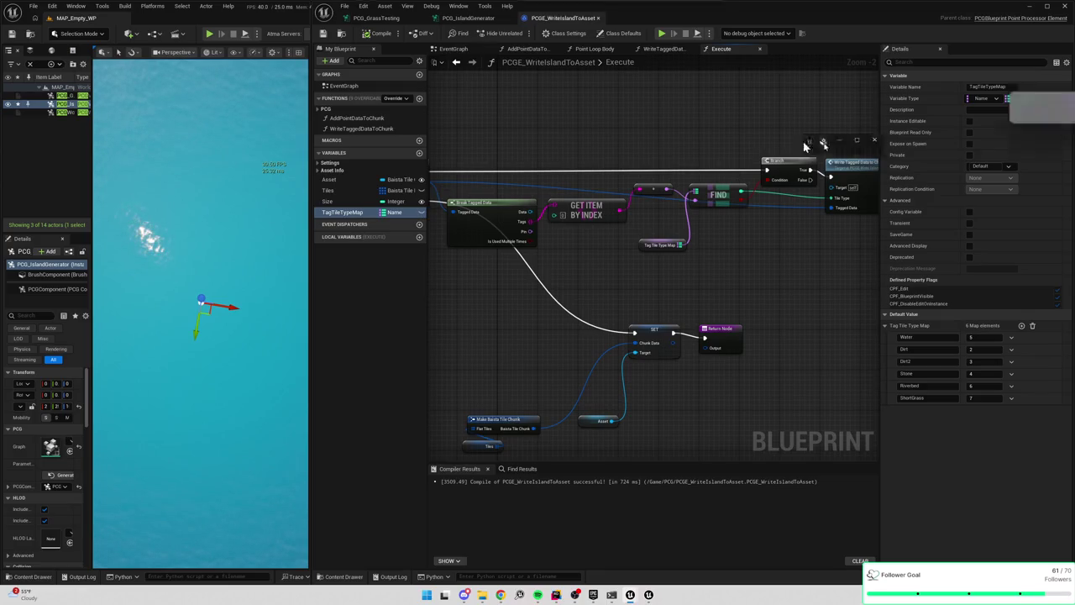
# Open TD_ShortGrass, reset its Surface Mesh to None, and save it
pyautogui.hotkey('alt', 'Tab')
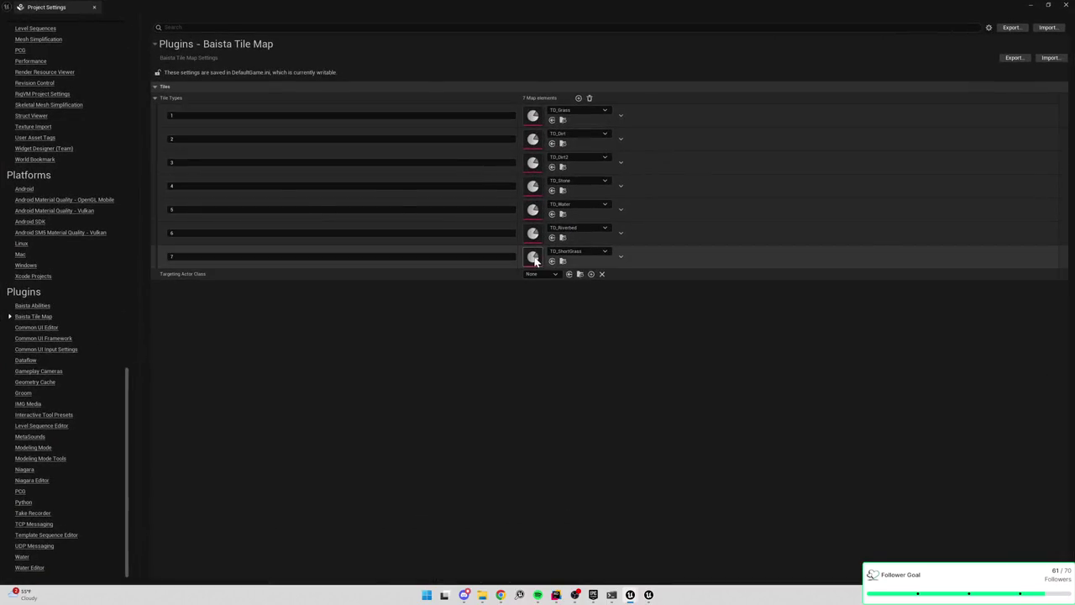
pyautogui.doubleClick(532, 256)
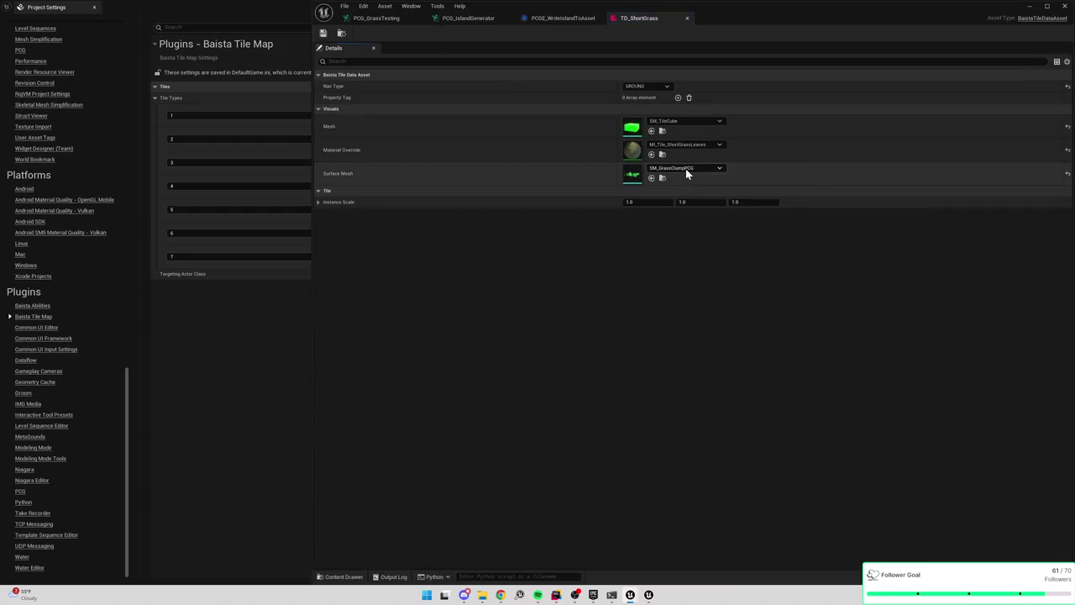
pyautogui.click(697, 166)
pyautogui.click(715, 173)
pyautogui.click(1068, 175)
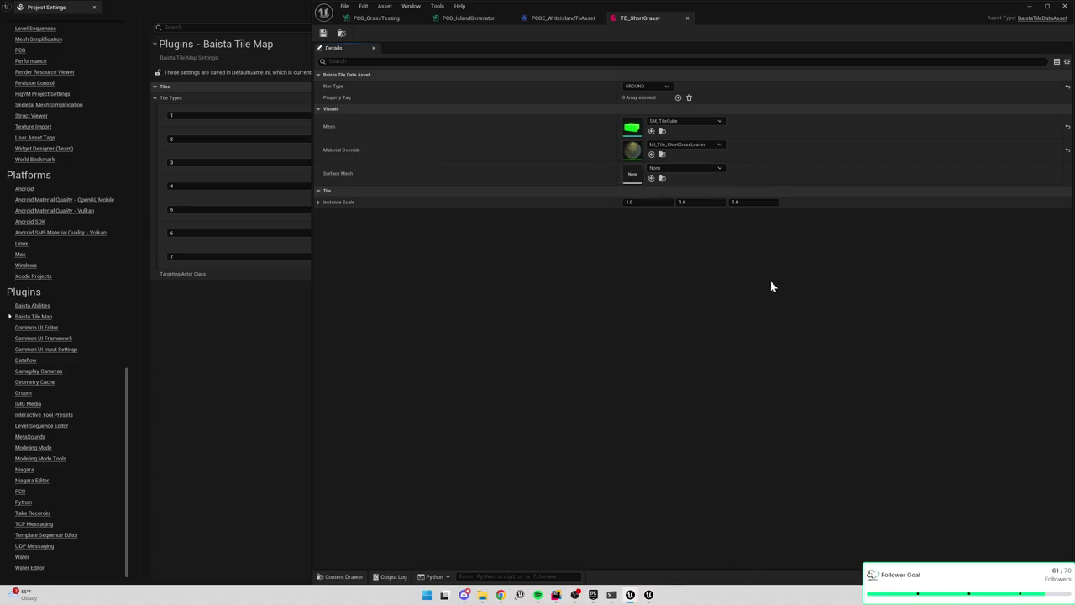
pyautogui.hotkey('ctrl', 's')
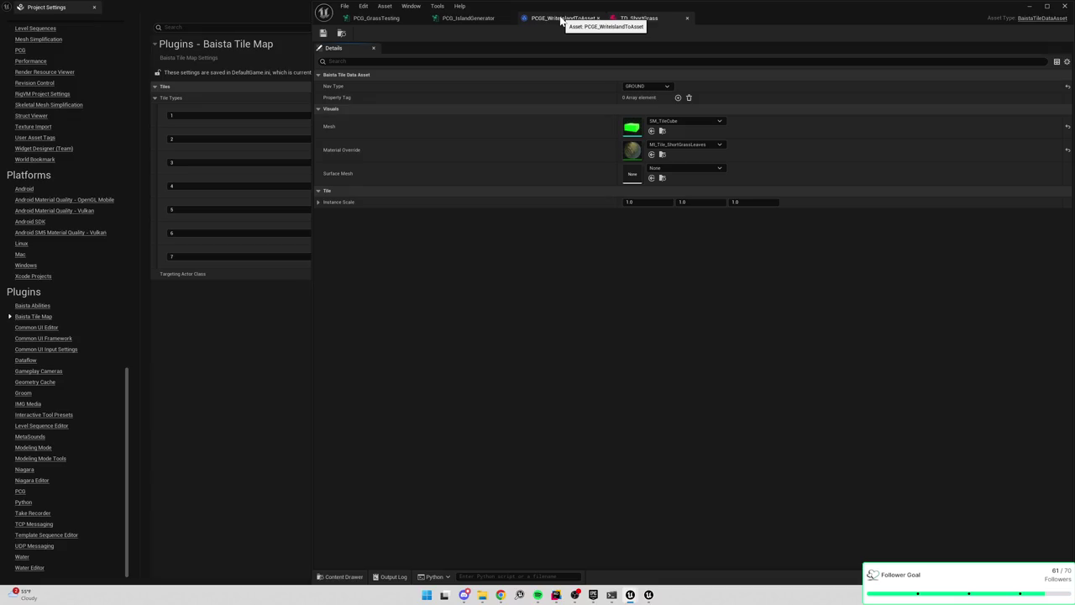
# Open the TD_Dirt and TD_Dirt2 tile assets from the content folder, then go back to PCG_IslandGenerator
pyautogui.click(558, 17)
pyautogui.click(470, 18)
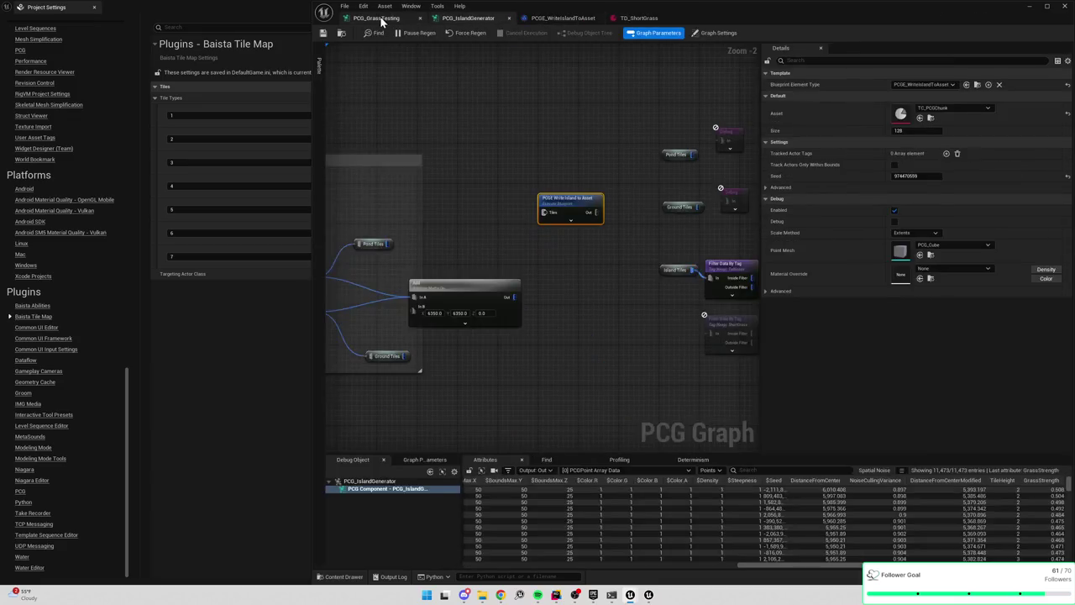
pyautogui.click(378, 18)
pyautogui.click(638, 18)
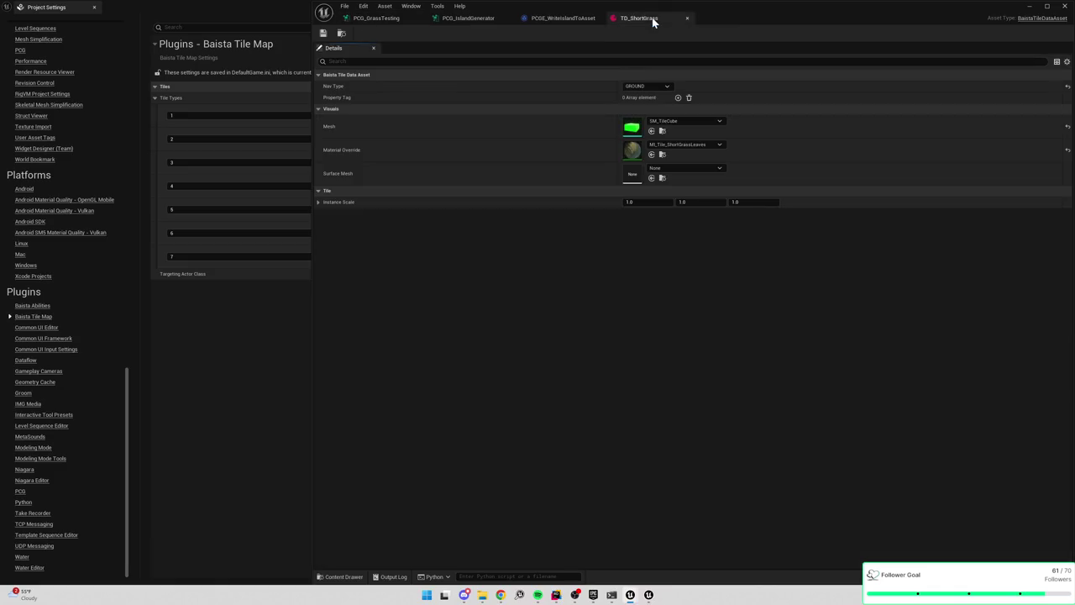
pyautogui.click(342, 34)
pyautogui.click(145, 157)
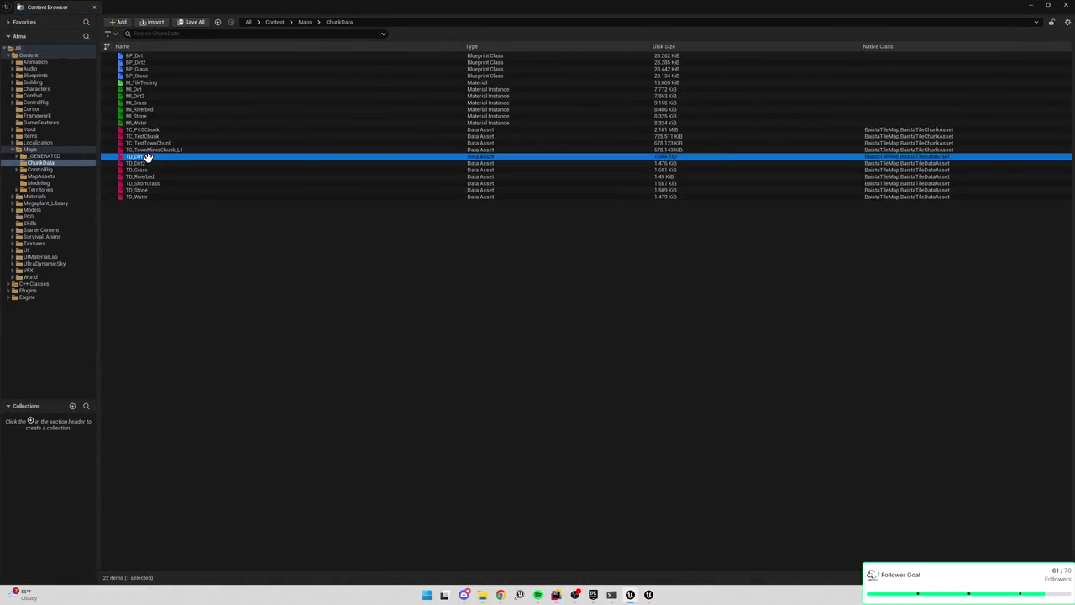
pyautogui.doubleClick(153, 158)
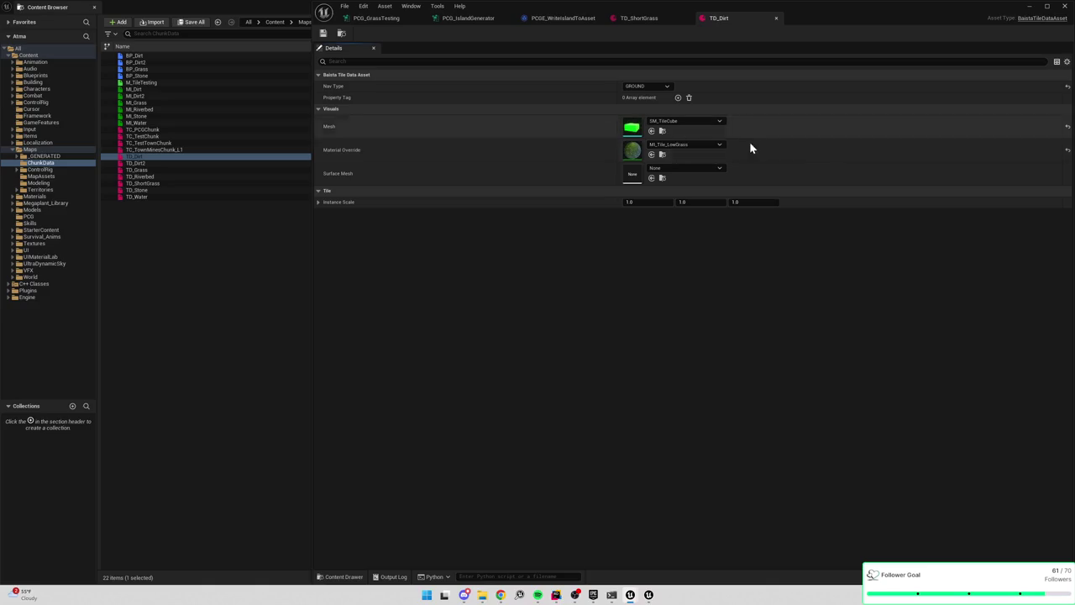
pyautogui.doubleClick(158, 164)
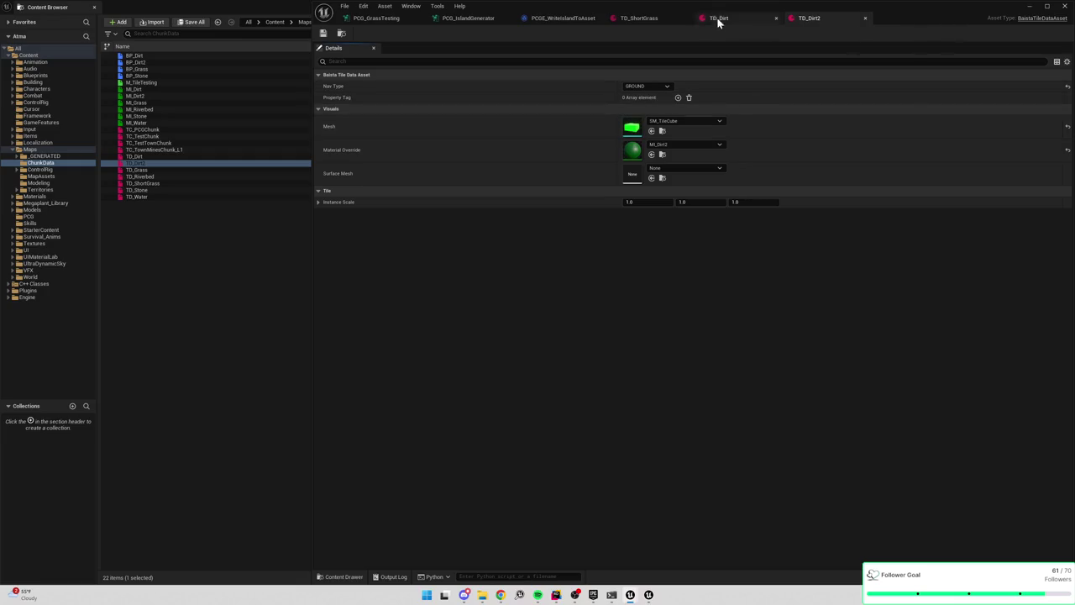
pyautogui.click(559, 18)
pyautogui.click(639, 18)
pyautogui.click(487, 19)
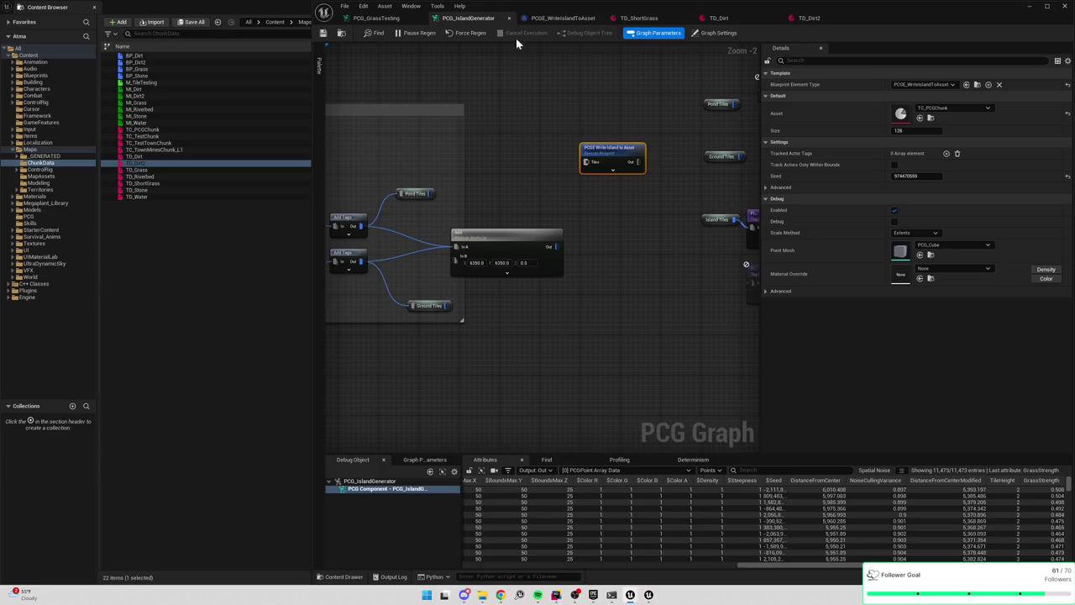
# Connect the Add node's Out to Write Island to Asset's Tiles pin and save the graph
pyautogui.click(559, 18)
pyautogui.click(483, 18)
pyautogui.moveTo(556, 246); pyautogui.dragTo(585, 162)
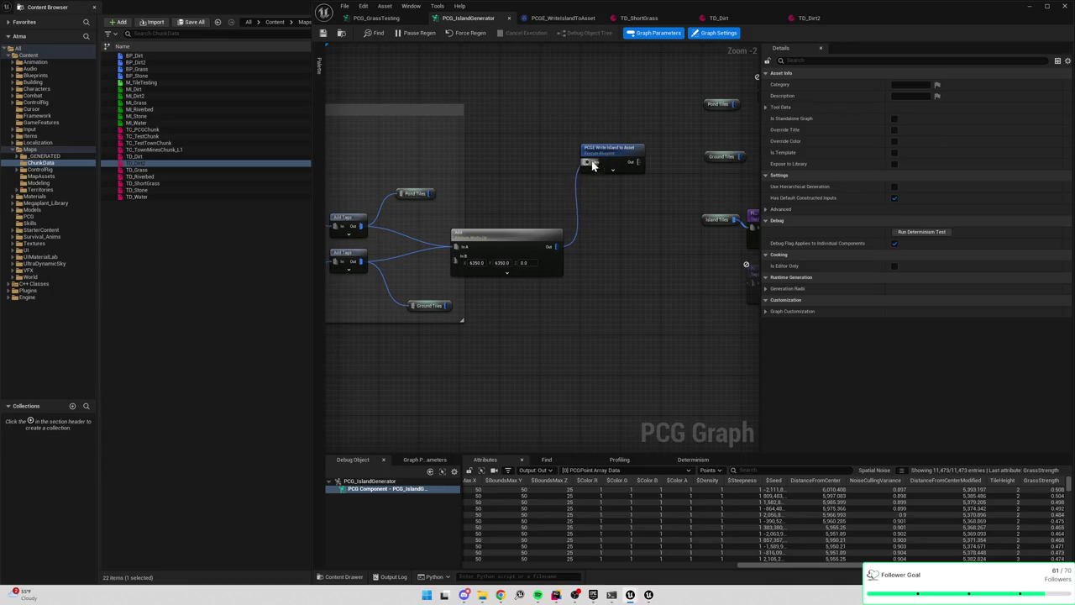
pyautogui.hotkey('ctrl', 's')
pyautogui.scroll(-2, 403, 72)
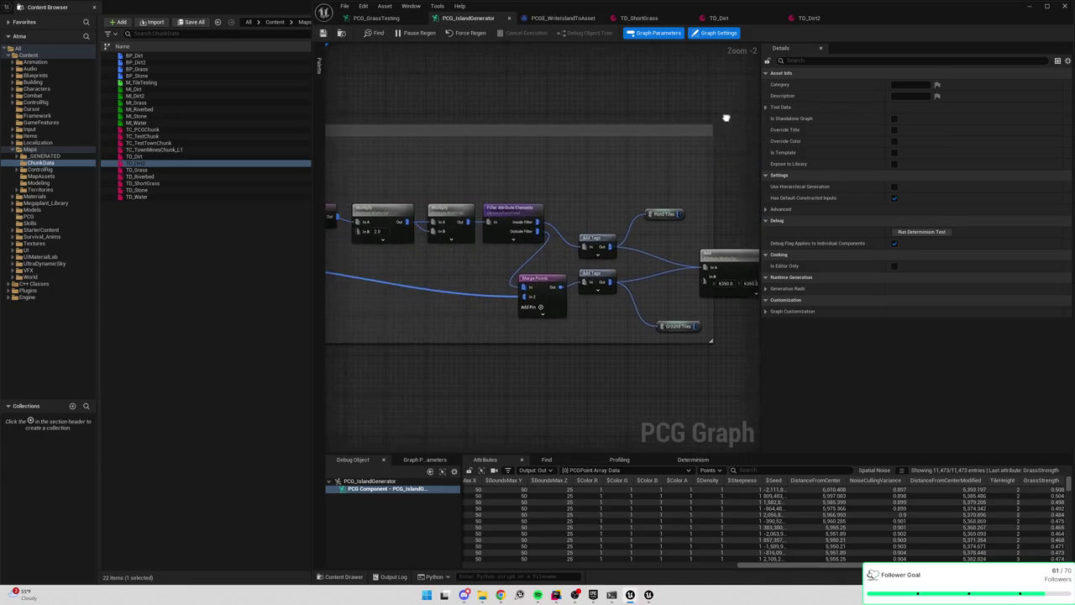
# Minimize the PCG graph, Content Browser and Project Settings windows
pyautogui.click(1030, 7)
pyautogui.click(1030, 7)
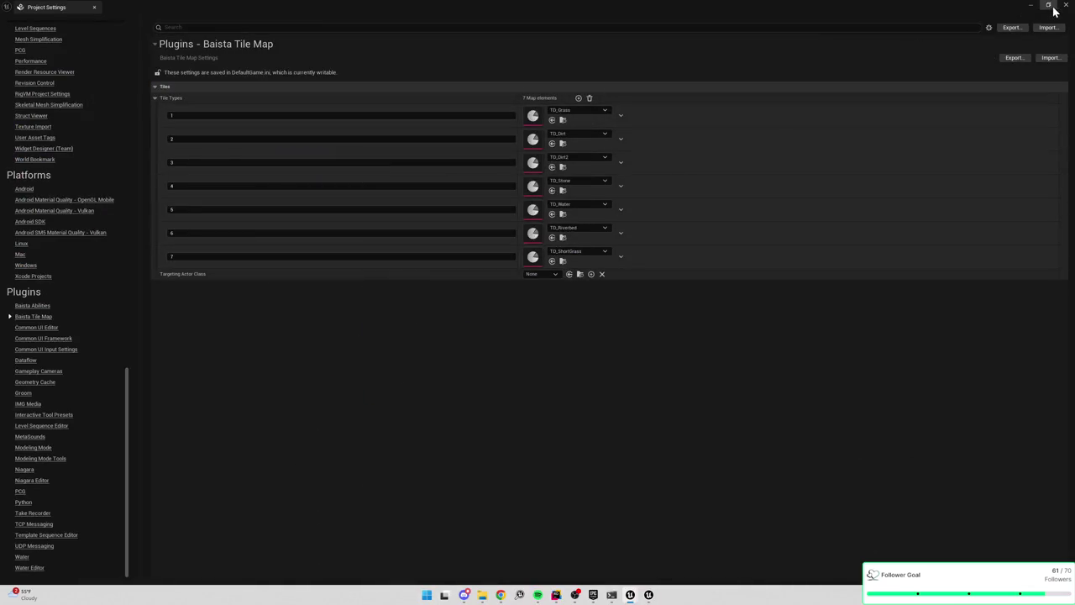
pyautogui.click(1031, 8)
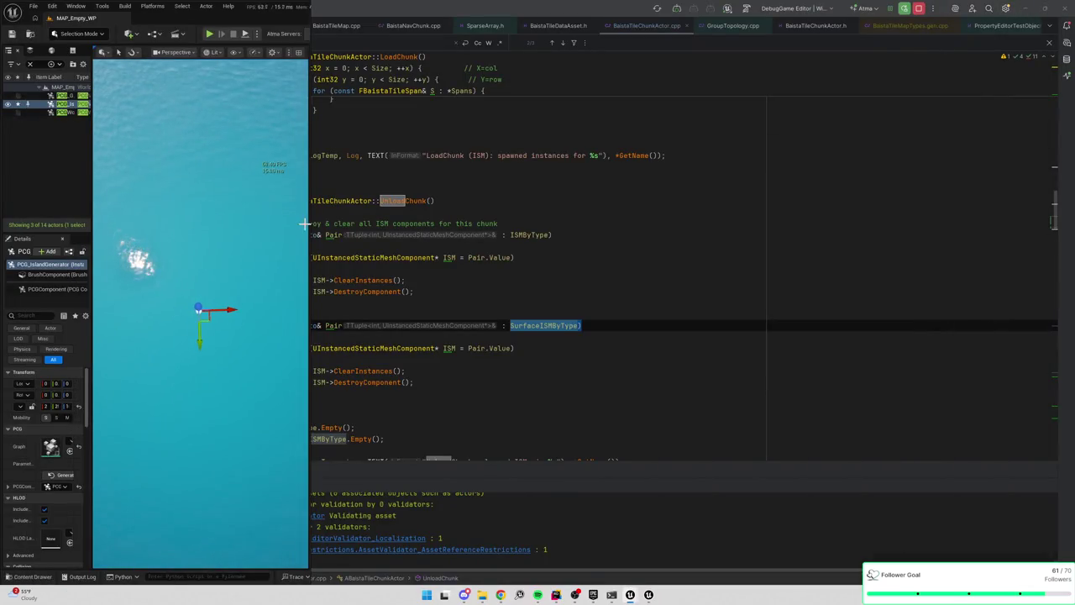
# Widen the level editor, then select Write Island to Asset in the PCG graph (TC_PCGChunk, size 128)
pyautogui.moveTo(309, 223); pyautogui.dragTo(688, 235)
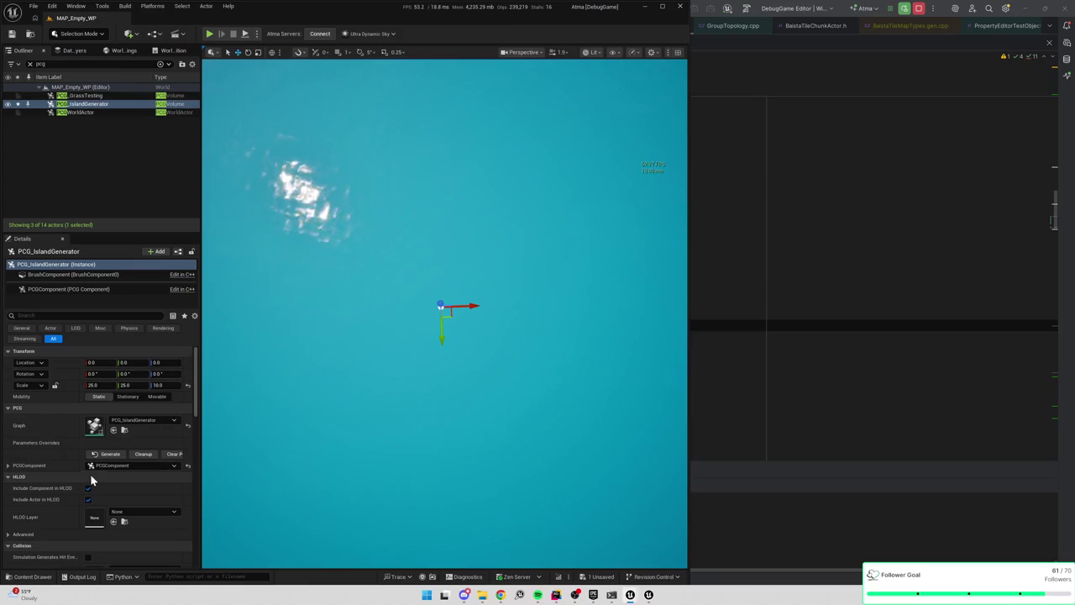
pyautogui.moveTo(445, 361)
pyautogui.mouseDown()
pyautogui.moveTo(462, 344)
pyautogui.moveTo(507, 369)
pyautogui.mouseUp()
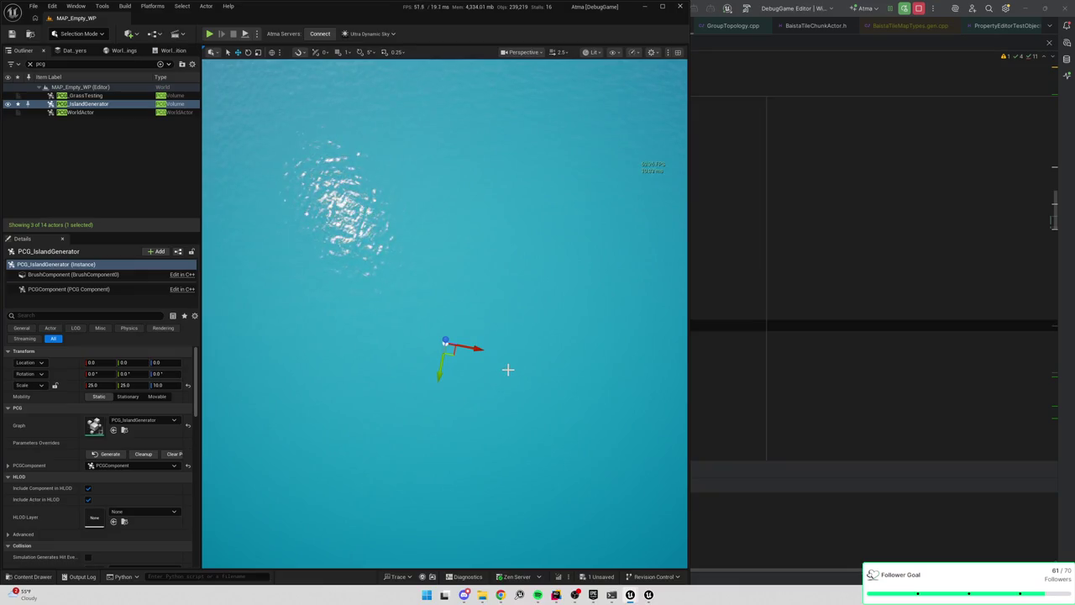
pyautogui.hotkey('alt', 'Tab')
pyautogui.scroll(-4, 693, 322)
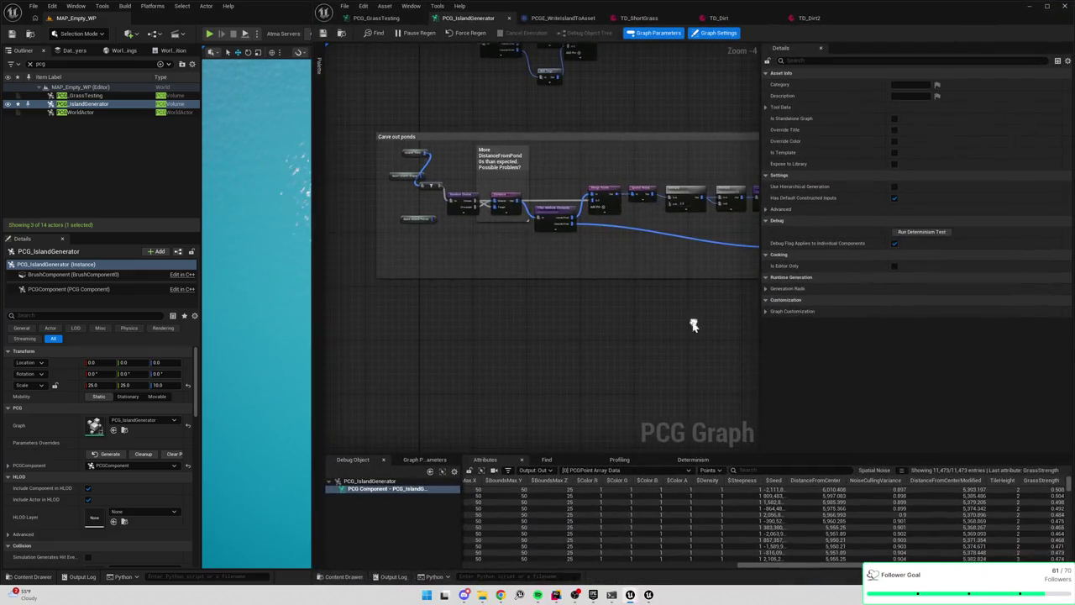
pyautogui.moveTo(611, 358); pyautogui.dragTo(599, 384)
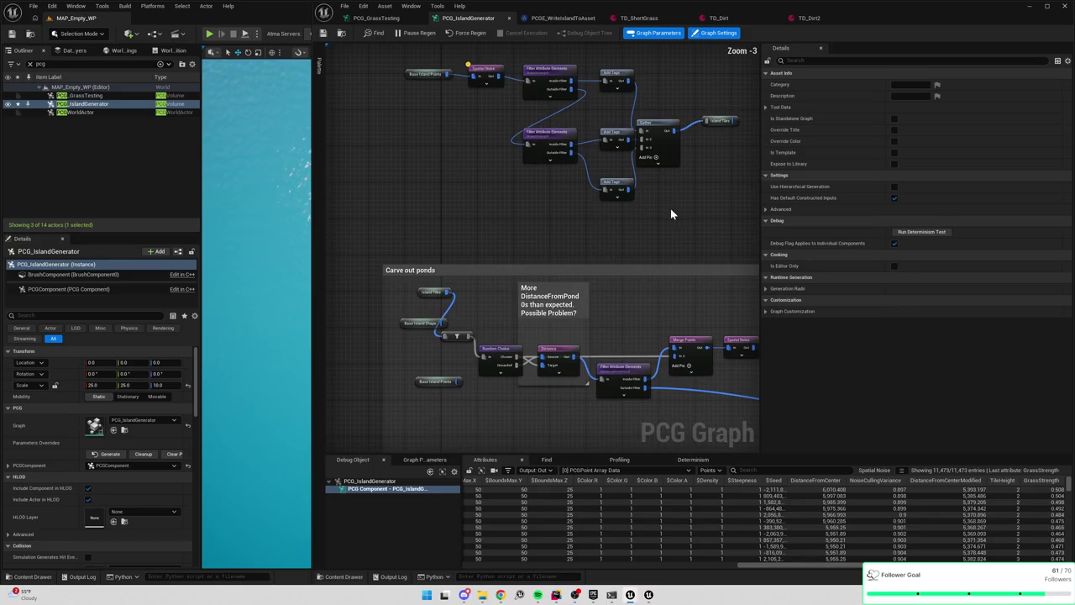
pyautogui.scroll(-2, 599, 205)
pyautogui.scroll(2, 599, 205)
pyautogui.click(575, 186)
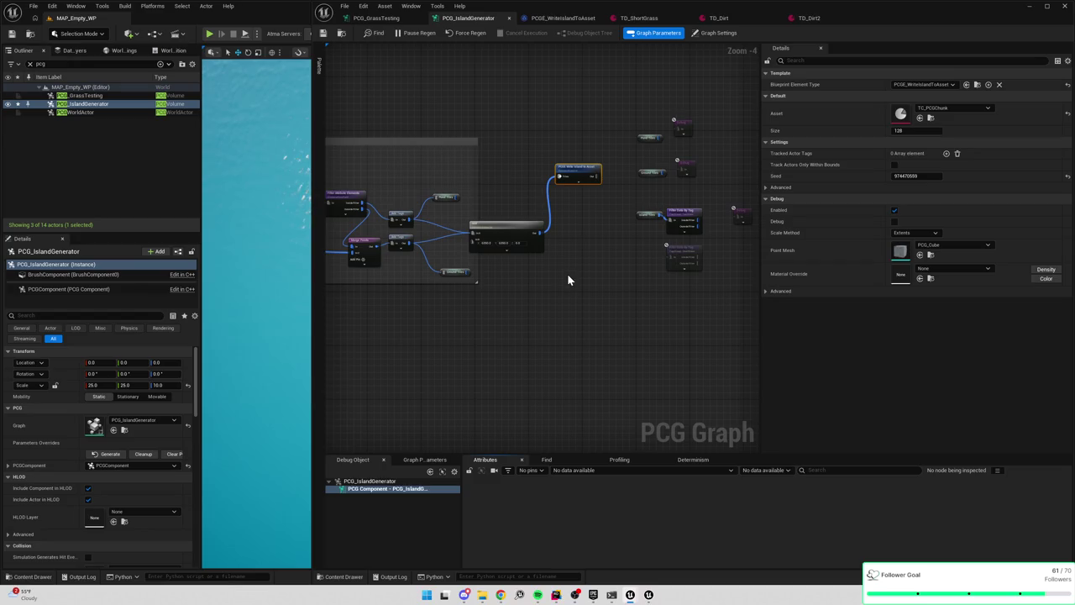
# Wire the Add node's output into the debug node's In pin
pyautogui.click(512, 224)
pyautogui.click(588, 237)
pyautogui.click(531, 221)
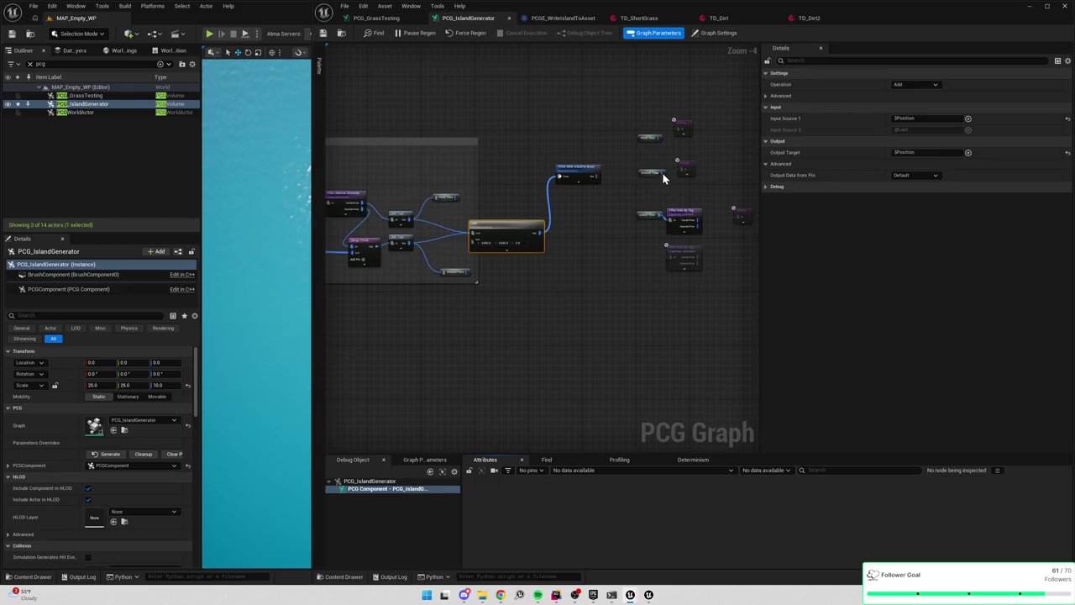
pyautogui.moveTo(662, 172); pyautogui.dragTo(678, 171)
# Turn off the debug node's Debug display and clean up the generated island
pyautogui.click(692, 167)
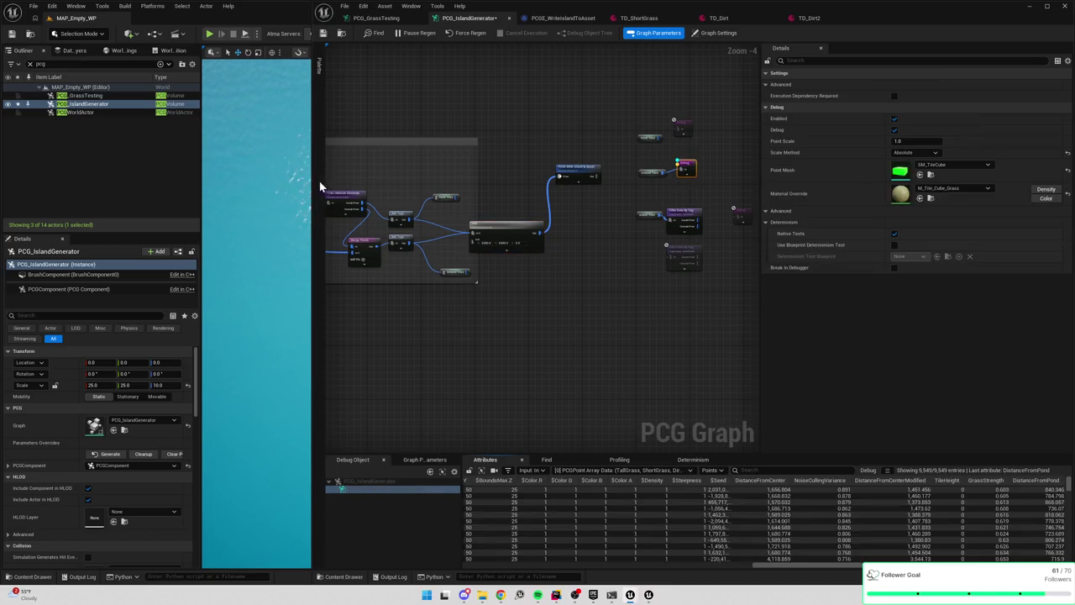
pyautogui.moveTo(310, 178)
pyautogui.mouseDown()
pyautogui.moveTo(595, 177)
pyautogui.moveTo(521, 179)
pyautogui.mouseUp()
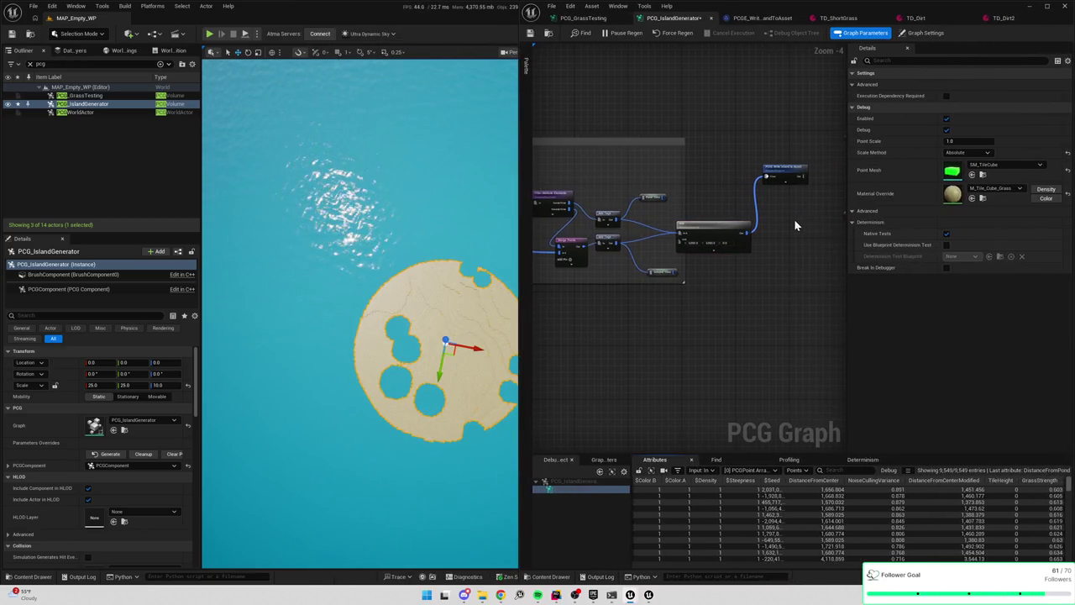
pyautogui.press('d')
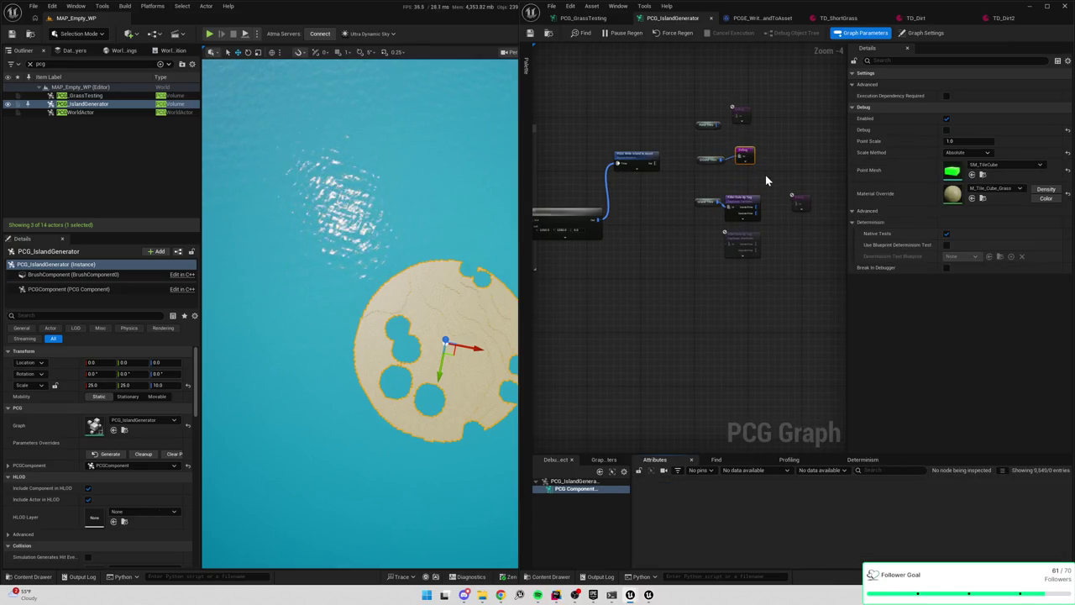
pyautogui.moveTo(658, 221)
pyautogui.mouseDown()
pyautogui.moveTo(644, 283)
pyautogui.moveTo(670, 298)
pyautogui.moveTo(767, 271)
pyautogui.mouseUp()
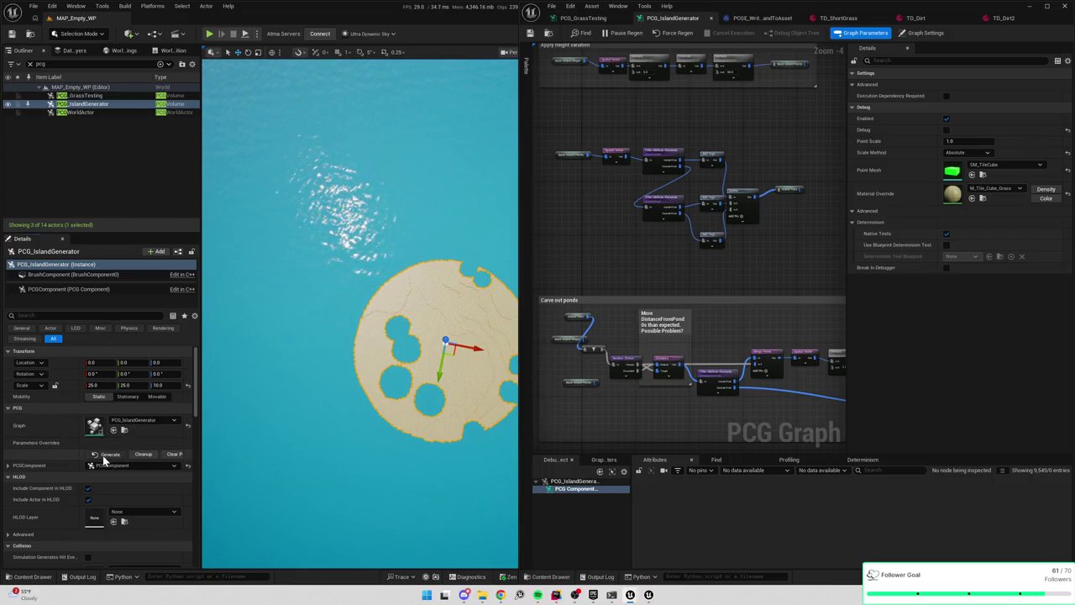
pyautogui.click(144, 453)
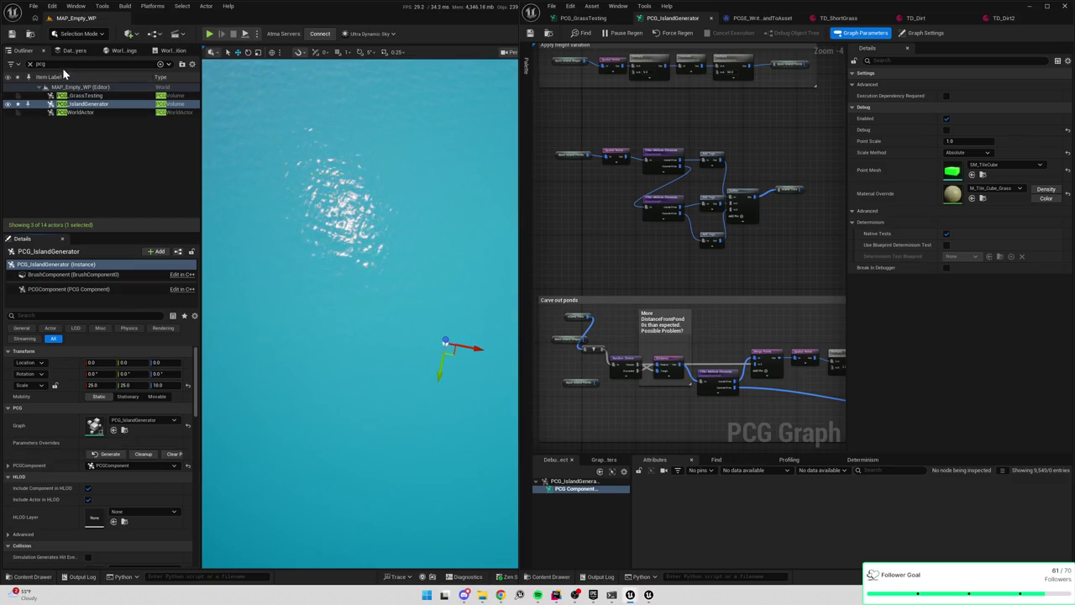
# Filter the Outliner for 'chun', select BaistaTileChunkActor, and open its TC_PCGChunk asset
pyautogui.write('chun')
pyautogui.click(60, 99)
pyautogui.click(42, 455)
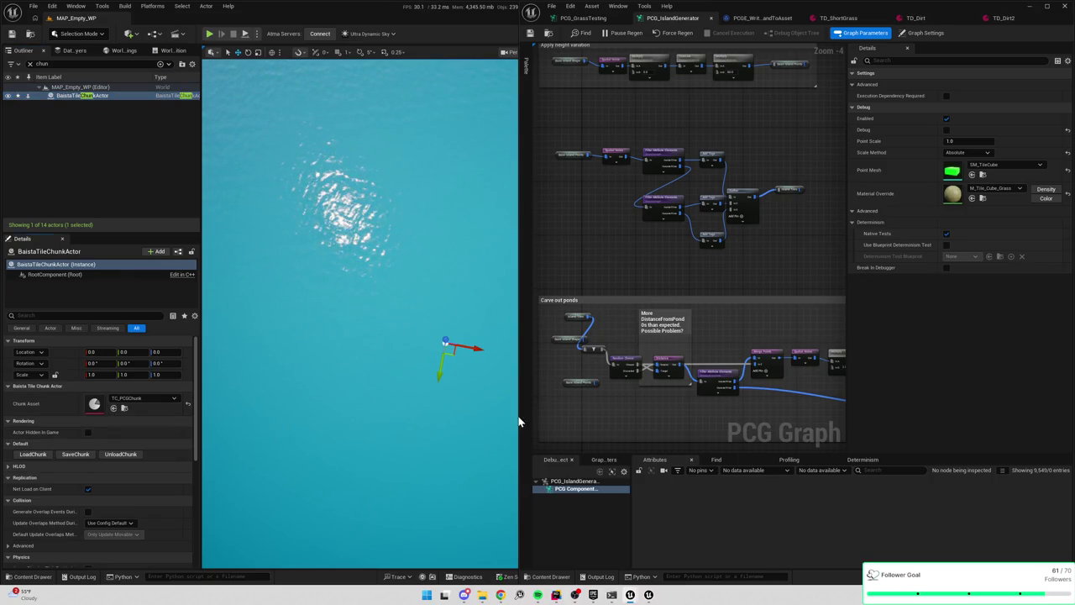
pyautogui.moveTo(519, 422); pyautogui.dragTo(656, 420)
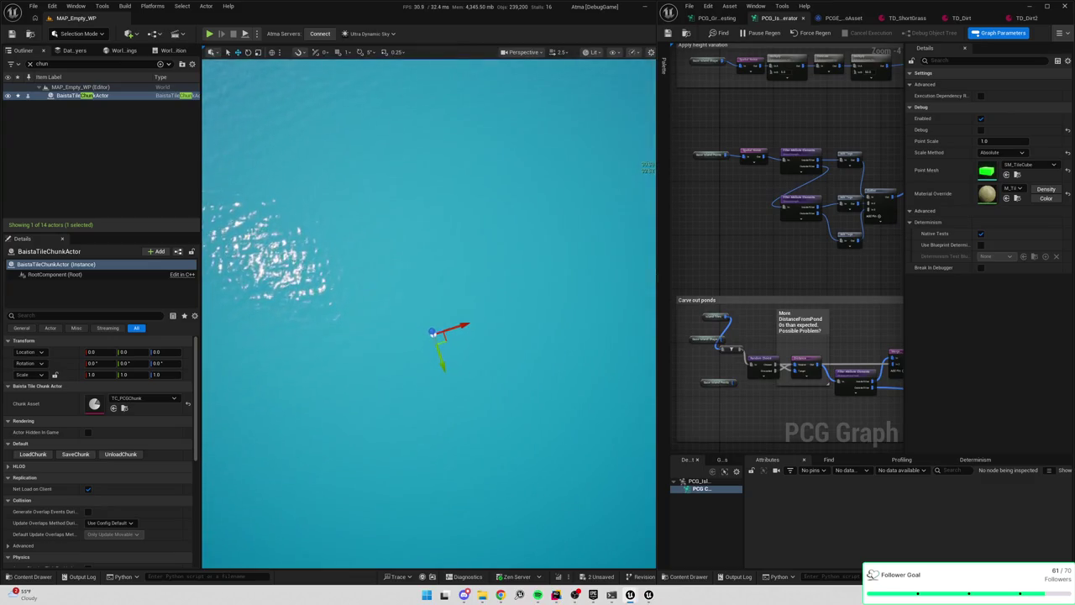
pyautogui.doubleClick(123, 395)
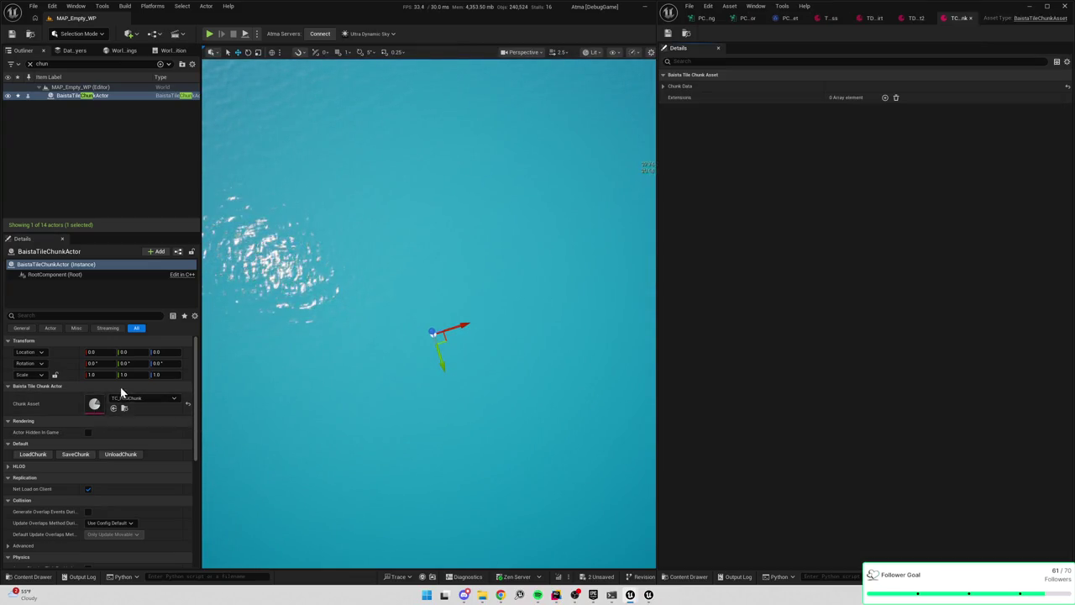
# Expand Chunk Data > Flat Tiles to inspect the 16,384 tile entries
pyautogui.click(664, 86)
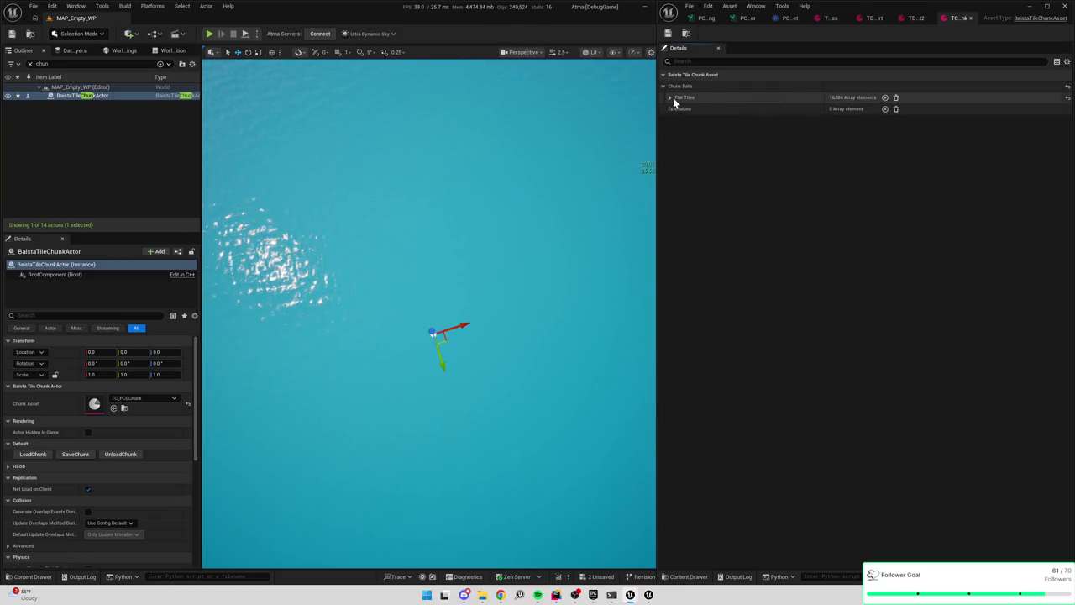
pyautogui.click(670, 98)
pyautogui.click(677, 242)
pyautogui.click(677, 243)
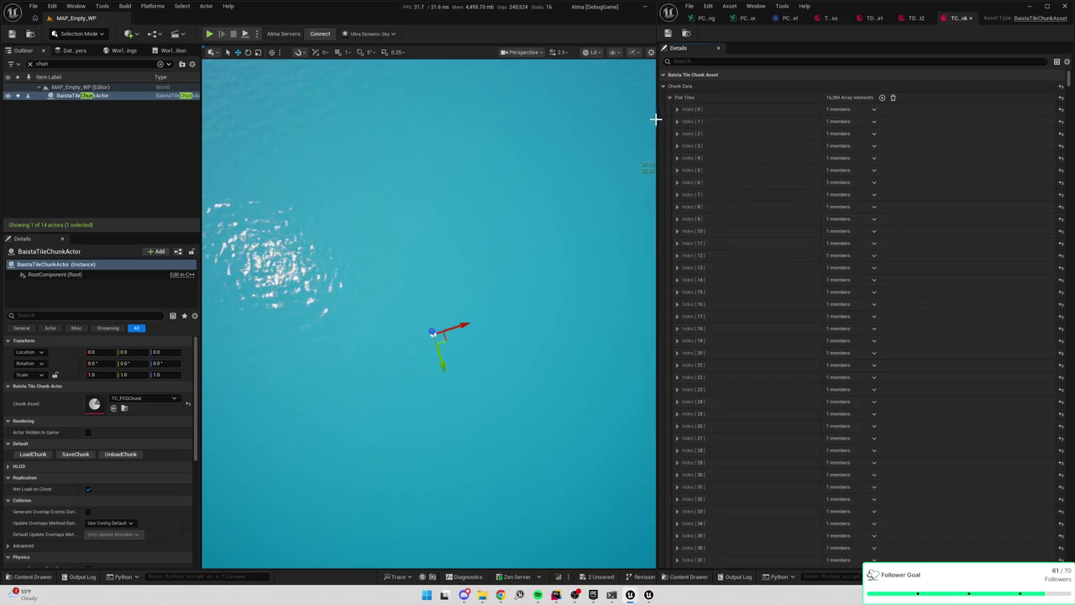
pyautogui.moveTo(654, 117); pyautogui.dragTo(557, 118)
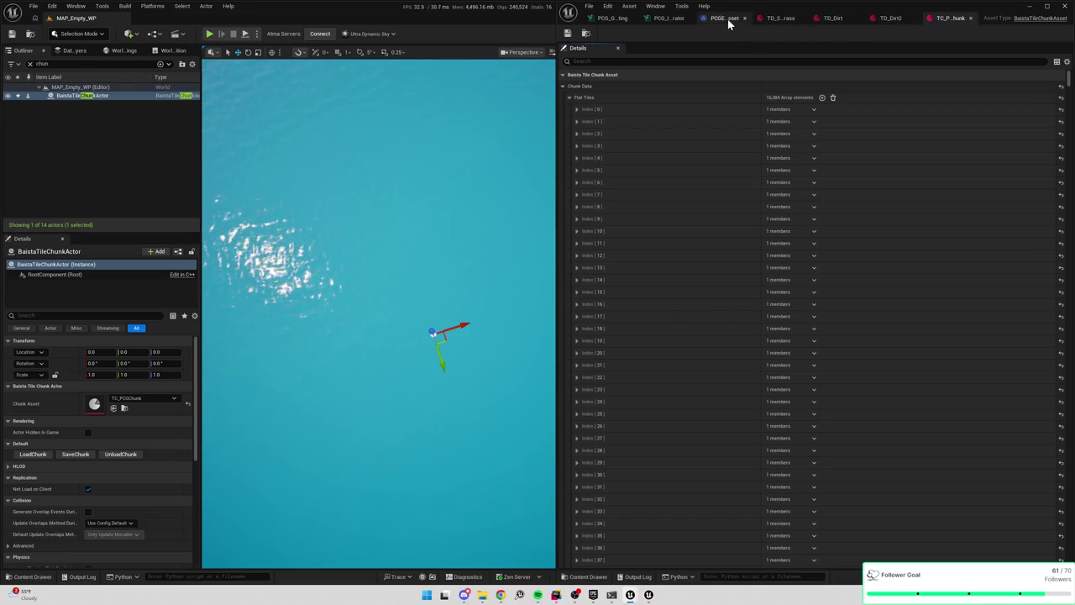
# Pan the PCGE_WriteIslandToAsset Blueprint to its tag lookup nodes
pyautogui.click(724, 19)
pyautogui.moveTo(799, 136)
pyautogui.mouseDown()
pyautogui.moveTo(739, 147)
pyautogui.moveTo(924, 181)
pyautogui.moveTo(1004, 160)
pyautogui.moveTo(868, 161)
pyautogui.moveTo(917, 164)
pyautogui.mouseUp()
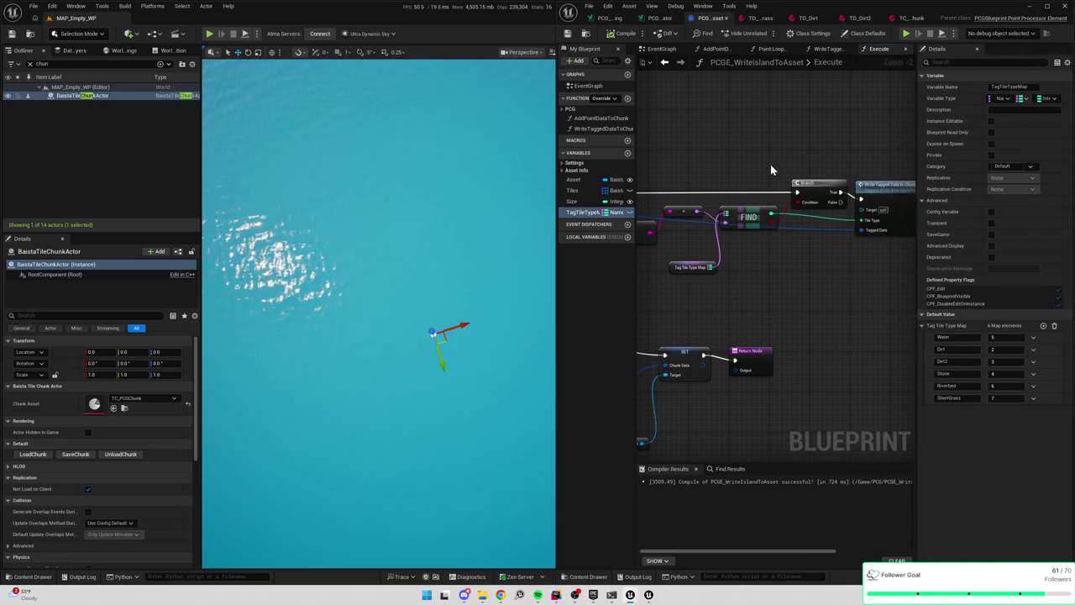
pyautogui.moveTo(770, 171); pyautogui.dragTo(792, 161)
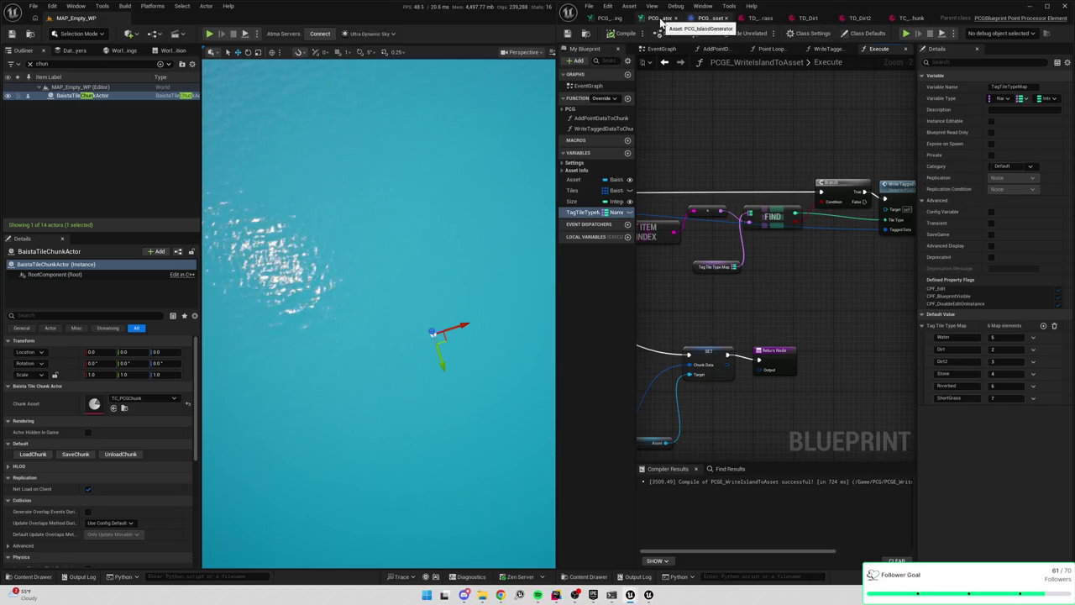
# Check the Dirt tagging node's settings in the PCG graph, then return to the Blueprint
pyautogui.click(664, 19)
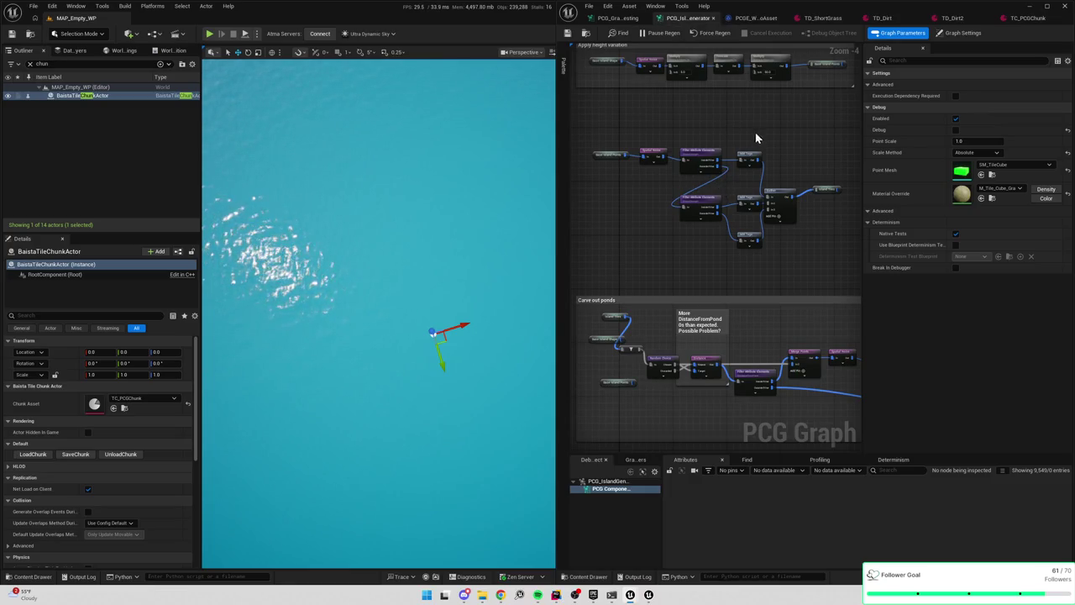
pyautogui.click(749, 161)
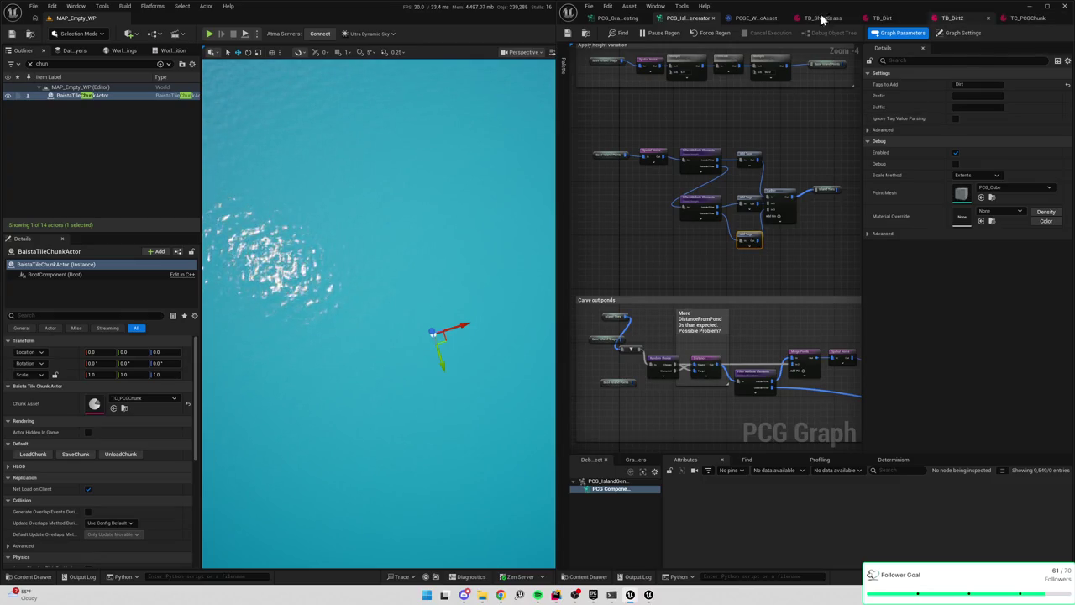
pyautogui.click(756, 17)
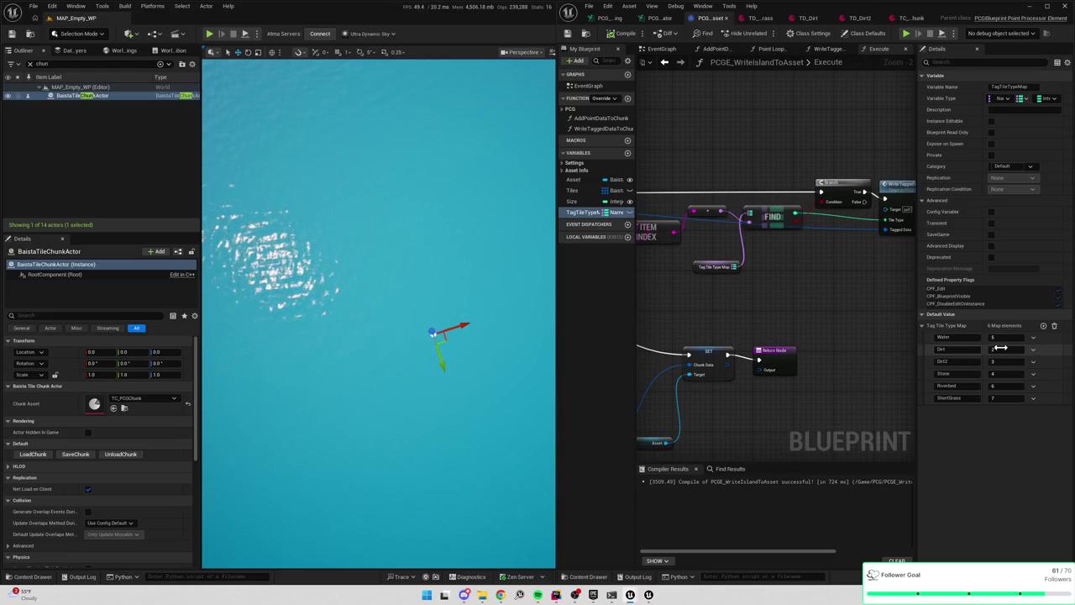
# Add a TallGrass entry mapped to 1 in Tag Tile Type Map and compile
pyautogui.click(1043, 325)
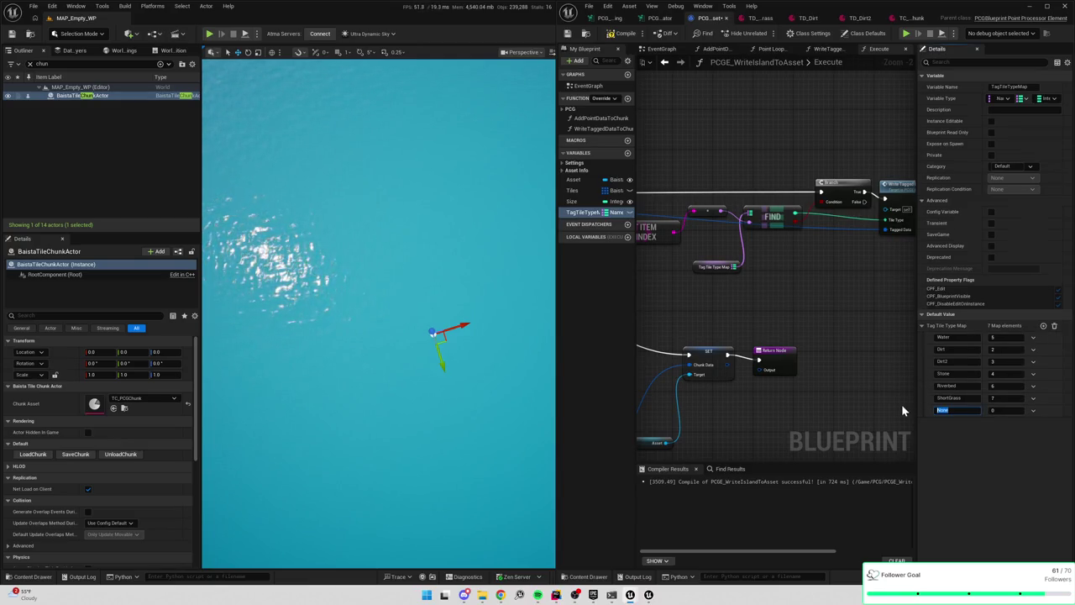
pyautogui.write('TallGrass')
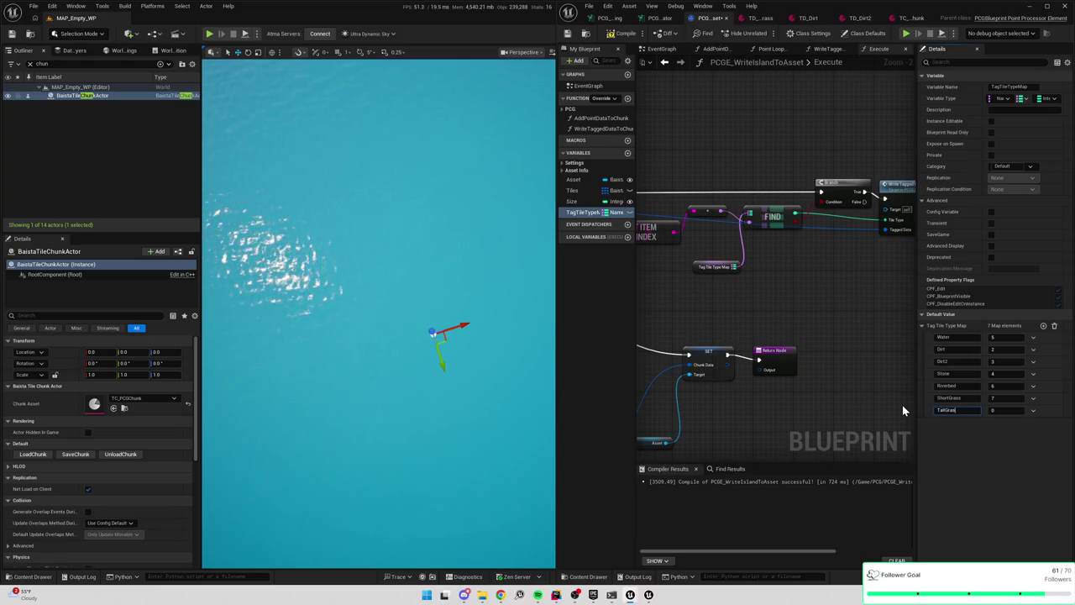
pyautogui.press('Tab')
pyautogui.write('1')
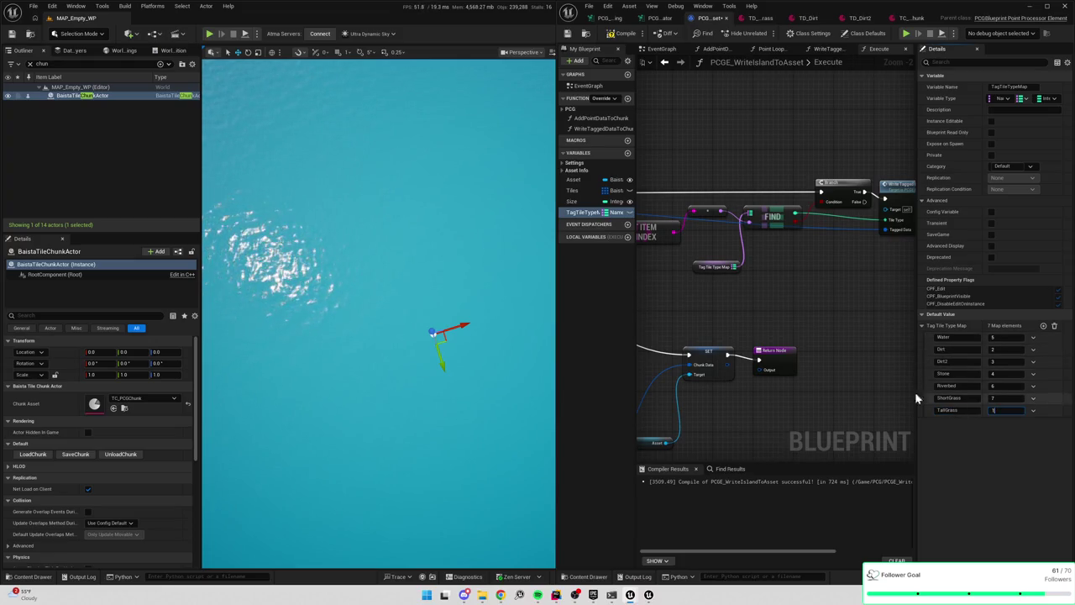
pyautogui.press('Return')
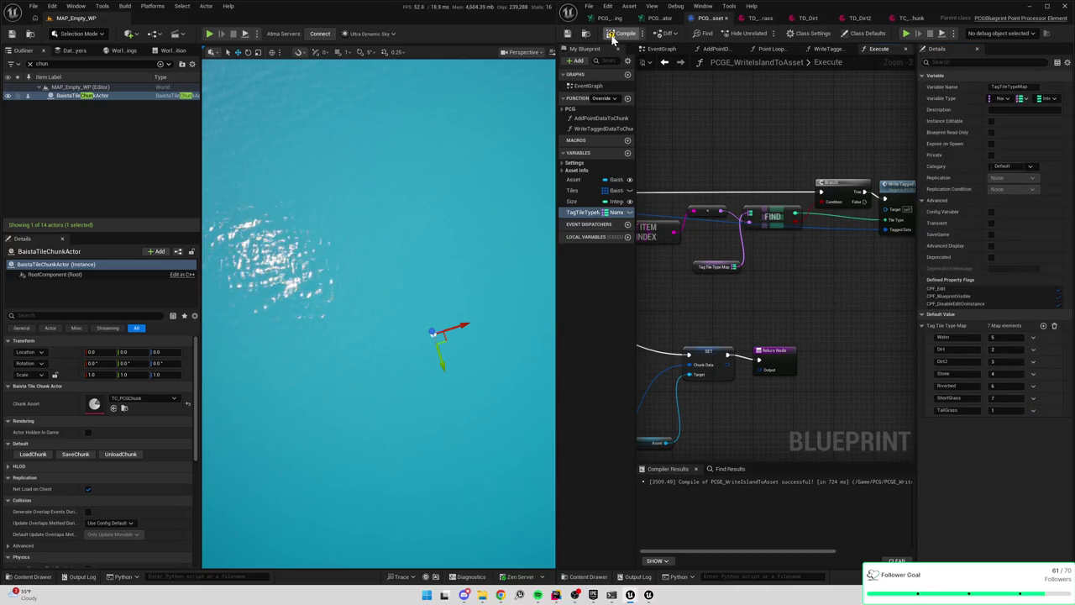
pyautogui.click(575, 38)
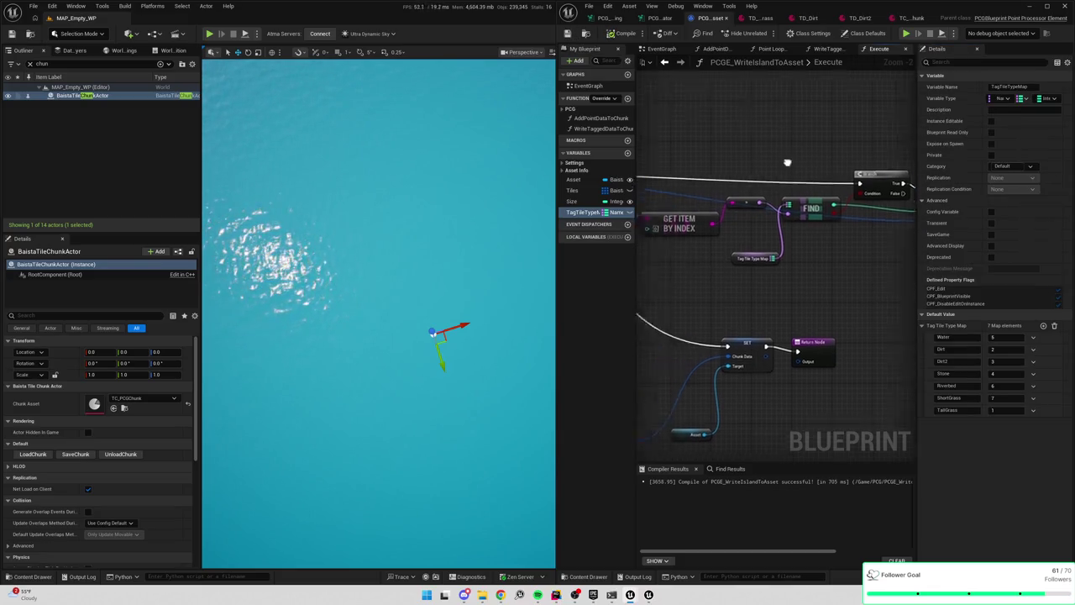
pyautogui.moveTo(887, 225)
pyautogui.mouseDown()
pyautogui.moveTo(968, 220)
pyautogui.moveTo(958, 344)
pyautogui.moveTo(961, 299)
pyautogui.moveTo(865, 277)
pyautogui.moveTo(804, 298)
pyautogui.mouseUp()
# Add breakpoints on the loop node and the CLEAR node in the Blueprint
pyautogui.rightClick(803, 297)
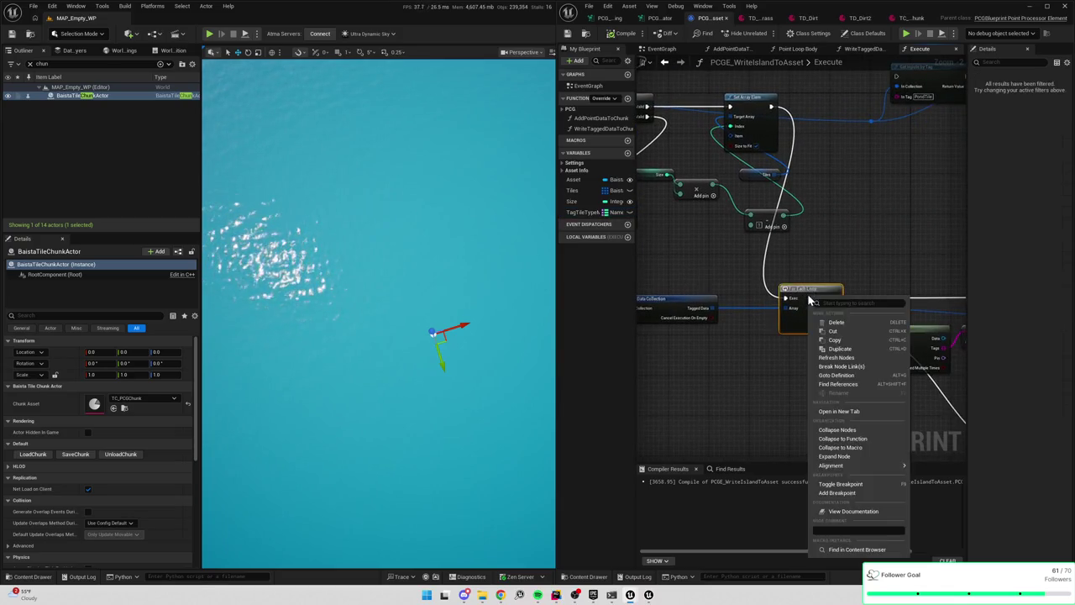
pyautogui.click(840, 493)
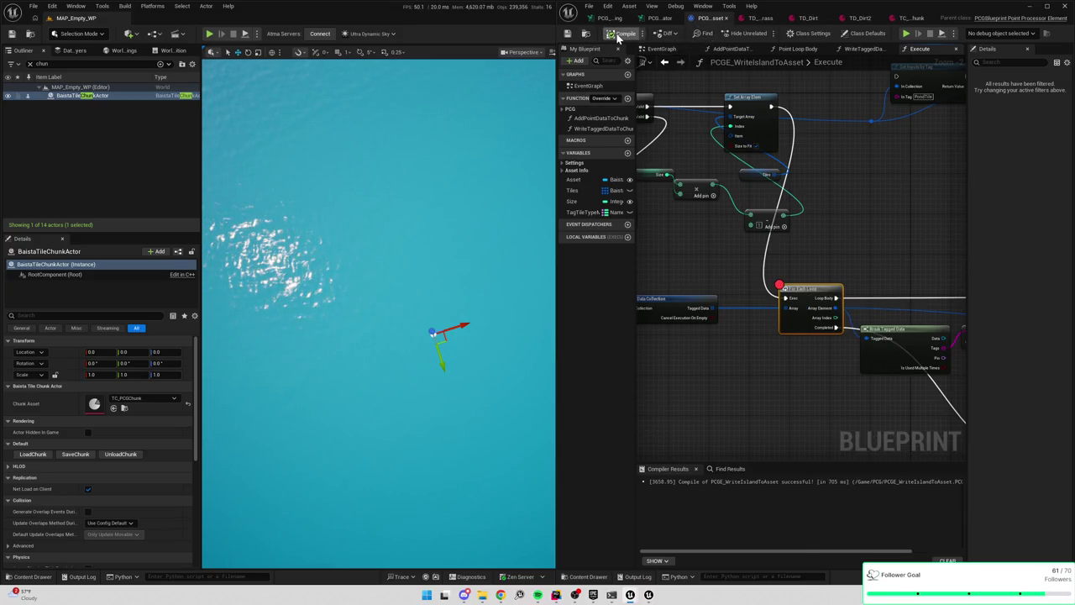
pyautogui.click(661, 18)
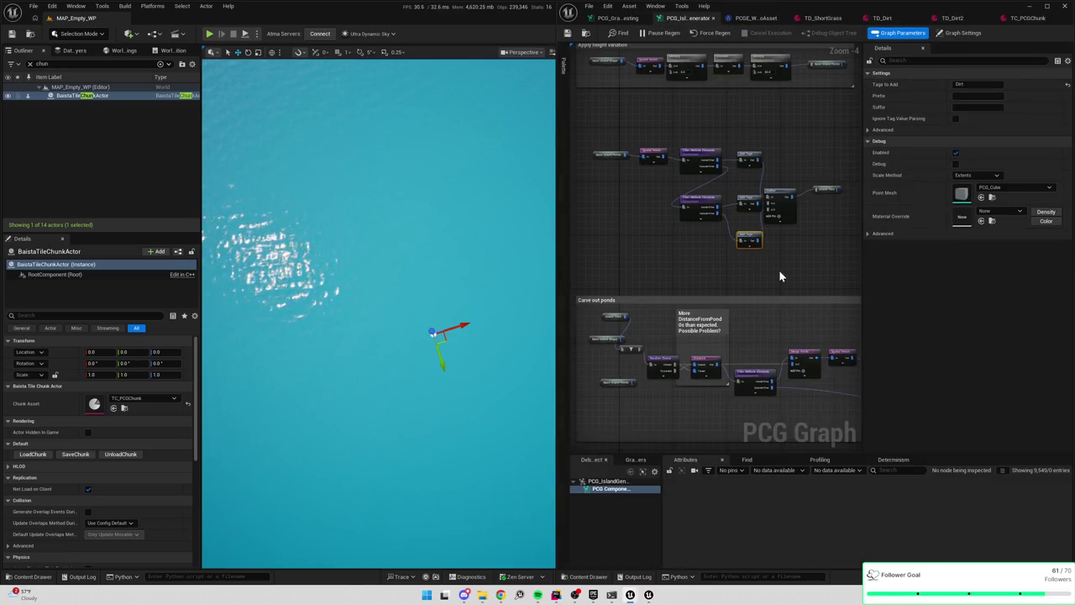
pyautogui.scroll(-1, 781, 276)
pyautogui.click(743, 19)
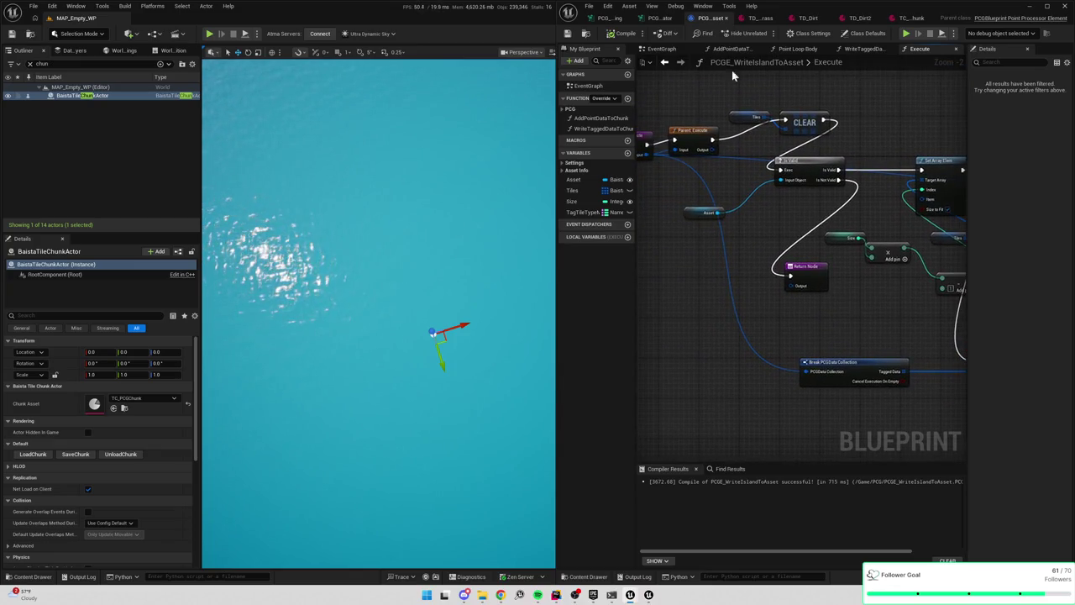
pyautogui.rightClick(798, 122)
pyautogui.click(839, 311)
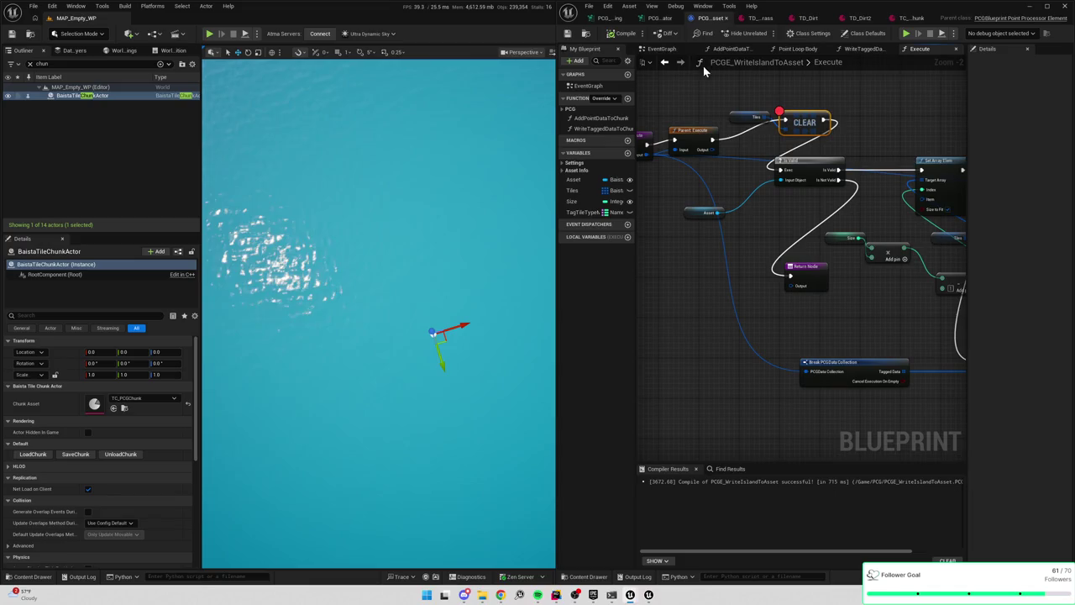
# Find PCG_IslandGenerator via an 'isla' Outliner search and regenerate it to hit the breakpoint
pyautogui.click(660, 18)
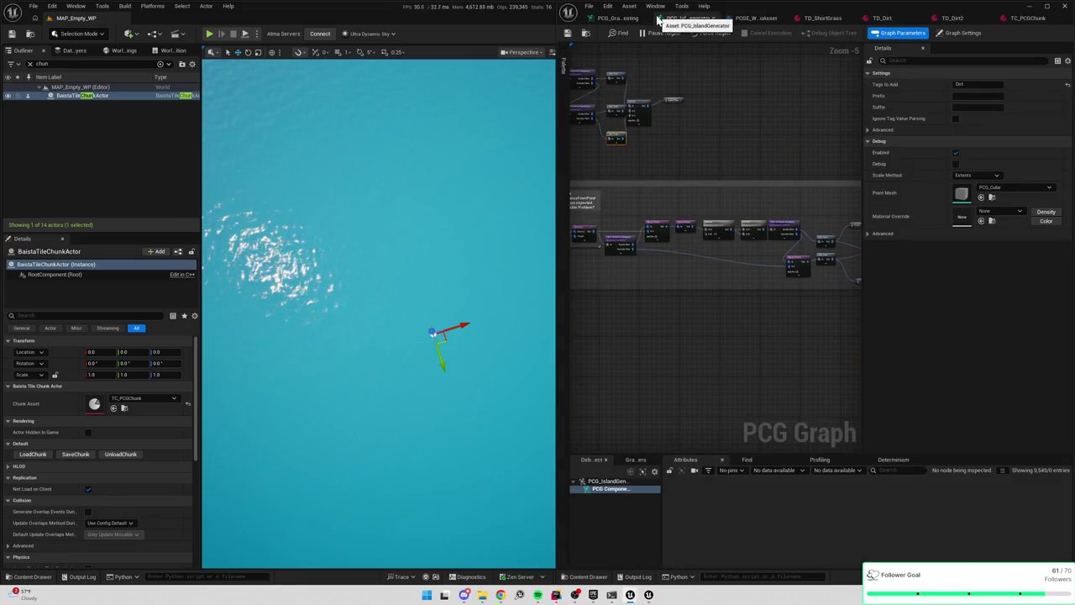
pyautogui.click(39, 64)
pyautogui.write('isla')
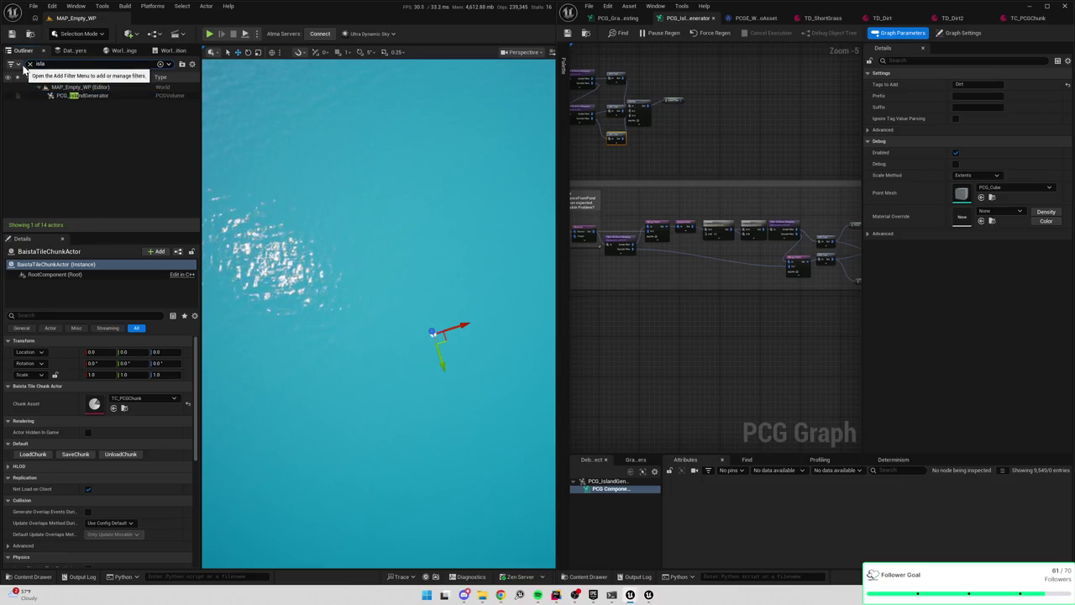
pyautogui.click(84, 96)
pyautogui.click(107, 454)
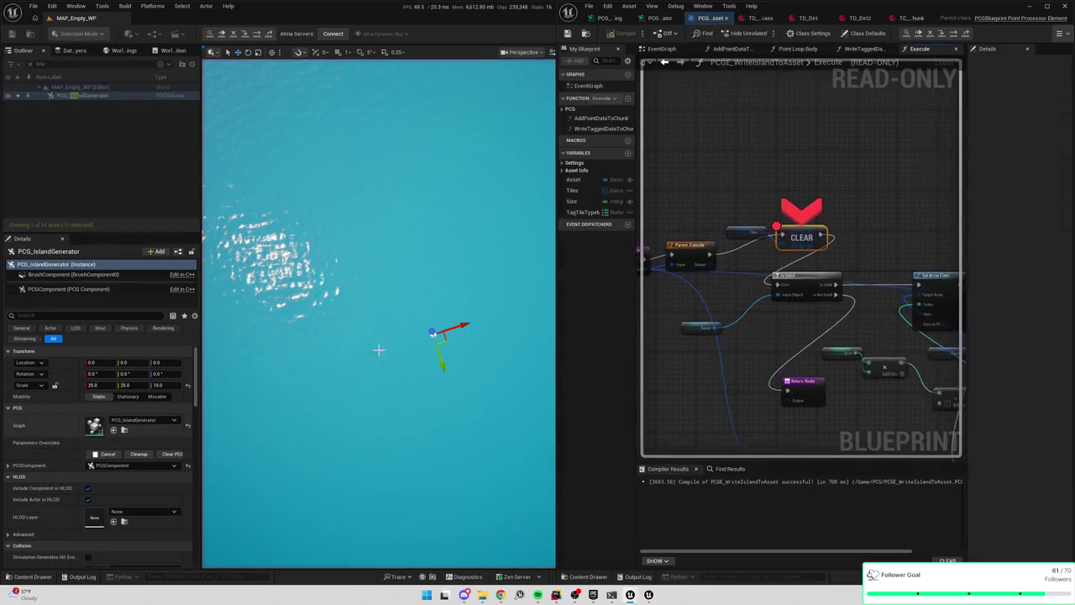
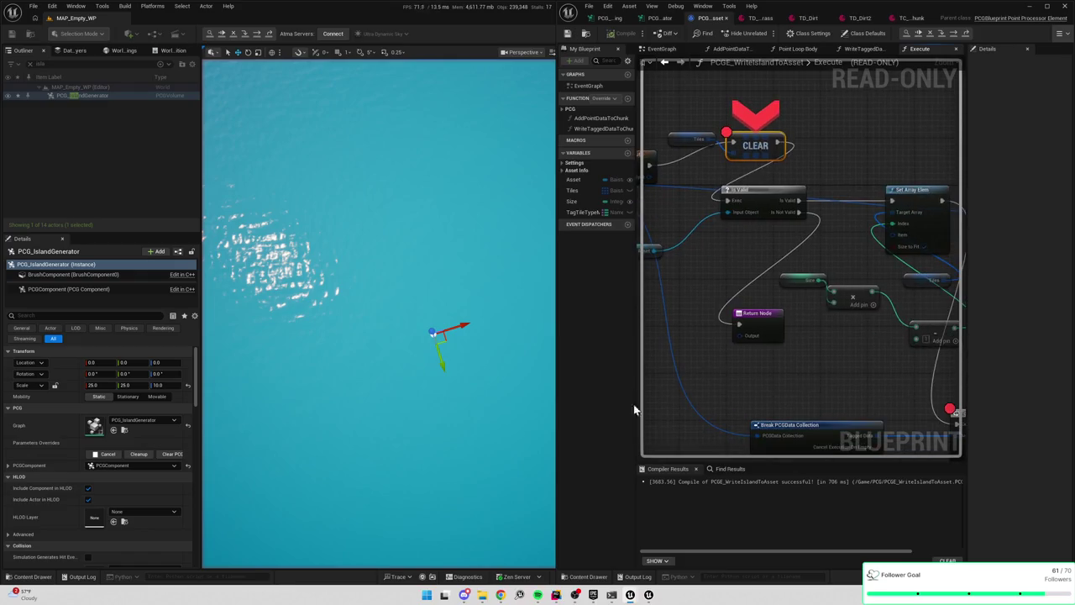
# Remove the CLEAR node's breakpoint and resume execution to the For Each Loop
pyautogui.rightClick(756, 149)
pyautogui.click(793, 232)
pyautogui.click(919, 33)
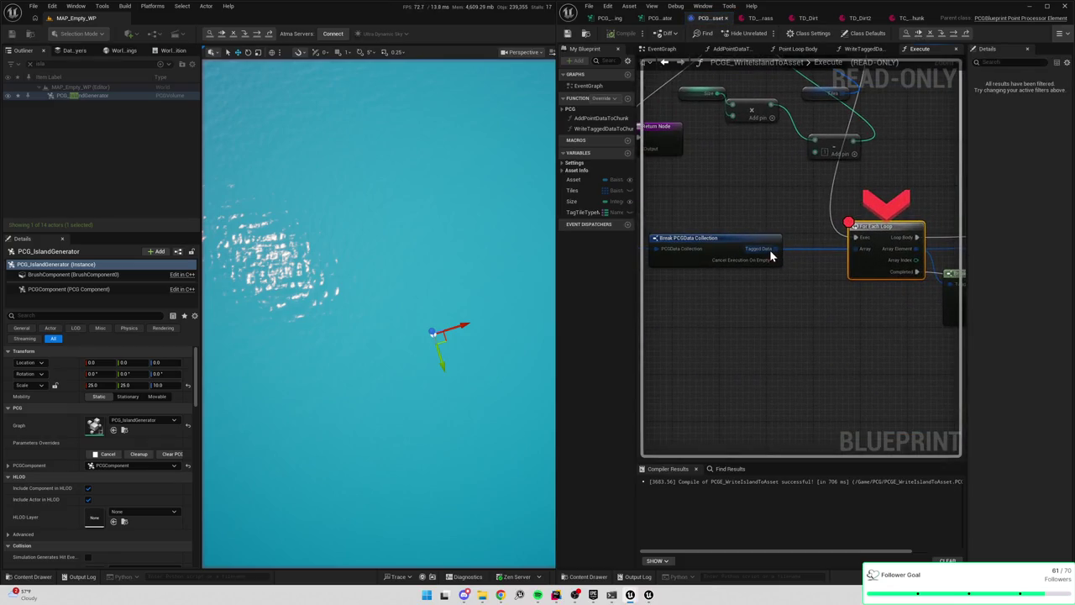
# Step to check the tagged tile data on the Execute input, then stop debugging
pyautogui.press('F10')
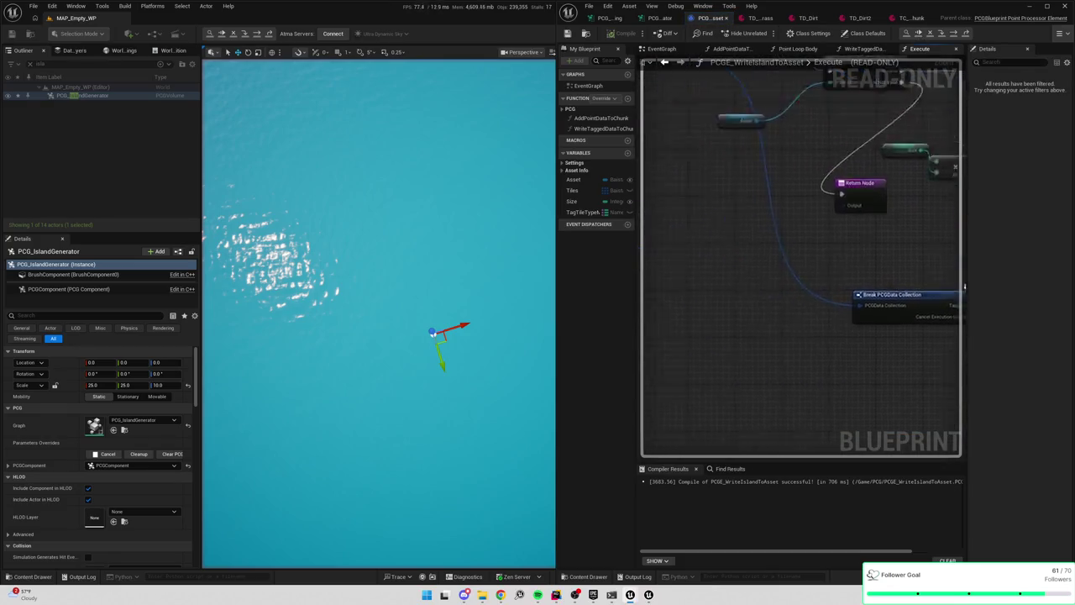
pyautogui.moveTo(718, 169)
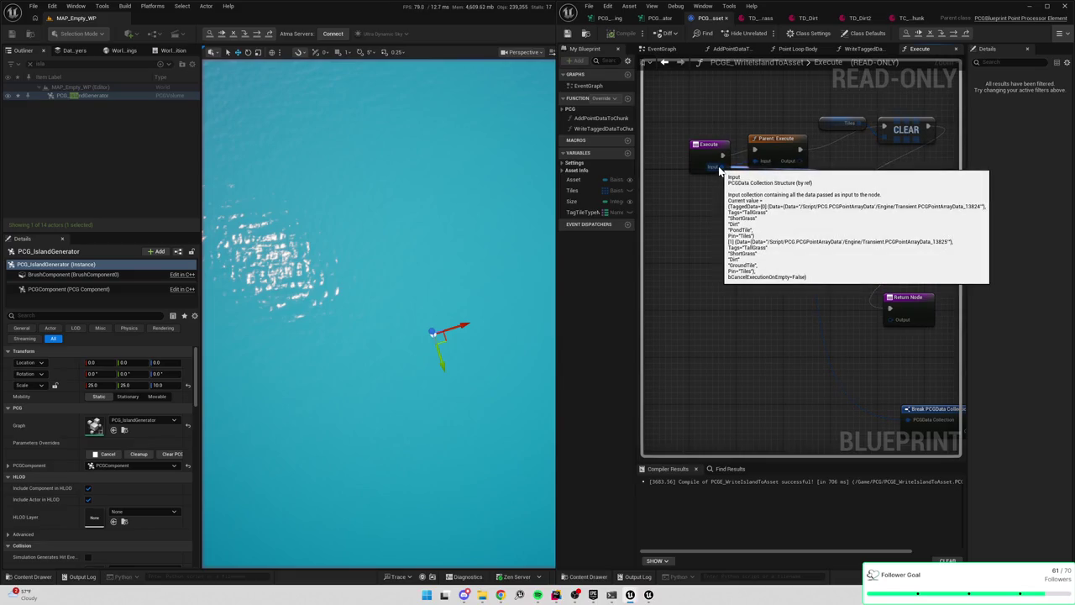
pyautogui.press('F10')
pyautogui.click(929, 37)
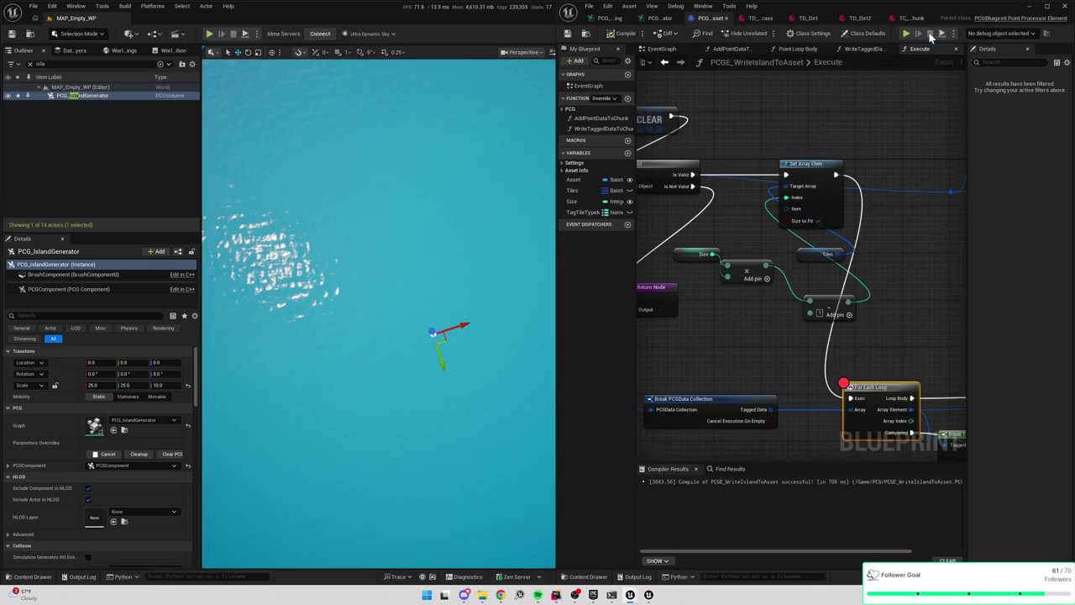
# In the PCG_IslandGenerator graph, review the Add node's point data sets
pyautogui.click(656, 17)
pyautogui.scroll(-4, 756, 193)
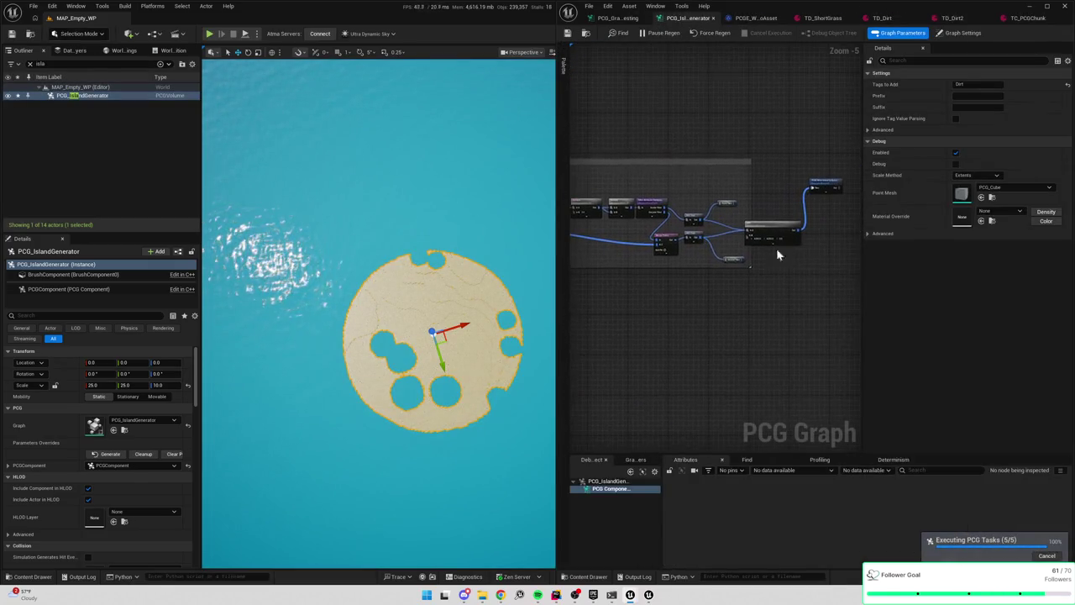
pyautogui.click(781, 235)
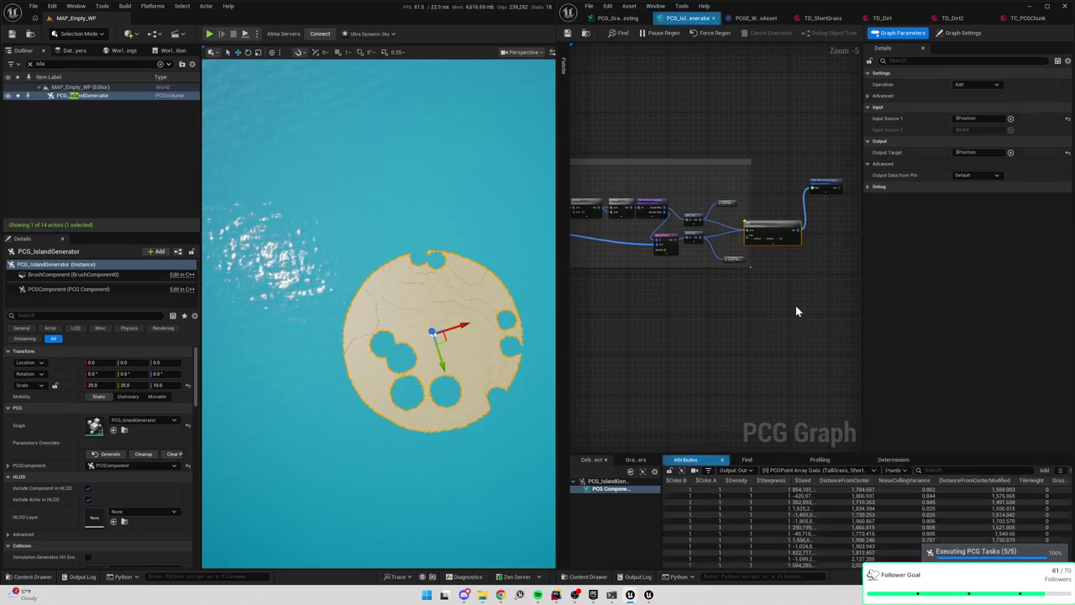
pyautogui.click(789, 471)
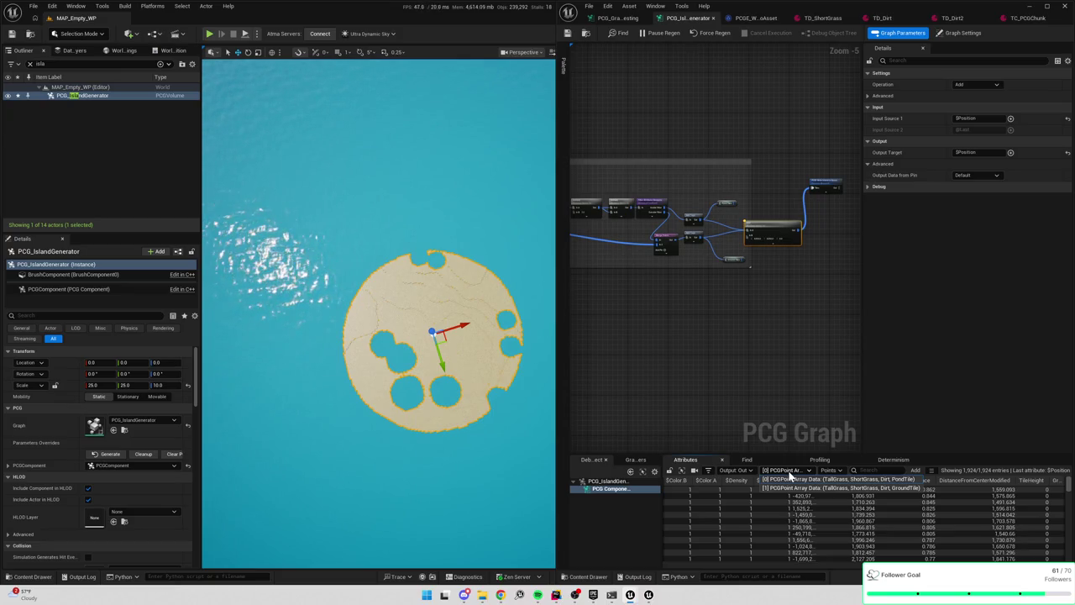
pyautogui.moveTo(861, 297); pyautogui.dragTo(998, 311)
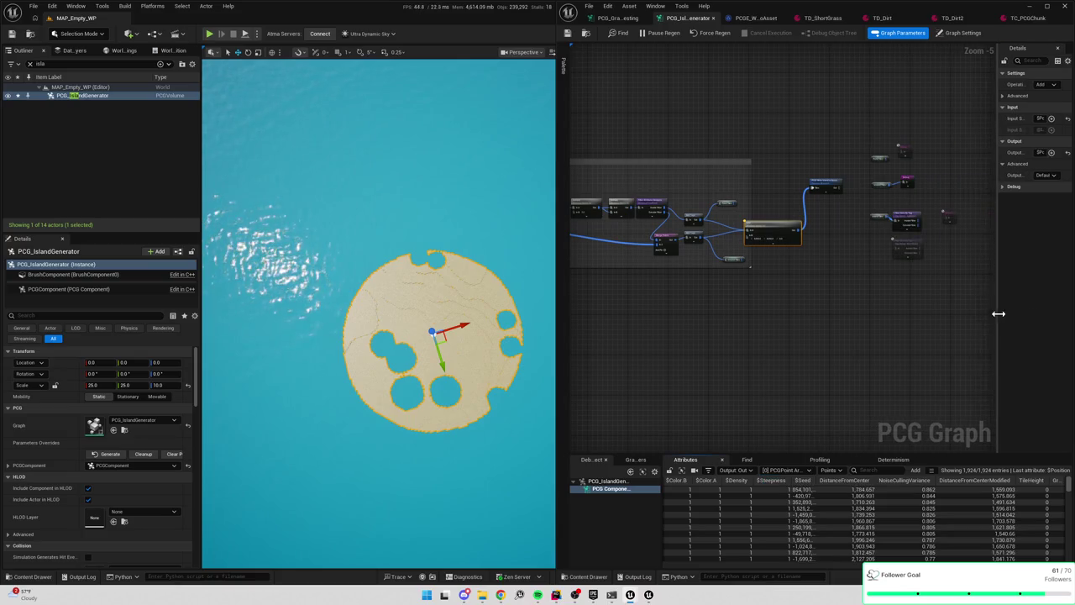
pyautogui.scroll(3, 857, 314)
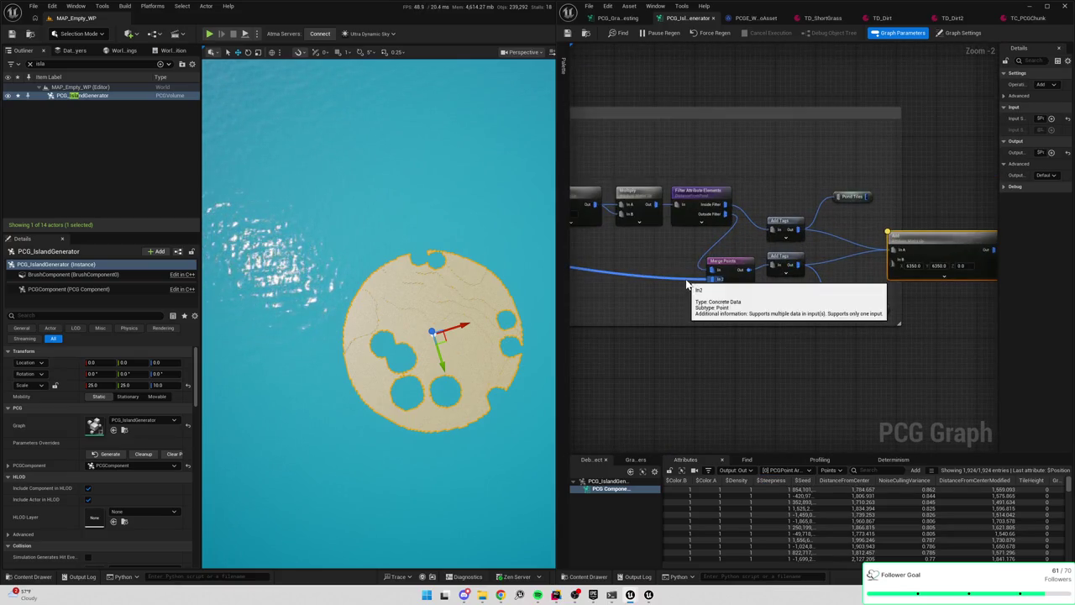
pyautogui.moveTo(860, 337)
pyautogui.mouseDown()
pyautogui.moveTo(803, 339)
pyautogui.moveTo(828, 324)
pyautogui.moveTo(849, 277)
pyautogui.moveTo(874, 302)
pyautogui.moveTo(900, 222)
pyautogui.mouseUp()
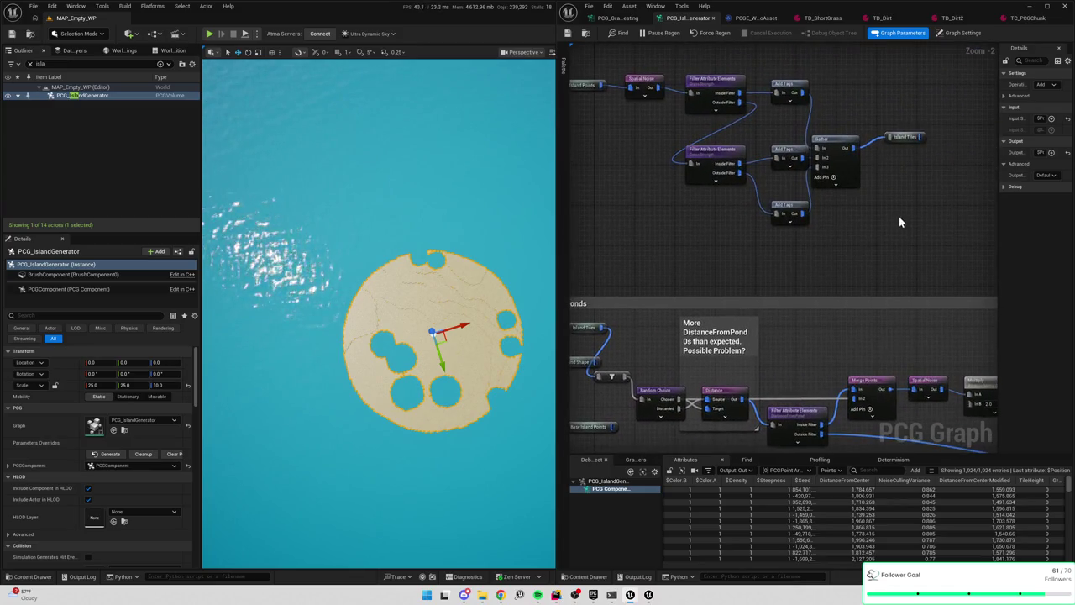
# Inspect Island Tiles, Merge Points and Base Island Points around the Carve out ponds group
pyautogui.click(902, 134)
pyautogui.moveTo(819, 388)
pyautogui.mouseDown()
pyautogui.moveTo(818, 321)
pyautogui.moveTo(863, 281)
pyautogui.mouseUp()
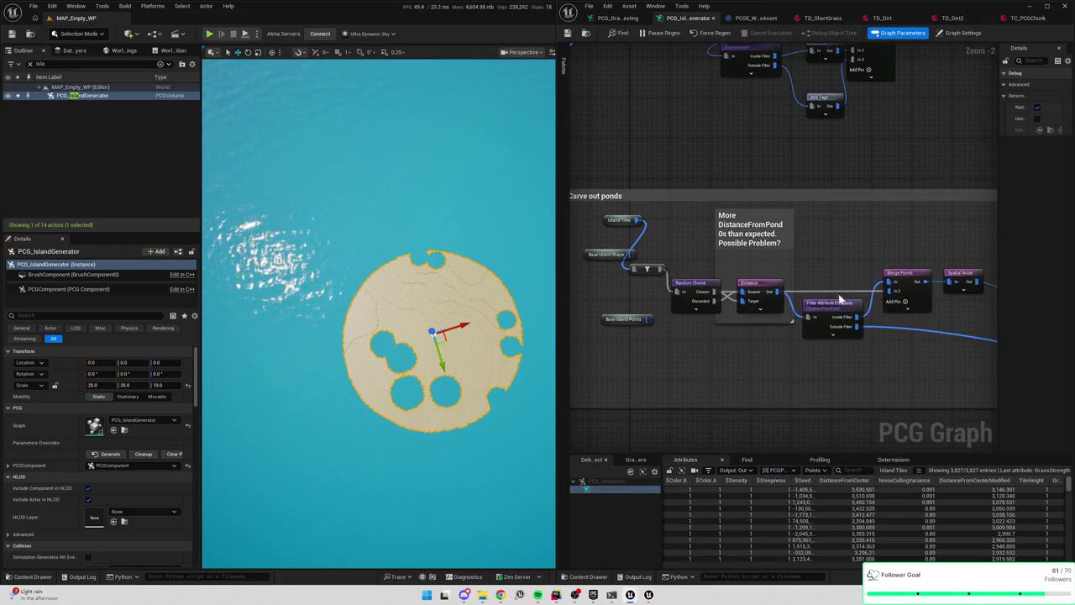
pyautogui.click(838, 298)
pyautogui.moveTo(925, 232); pyautogui.dragTo(796, 234)
pyautogui.click(785, 290)
pyautogui.moveTo(743, 276); pyautogui.dragTo(869, 312)
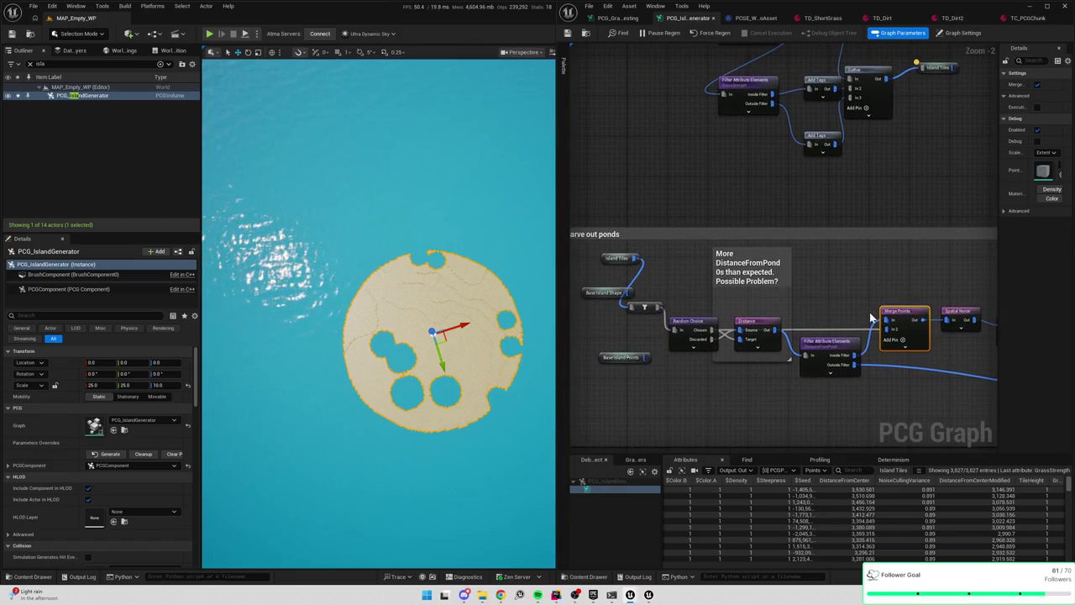
pyautogui.scroll(-1, 842, 377)
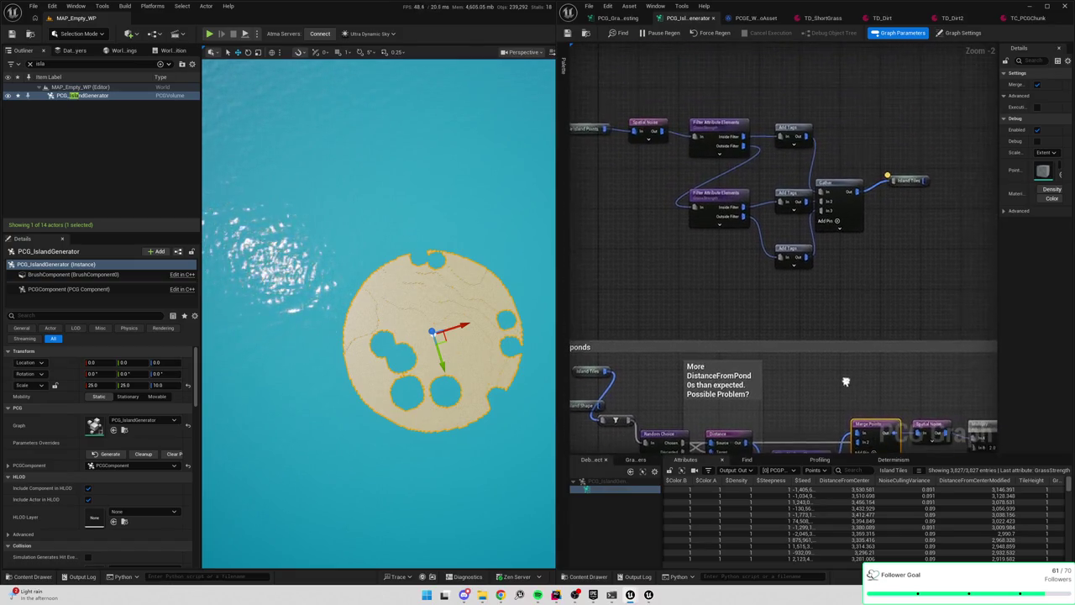
pyautogui.moveTo(837, 290); pyautogui.dragTo(873, 243)
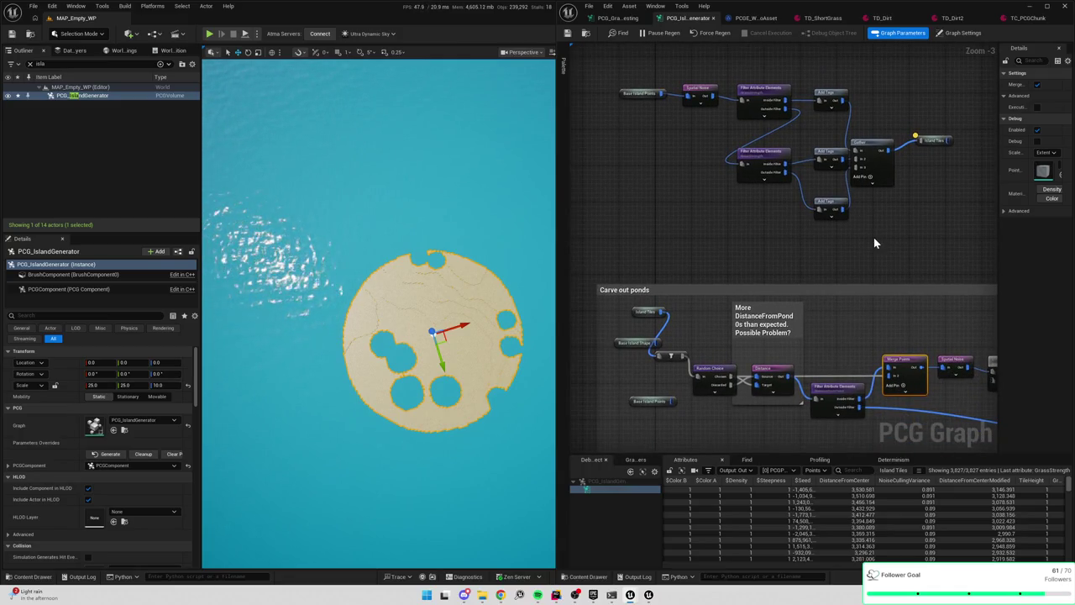
pyautogui.click(646, 93)
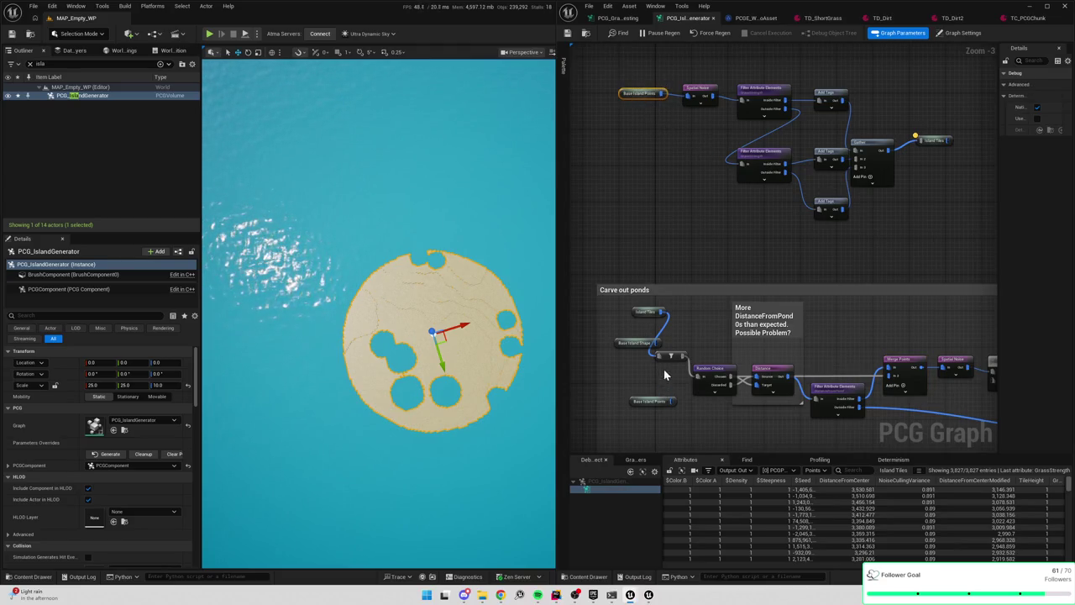
pyautogui.click(648, 312)
# Delete the small node heading the ponds group, then remove the For Each Loop breakpoint and resume
pyautogui.press('Delete')
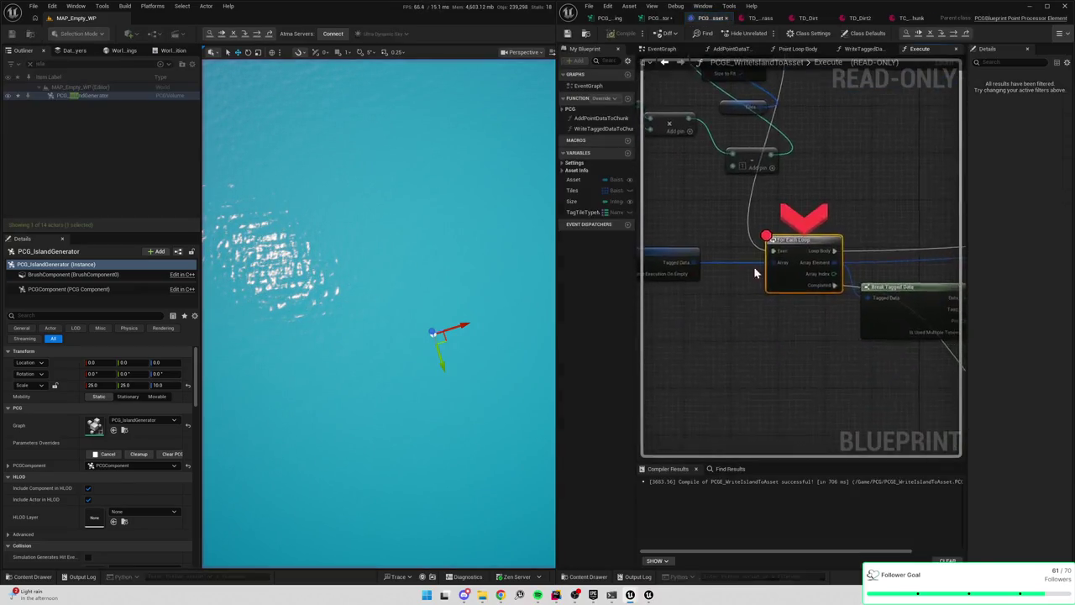
pyautogui.rightClick(788, 235)
pyautogui.click(822, 318)
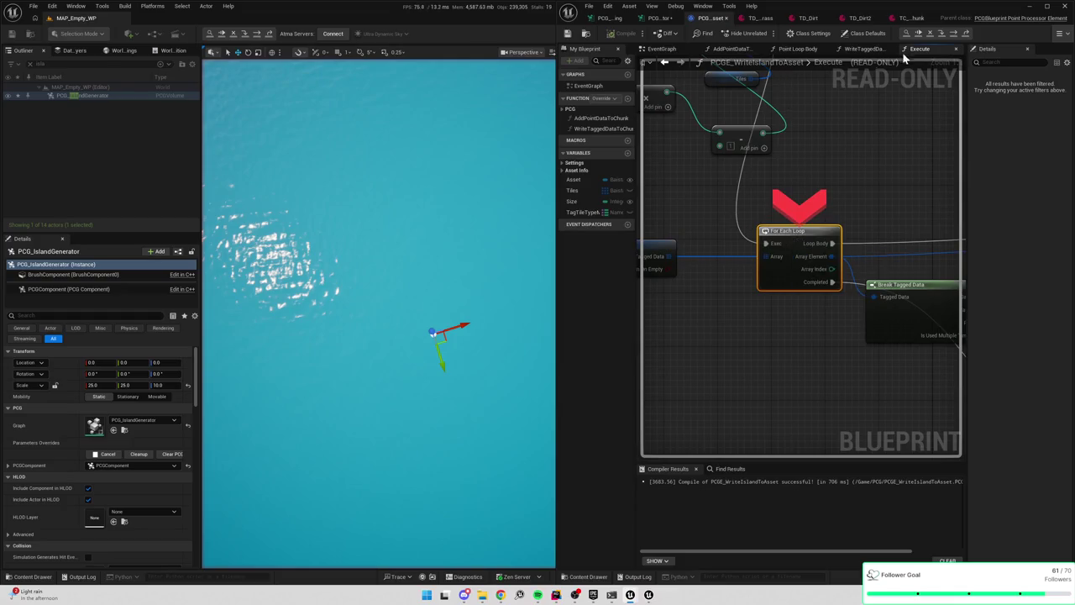
pyautogui.click(918, 35)
pyautogui.scroll(-8, 781, 172)
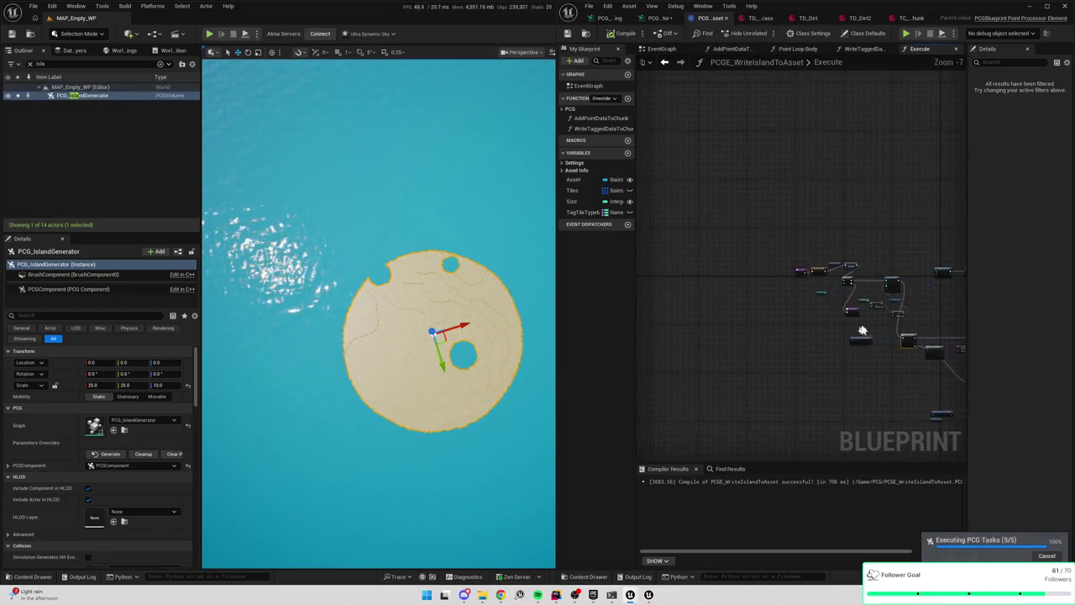
pyautogui.click(698, 19)
pyautogui.scroll(3, 753, 148)
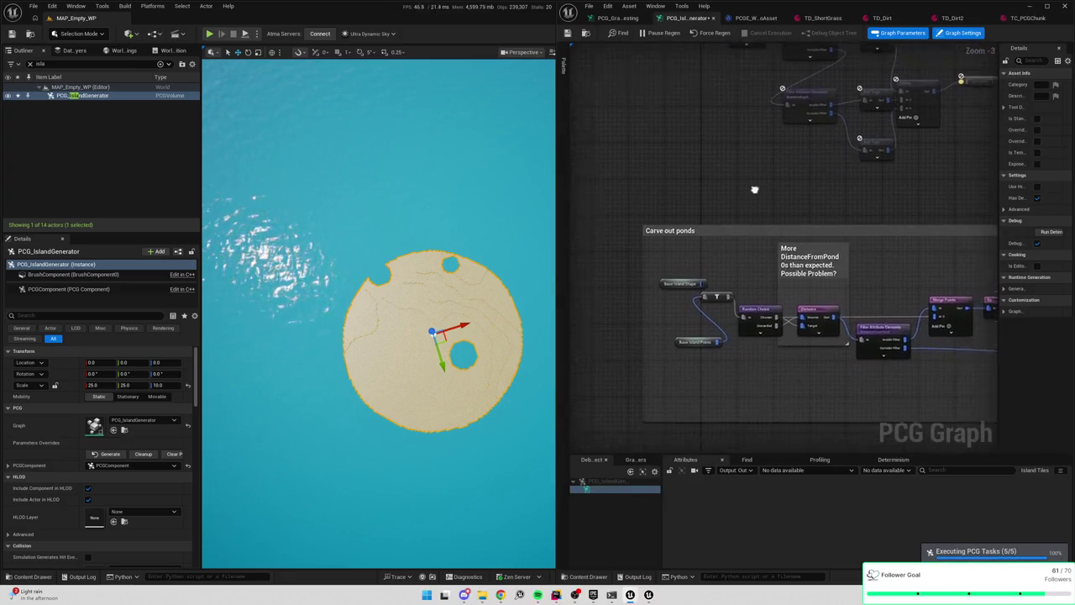
# Add a Ground Tiles reroute node and connect it into the Spatial Noise node
pyautogui.moveTo(643, 194)
pyautogui.mouseDown()
pyautogui.moveTo(871, 67)
pyautogui.moveTo(835, 333)
pyautogui.moveTo(911, 410)
pyautogui.moveTo(813, 325)
pyautogui.moveTo(761, 357)
pyautogui.moveTo(869, 359)
pyautogui.mouseUp()
pyautogui.scroll(-1, 848, 159)
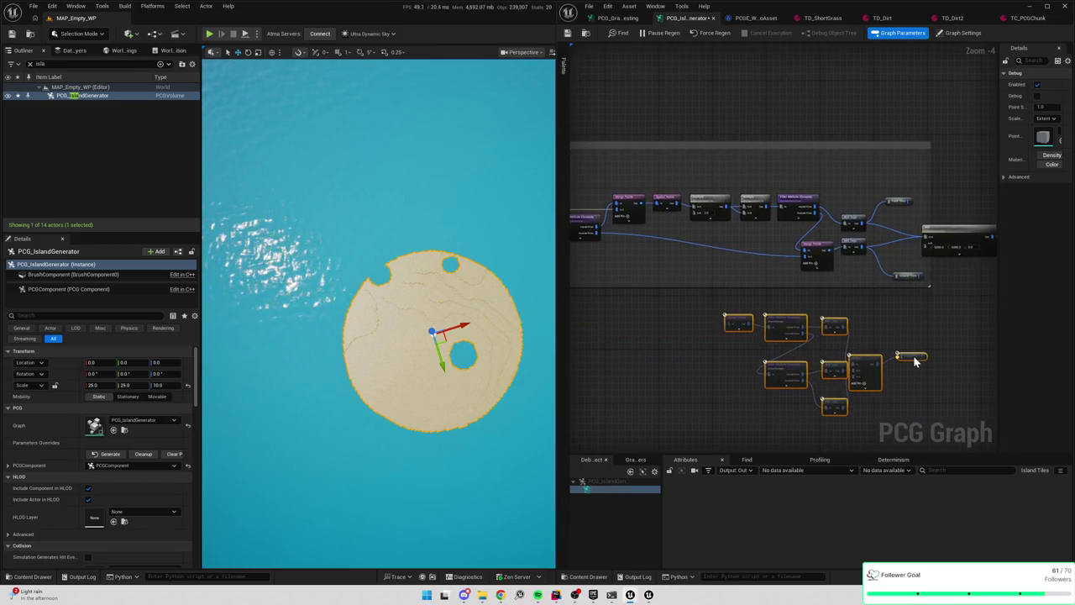
pyautogui.scroll(1, 781, 308)
pyautogui.moveTo(780, 307); pyautogui.dragTo(834, 333)
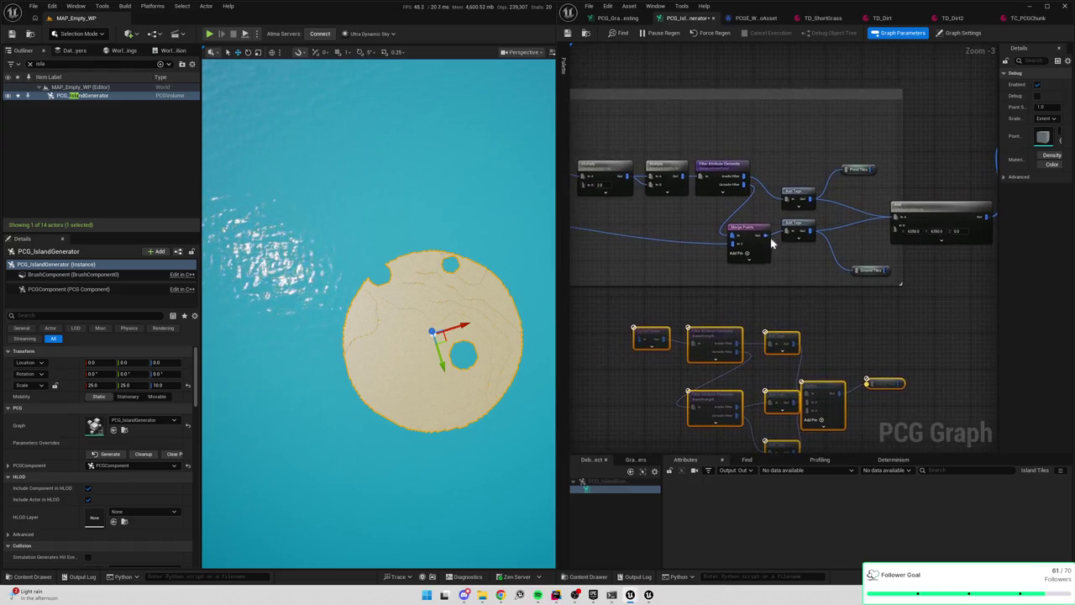
pyautogui.moveTo(834, 215)
pyautogui.mouseDown()
pyautogui.moveTo(868, 240)
pyautogui.moveTo(839, 276)
pyautogui.moveTo(893, 252)
pyautogui.moveTo(666, 275)
pyautogui.mouseUp()
pyautogui.rightClick(666, 276)
pyautogui.write('ground')
pyautogui.press('Return')
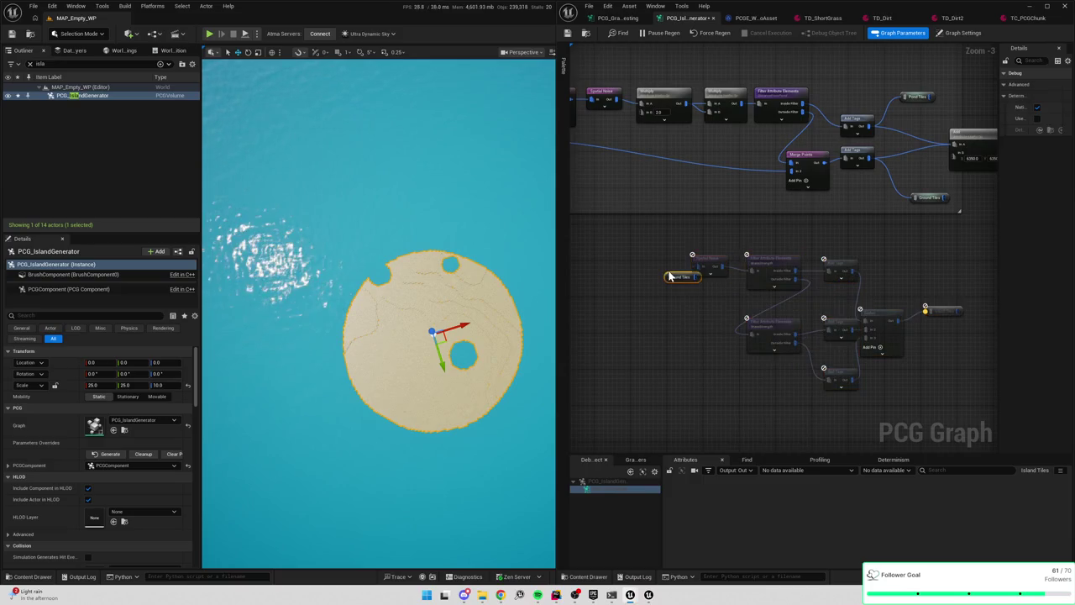
pyautogui.moveTo(651, 270); pyautogui.dragTo(696, 267)
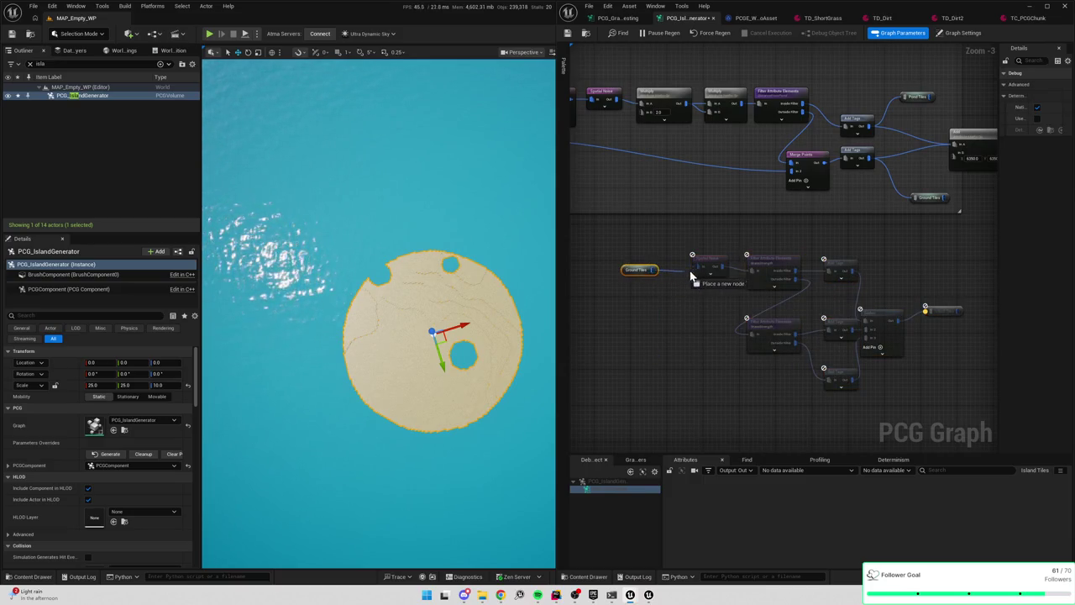
# Connect the Grass Tiles output into the Add node
pyautogui.moveTo(827, 237); pyautogui.dragTo(777, 248)
pyautogui.moveTo(924, 318); pyautogui.dragTo(783, 336)
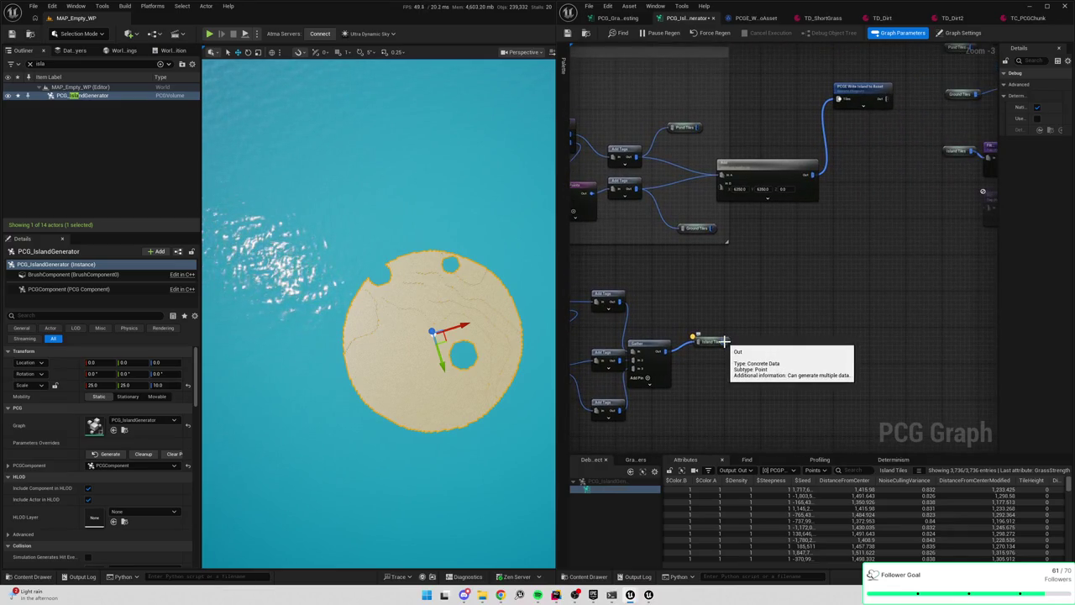
pyautogui.press('a')
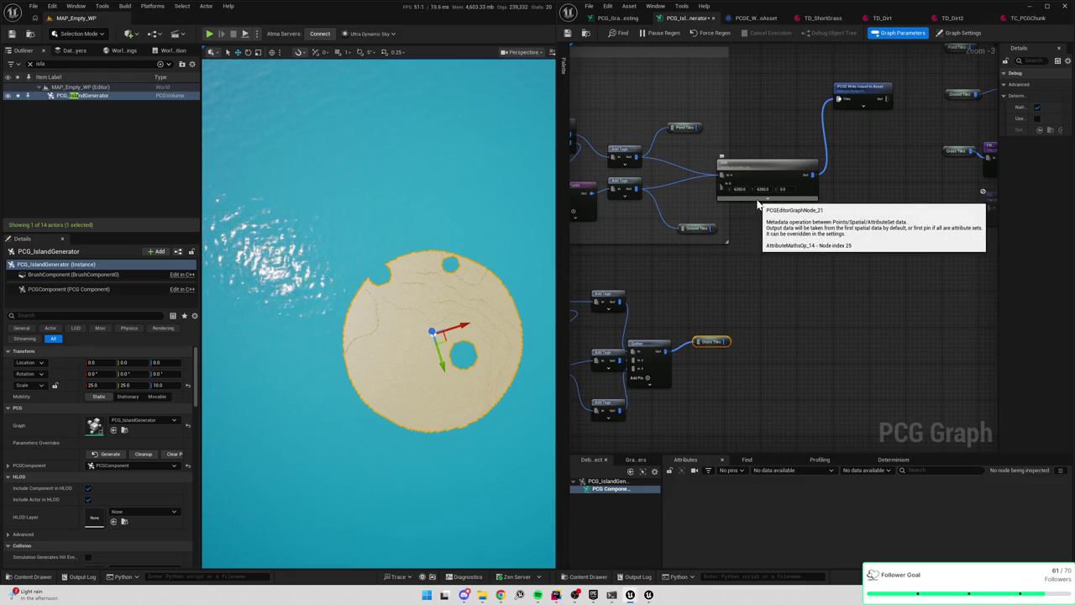
pyautogui.moveTo(728, 341); pyautogui.dragTo(726, 177)
pyautogui.moveTo(728, 336)
pyautogui.mouseDown()
pyautogui.moveTo(844, 347)
pyautogui.moveTo(835, 186)
pyautogui.mouseUp()
pyautogui.moveTo(819, 254); pyautogui.dragTo(795, 252)
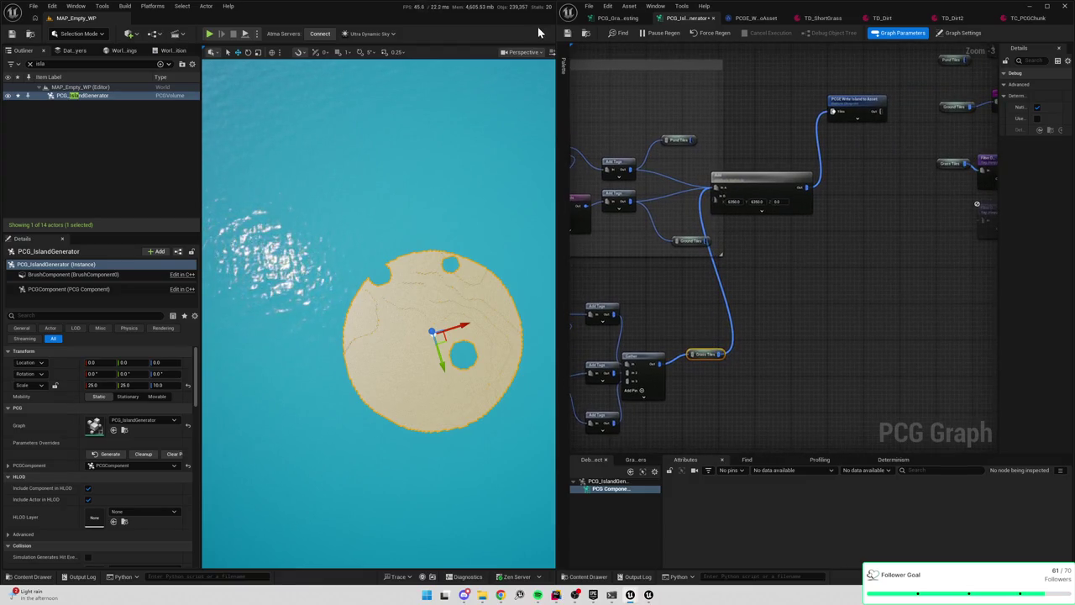
# Review the Add node's output point data sets and save the PCG graph
pyautogui.click(760, 178)
pyautogui.press('a')
pyautogui.click(785, 470)
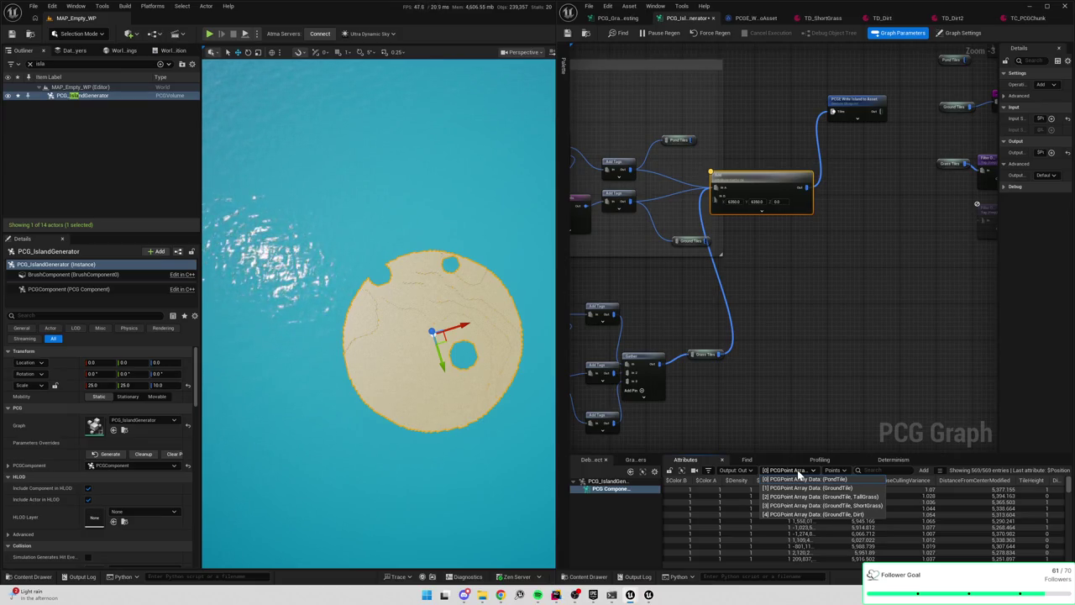
pyautogui.click(800, 479)
pyautogui.click(569, 35)
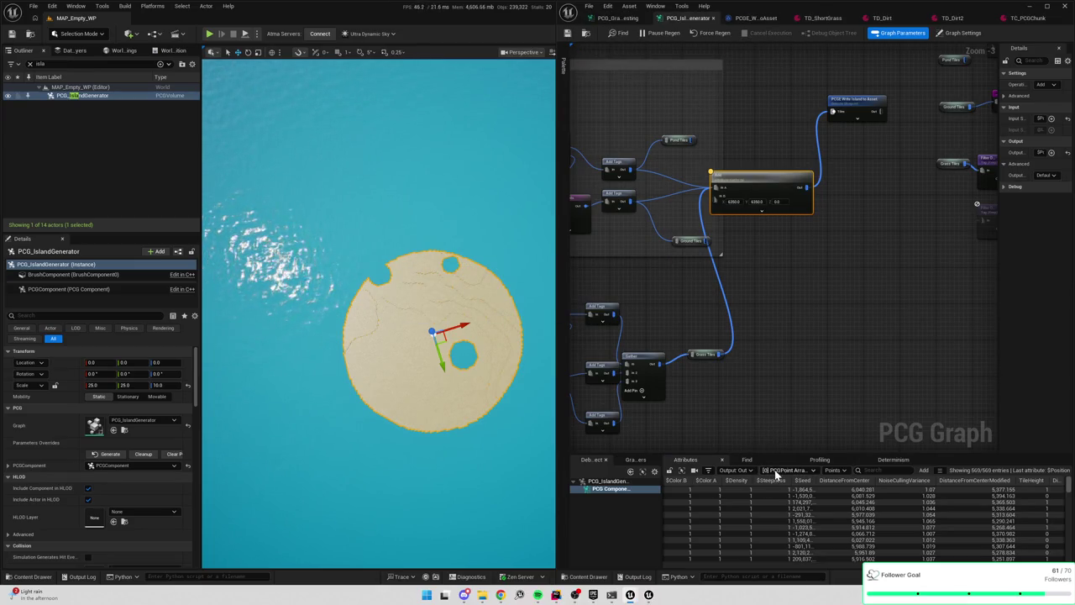
# Check the Filter Attribute data sets and nudge the Ground Tiles node slightly left
pyautogui.moveTo(726, 402)
pyautogui.mouseDown()
pyautogui.moveTo(793, 372)
pyautogui.moveTo(810, 395)
pyautogui.mouseUp()
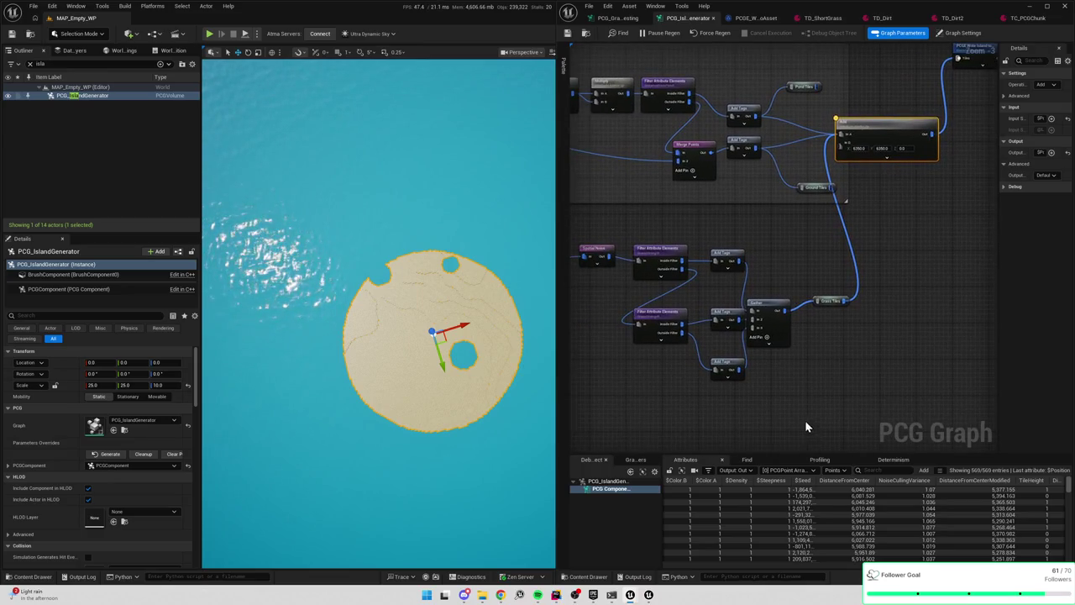
pyautogui.click(789, 471)
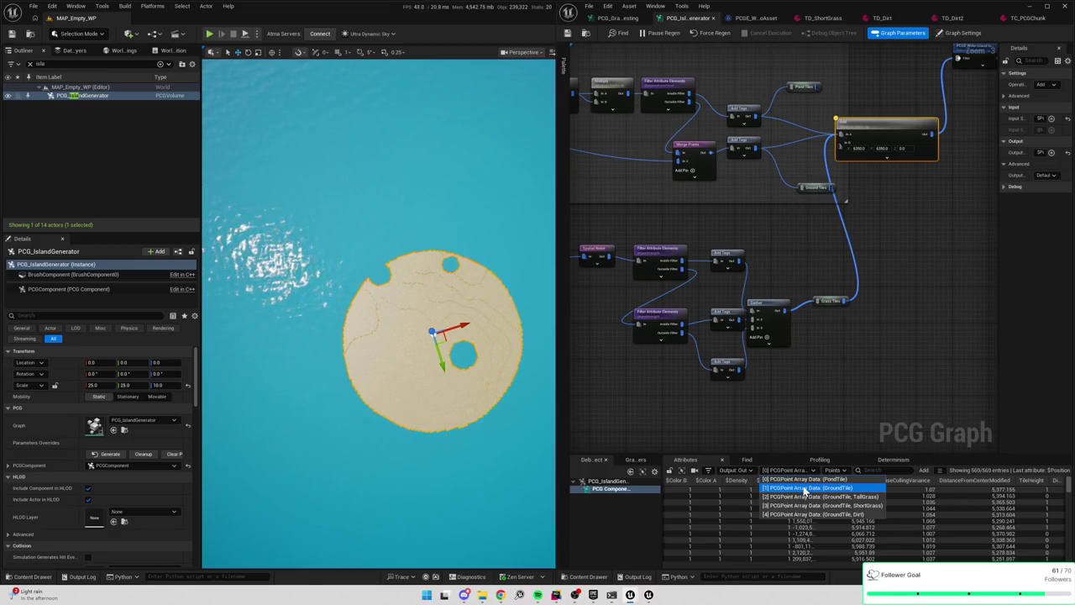
pyautogui.click(793, 141)
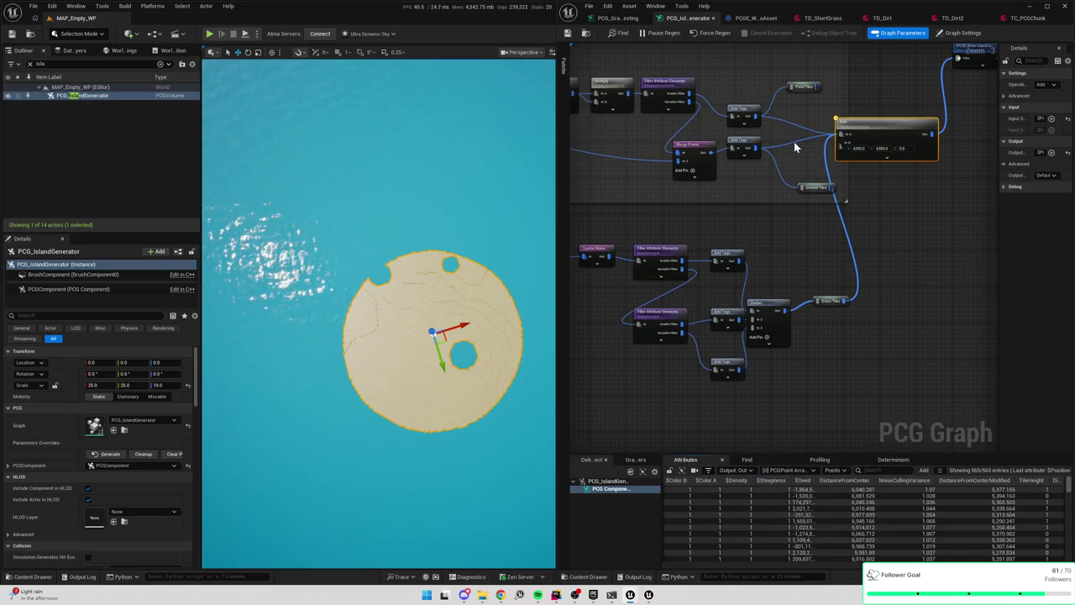
pyautogui.moveTo(824, 187); pyautogui.dragTo(800, 188)
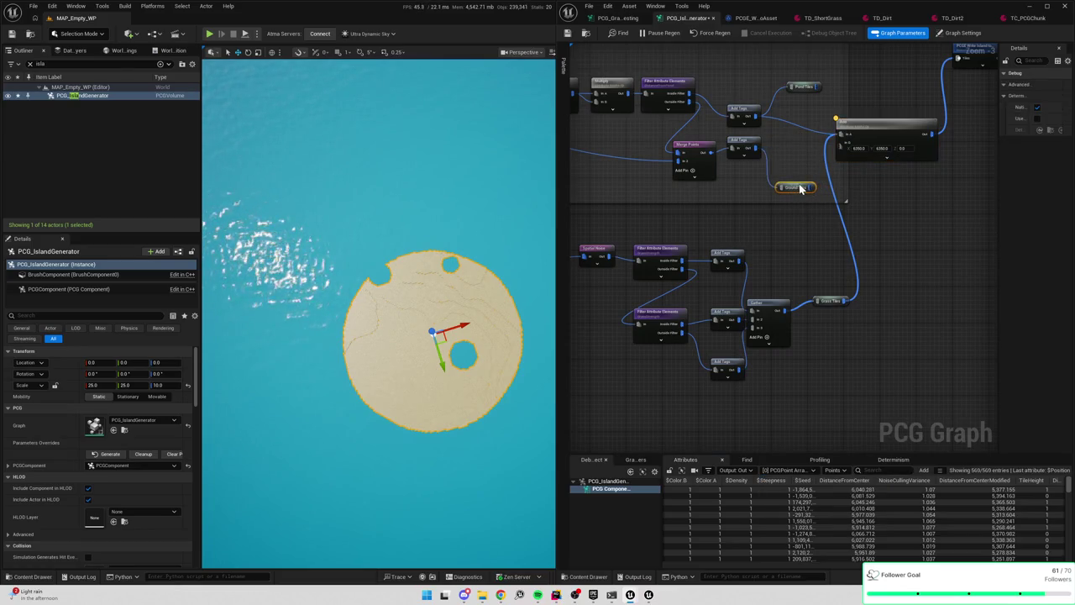
pyautogui.click(772, 471)
pyautogui.click(785, 477)
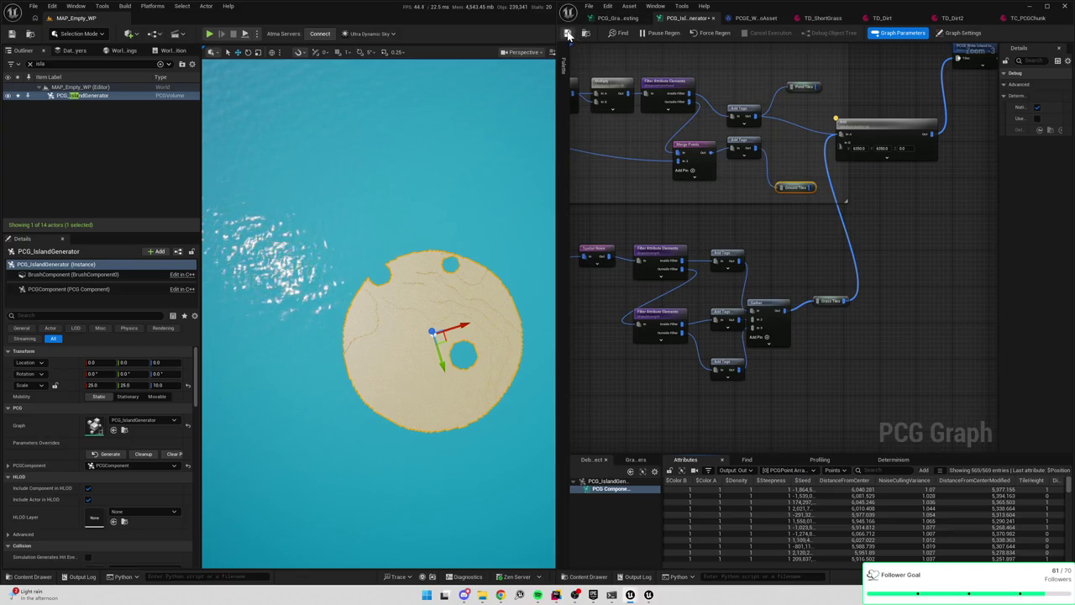
pyautogui.click(589, 5)
pyautogui.moveTo(855, 104)
pyautogui.mouseDown()
pyautogui.moveTo(833, 147)
pyautogui.moveTo(736, 145)
pyautogui.moveTo(868, 190)
pyautogui.mouseUp()
# Change the pond Add Tags node's tag from PondTile to Water
pyautogui.click(861, 198)
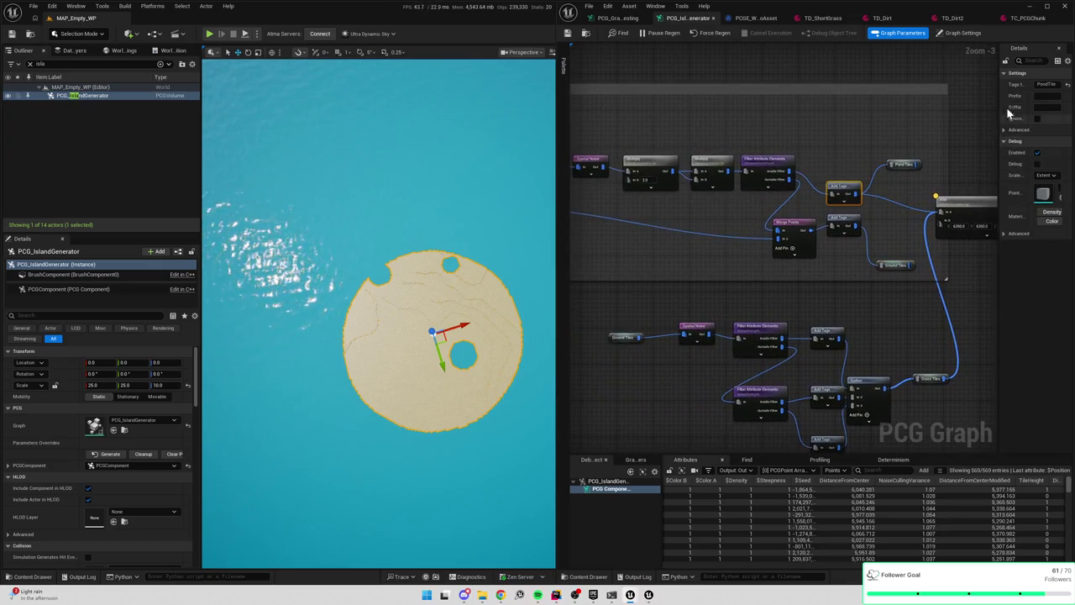
pyautogui.click(1046, 85)
pyautogui.write('er')
pyautogui.press('Return')
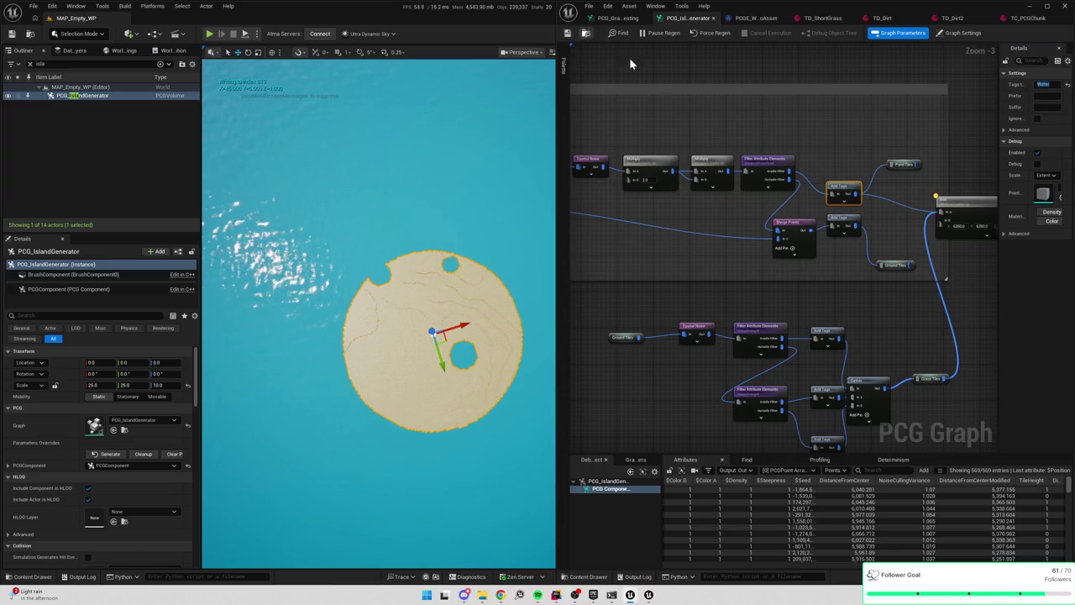
pyautogui.moveTo(739, 74); pyautogui.dragTo(700, 72)
# Clean up the generated island and run LoadChunk on the BaistaTileChunkActor
pyautogui.click(130, 455)
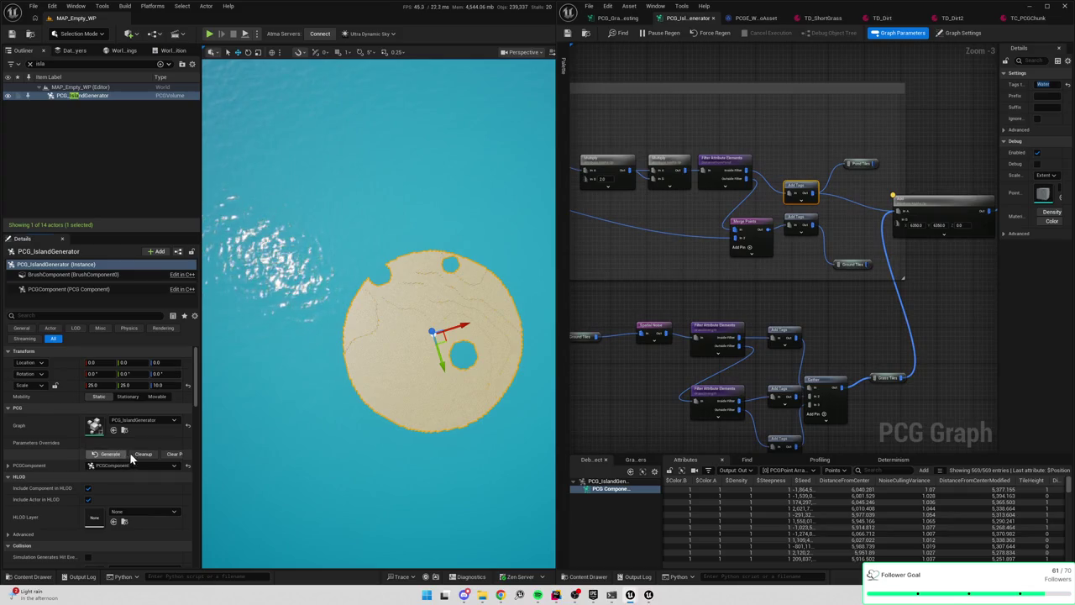
pyautogui.click(30, 63)
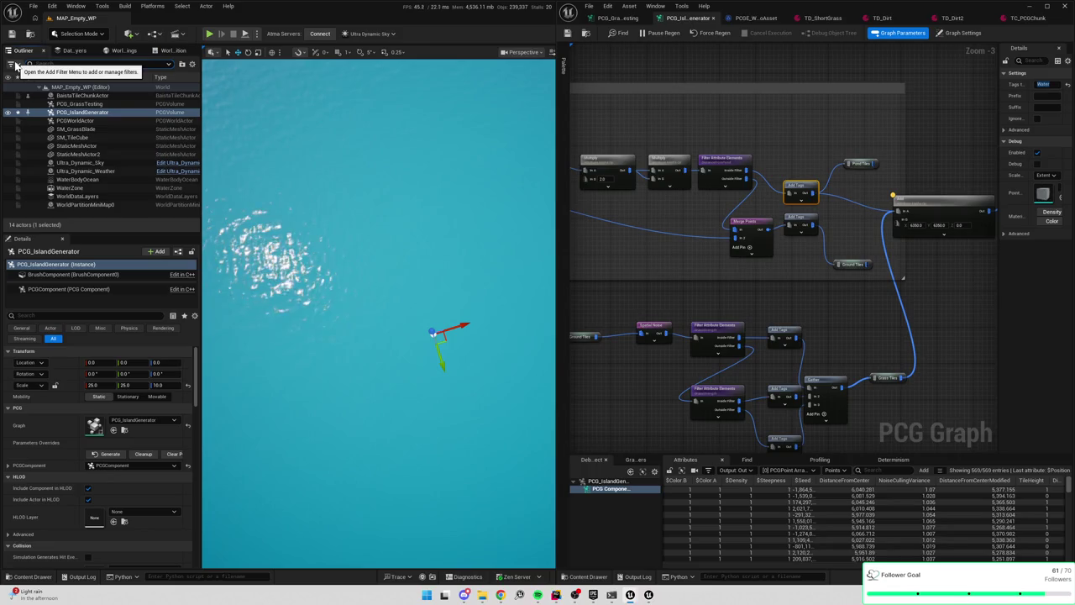
pyautogui.write('chu')
pyautogui.click(73, 97)
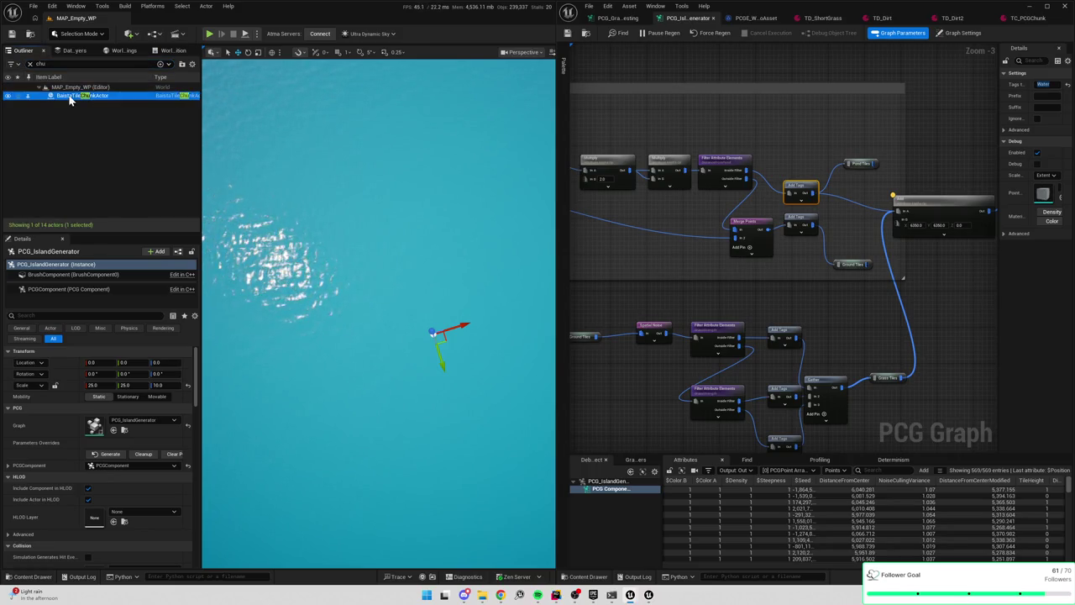
pyautogui.click(26, 456)
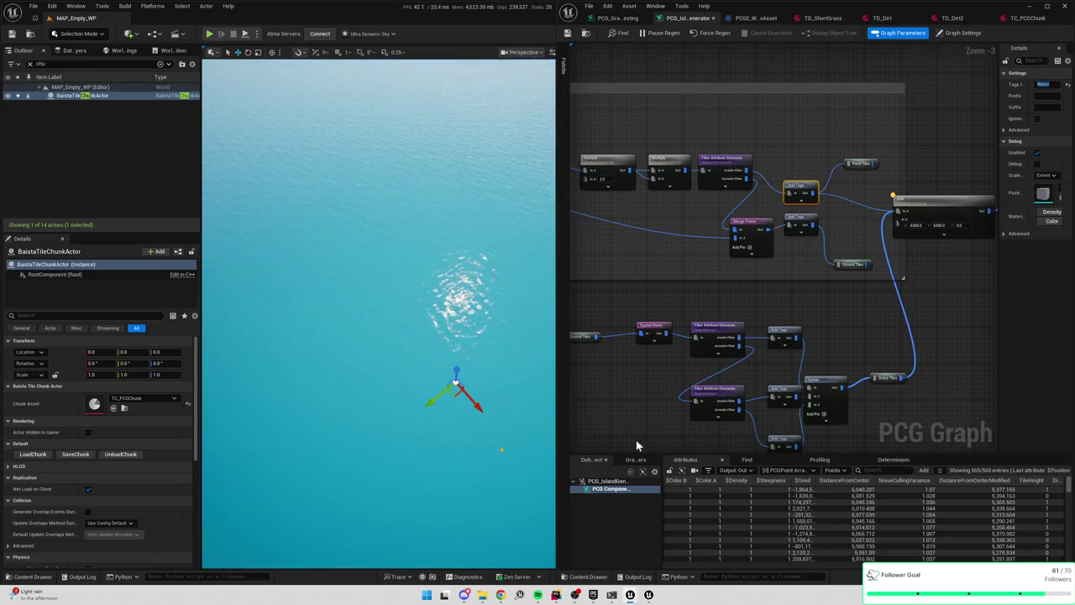
pyautogui.moveTo(556, 419); pyautogui.dragTo(689, 419)
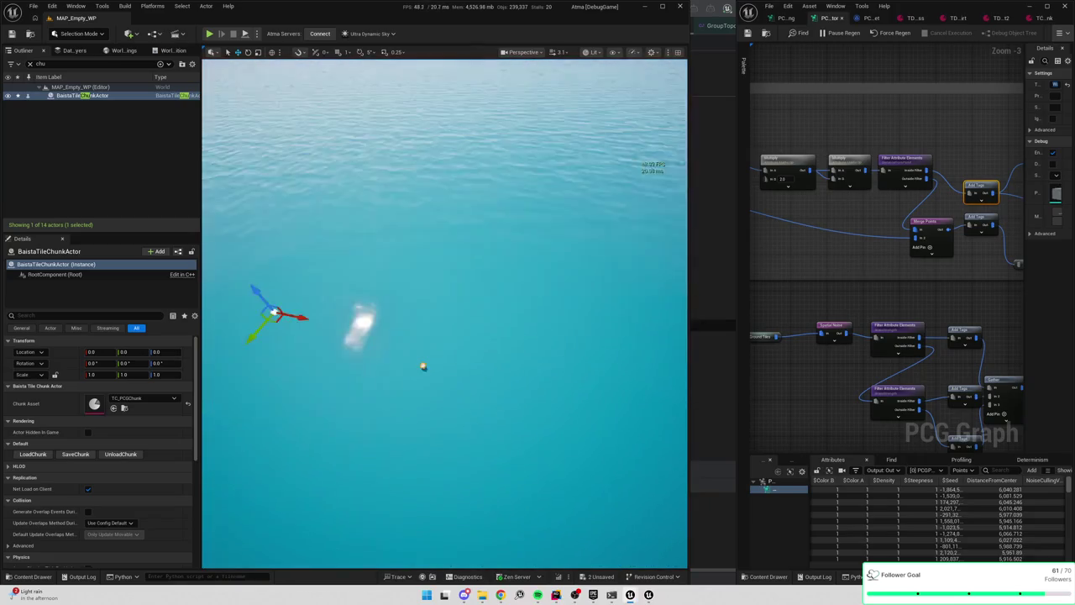
# Resize the level editor and PCG graph windows to enlarge the graph area
pyautogui.moveTo(738, 308)
pyautogui.mouseDown()
pyautogui.moveTo(660, 308)
pyautogui.moveTo(758, 302)
pyautogui.mouseUp()
pyautogui.moveTo(679, 293)
pyautogui.mouseDown()
pyautogui.moveTo(688, 293)
pyautogui.moveTo(562, 290)
pyautogui.moveTo(605, 288)
pyautogui.mouseUp()
pyautogui.moveTo(756, 297)
pyautogui.mouseDown()
pyautogui.moveTo(605, 300)
pyautogui.moveTo(663, 261)
pyautogui.moveTo(804, 235)
pyautogui.mouseUp()
pyautogui.moveTo(834, 202)
pyautogui.mouseDown()
pyautogui.moveTo(834, 275)
pyautogui.moveTo(887, 276)
pyautogui.moveTo(868, 285)
pyautogui.moveTo(871, 263)
pyautogui.mouseUp()
# Select the Grass Tiles, Add and Debug nodes, trying then undoing a Filter-to-Debug connection
pyautogui.moveTo(879, 293); pyautogui.dragTo(814, 376)
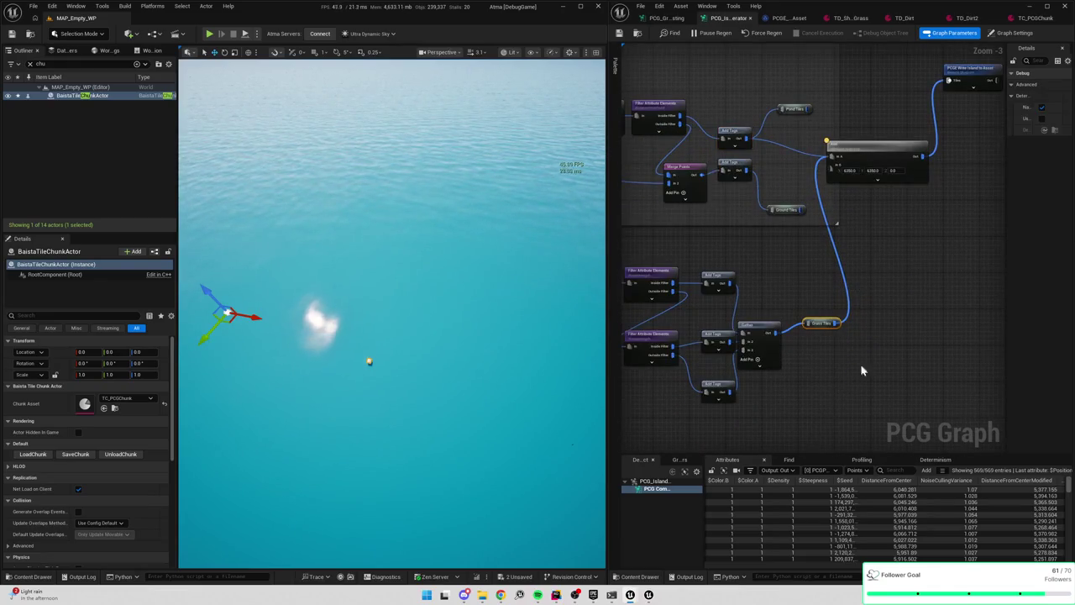
pyautogui.click(884, 134)
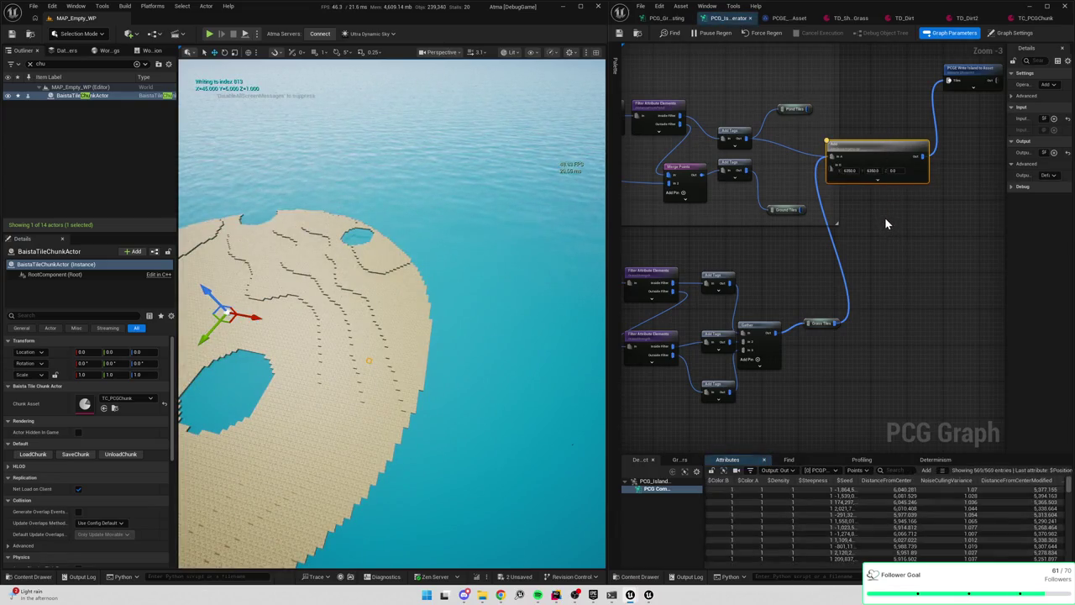
pyautogui.moveTo(885, 222); pyautogui.dragTo(785, 271)
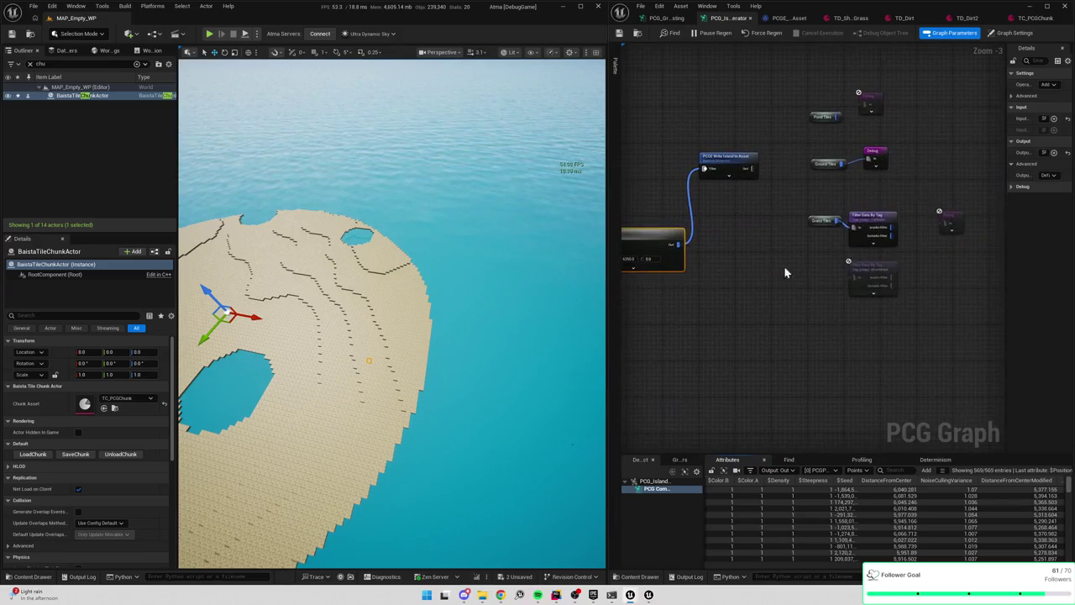
pyautogui.click(870, 156)
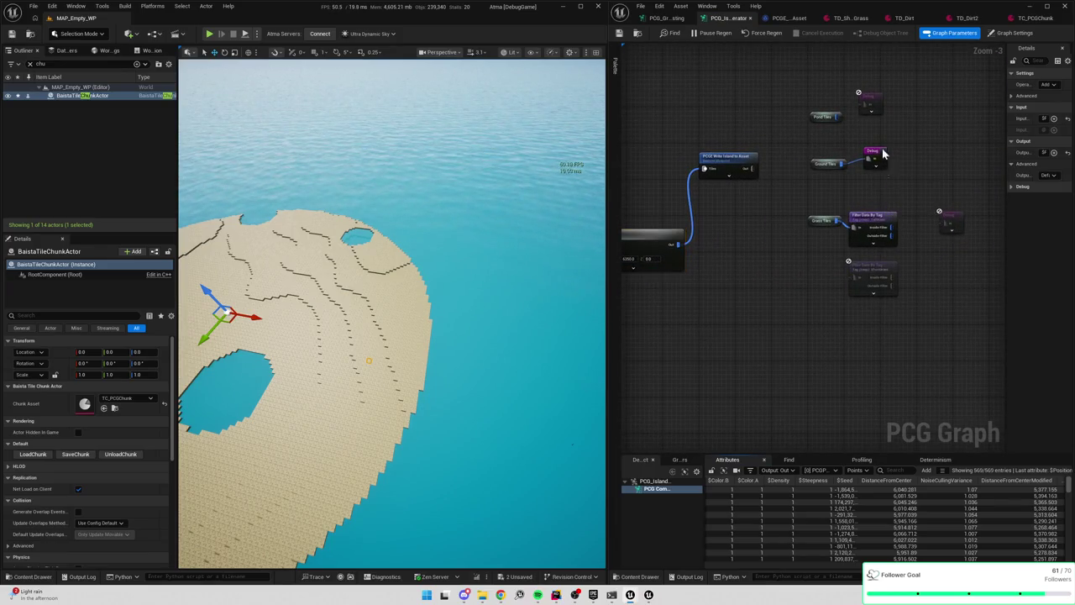
pyautogui.moveTo(868, 162); pyautogui.dragTo(894, 150)
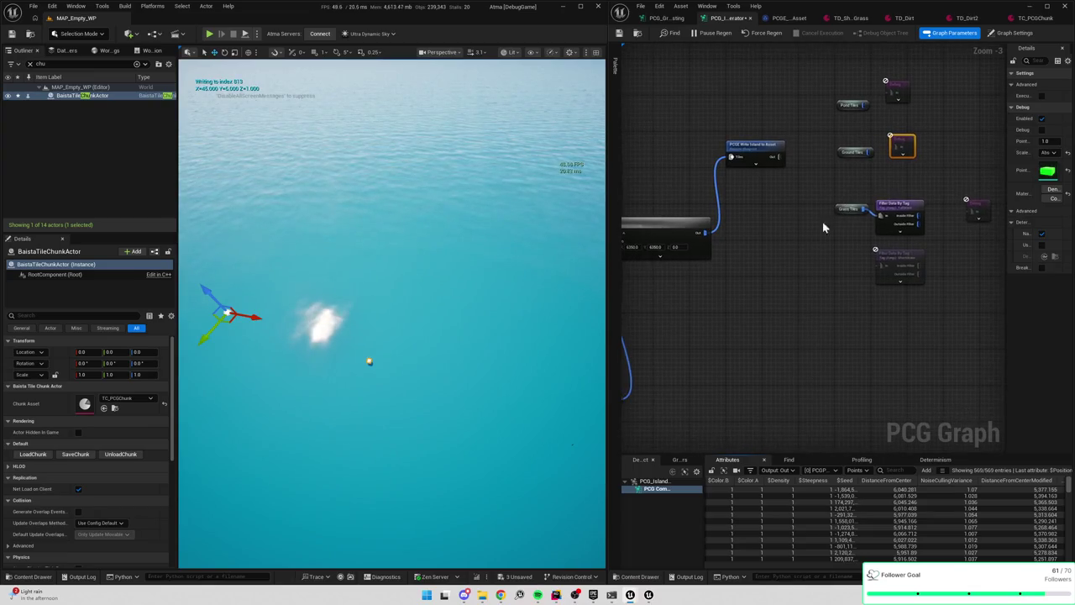
pyautogui.moveTo(881, 212); pyautogui.dragTo(970, 212)
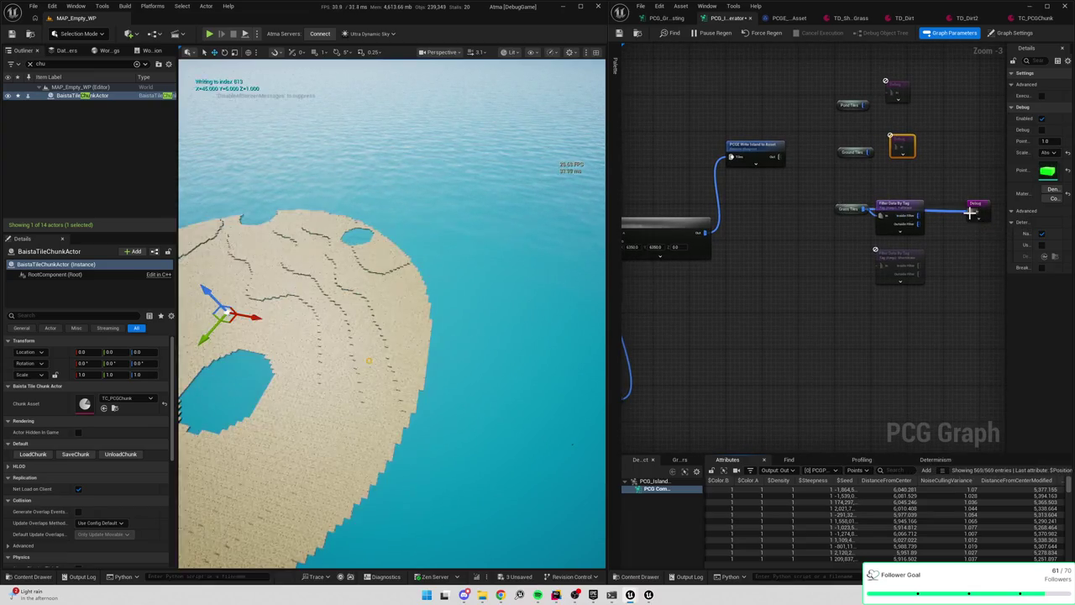
pyautogui.press('f')
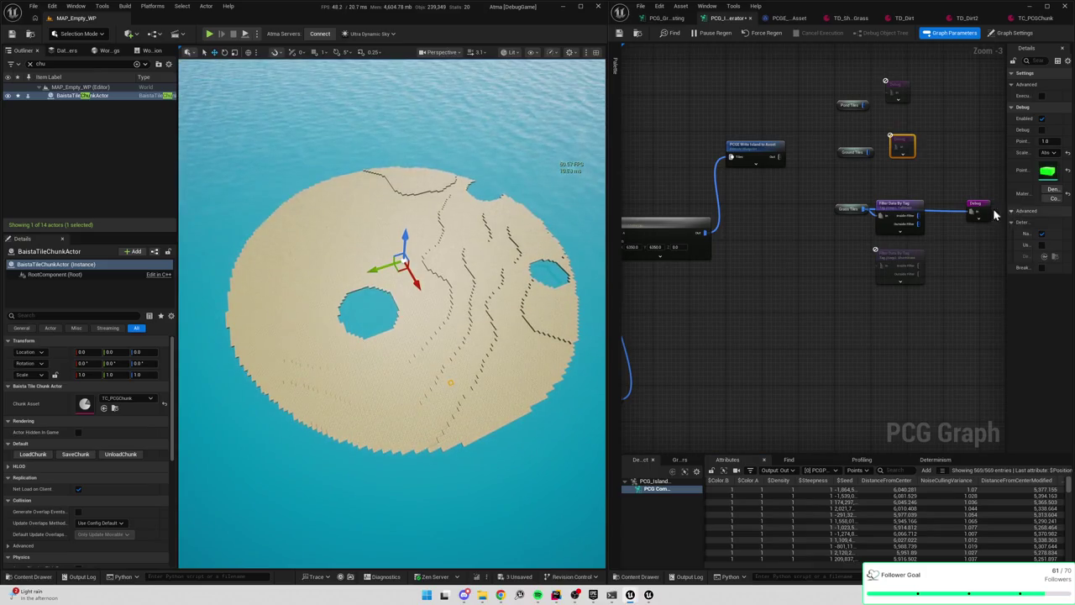
pyautogui.keyDown('alt'); pyautogui.click(971, 214); pyautogui.keyUp('alt')
# Debug the Write Island to Asset node's Tiles input, then open its blueprint
pyautogui.moveTo(774, 265); pyautogui.dragTo(904, 279)
pyautogui.moveTo(893, 174); pyautogui.dragTo(910, 258)
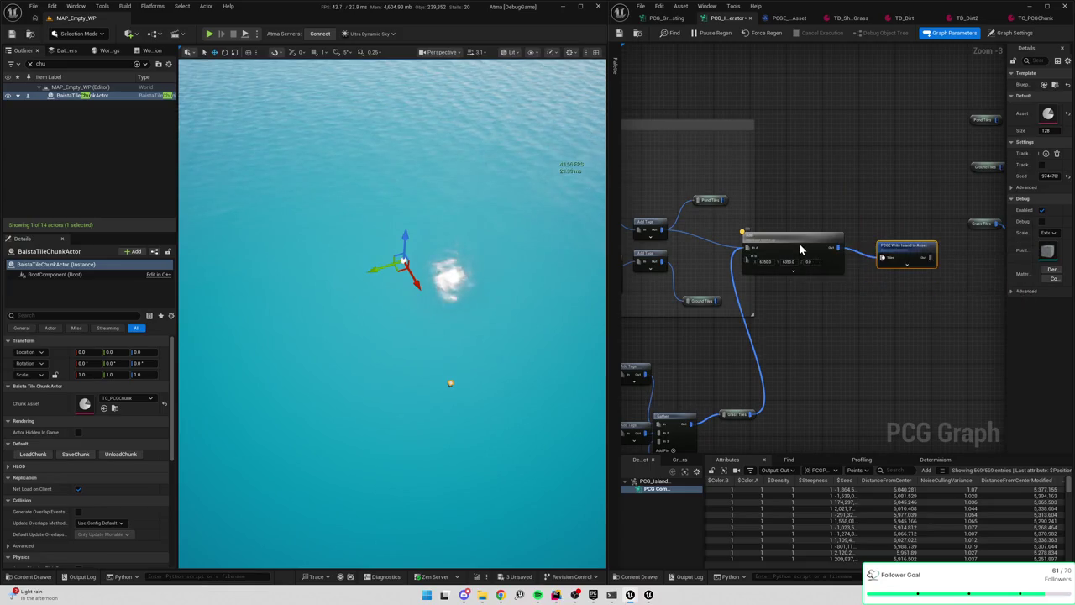
pyautogui.press('a')
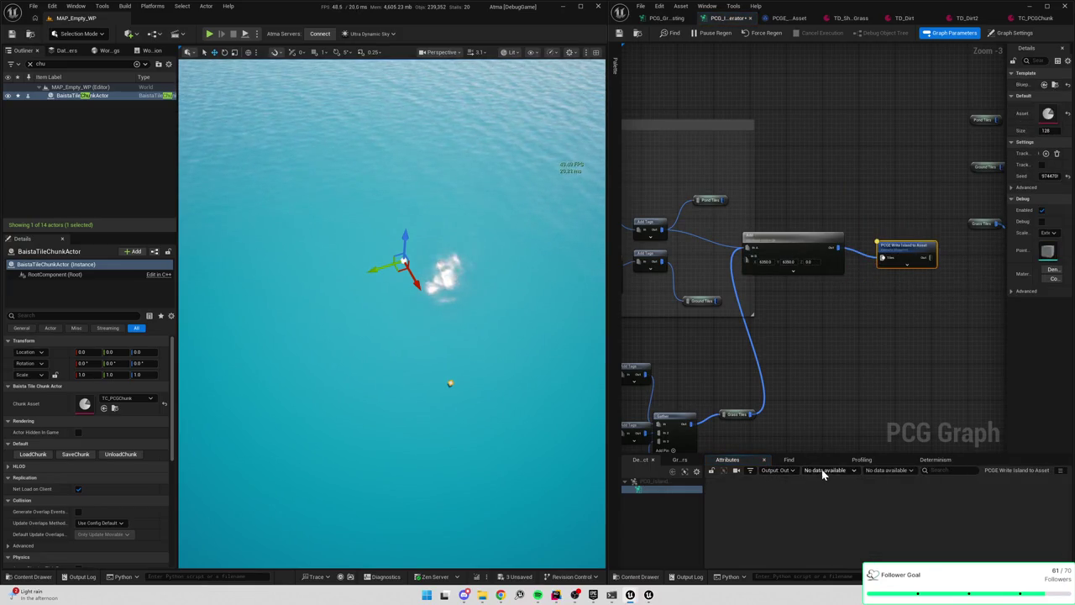
pyautogui.click(774, 487)
pyautogui.click(818, 470)
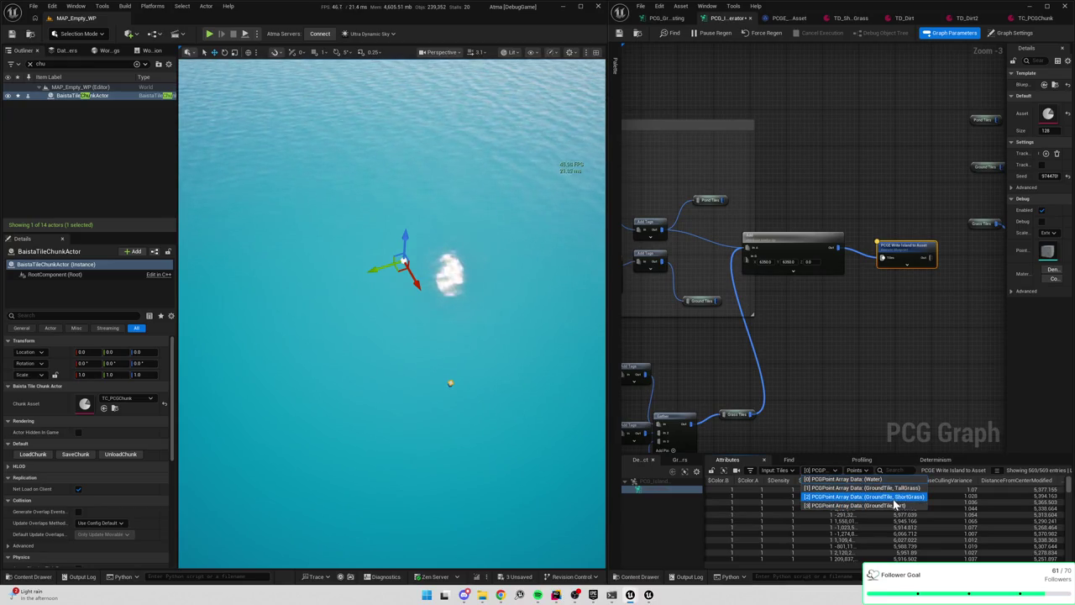
pyautogui.click(897, 353)
pyautogui.doubleClick(912, 250)
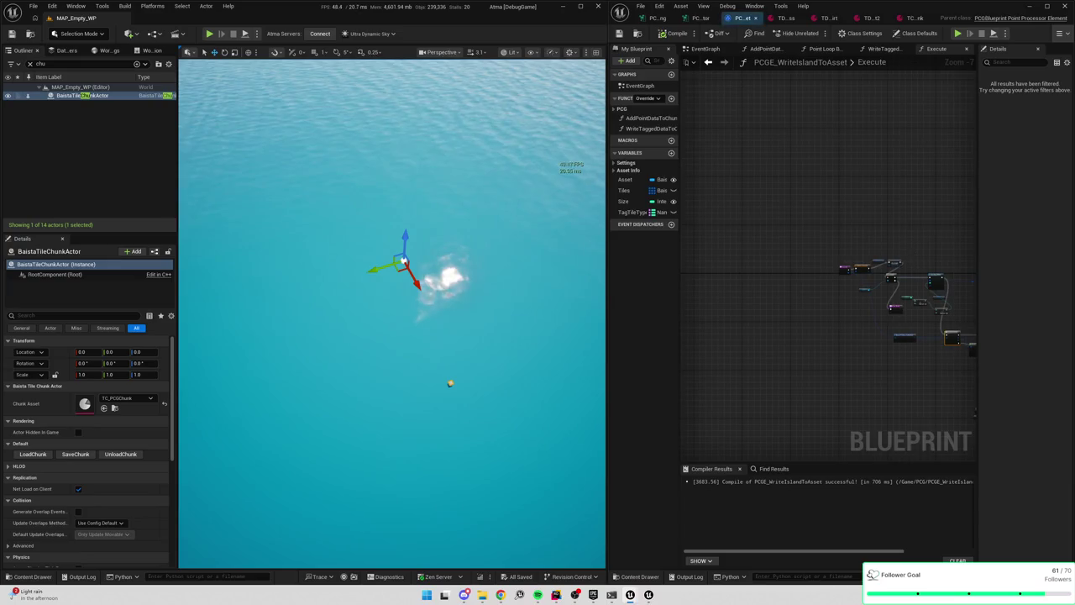
# Add a breakpoint to the orange loop node in the blueprint graph
pyautogui.scroll(2, 813, 226)
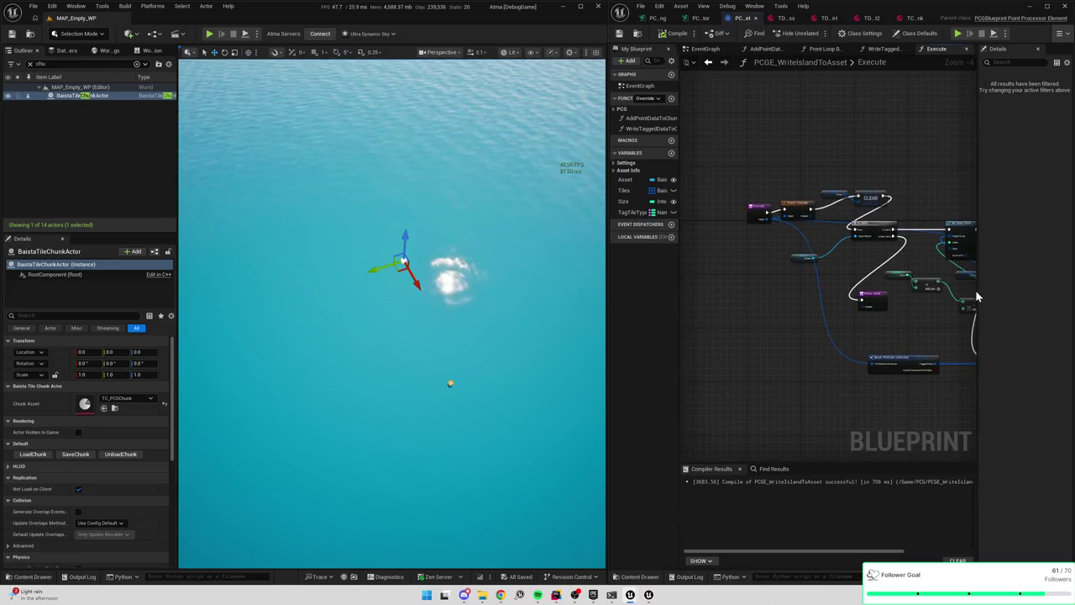
pyautogui.moveTo(977, 291)
pyautogui.mouseDown()
pyautogui.moveTo(1039, 291)
pyautogui.moveTo(979, 305)
pyautogui.moveTo(943, 288)
pyautogui.mouseUp()
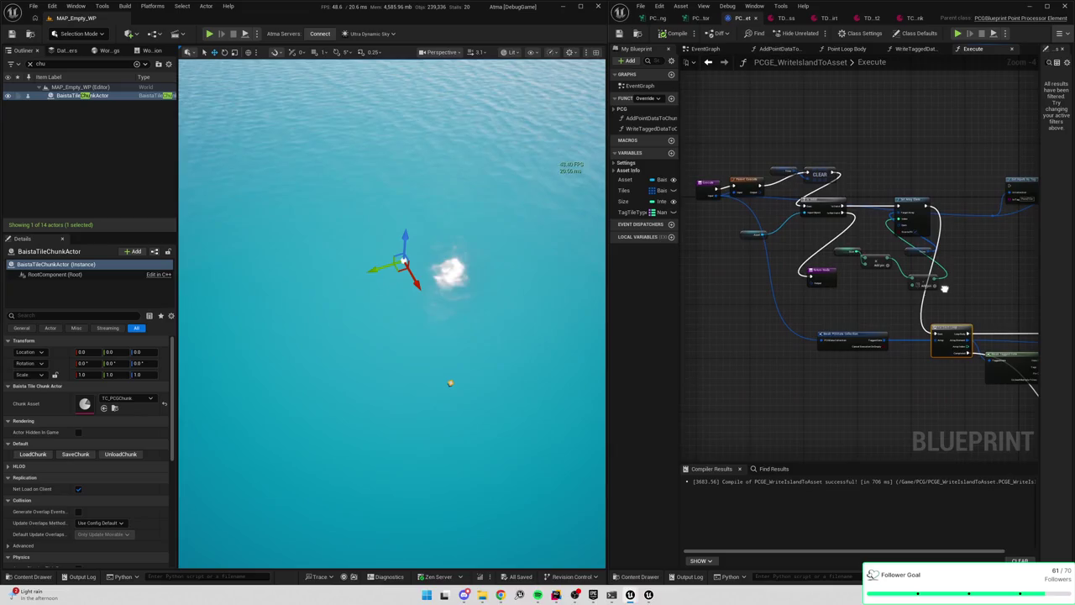
pyautogui.moveTo(923, 187); pyautogui.dragTo(793, 112)
pyautogui.rightClick(820, 267)
pyautogui.click(852, 455)
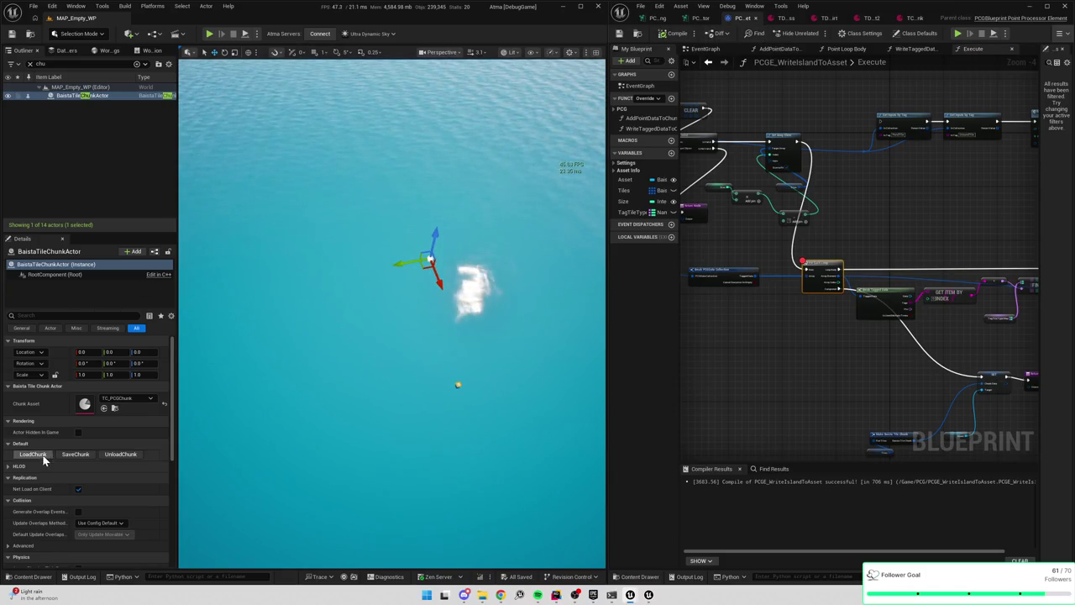
# Select PCG_IslandGenerator via the 'isla' search and regenerate the island to hit the breakpoint
pyautogui.click(7, 64)
pyautogui.write('isla')
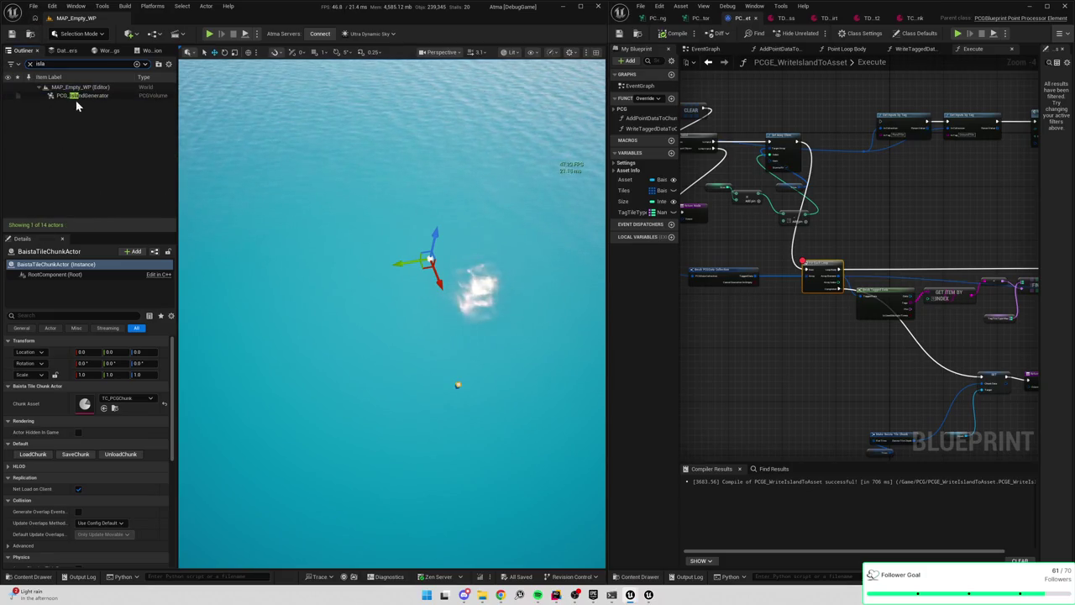
pyautogui.click(79, 96)
pyautogui.click(110, 457)
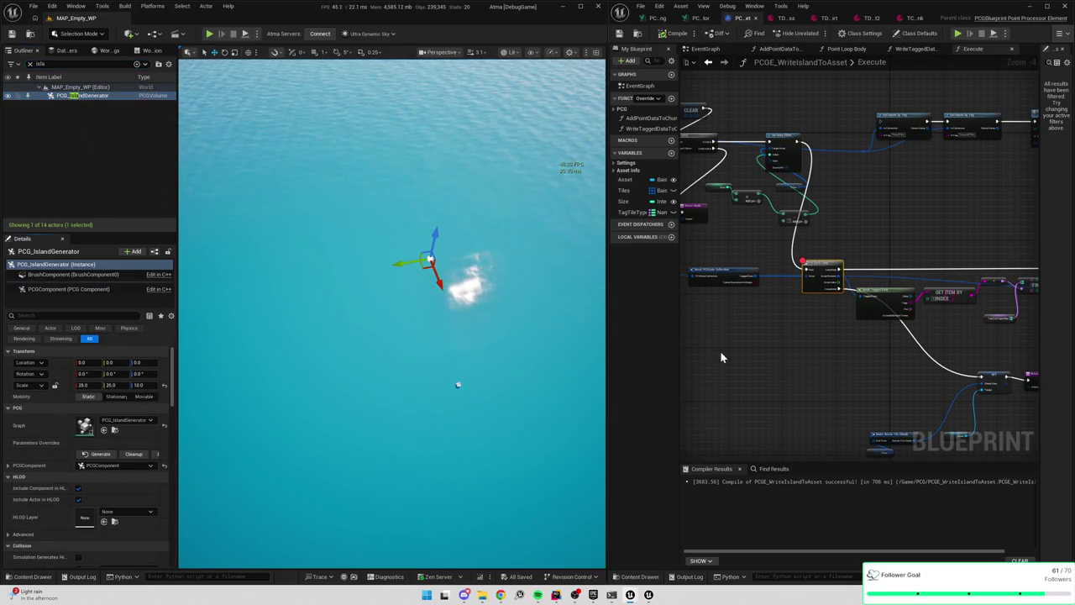
pyautogui.moveTo(737, 330); pyautogui.dragTo(827, 367)
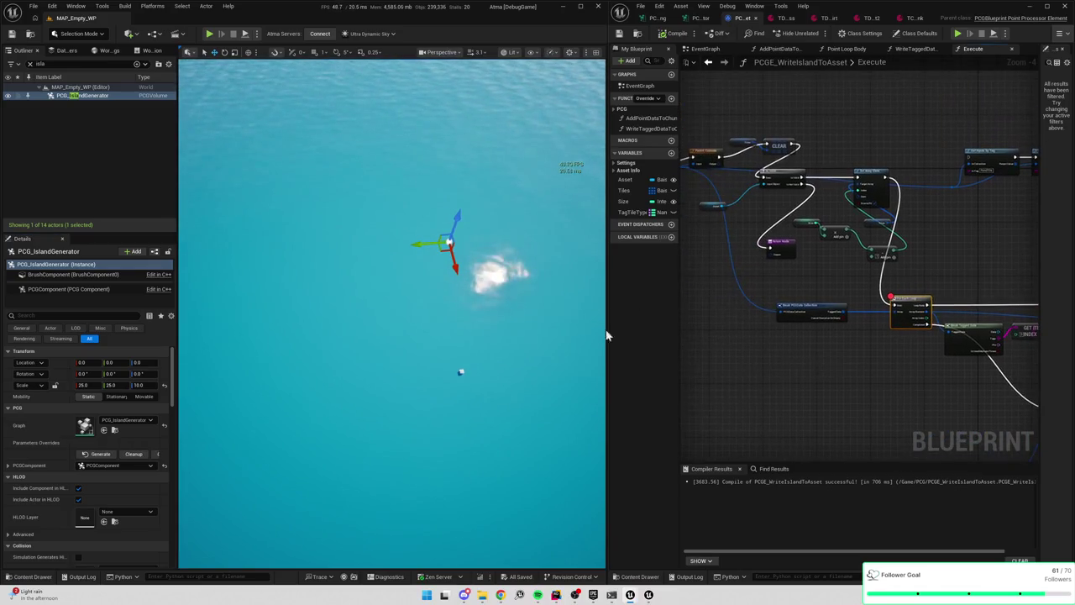
pyautogui.click(109, 455)
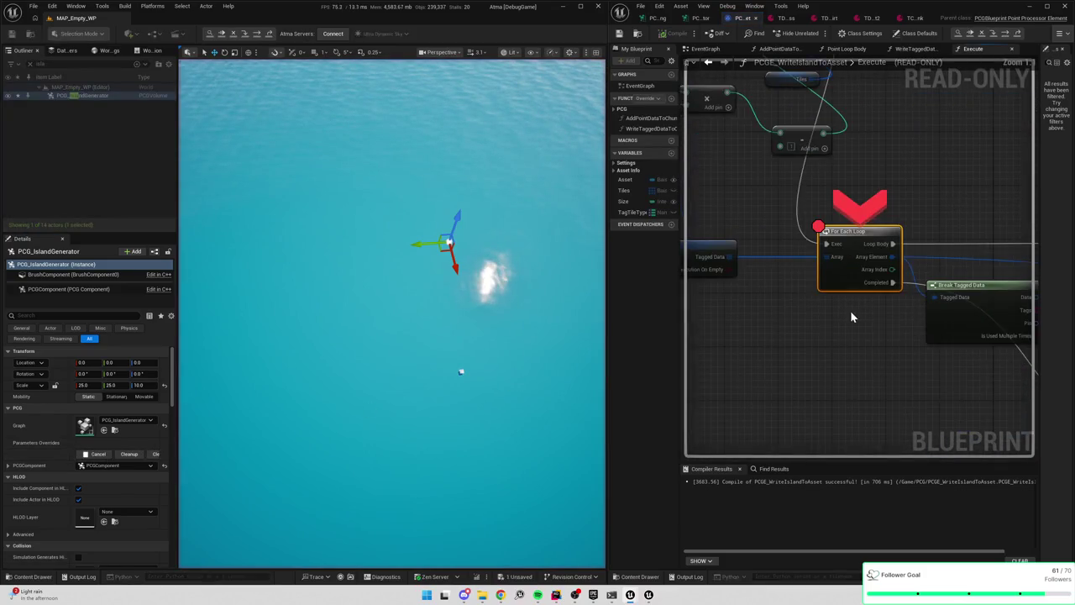
# Read the tile data on the Execute node's Input pin, then resume execution
pyautogui.moveTo(807, 277)
pyautogui.mouseDown()
pyautogui.moveTo(952, 258)
pyautogui.moveTo(899, 395)
pyautogui.mouseUp()
pyautogui.moveTo(764, 195)
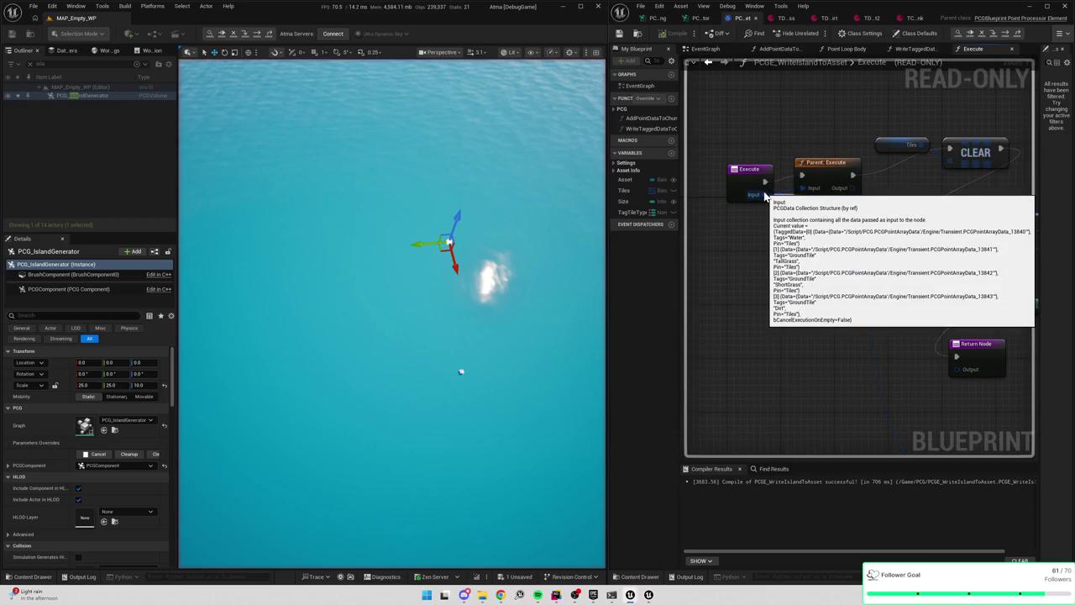
pyautogui.press('F10')
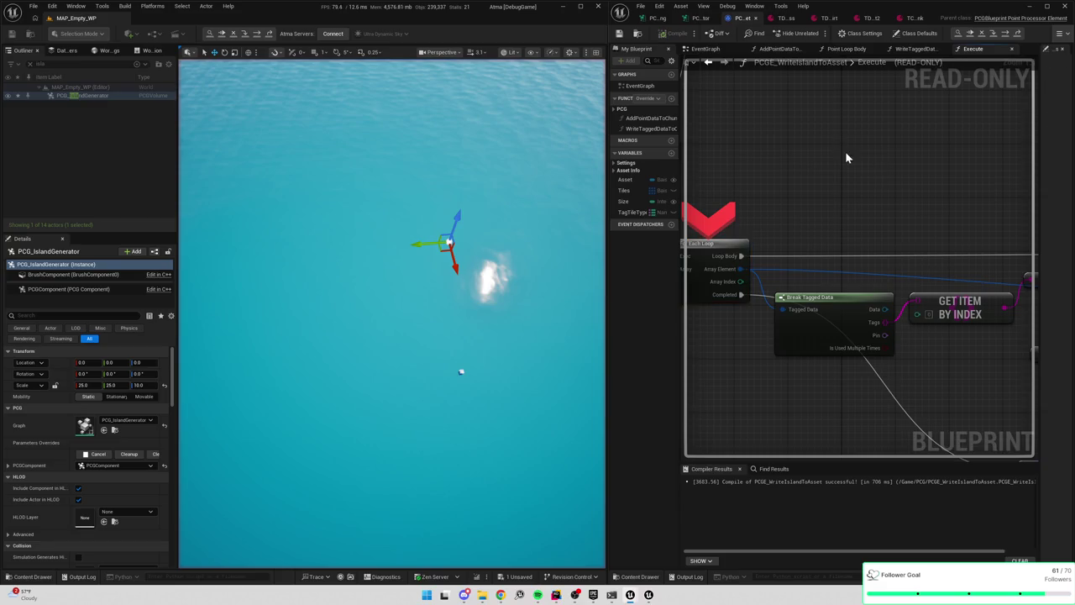
pyautogui.click(982, 37)
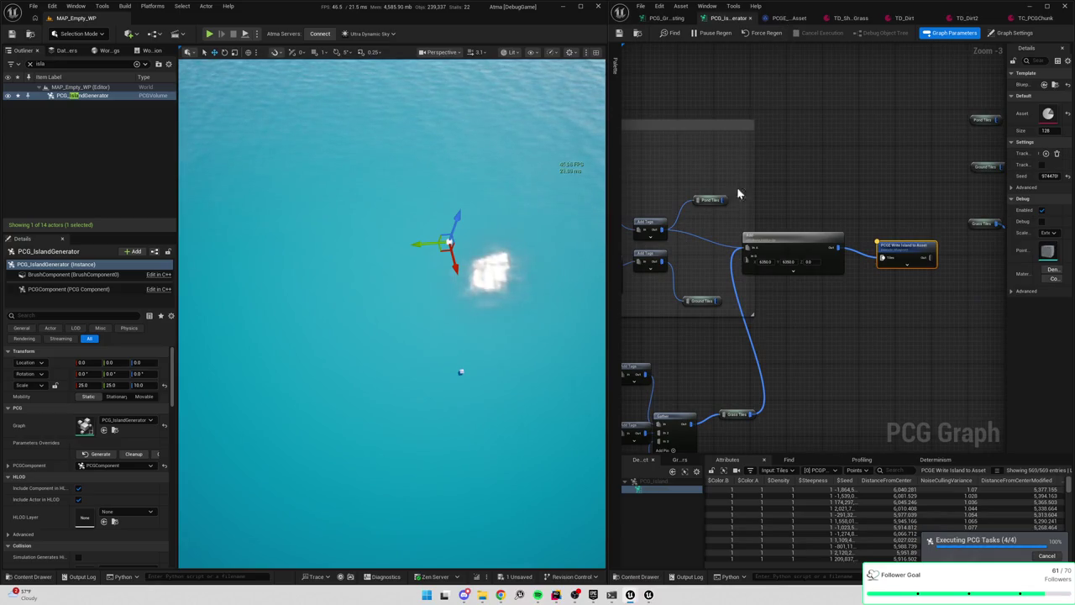
# Remove the For Each Loop breakpoint and resume the blueprint execution
pyautogui.moveTo(736, 187); pyautogui.dragTo(885, 138)
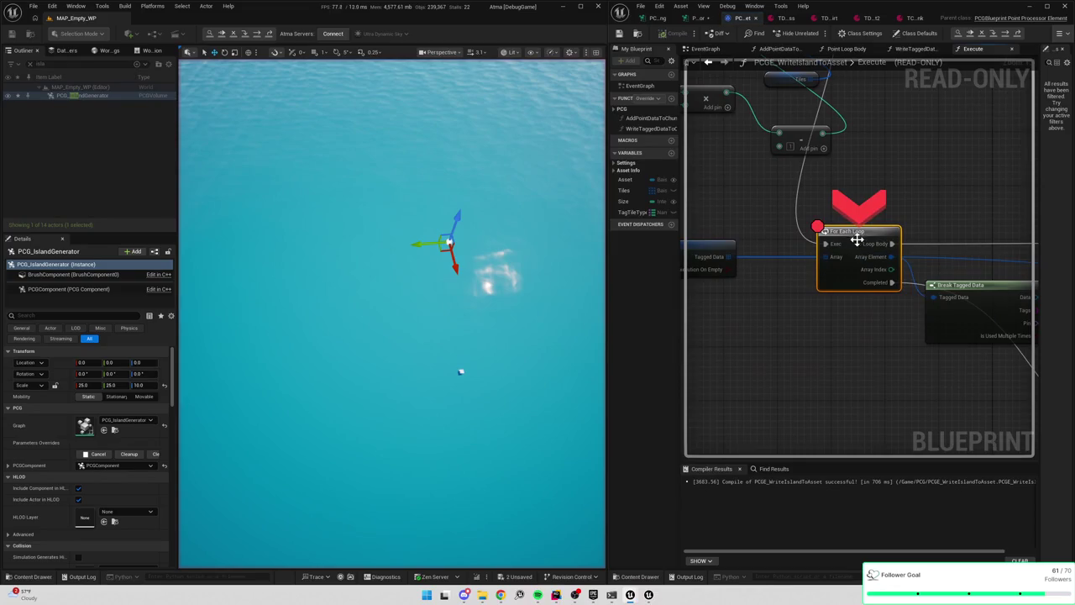
pyautogui.rightClick(857, 240)
pyautogui.click(889, 316)
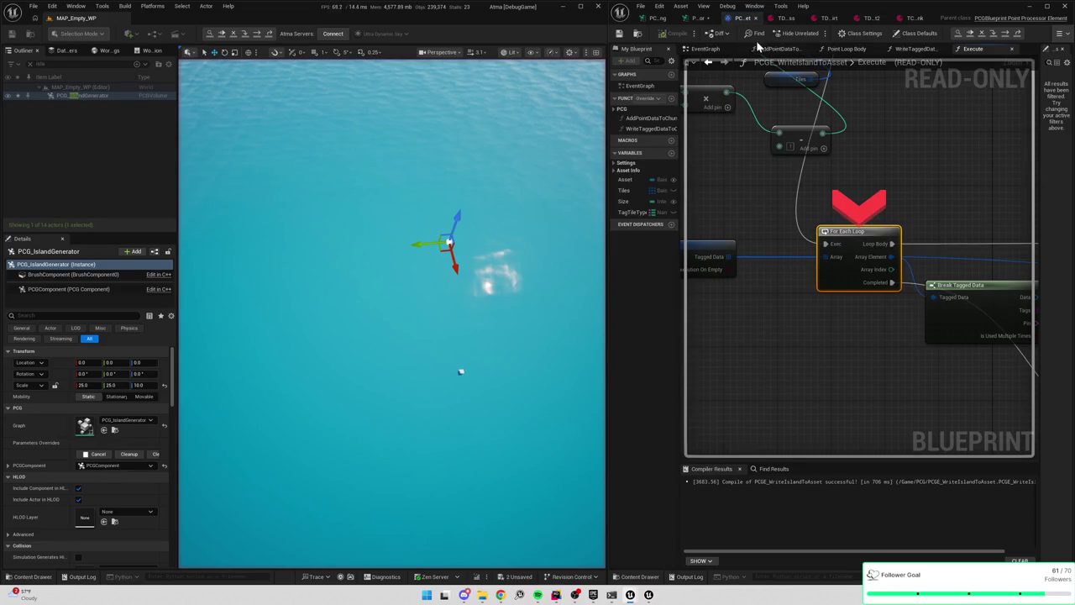
pyautogui.click(972, 37)
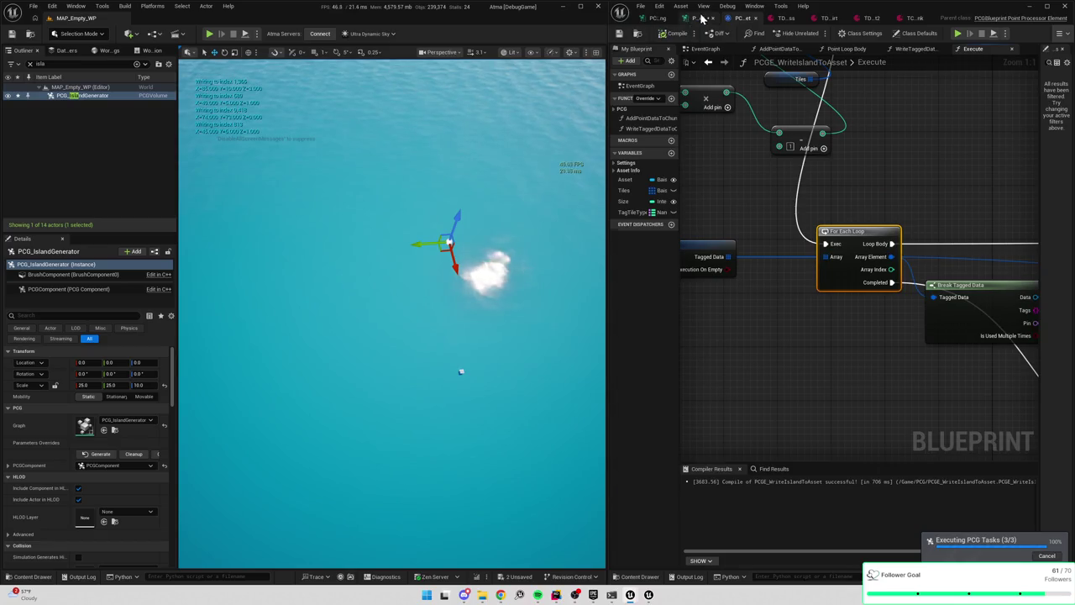
# Inspect the Add Tags node and the Write Island to Asset node's tagged data sets
pyautogui.click(699, 18)
pyautogui.click(803, 183)
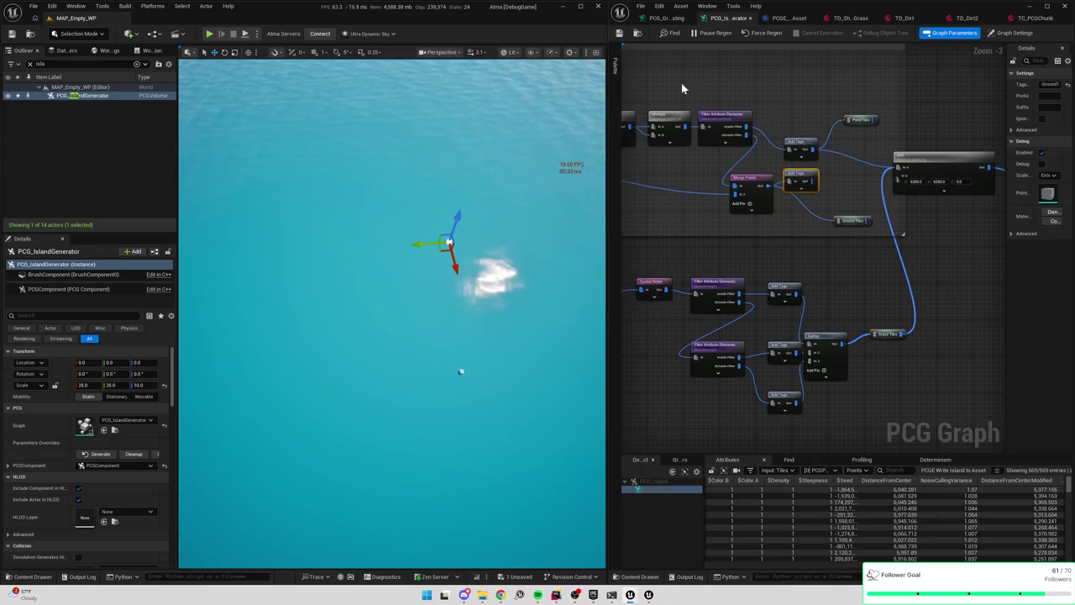
pyautogui.moveTo(992, 240); pyautogui.dragTo(848, 199)
pyautogui.click(911, 127)
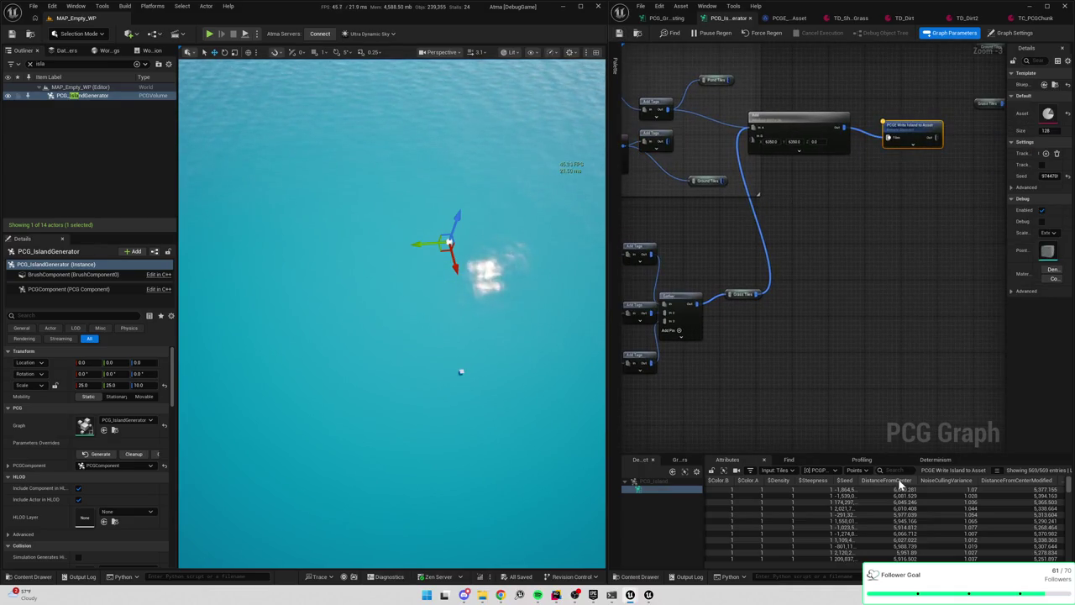
pyautogui.click(817, 471)
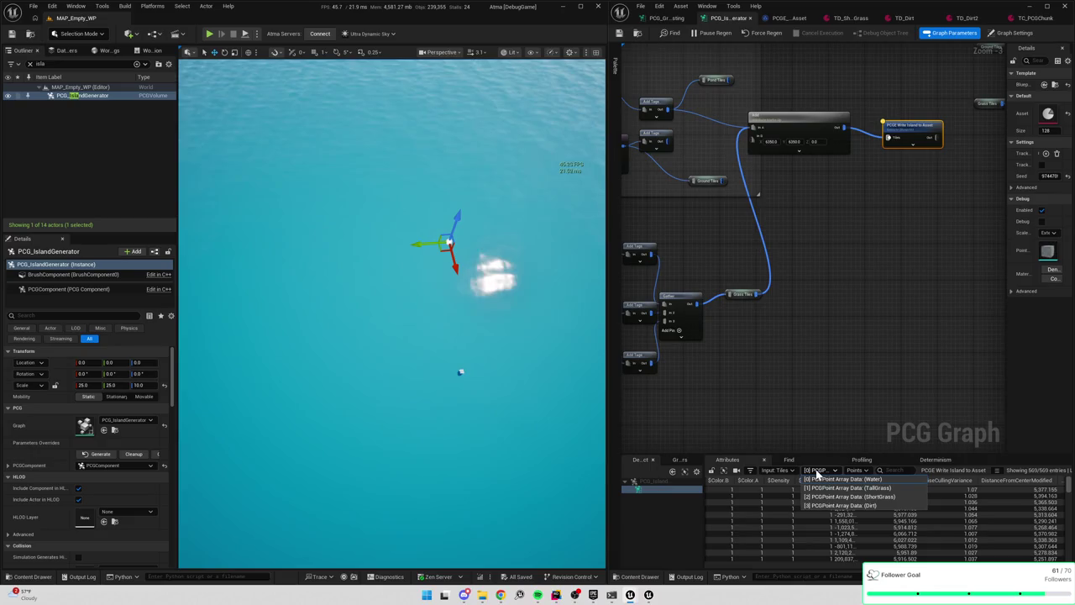
pyautogui.click(875, 369)
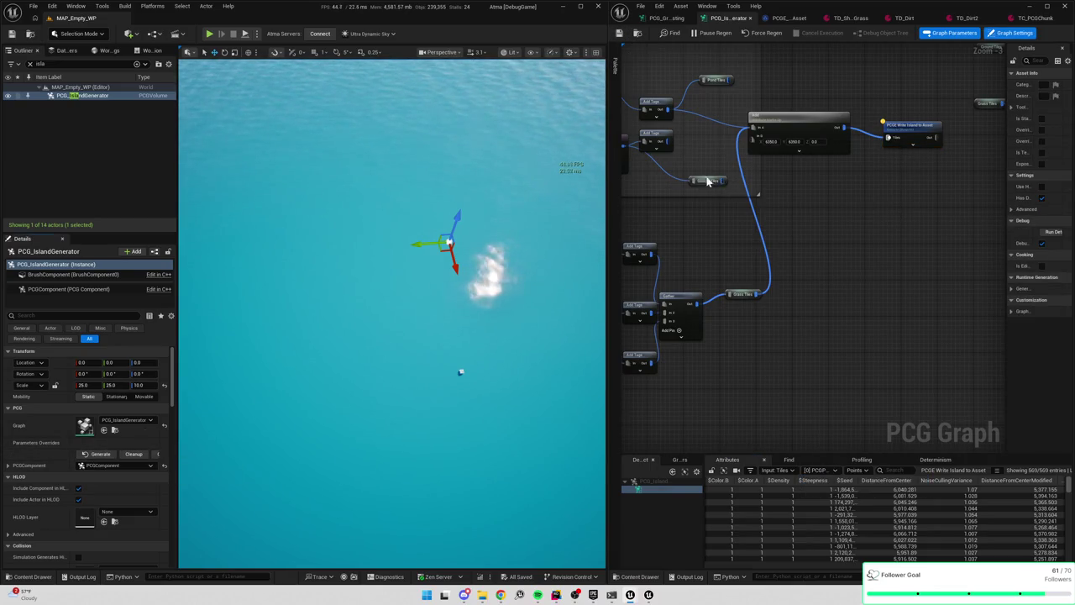
pyautogui.moveTo(708, 182); pyautogui.dragTo(761, 220)
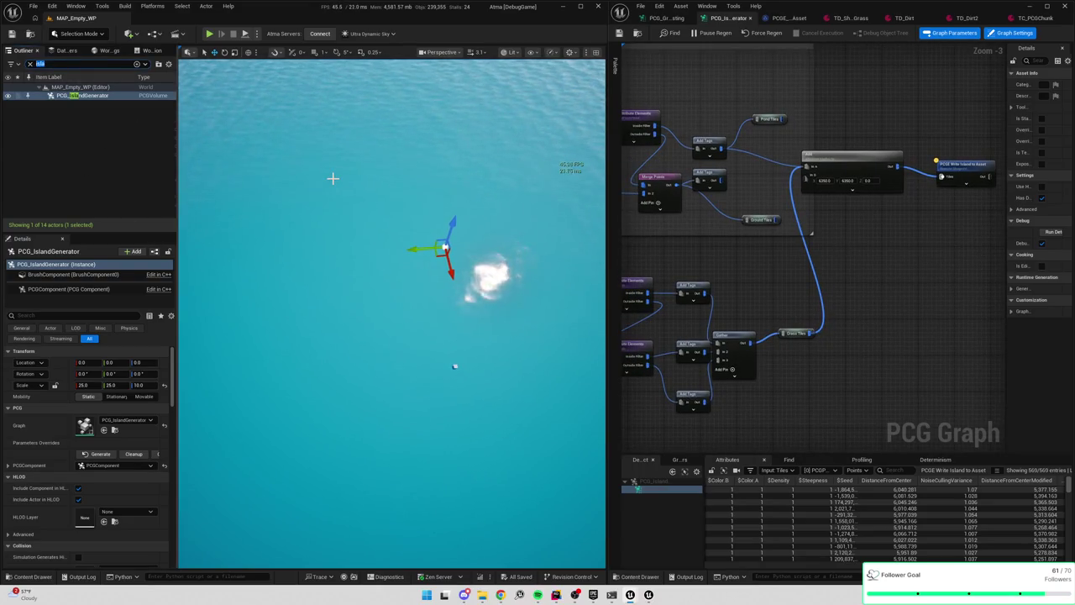
# Find BaistaTileChunkActor via a 'chunk' search and run LoadChunk to place the island
pyautogui.press('BackSpace')
pyautogui.write('chunk')
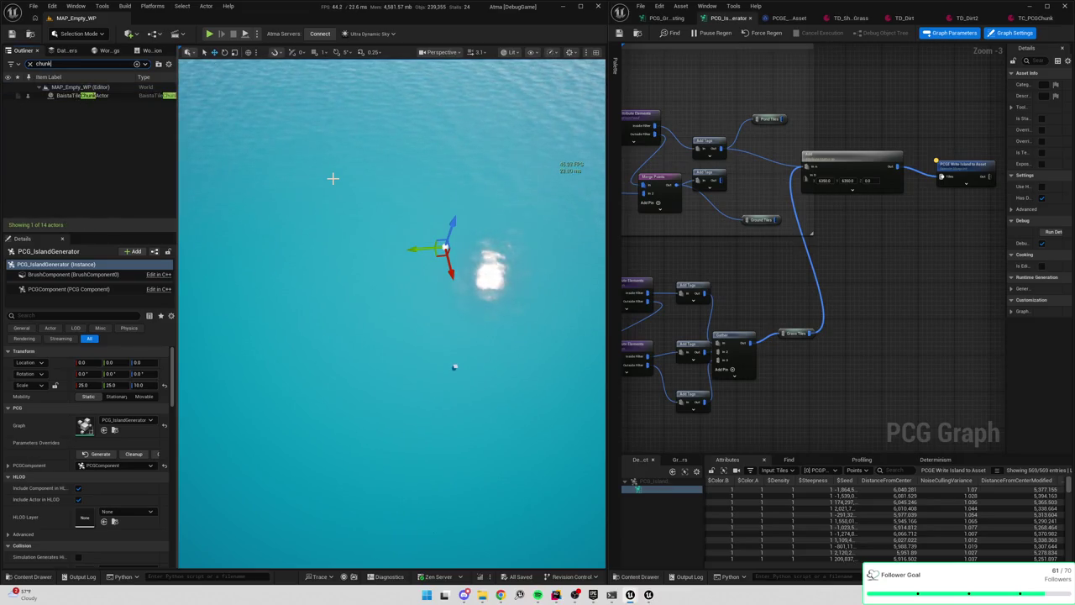
pyautogui.click(75, 96)
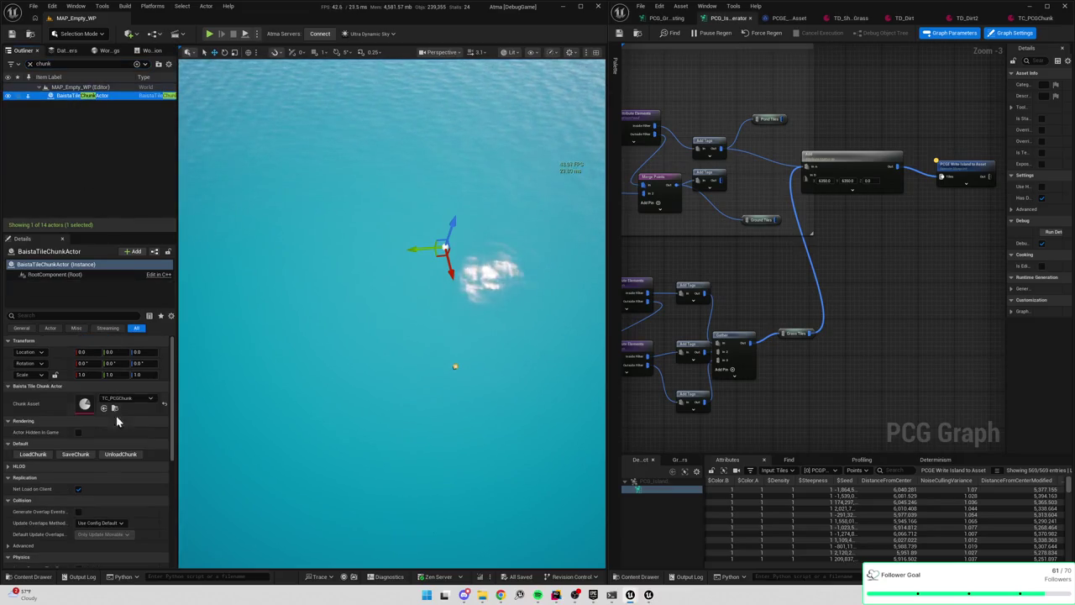
pyautogui.click(34, 454)
pyautogui.moveTo(391, 319)
pyautogui.mouseDown()
pyautogui.moveTo(391, 227)
pyautogui.moveTo(392, 268)
pyautogui.mouseUp()
# In WriteTaggedDataToChunk, connect the For Loop's Completed output to the Return Node, then compile and save
pyautogui.moveTo(953, 324); pyautogui.dragTo(758, 348)
pyautogui.doubleClick(764, 195)
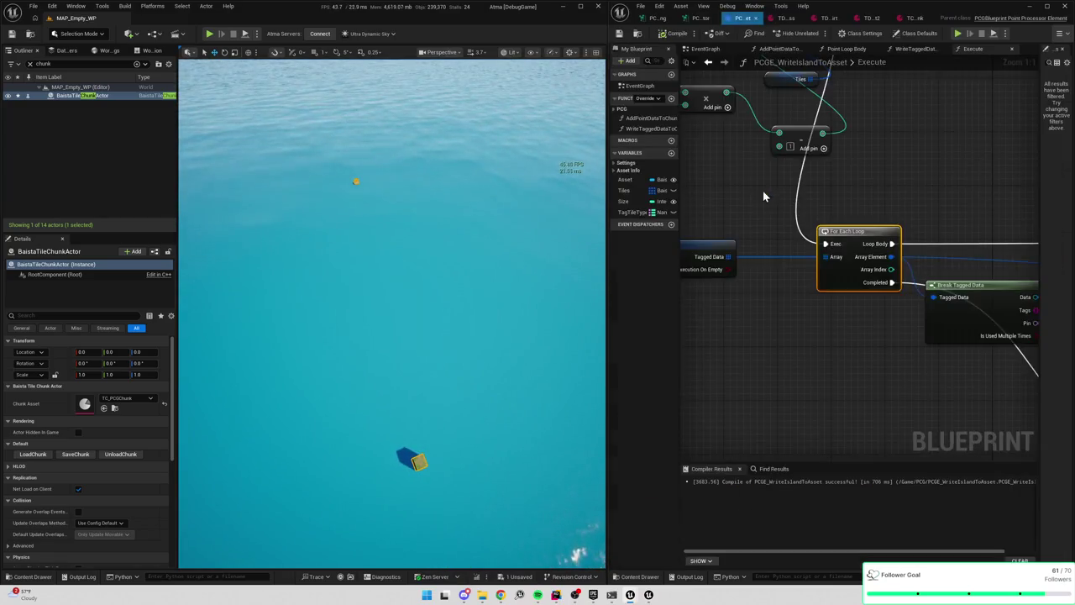
pyautogui.scroll(-2, 860, 220)
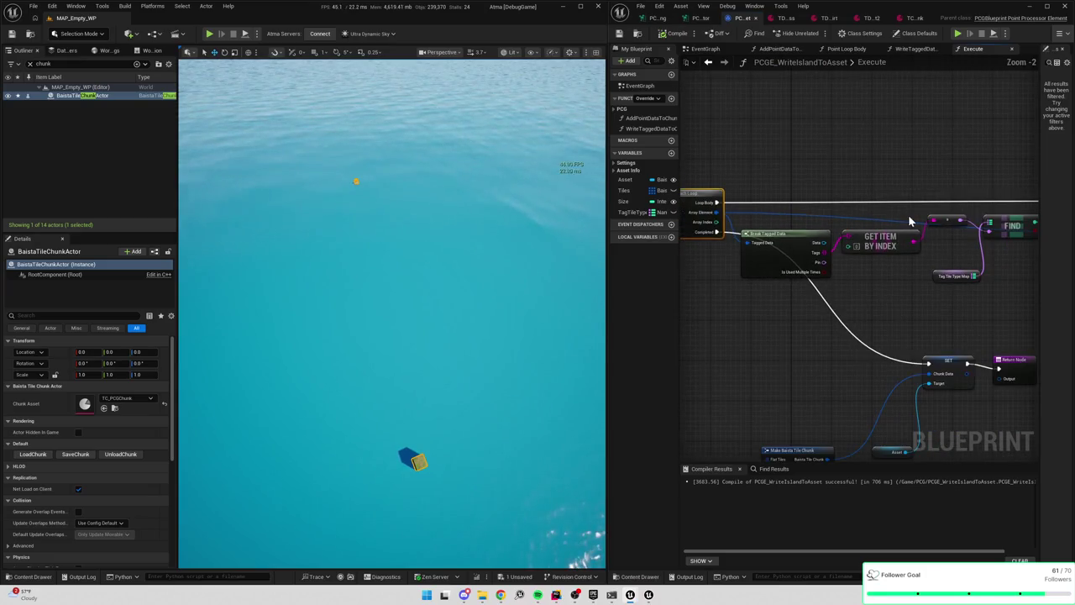
pyautogui.moveTo(908, 214); pyautogui.dragTo(773, 215)
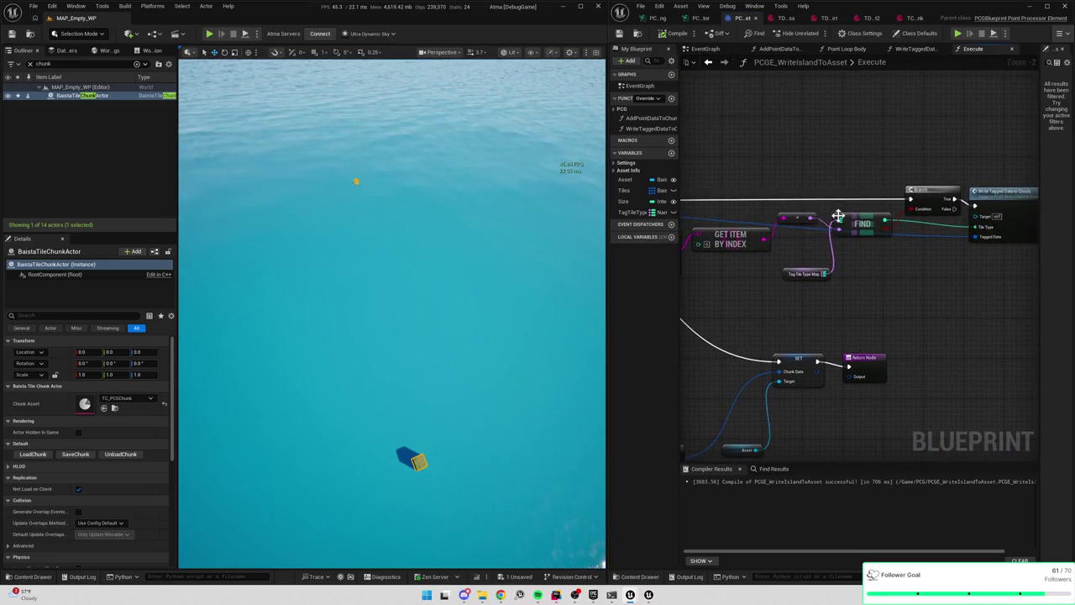
pyautogui.moveTo(950, 277); pyautogui.dragTo(903, 273)
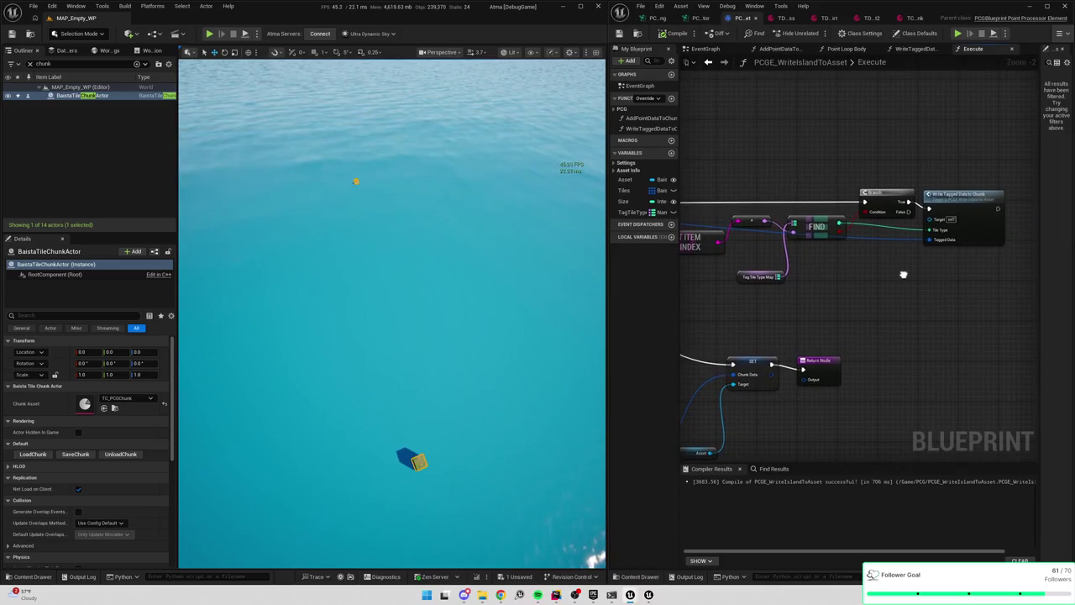
pyautogui.doubleClick(969, 219)
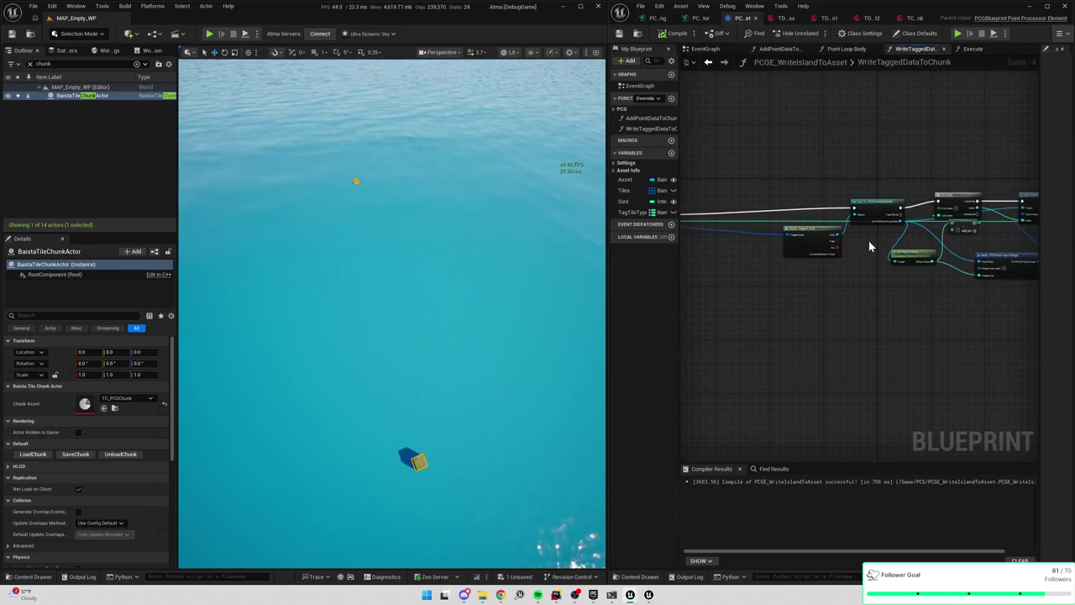
pyautogui.scroll(2, 869, 241)
pyautogui.moveTo(871, 239)
pyautogui.mouseDown()
pyautogui.moveTo(780, 247)
pyautogui.moveTo(707, 237)
pyautogui.mouseUp()
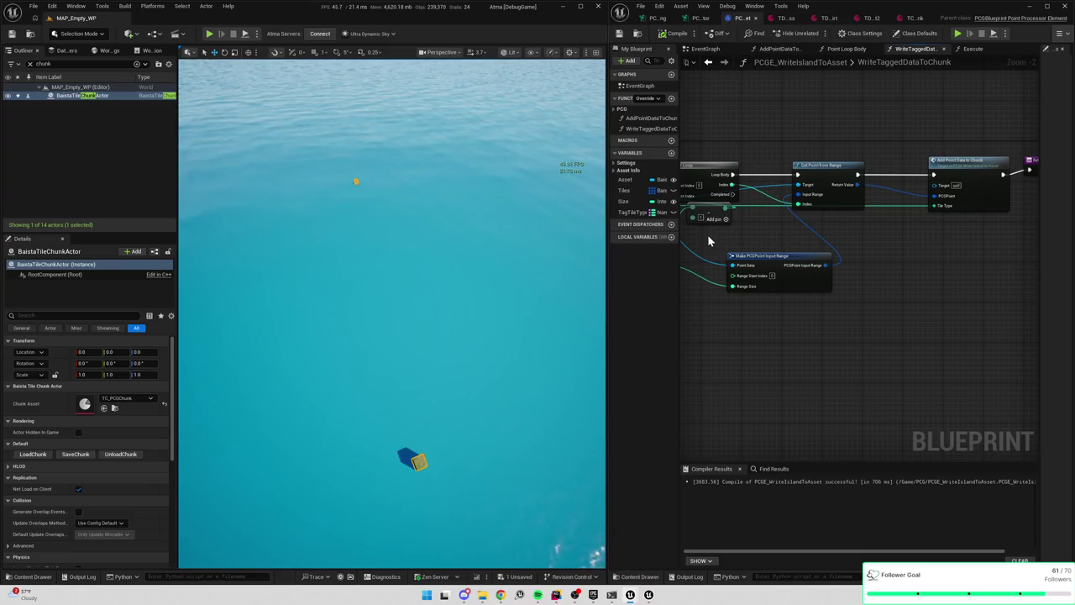
pyautogui.moveTo(741, 243); pyautogui.dragTo(869, 260)
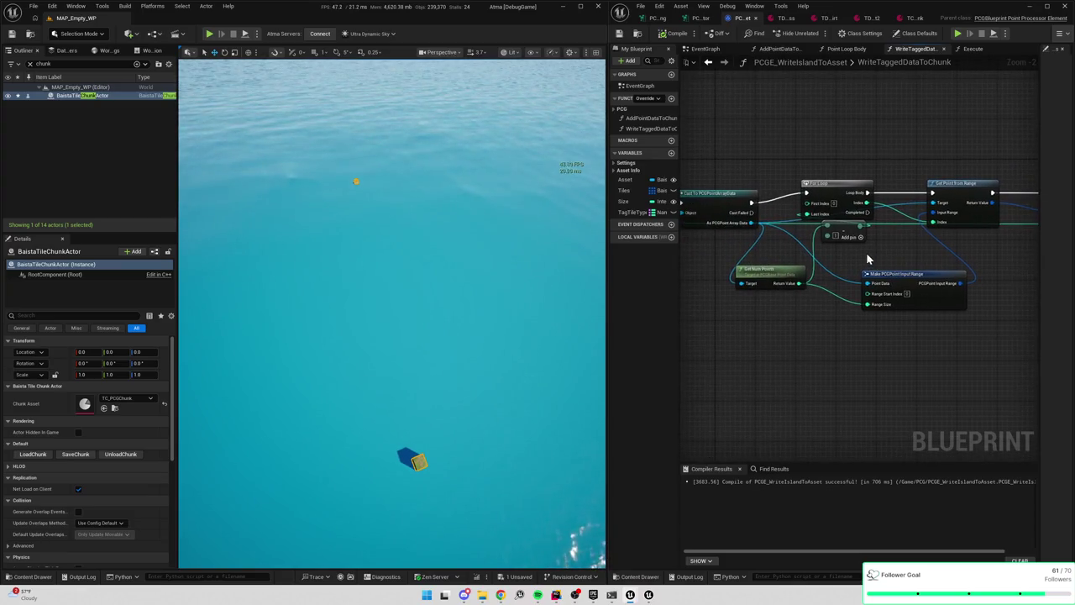
pyautogui.click(937, 183)
pyautogui.moveTo(862, 164); pyautogui.dragTo(928, 309)
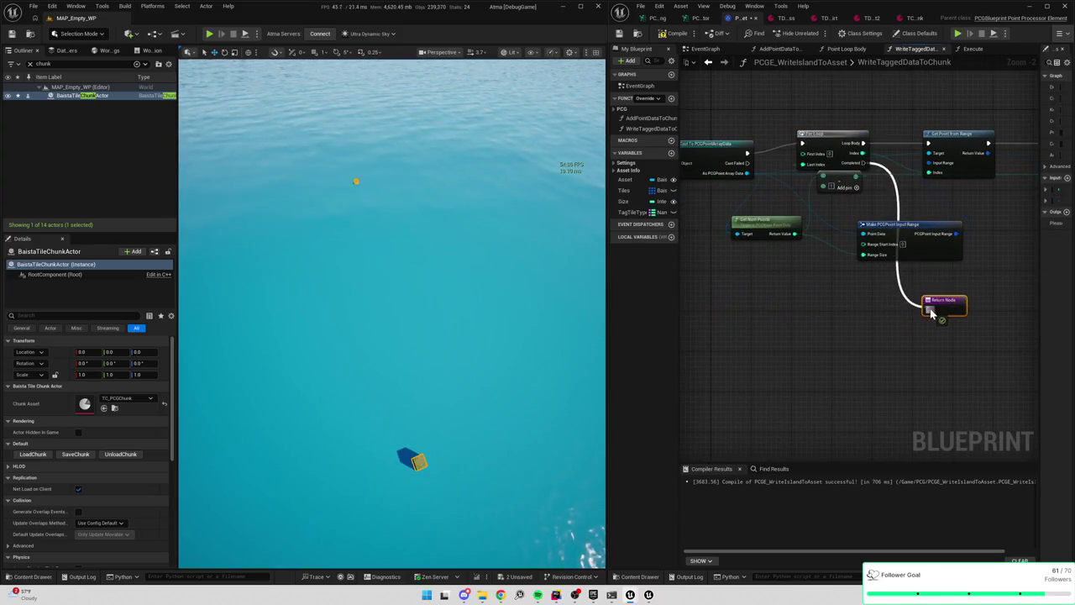
pyautogui.click(620, 35)
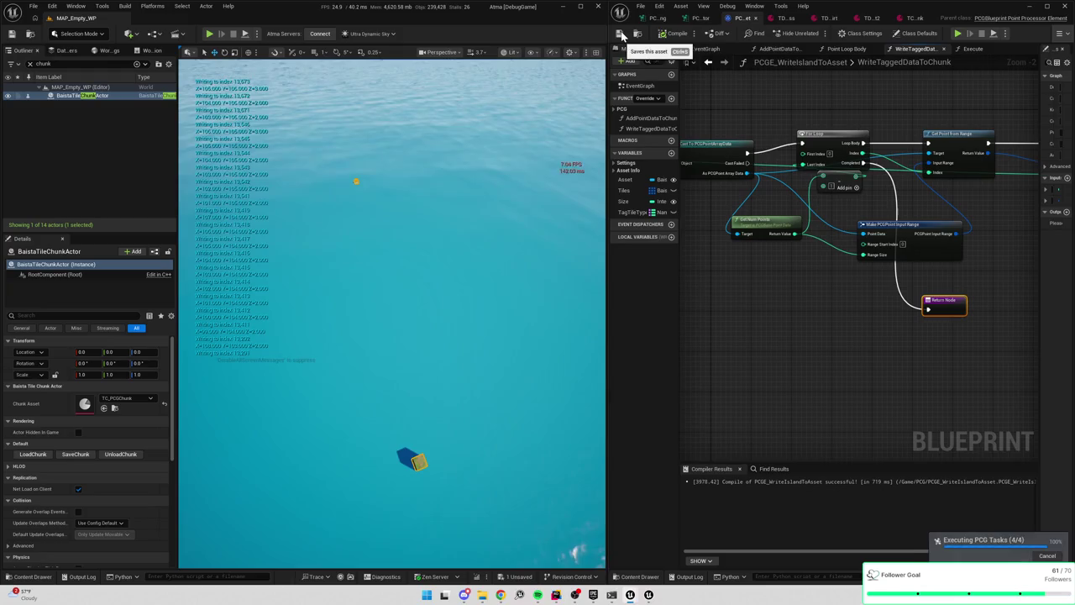
# Delete AddPointDataToChunk's Format Text and Print Text nodes, rewire, recompile, and reload the island chunk
pyautogui.moveTo(744, 318)
pyautogui.mouseDown()
pyautogui.moveTo(748, 345)
pyautogui.moveTo(730, 360)
pyautogui.moveTo(1007, 355)
pyautogui.moveTo(994, 347)
pyautogui.mouseUp()
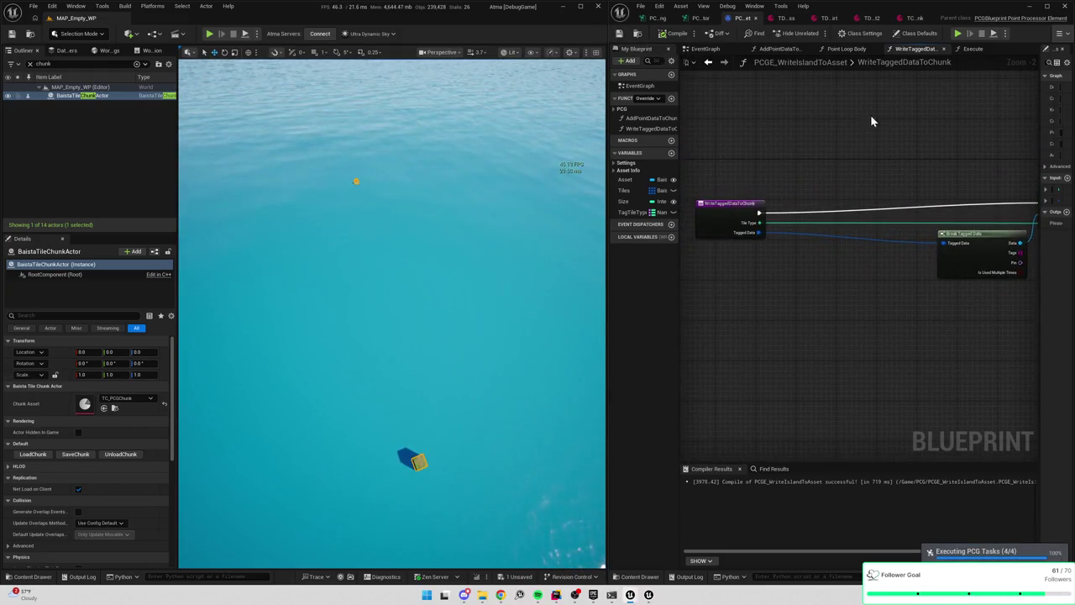
pyautogui.click(863, 50)
pyautogui.click(970, 50)
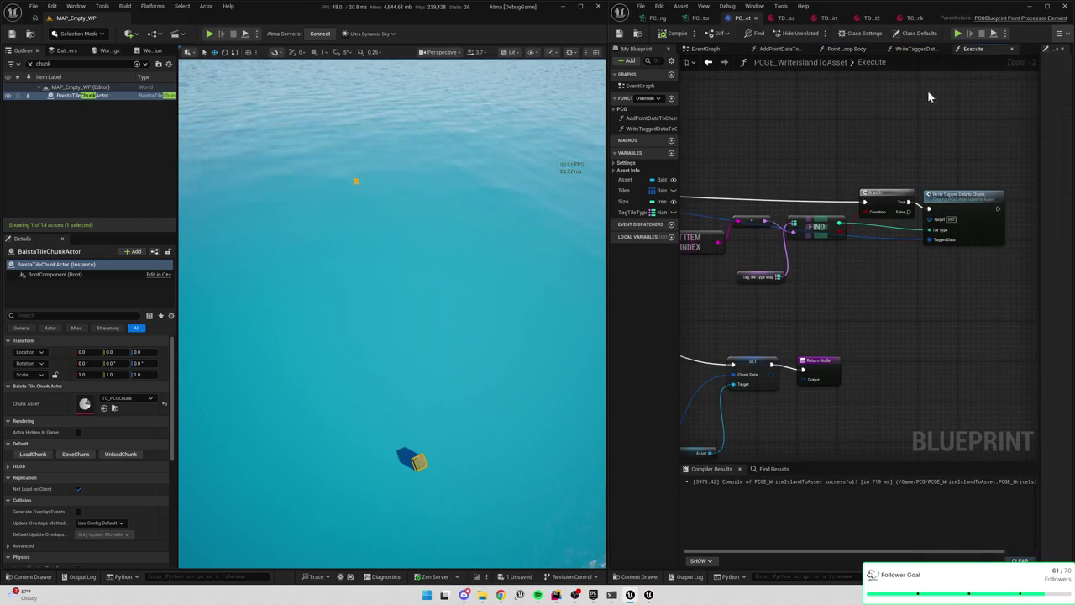
pyautogui.moveTo(932, 370); pyautogui.dragTo(1009, 406)
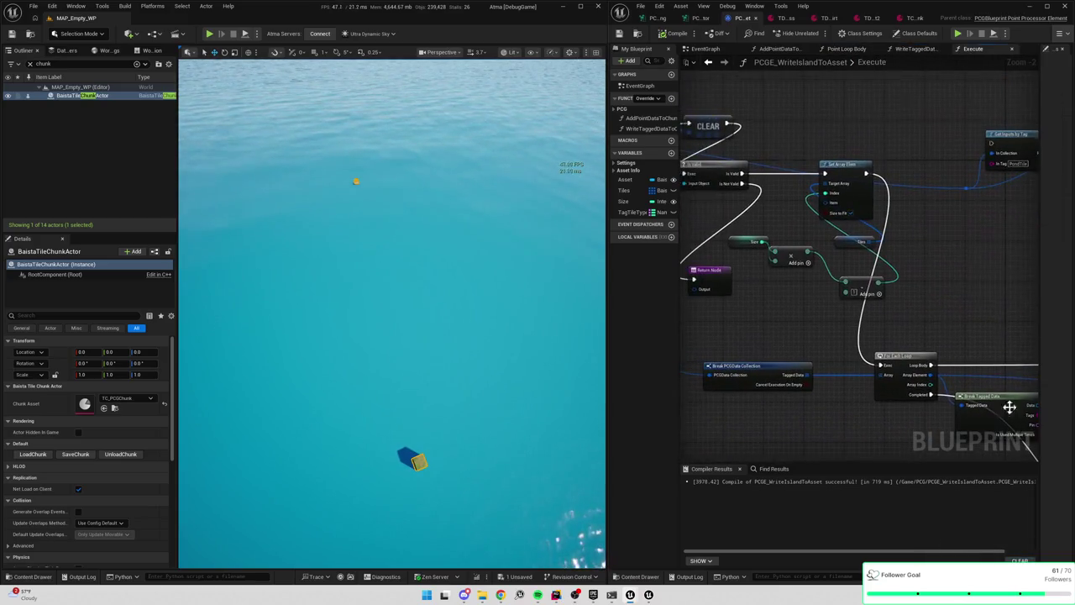
pyautogui.click(783, 49)
pyautogui.scroll(2, 889, 164)
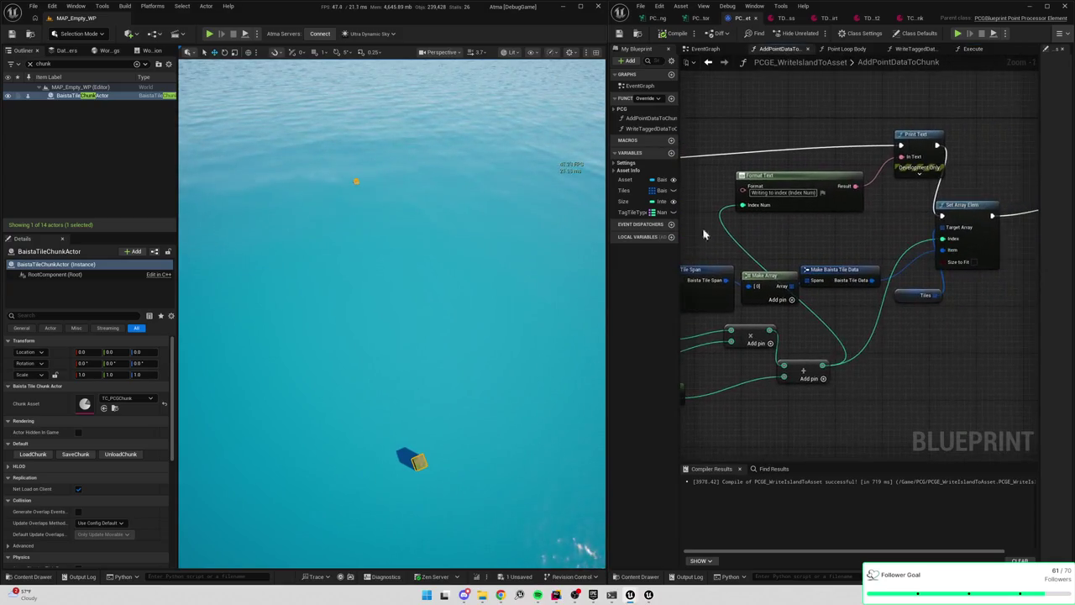
pyautogui.moveTo(805, 139)
pyautogui.mouseDown()
pyautogui.moveTo(925, 211)
pyautogui.moveTo(541, 216)
pyautogui.moveTo(816, 193)
pyautogui.moveTo(825, 168)
pyautogui.mouseUp()
pyautogui.press('Delete')
pyautogui.moveTo(948, 201)
pyautogui.mouseDown()
pyautogui.moveTo(742, 188)
pyautogui.moveTo(848, 203)
pyautogui.mouseUp()
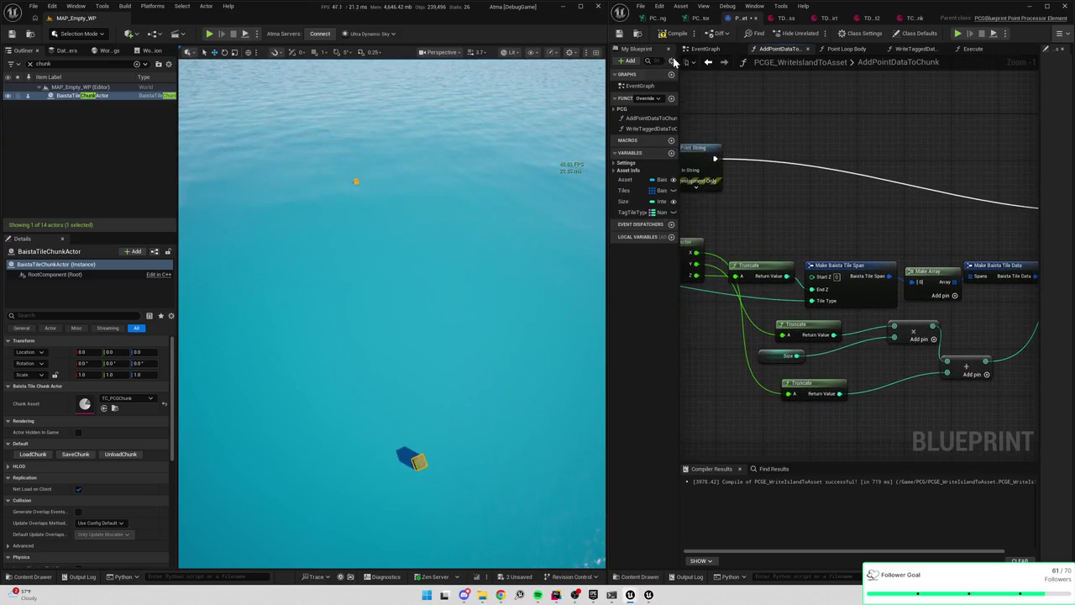
pyautogui.click(620, 34)
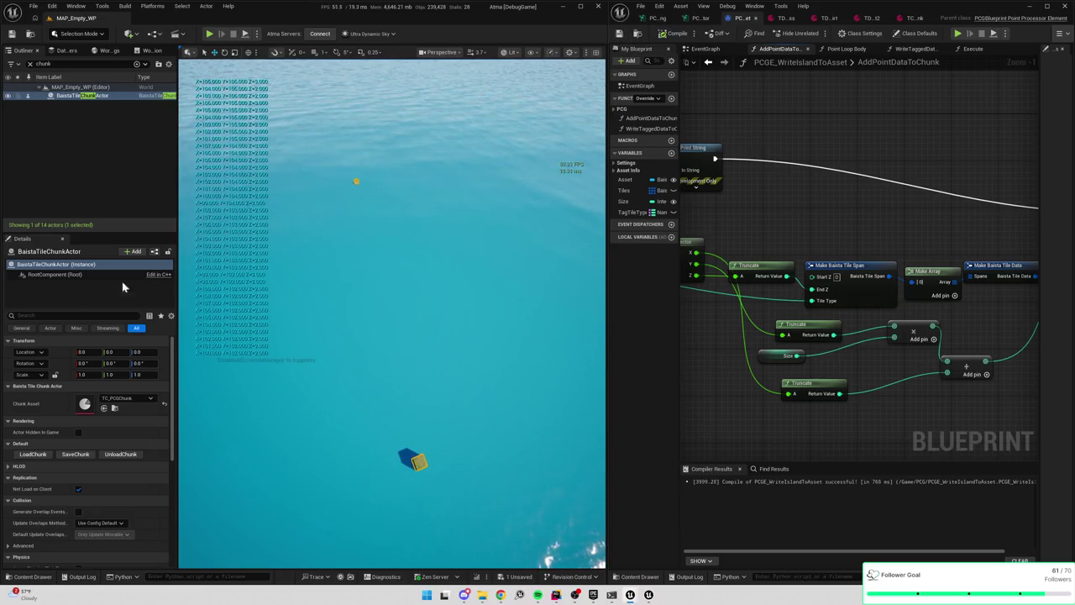
pyautogui.click(49, 453)
# Fly down to the grass strip, filter the Content Drawer to the grass clump meshes, and place SM_GrassClump
pyautogui.moveTo(403, 356); pyautogui.dragTo(407, 242)
pyautogui.moveTo(605, 364); pyautogui.dragTo(750, 372)
pyautogui.moveTo(483, 315)
pyautogui.mouseDown()
pyautogui.moveTo(437, 309)
pyautogui.moveTo(543, 333)
pyautogui.mouseUp()
pyautogui.hotkey('ctrl', 'space')
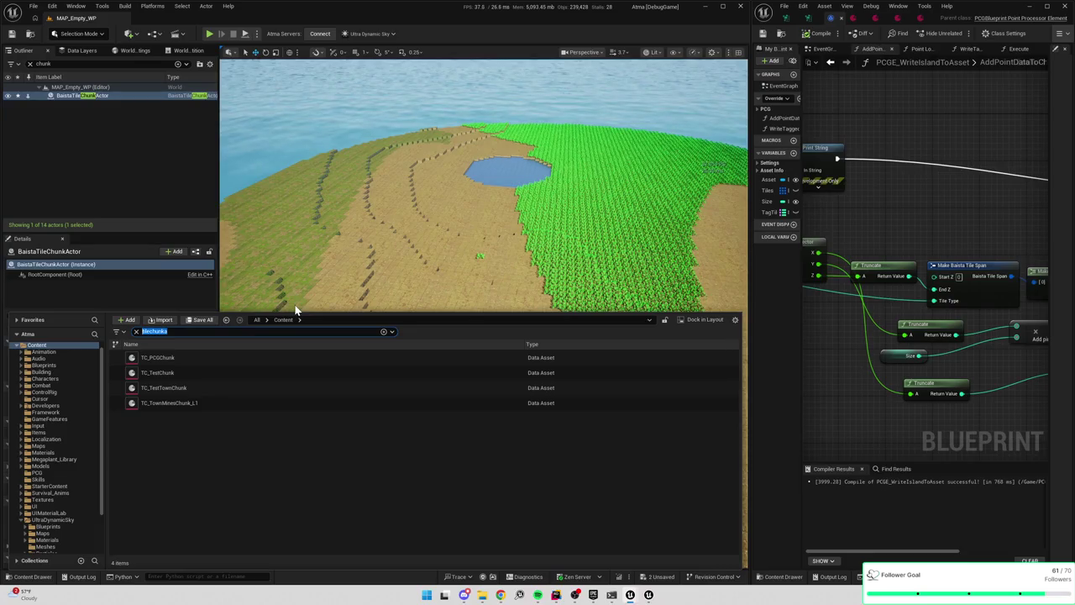
pyautogui.write('grass')
pyautogui.press('Return')
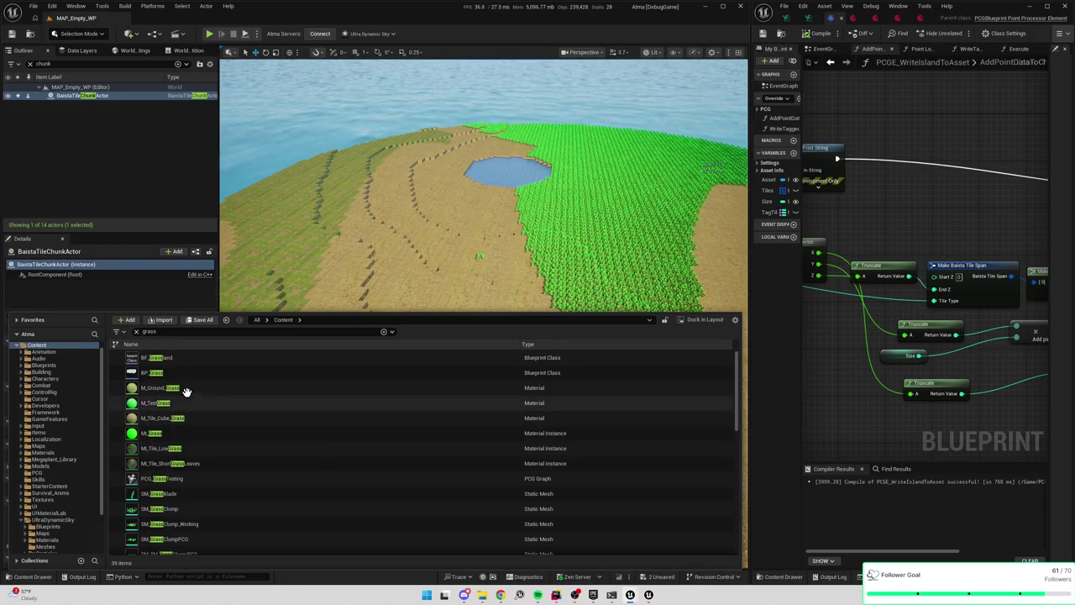
pyautogui.click(148, 331)
pyautogui.write('gra')
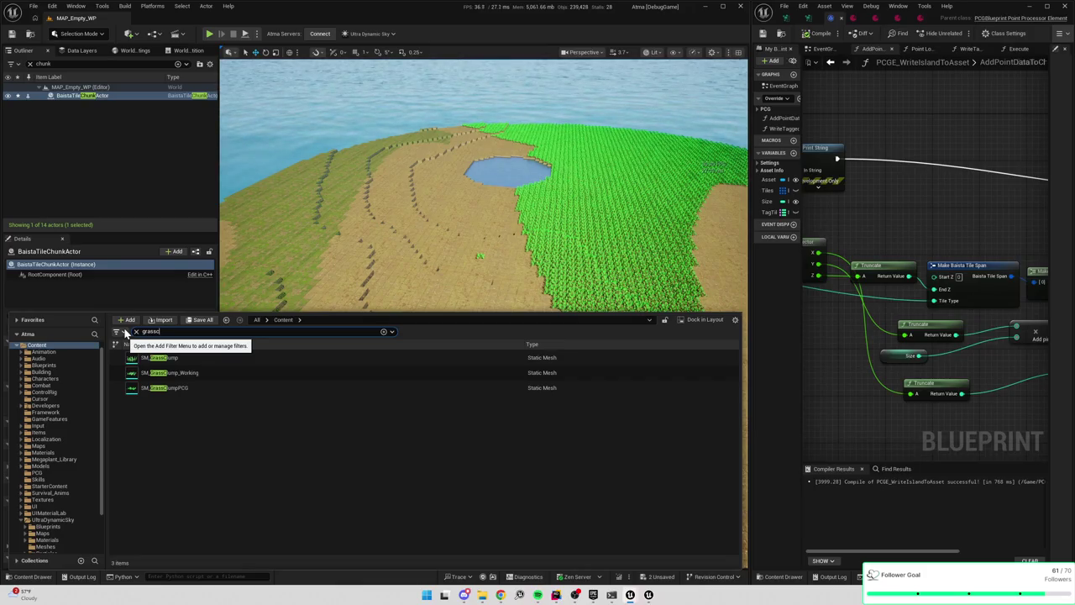
pyautogui.moveTo(168, 358); pyautogui.dragTo(290, 141)
# Replace the placed grass clump with an SM_GrassClumpPCG instance on the island and frame it
pyautogui.press('f')
pyautogui.scroll(-5, 483, 315)
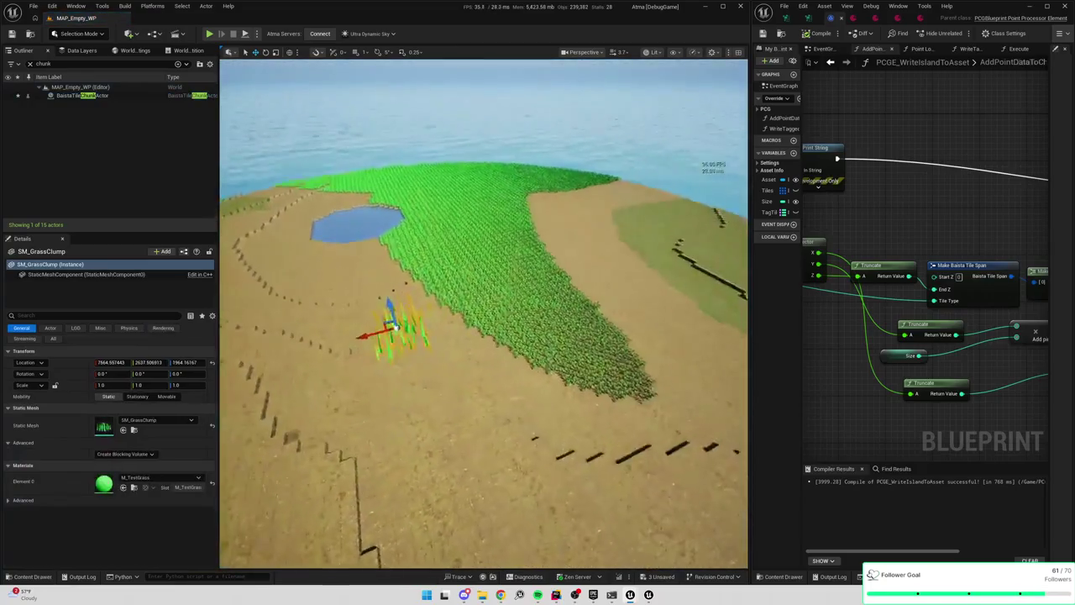
pyautogui.scroll(-3, 483, 314)
pyautogui.press('Delete')
pyautogui.hotkey('ctrl', 'space')
pyautogui.moveTo(192, 387); pyautogui.dragTo(456, 137)
pyautogui.press('f')
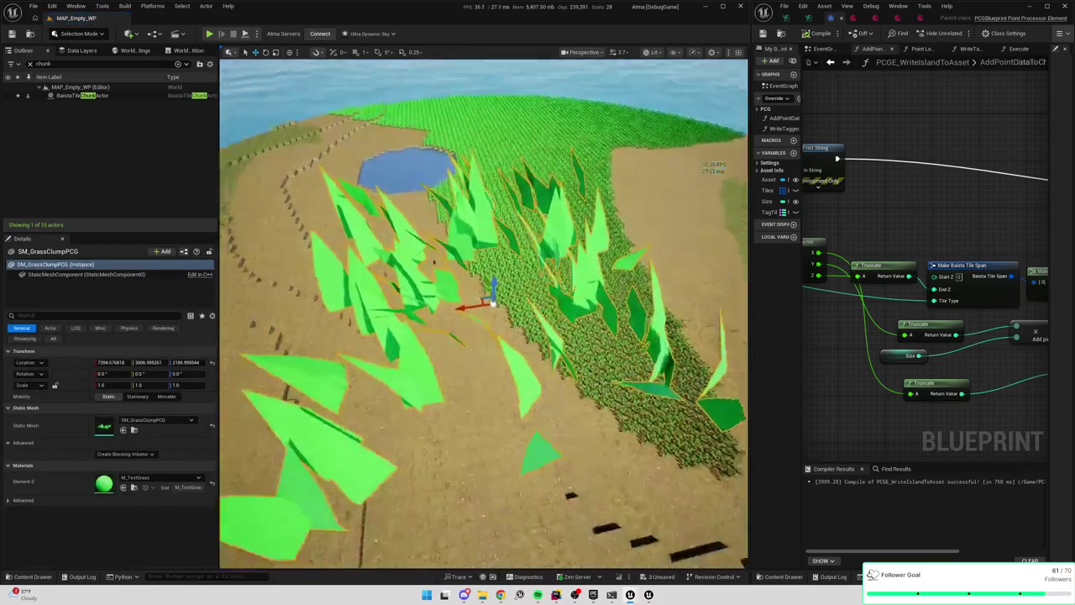
pyautogui.scroll(-5, 482, 314)
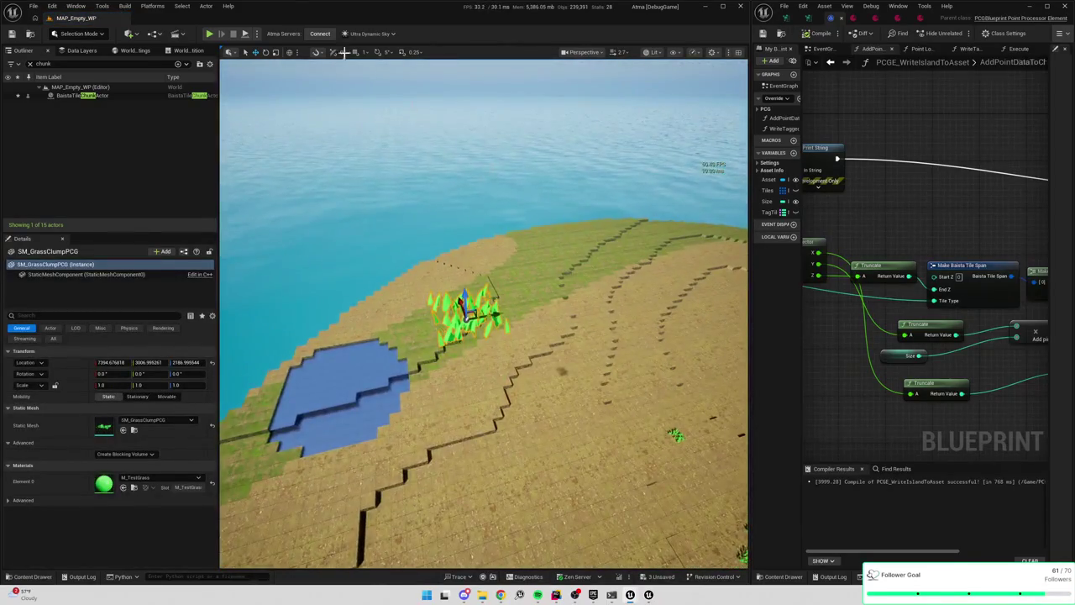
# Switch to Modeling Mode and view the grass clump in the Left orthographic view
pyautogui.click(77, 34)
pyautogui.click(91, 79)
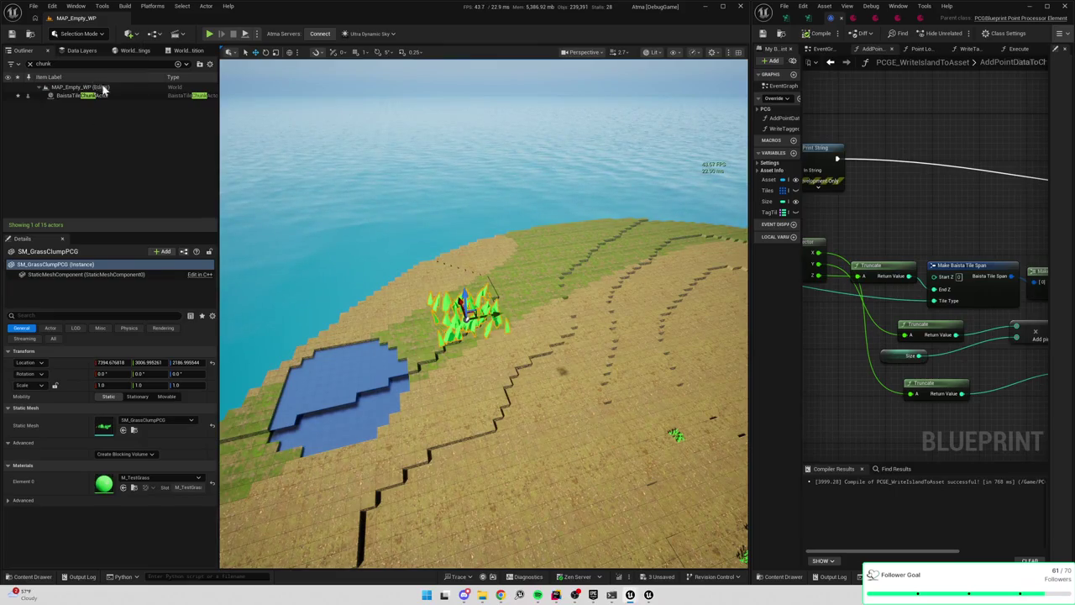
pyautogui.press('f')
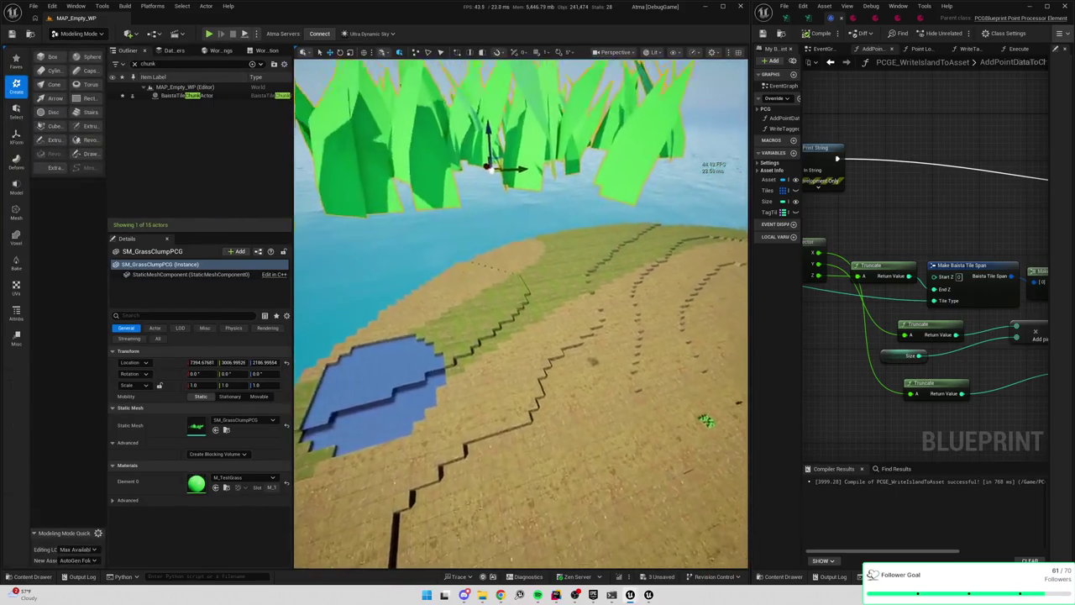
pyautogui.scroll(-3, 582, 229)
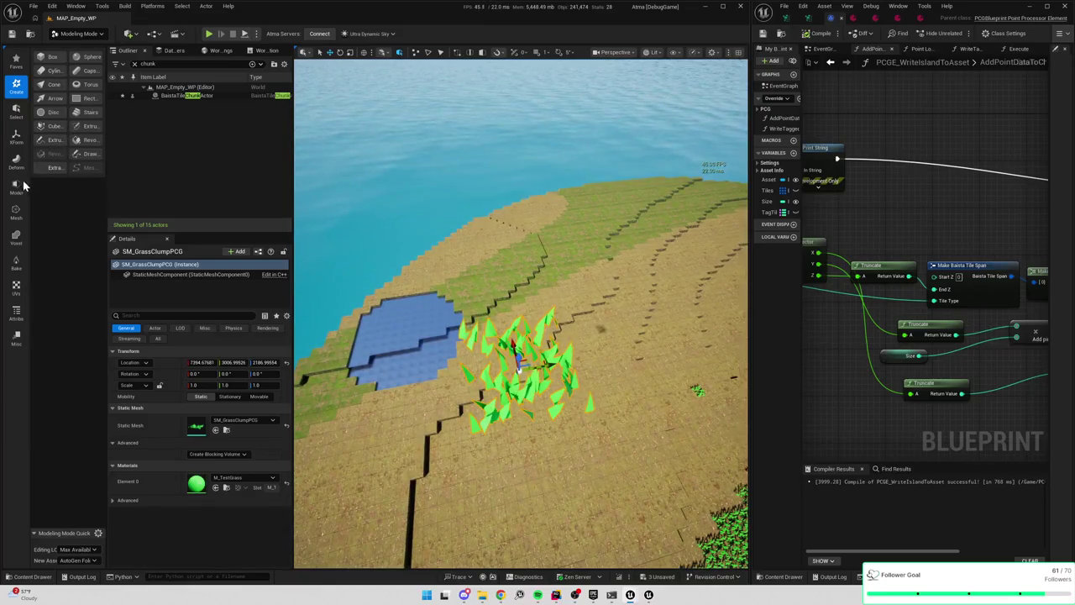
pyautogui.scroll(-1, 452, 271)
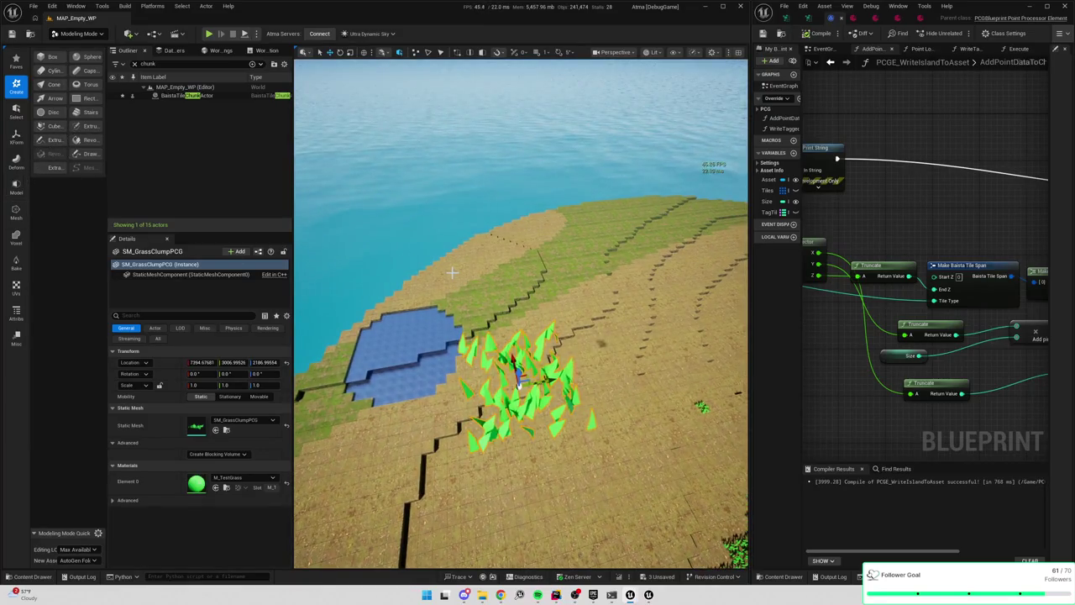
pyautogui.hotkey('alt', 'k')
pyautogui.press('f')
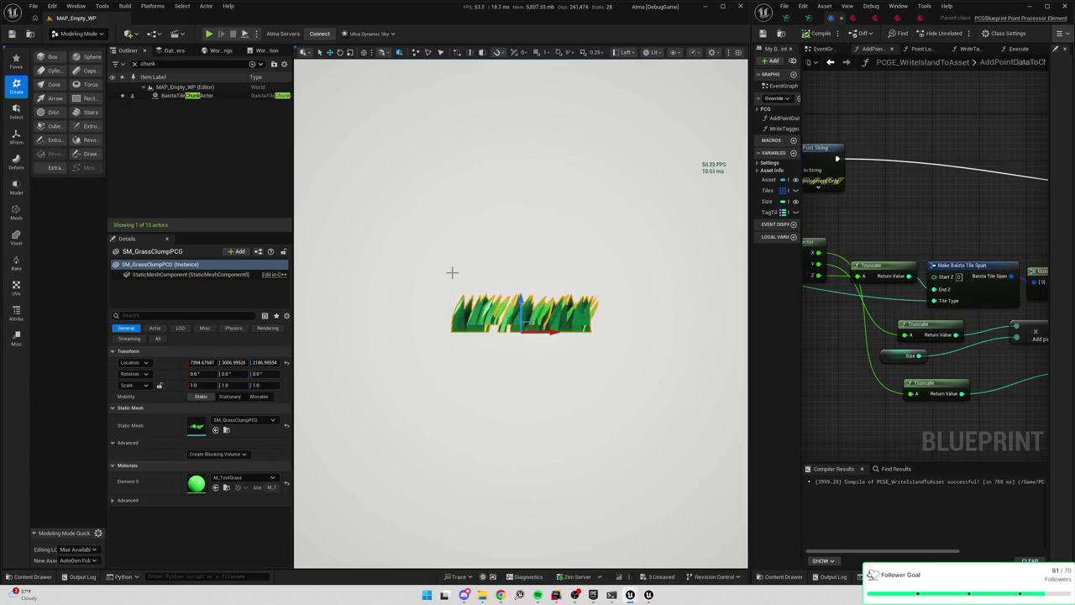
# With Triangle Edit, select every triangle of SM_GrassClumpPCG, scale them down along Z, and accept
pyautogui.click(16, 212)
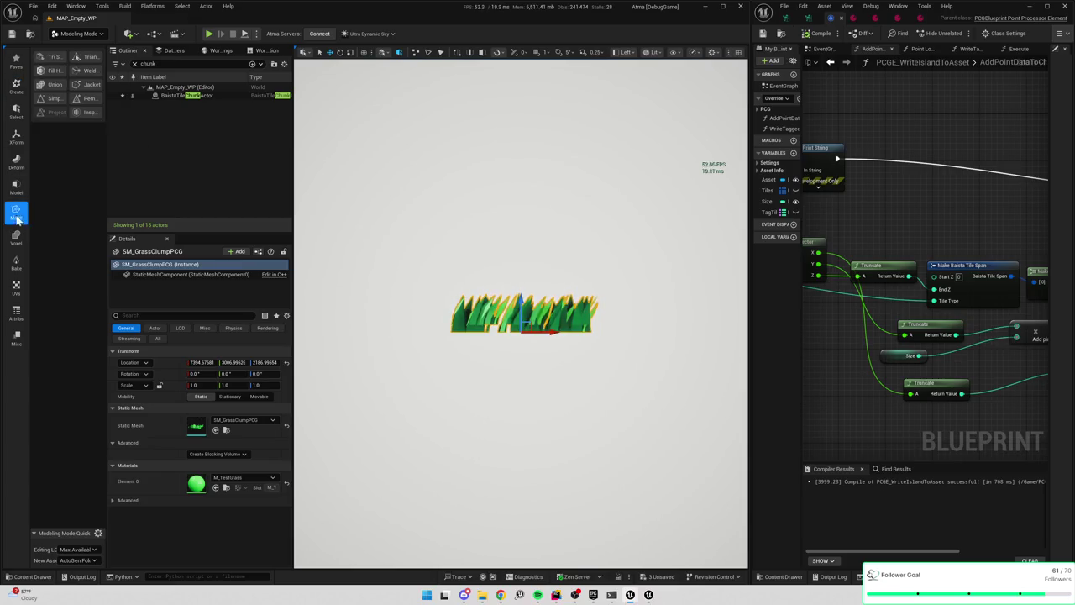
pyautogui.click(16, 237)
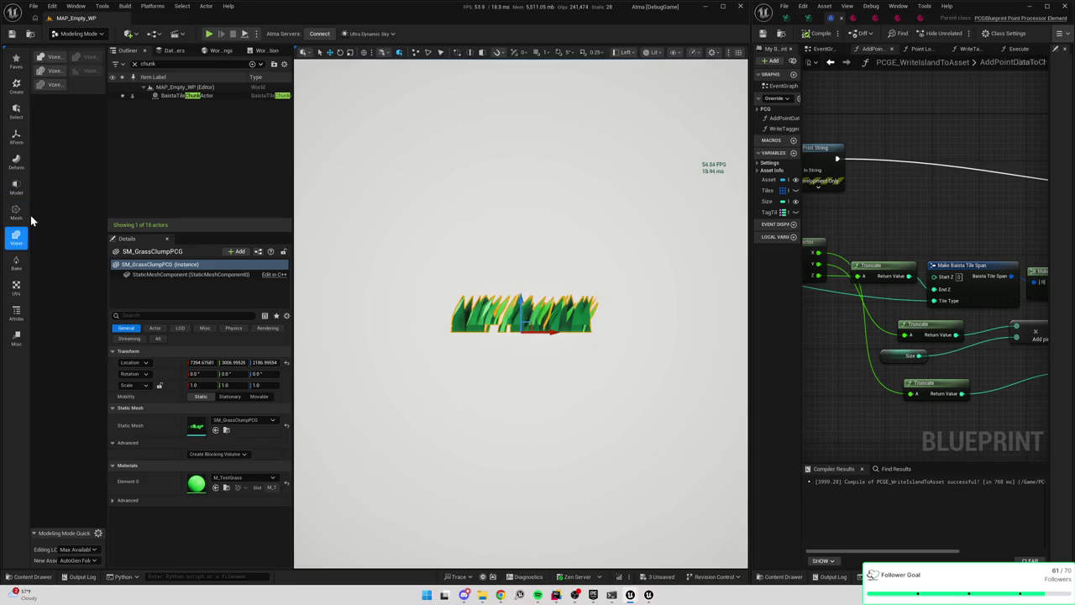
pyautogui.click(20, 267)
pyautogui.click(16, 237)
pyautogui.click(14, 212)
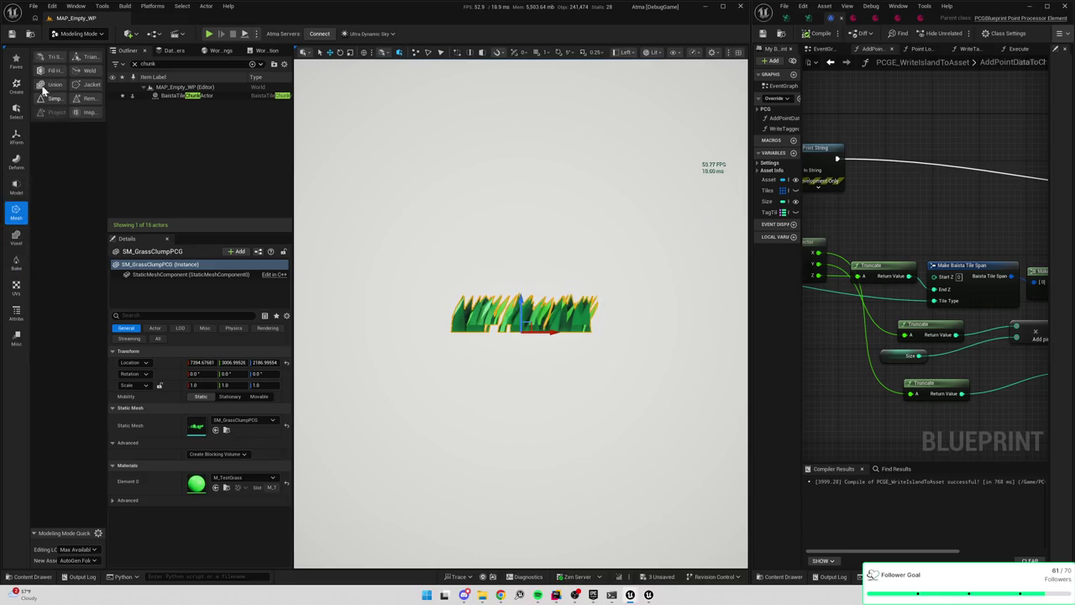
pyautogui.click(88, 57)
pyautogui.moveTo(396, 254); pyautogui.dragTo(623, 310)
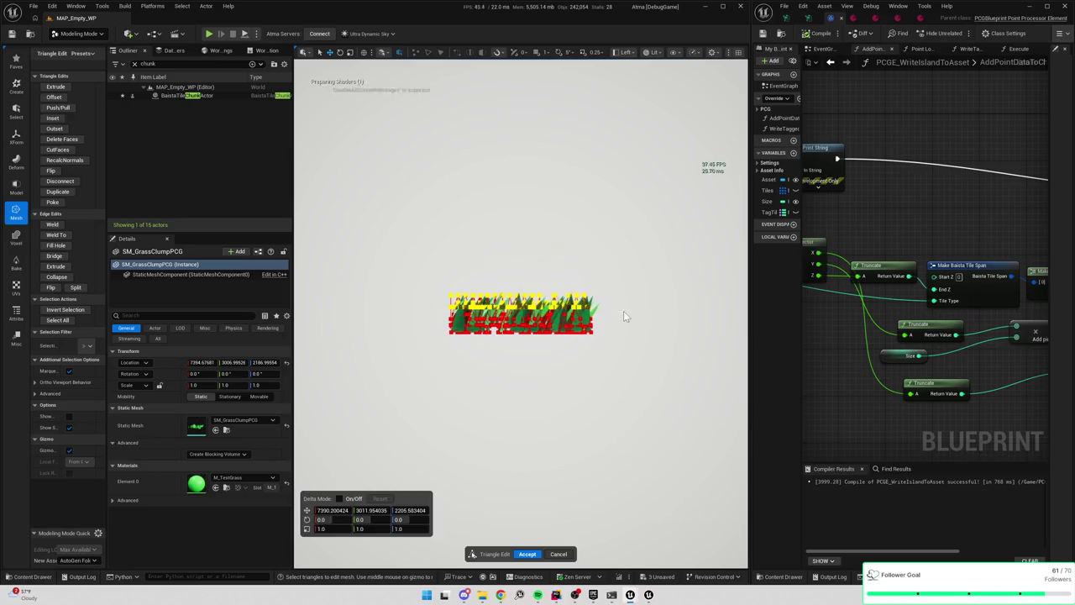
pyautogui.moveTo(514, 273); pyautogui.dragTo(515, 276)
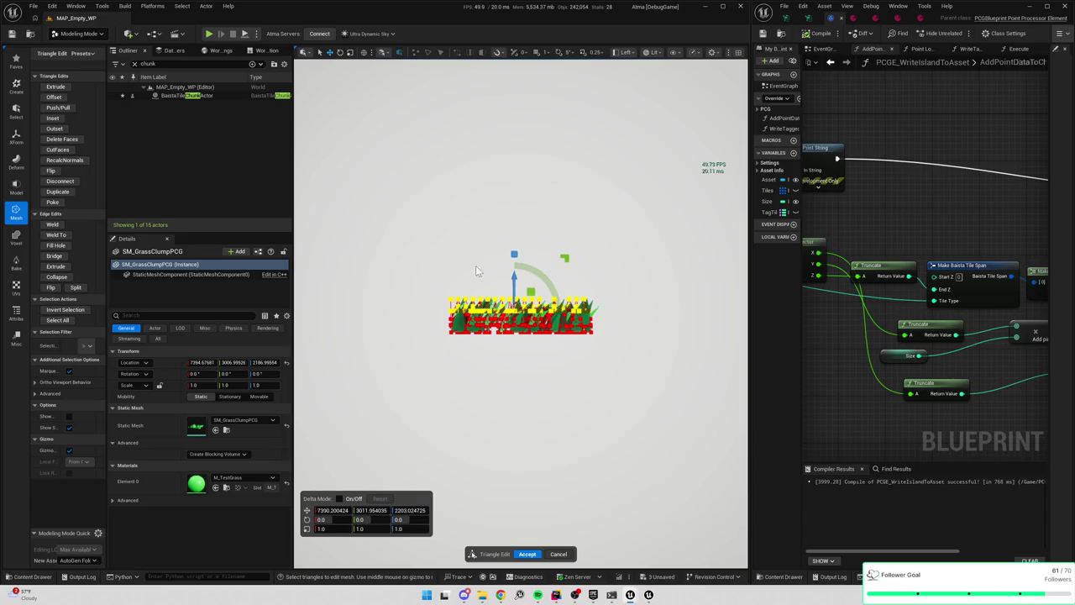
pyautogui.hotkey('ctrl', 'z')
pyautogui.moveTo(400, 205); pyautogui.dragTo(669, 392)
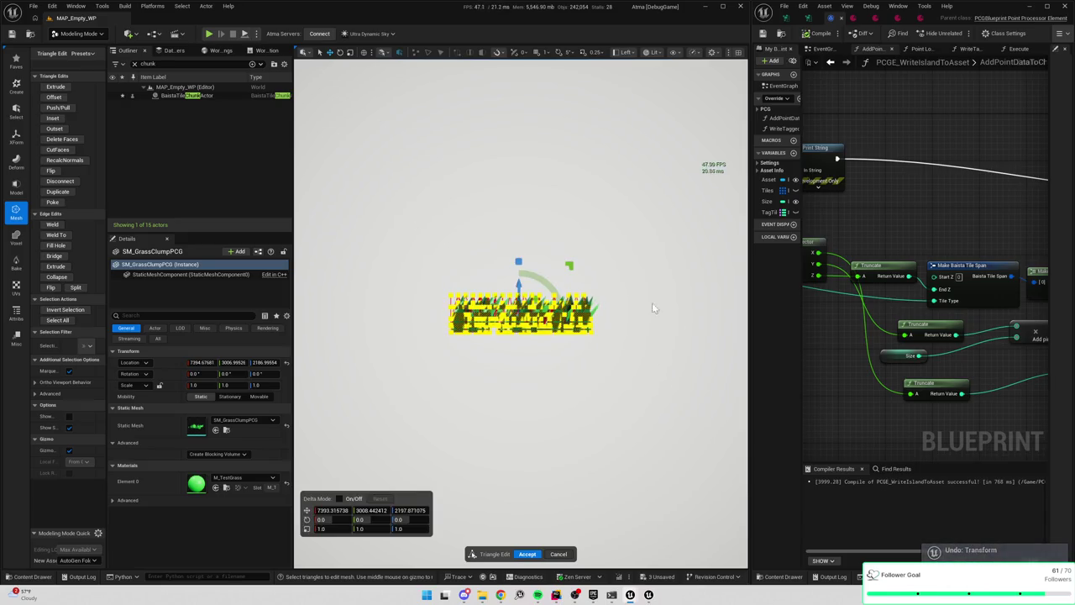
pyautogui.moveTo(518, 262); pyautogui.dragTo(517, 302)
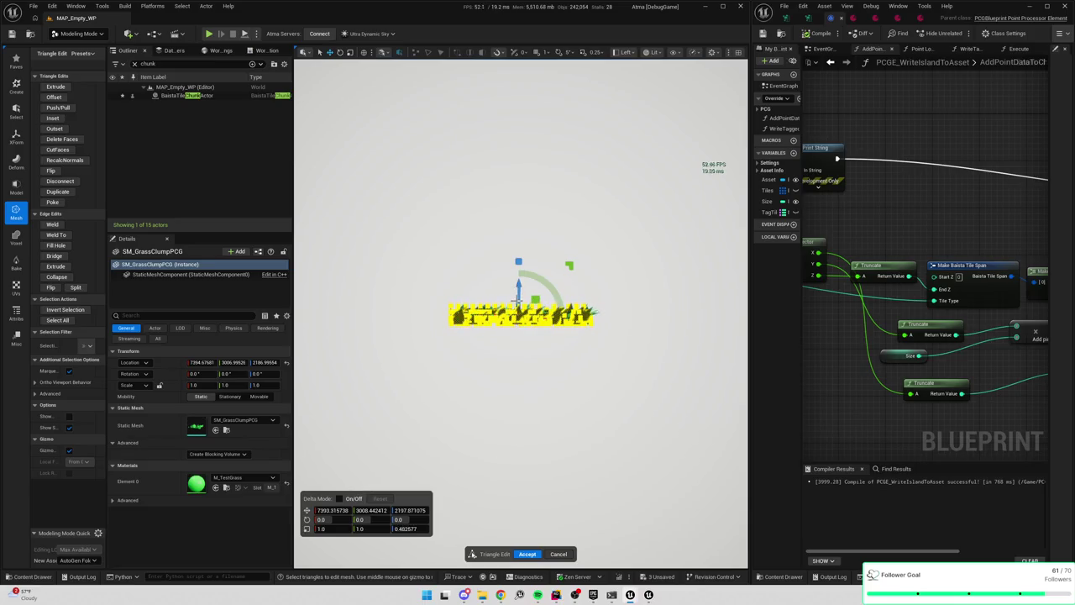
pyautogui.click(526, 554)
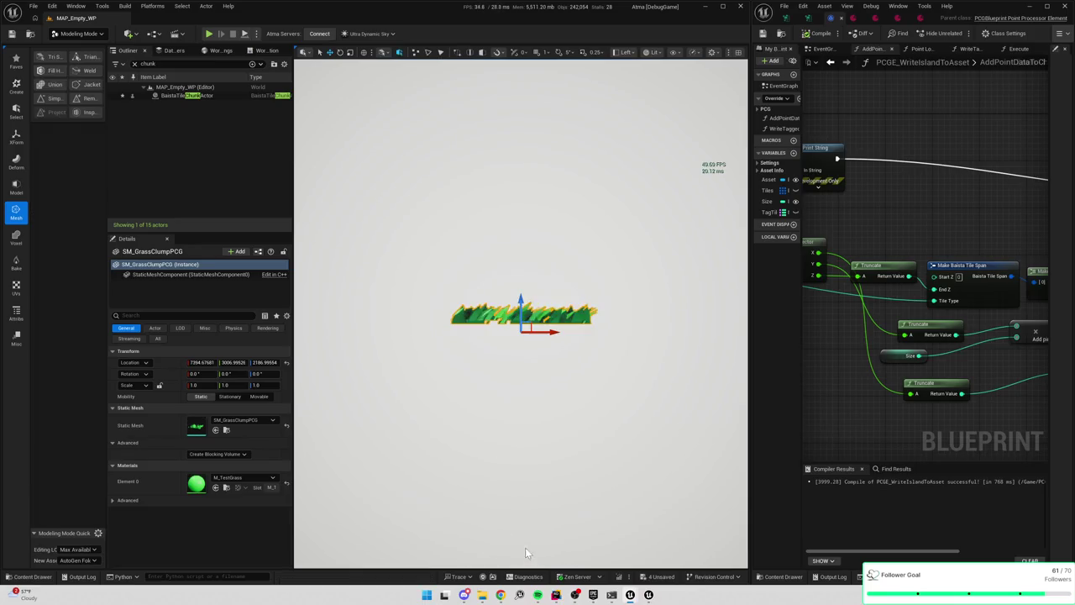
# Check the clump from top and perspective views and save all changes
pyautogui.press('f')
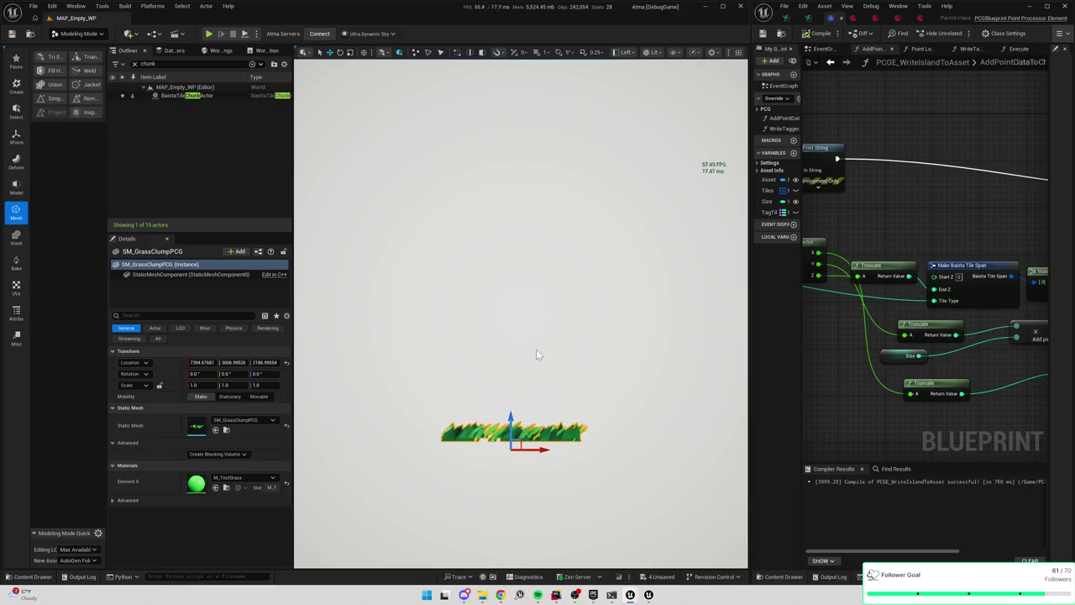
pyautogui.hotkey('alt', 'j')
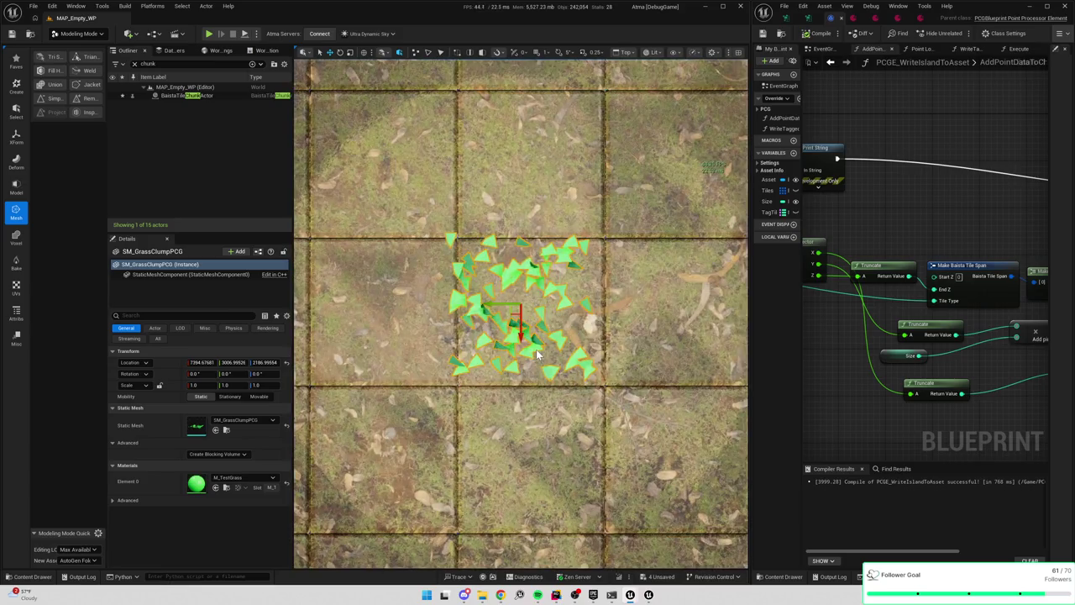
pyautogui.hotkey('alt', 'g')
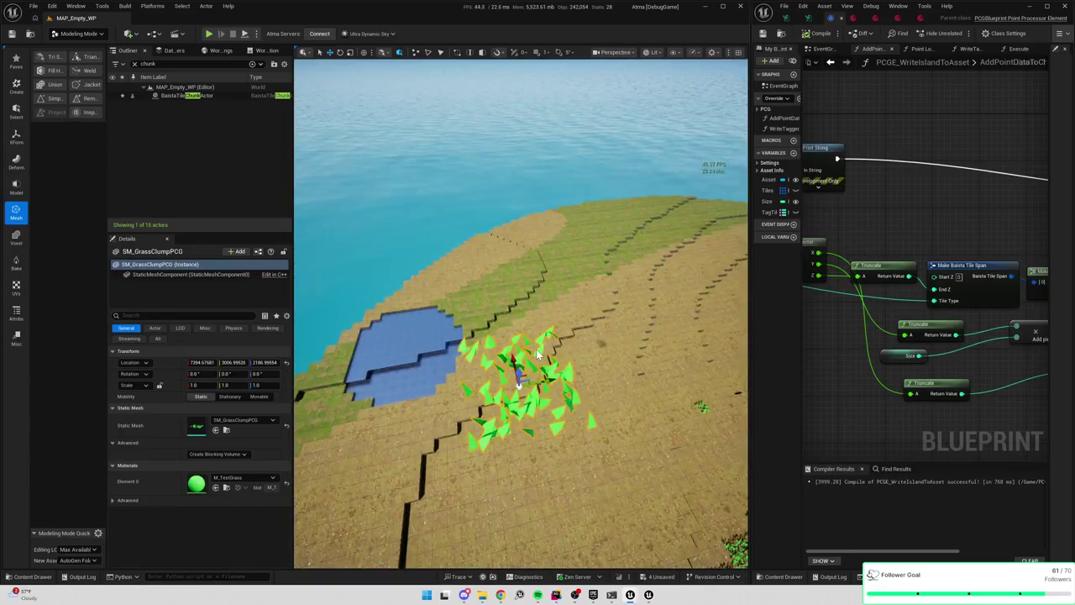
pyautogui.scroll(3, 537, 353)
pyautogui.scroll(-5, 536, 348)
pyautogui.hotkey('ctrl', 's')
# Move the SM_GrassClumpPCG pivot down to its base with Edit Pivot and accept
pyautogui.click(16, 138)
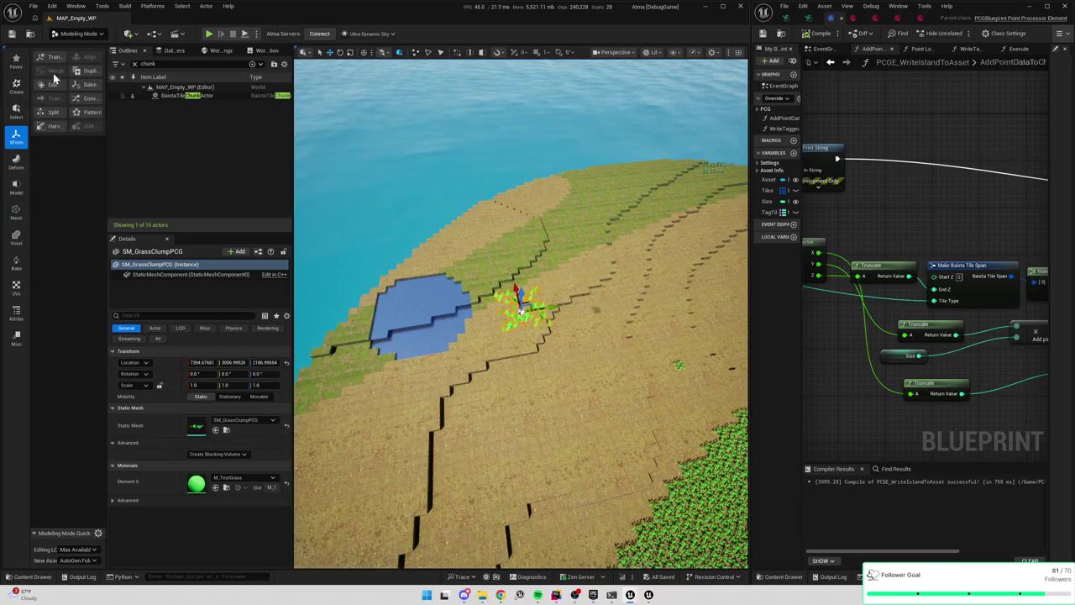
pyautogui.click(52, 88)
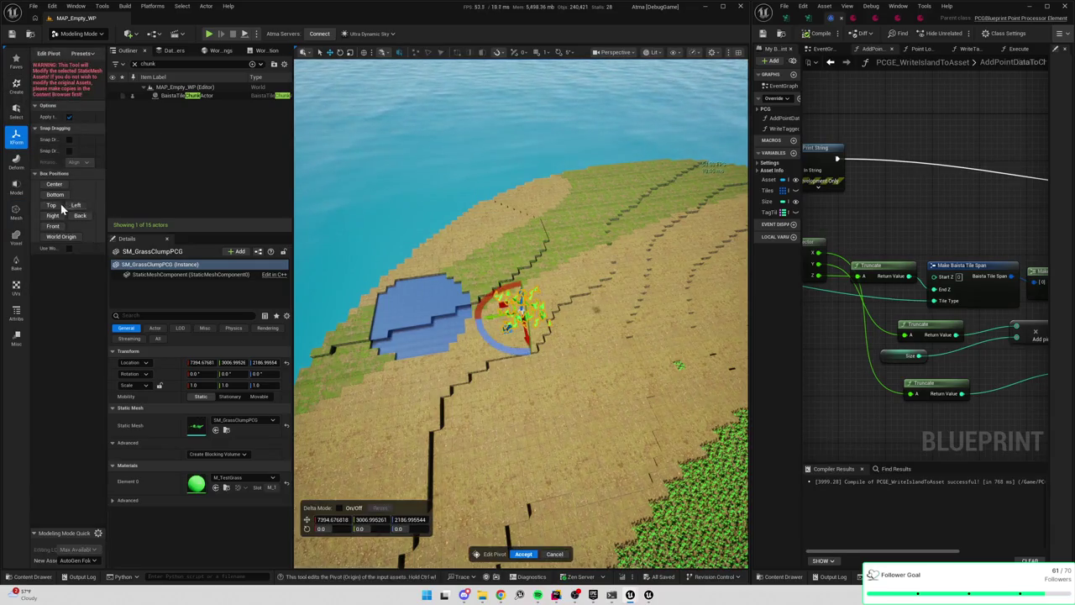
pyautogui.click(525, 554)
pyautogui.hotkey('ctrl', 'space')
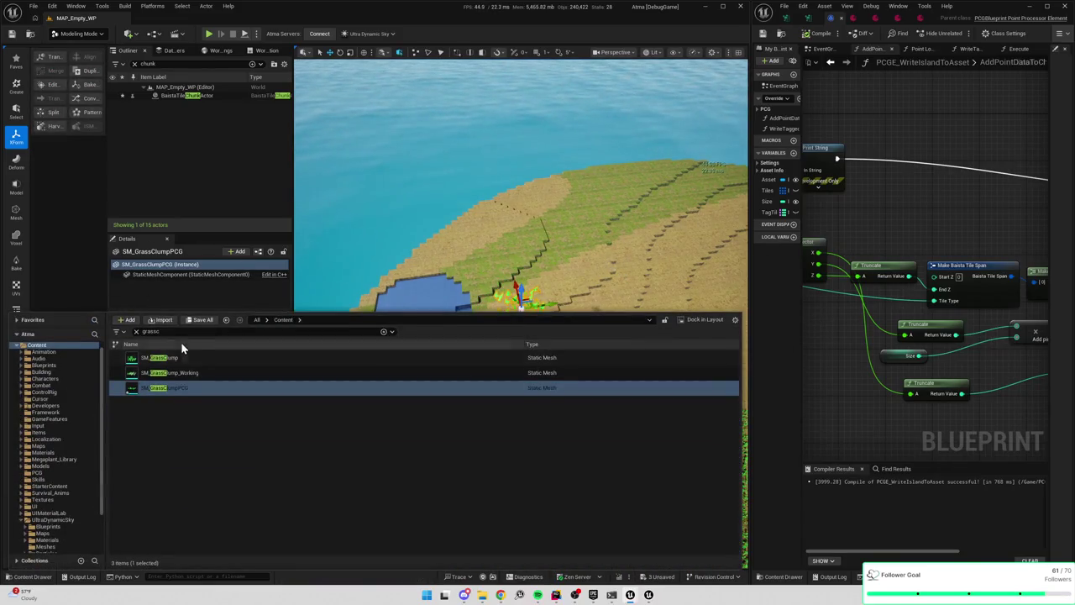
# Look through TD_ShortGrass's Surface Mesh choices, then undo and redo placing the grass clump actor
pyautogui.write('short')
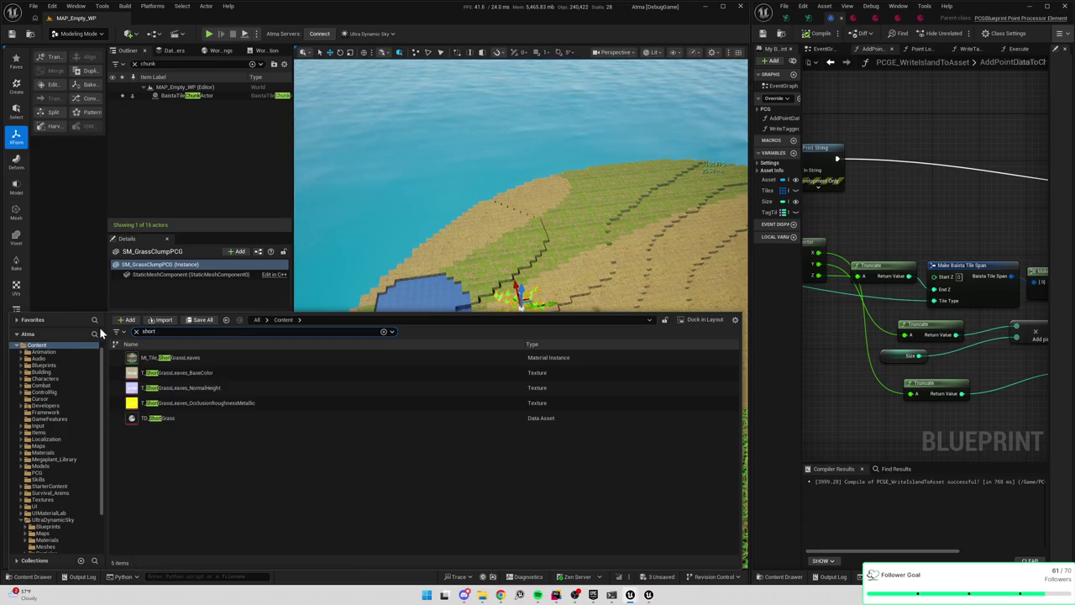
pyautogui.doubleClick(177, 416)
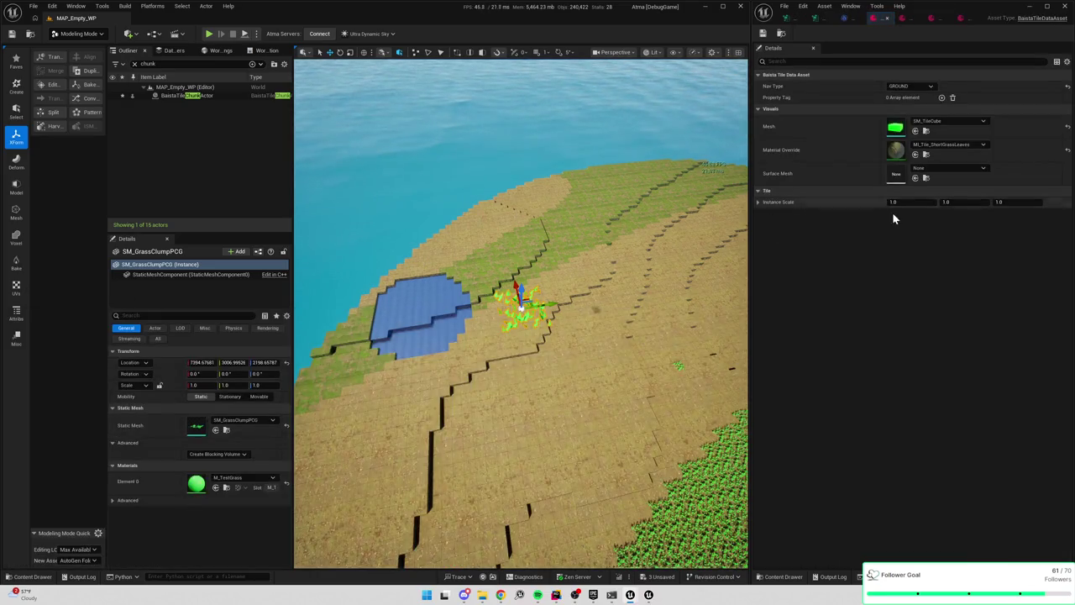
pyautogui.click(921, 167)
pyautogui.write('sh')
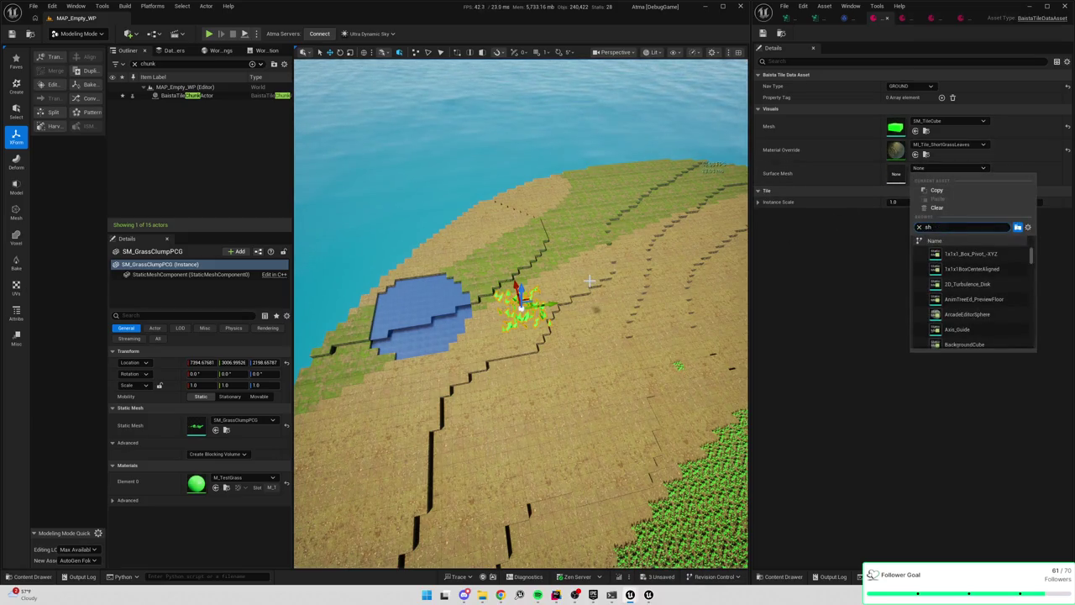
pyautogui.click(894, 292)
pyautogui.scroll(5, 574, 272)
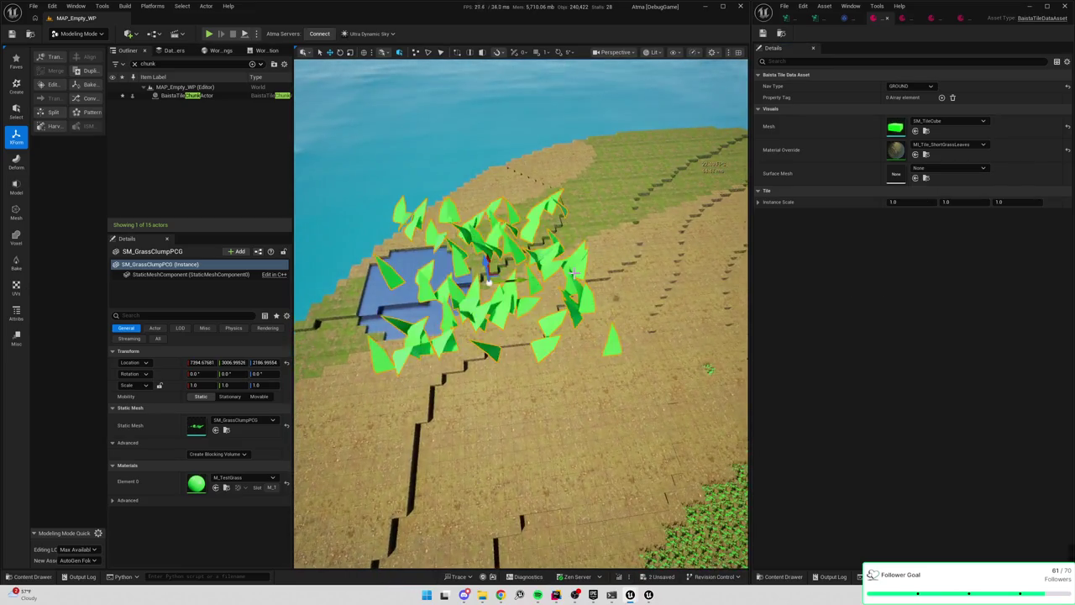
pyautogui.hotkey('ctrl', 'z')
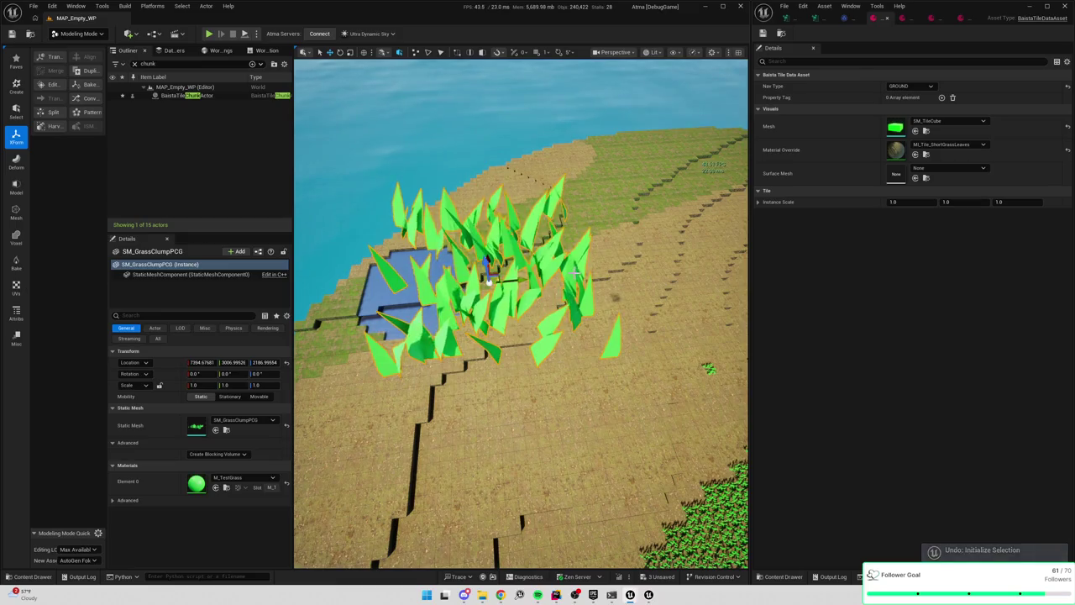
pyautogui.hotkey('ctrl', 'z')
pyautogui.hotkey('ctrl', 'y')
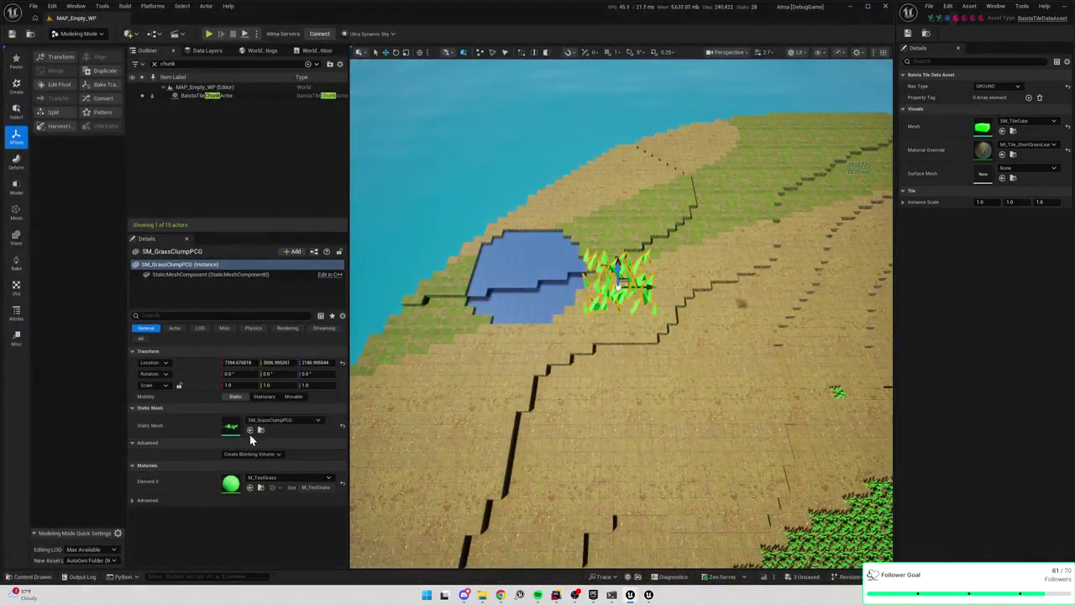
# Duplicate SM_GrassClumpPCG in the Environment folder and start editing the copy's name
pyautogui.click(255, 430)
pyautogui.click(175, 372)
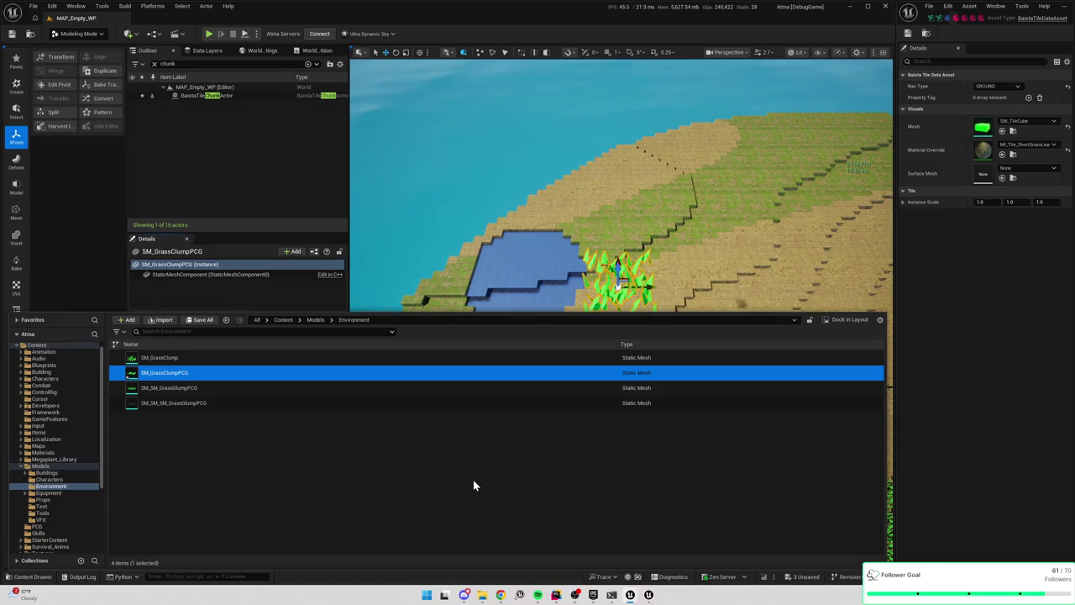
pyautogui.hotkey('ctrl', 'd')
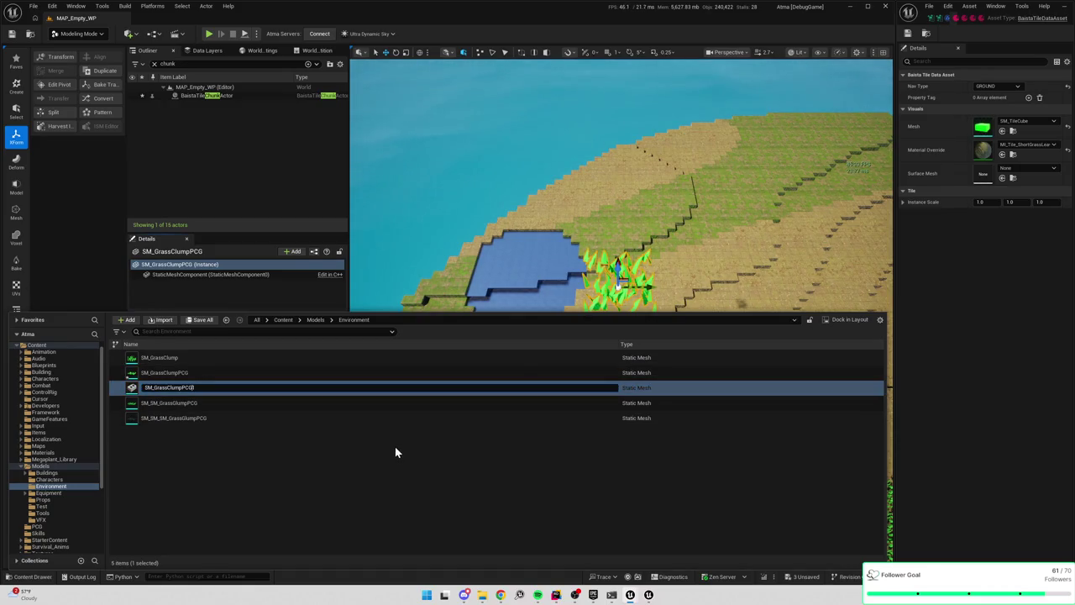
pyautogui.press('BackSpace')
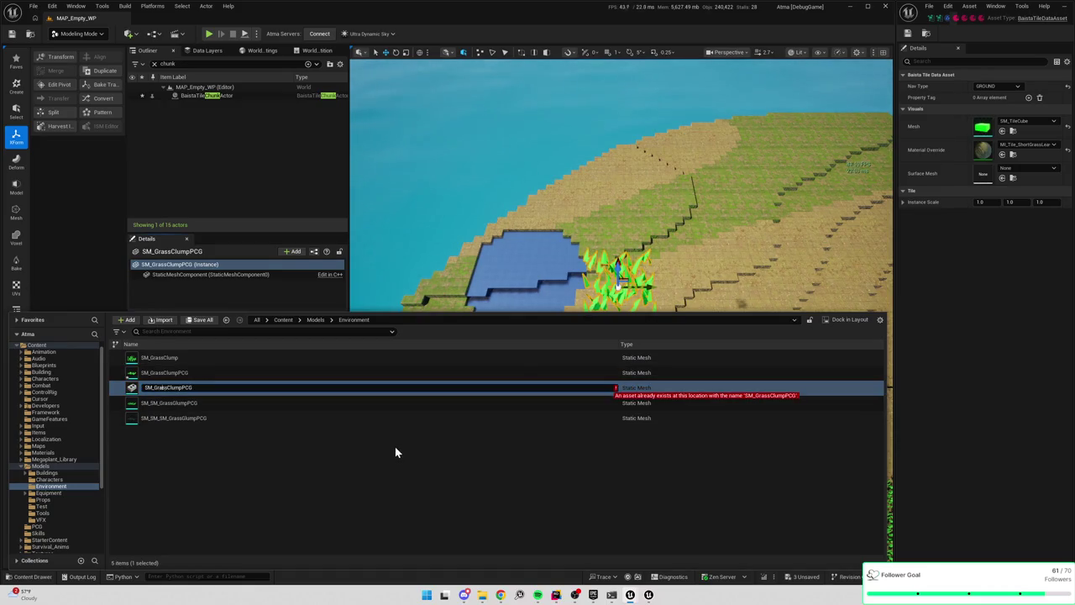
# Name the copy SM_ShortGrassClumpPCG and replace the placed clump actor with it beside the pond
pyautogui.write('Short')
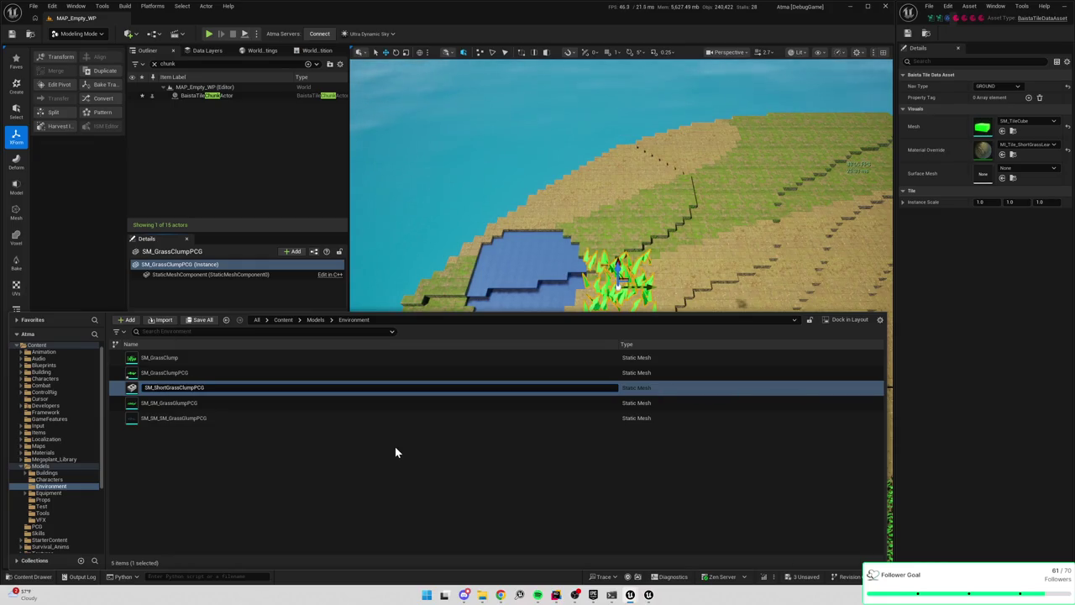
pyautogui.press('Return')
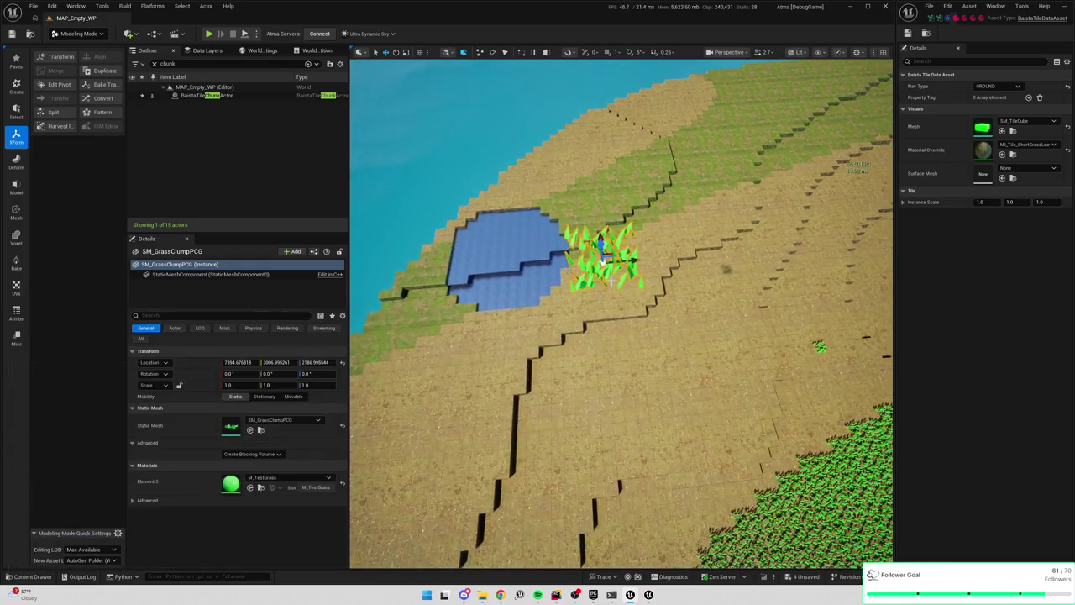
pyautogui.press('Delete')
pyautogui.hotkey('ctrl', 'space')
pyautogui.moveTo(172, 388)
pyautogui.mouseDown()
pyautogui.moveTo(445, 149)
pyautogui.moveTo(619, 326)
pyautogui.mouseUp()
pyautogui.scroll(-8, 620, 326)
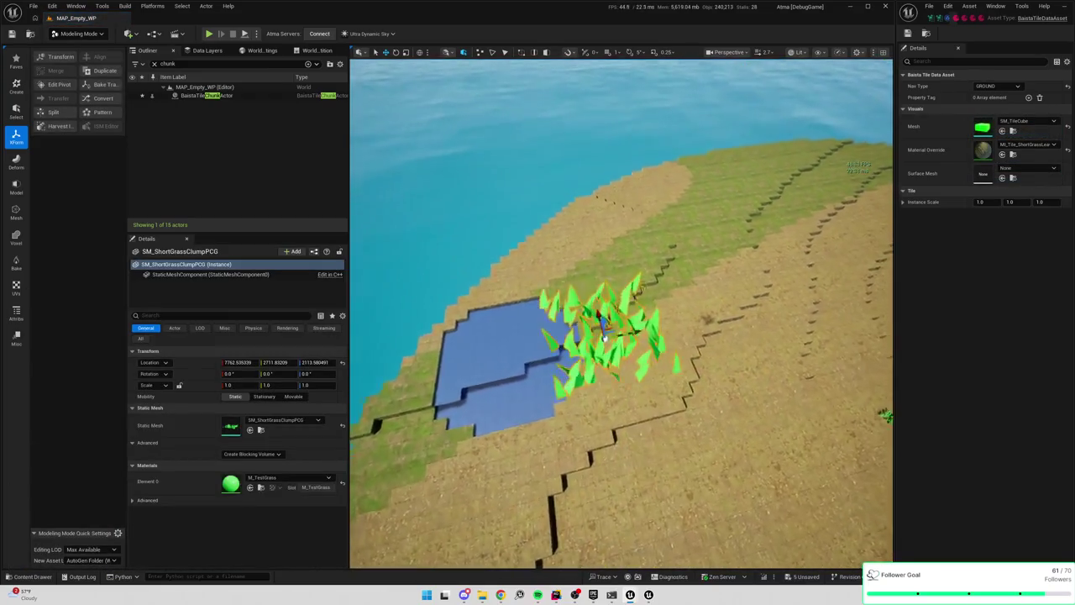
# Open SM_ShortGrassClumpPCG in the Static Mesh Editor
pyautogui.hotkey('ctrl', 'space')
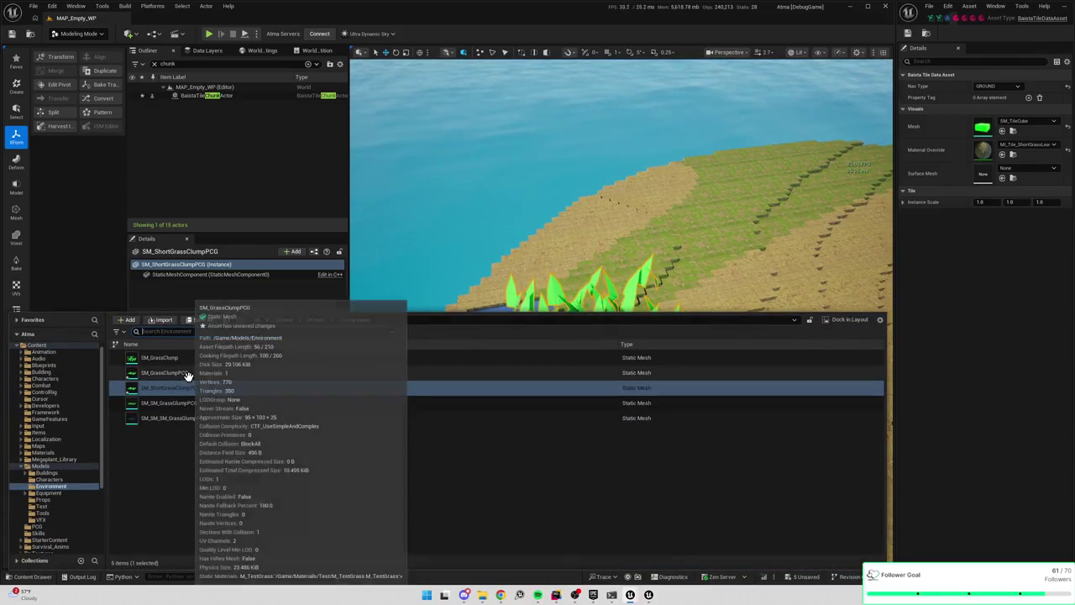
pyautogui.rightClick(188, 375)
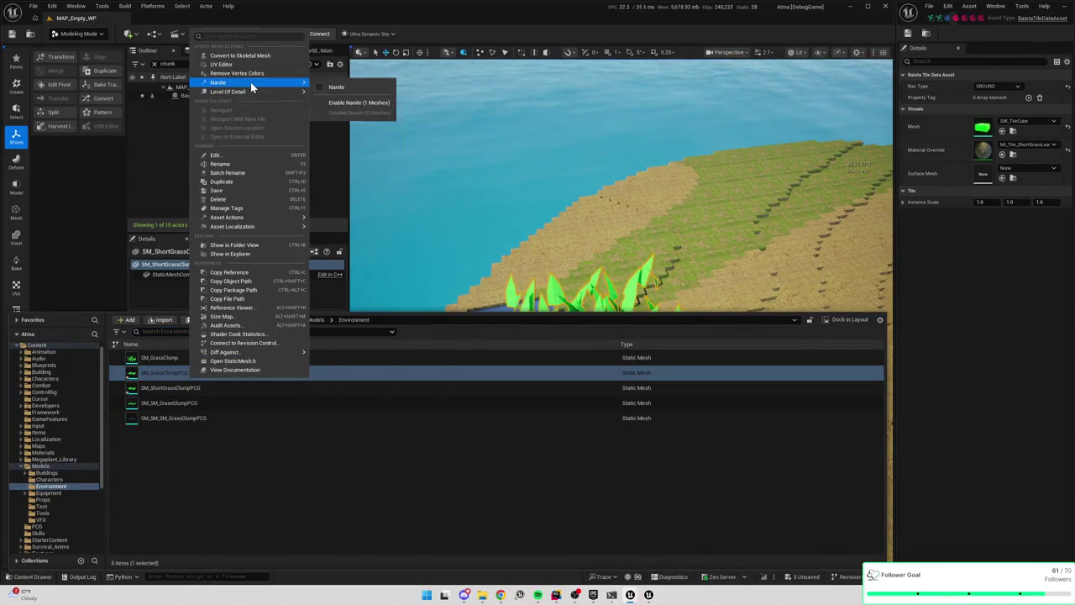
pyautogui.moveTo(252, 351)
pyautogui.click(304, 485)
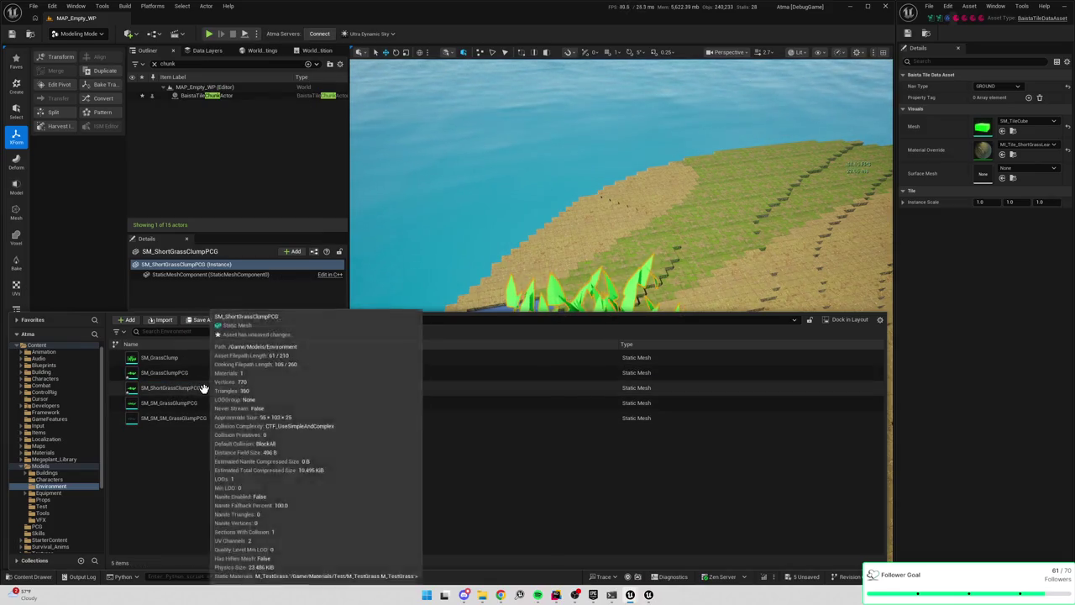
pyautogui.click(205, 393)
pyautogui.doubleClick(375, 357)
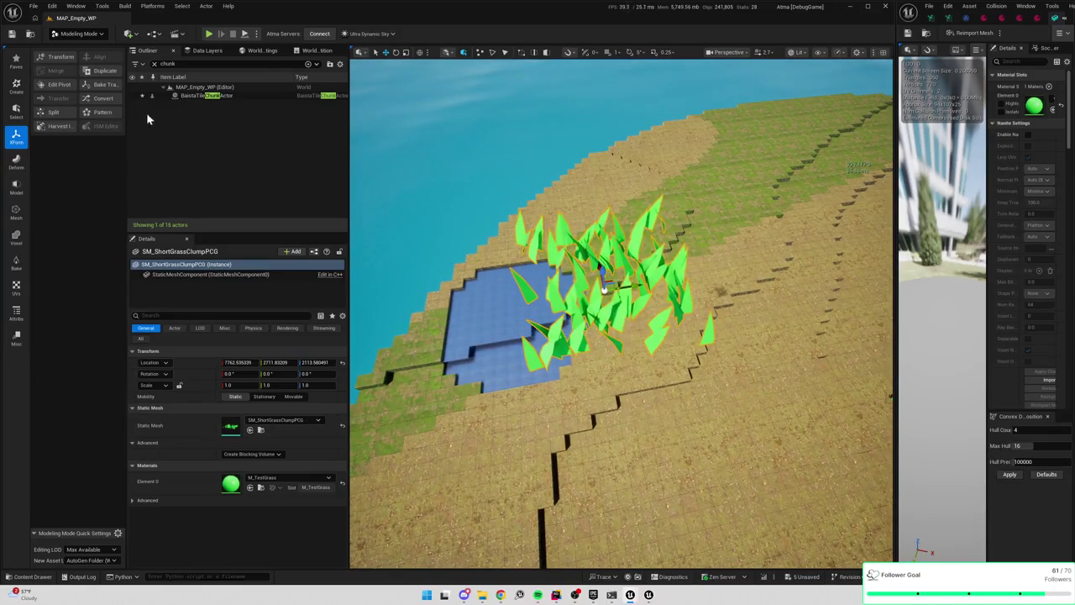
# In the Left ortho view, Triangle Edit all of the short grass mesh down to about half height
pyautogui.hotkey('alt', 'k')
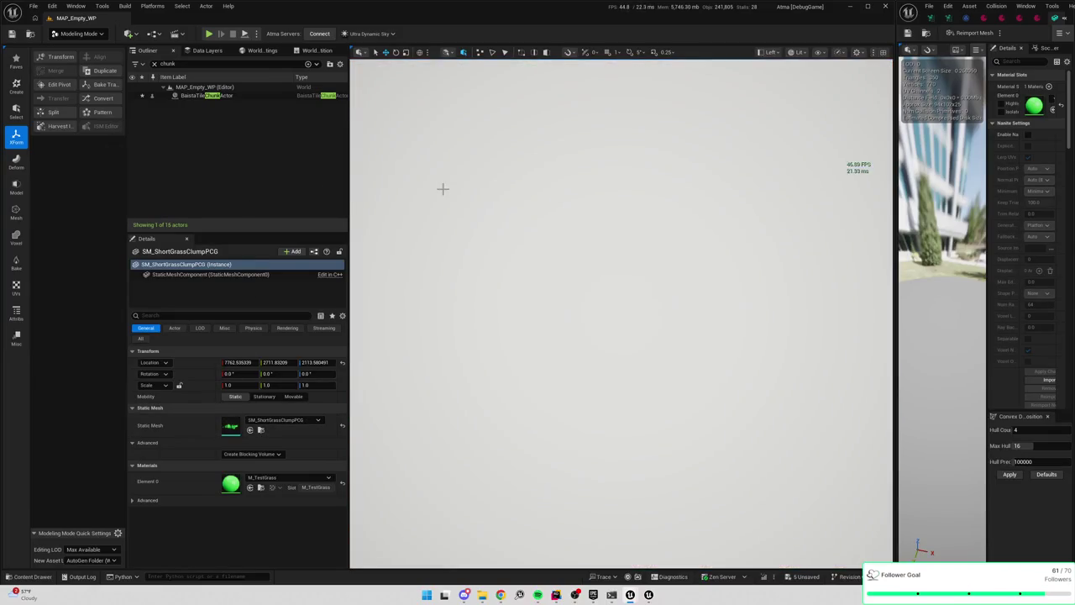
pyautogui.hotkey('alt', 'j')
pyautogui.press('f')
pyautogui.hotkey('alt', 'k')
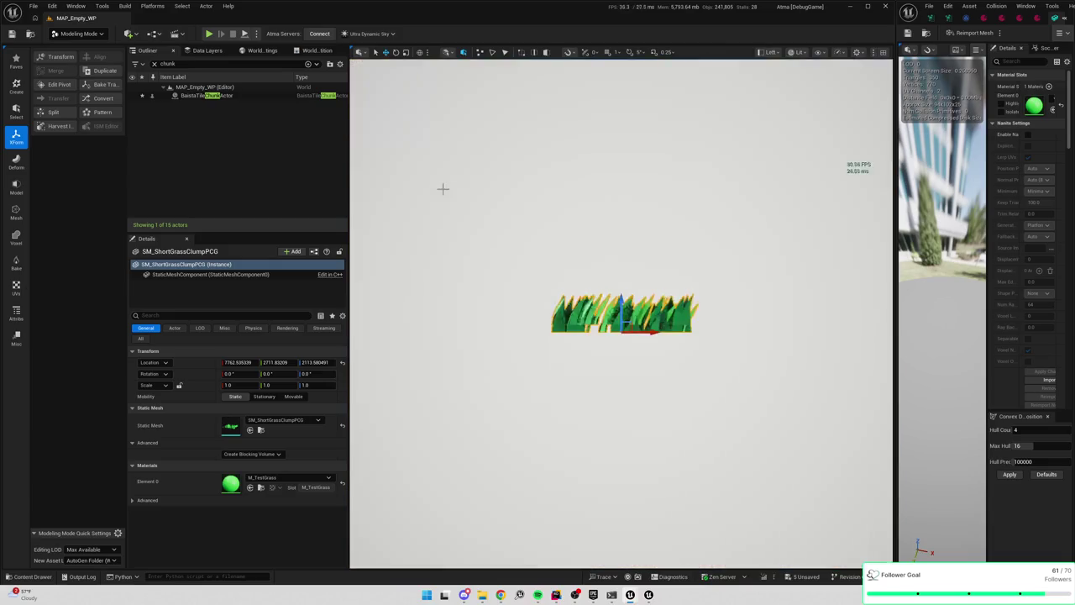
pyautogui.click(16, 239)
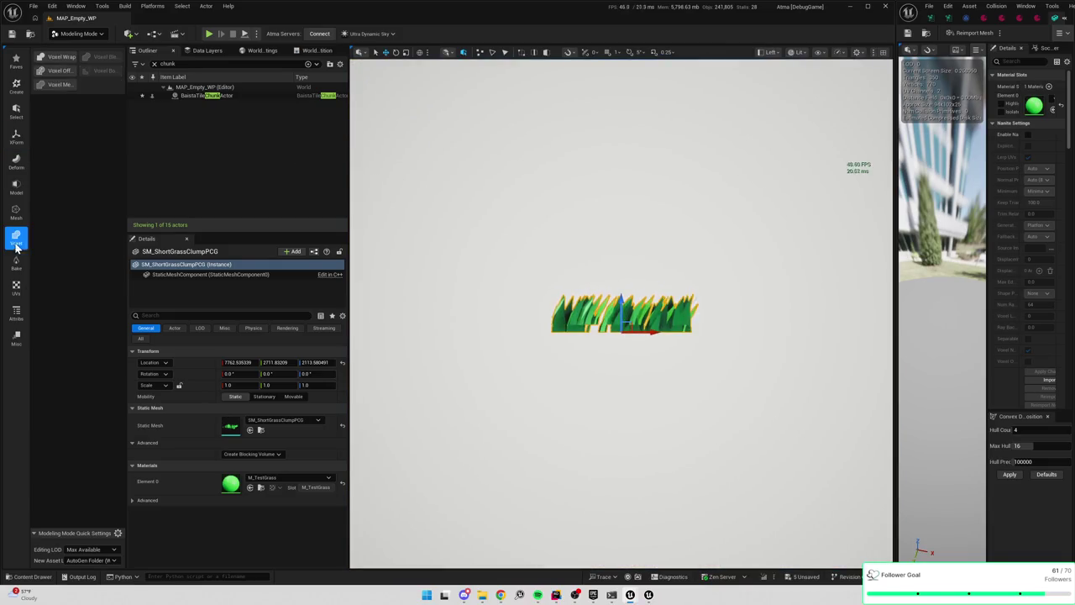
pyautogui.click(16, 212)
pyautogui.click(99, 57)
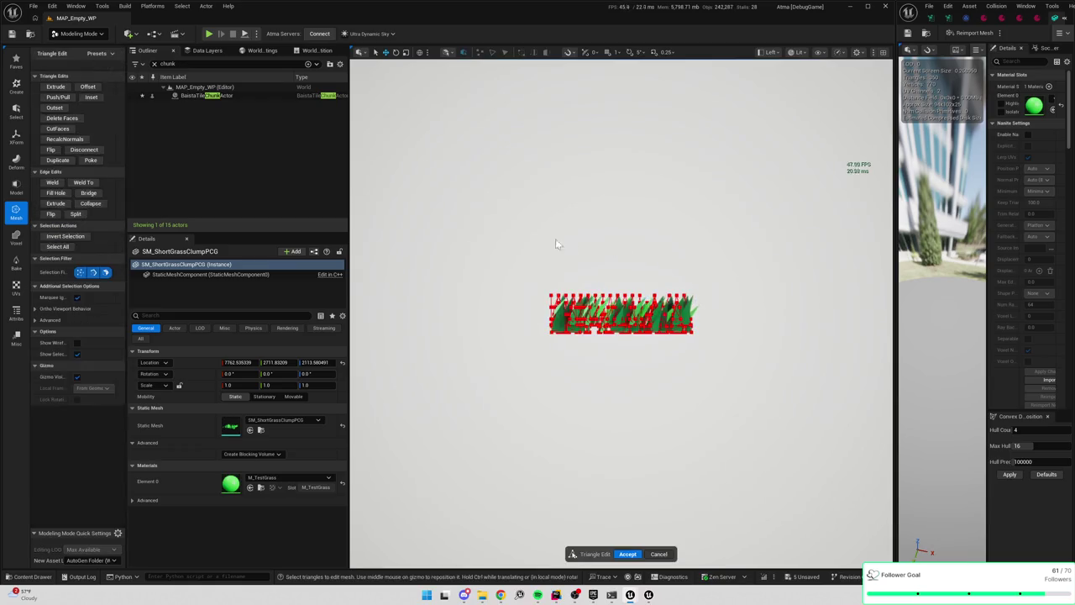
pyautogui.moveTo(553, 259); pyautogui.dragTo(769, 400)
pyautogui.moveTo(616, 260); pyautogui.dragTo(613, 299)
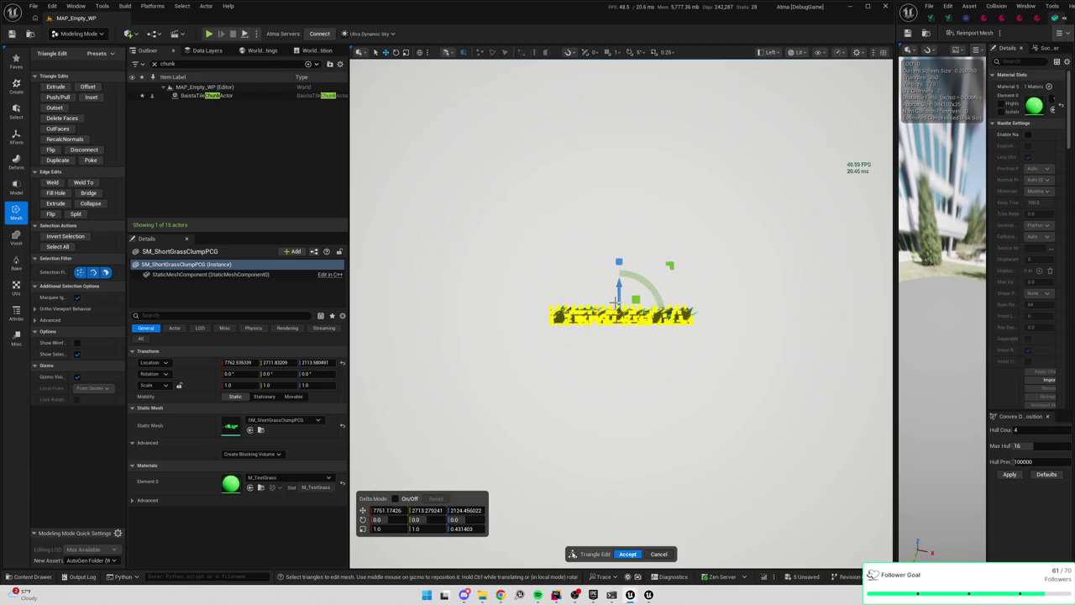
pyautogui.click(628, 554)
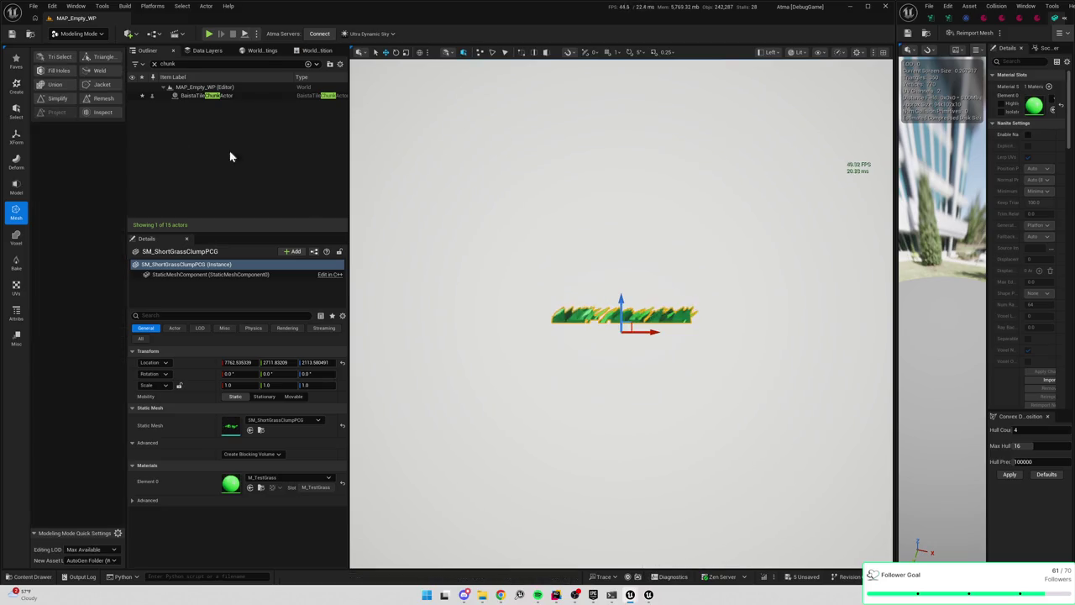
# Set the mesh's pivot to Bottom with Edit Pivot, then return to perspective view
pyautogui.click(17, 137)
pyautogui.click(55, 72)
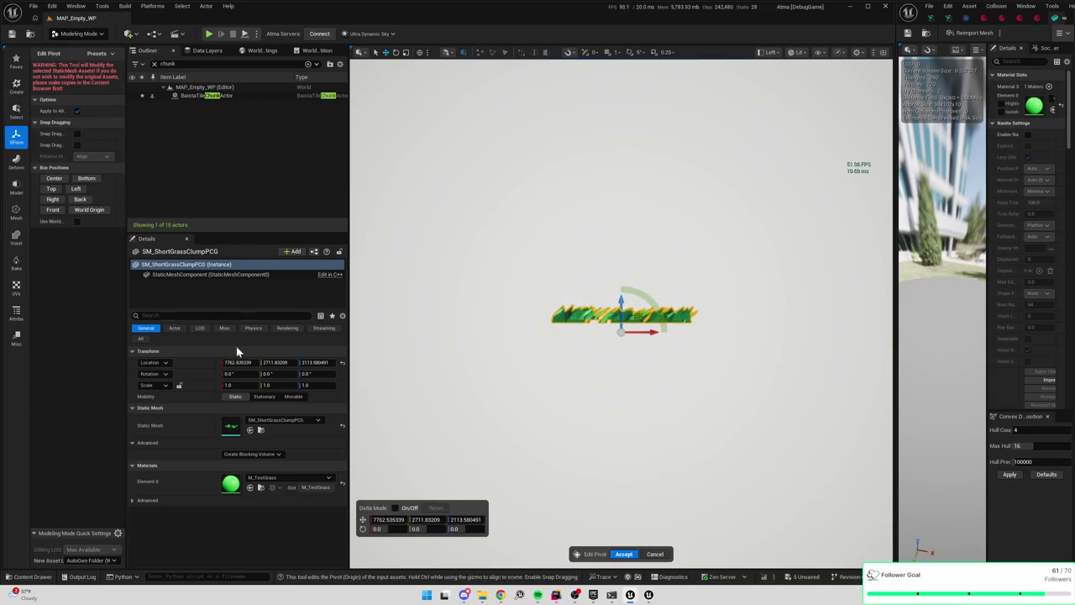
pyautogui.click(56, 178)
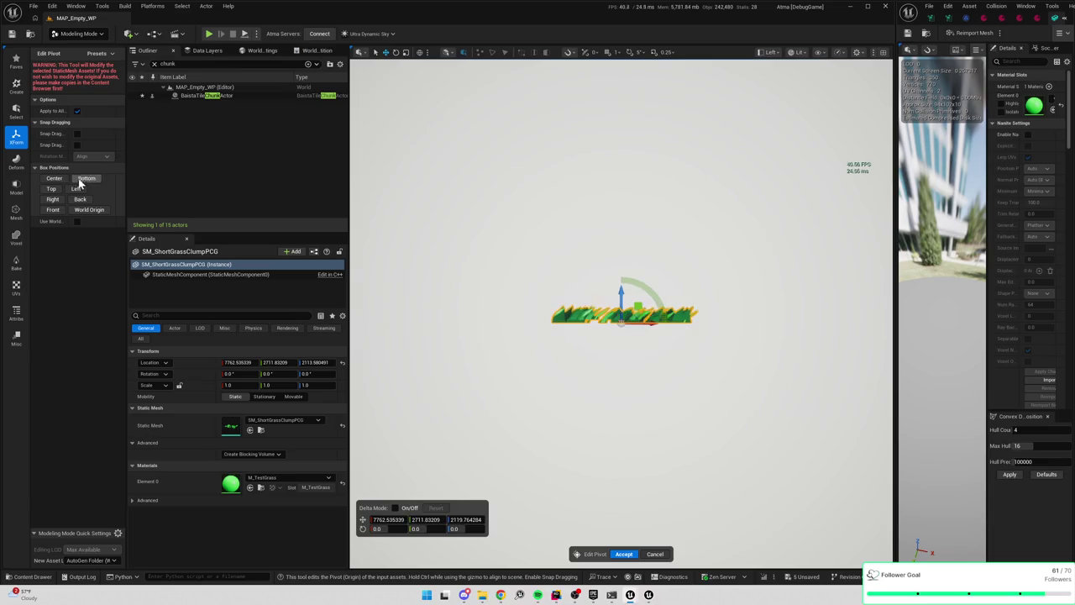
pyautogui.click(624, 555)
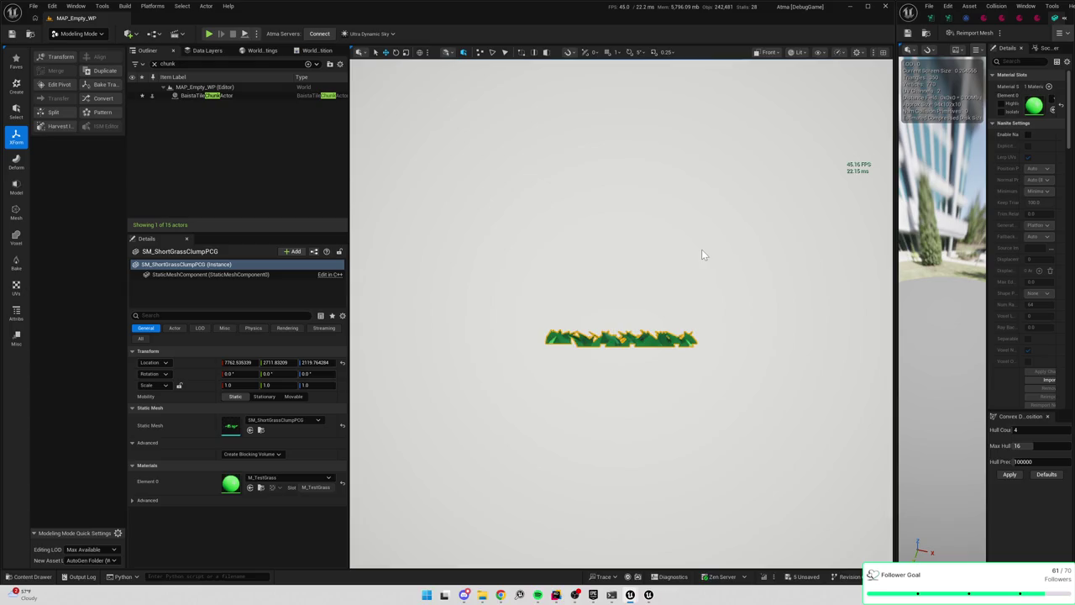
pyautogui.hotkey('alt', 'g')
pyautogui.hotkey('ctrl', 'space')
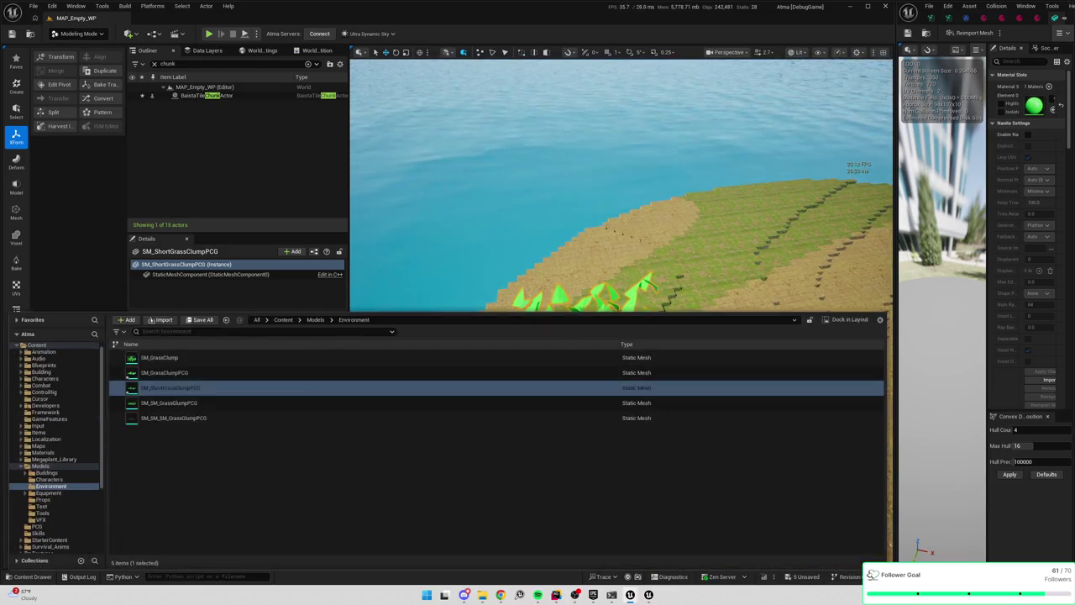
# Set TD_ShortGrass's Surface Mesh to SM_ShortGrassClumpPCG and save all changes
pyautogui.click(283, 320)
pyautogui.press('BackSpace')
pyautogui.press('BackSpace')
pyautogui.write('TD_')
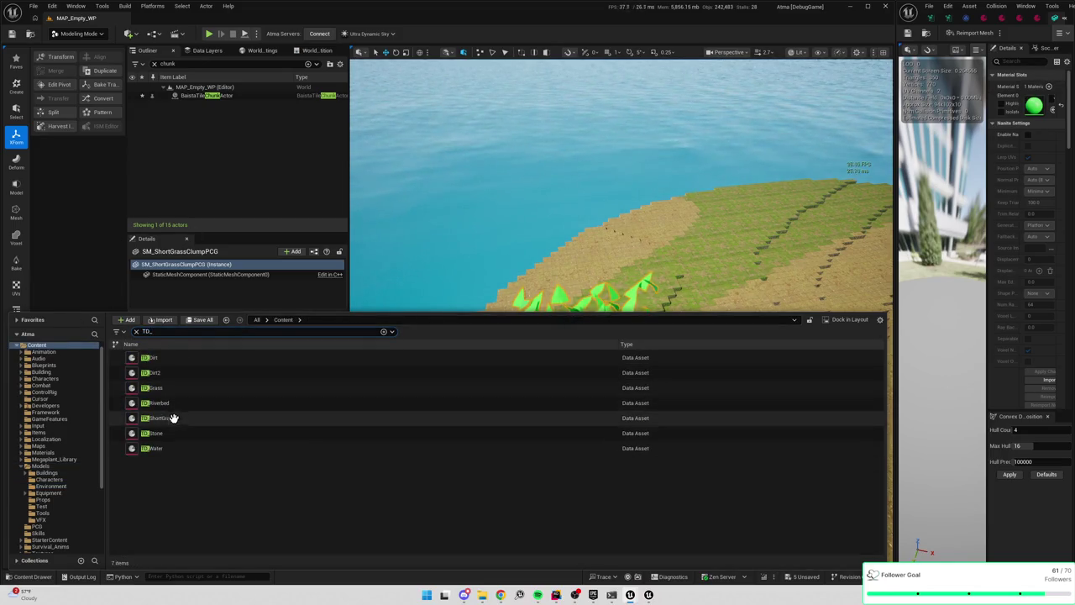
pyautogui.doubleClick(173, 418)
pyautogui.moveTo(893, 246); pyautogui.dragTo(745, 246)
pyautogui.click(930, 167)
pyautogui.write('clump')
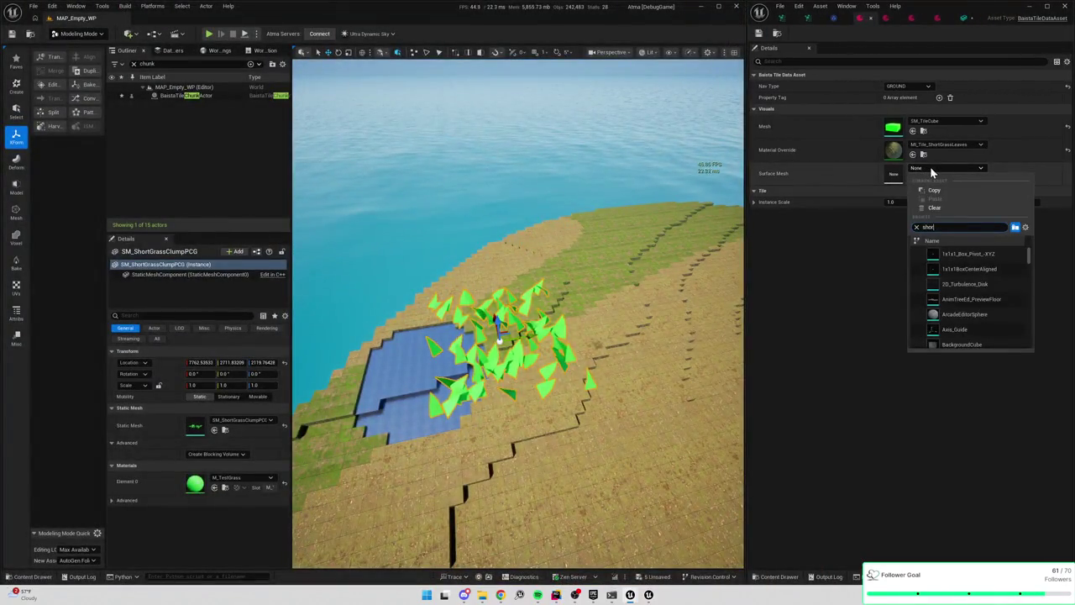
pyautogui.click(966, 254)
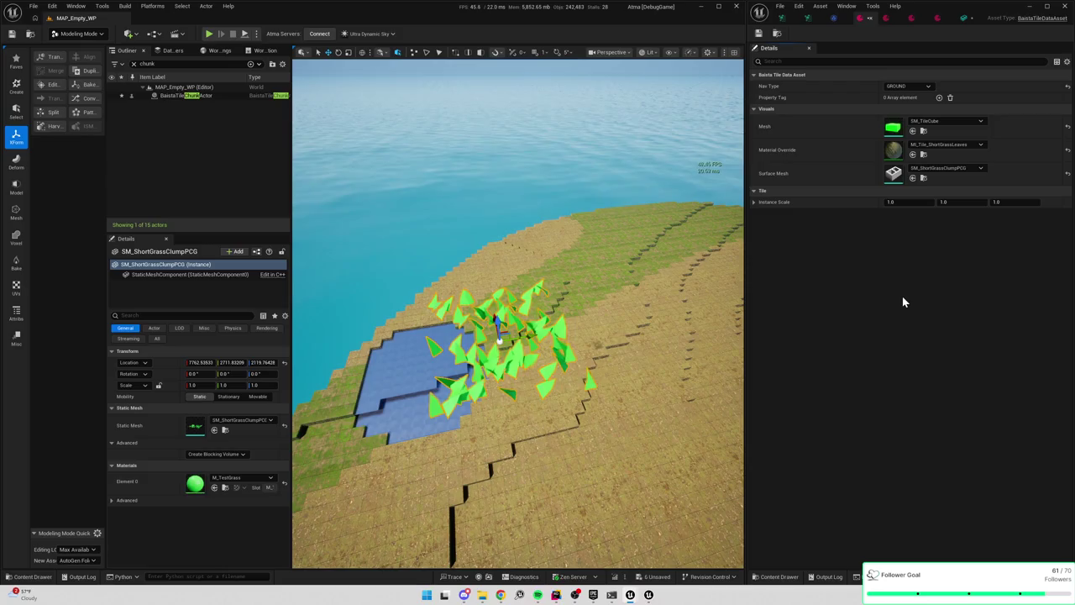
pyautogui.hotkey('ctrl', 'shift', 's')
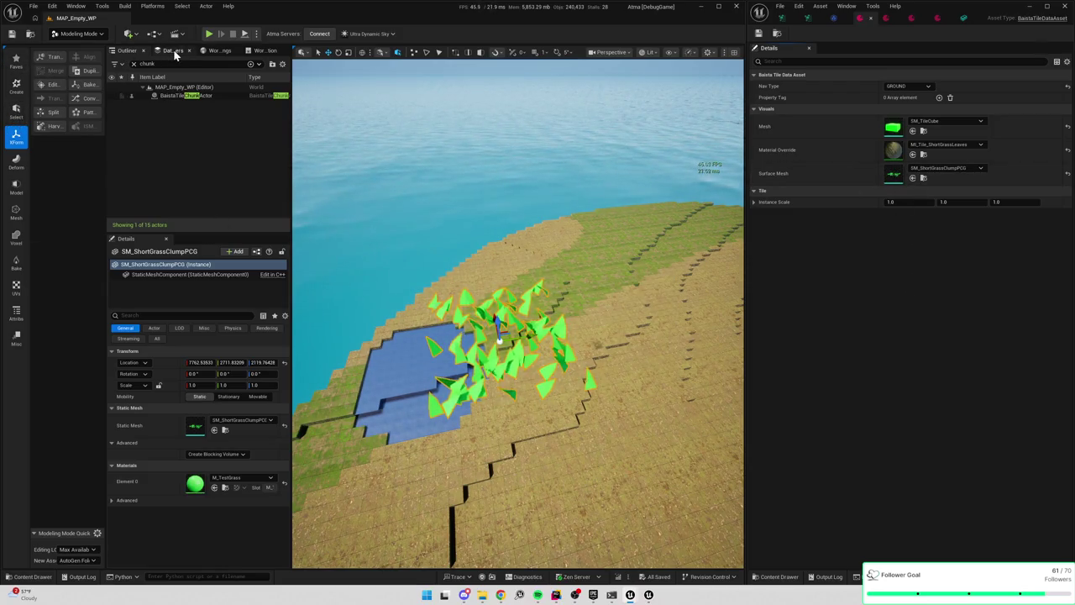
pyautogui.click(170, 95)
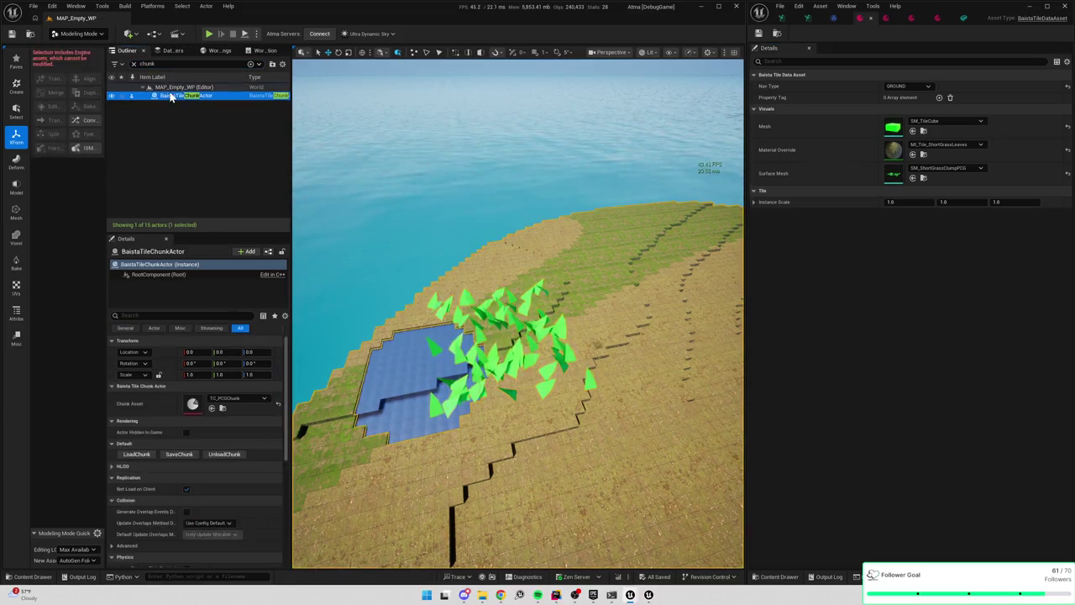
pyautogui.click(224, 454)
pyautogui.click(140, 453)
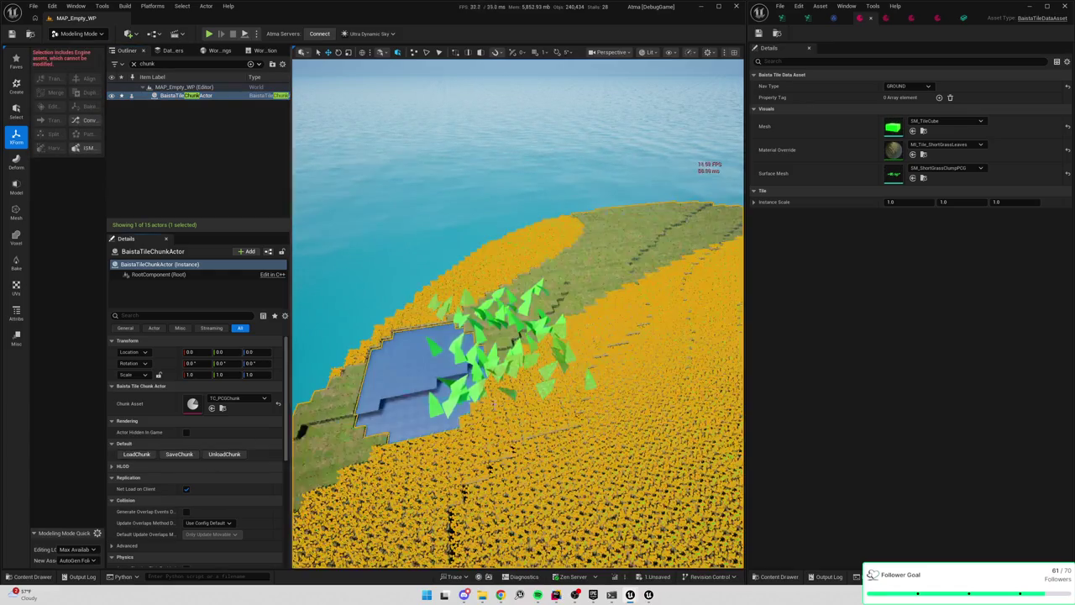
pyautogui.moveTo(505, 393); pyautogui.dragTo(504, 235)
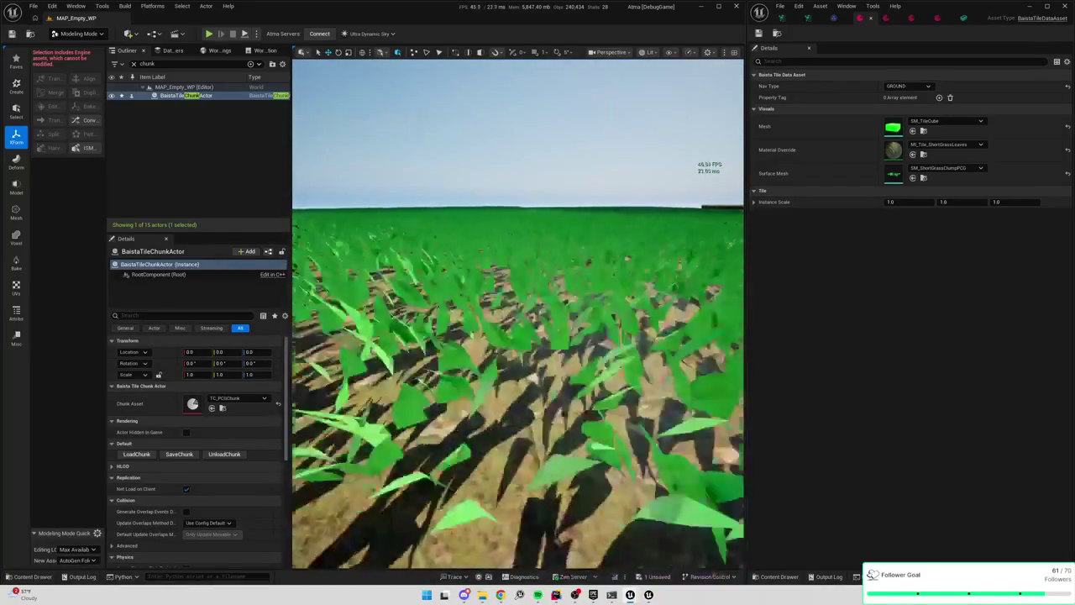
pyautogui.moveTo(505, 235); pyautogui.dragTo(504, 236)
pyautogui.hotkey('ctrl', 'space')
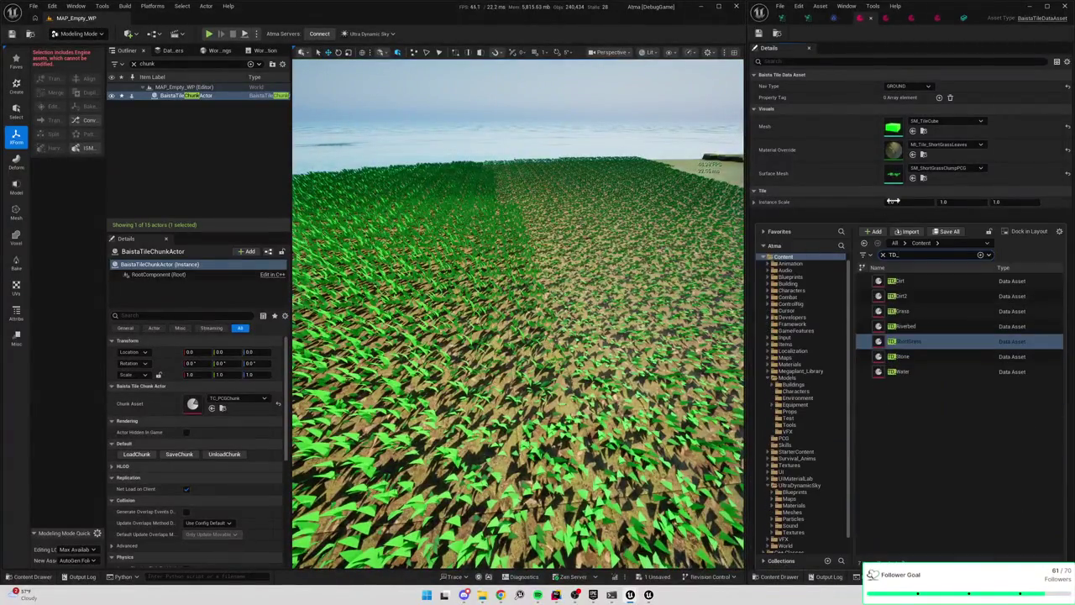
pyautogui.click(911, 189)
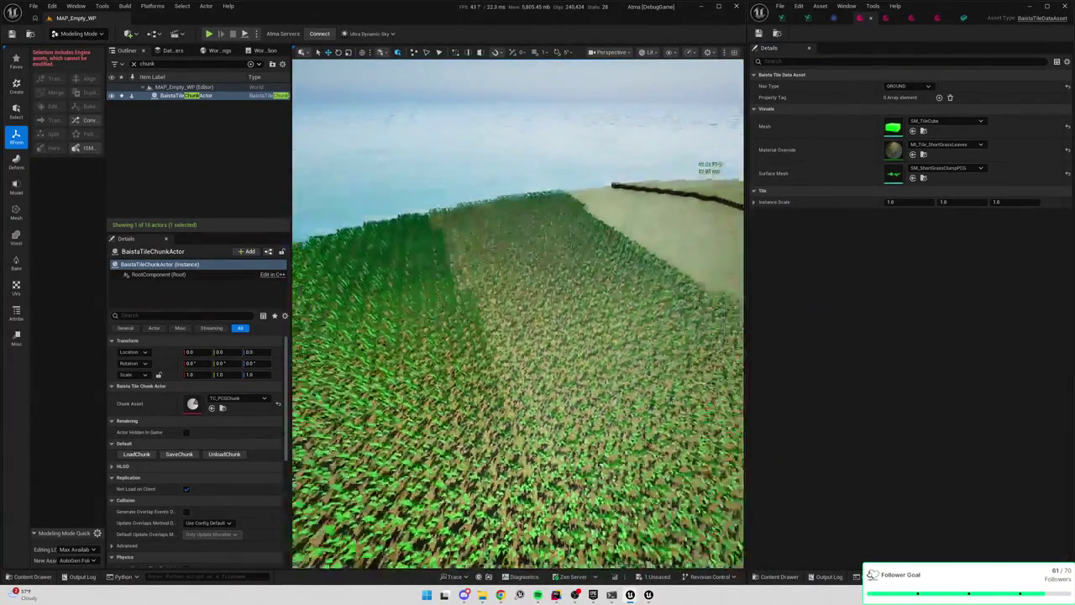
pyautogui.moveTo(505, 235); pyautogui.dragTo(505, 235)
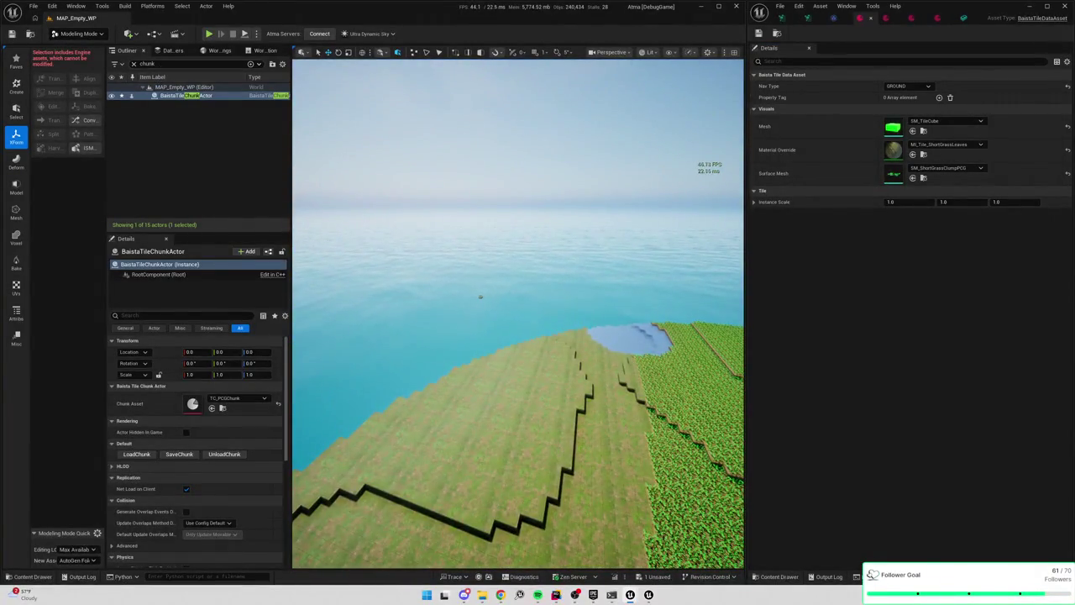
# Filter the Outliner by 'grass' and focus on SM_ShortGrassClumpPCG to inspect it up close
pyautogui.doubleClick(145, 64)
pyautogui.write('grass')
pyautogui.doubleClick(196, 113)
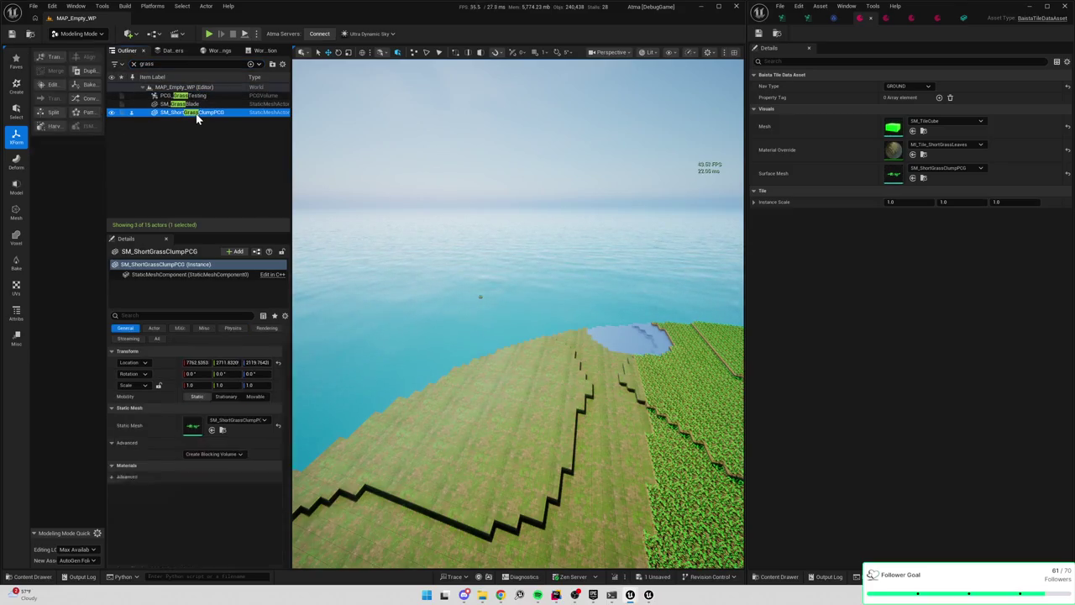
pyautogui.moveTo(504, 235); pyautogui.dragTo(505, 235)
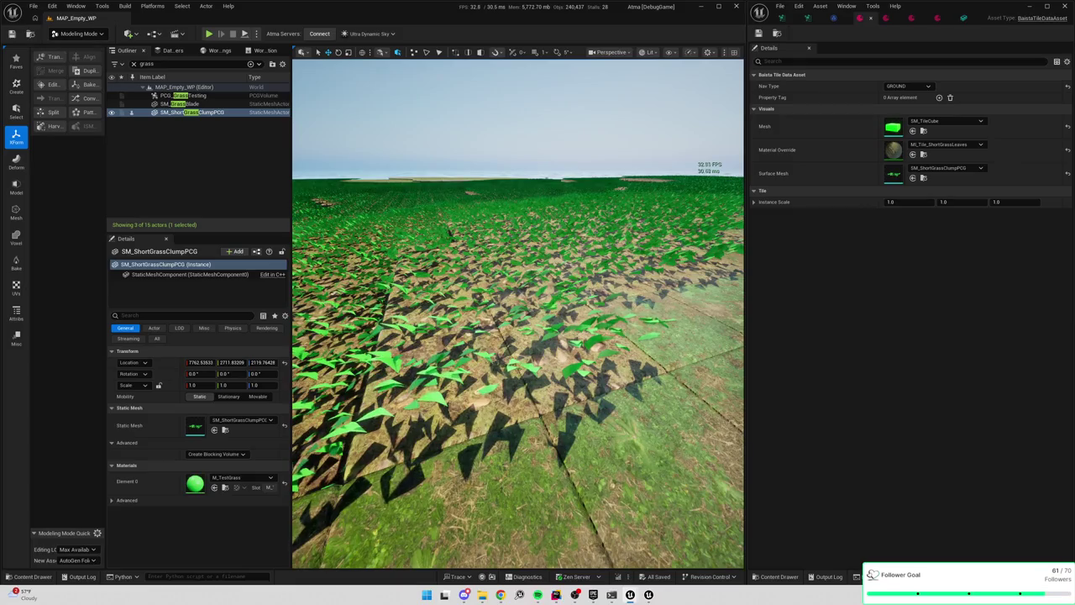
pyautogui.click(555, 595)
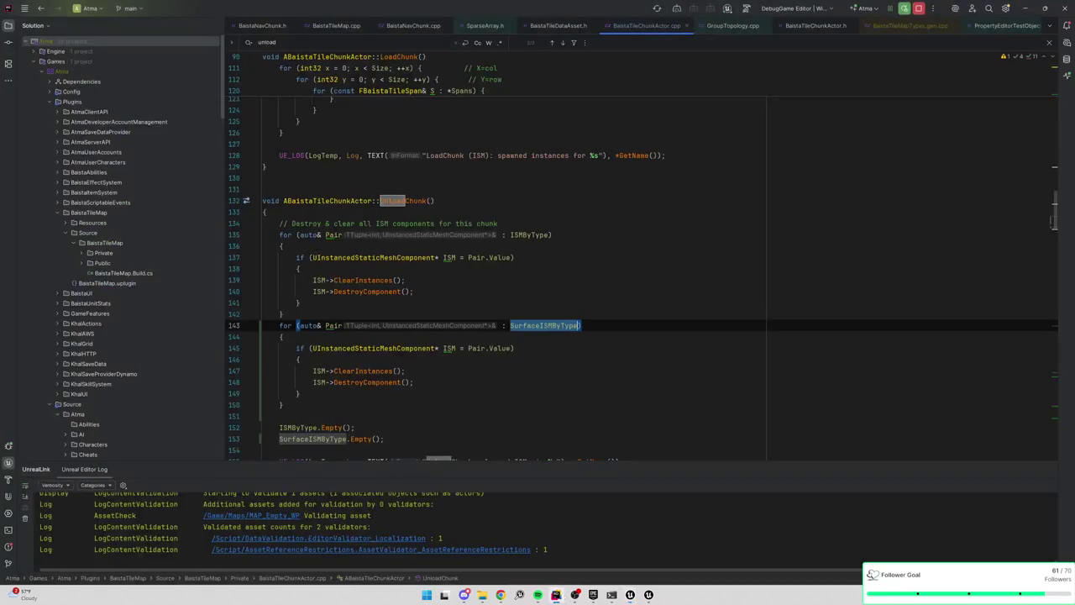
# Find AddTileInstance in BaistaTileChunkActor.cpp and append '/ 2' after TileSizeZ on line 180
pyautogui.scroll(8, 504, 294)
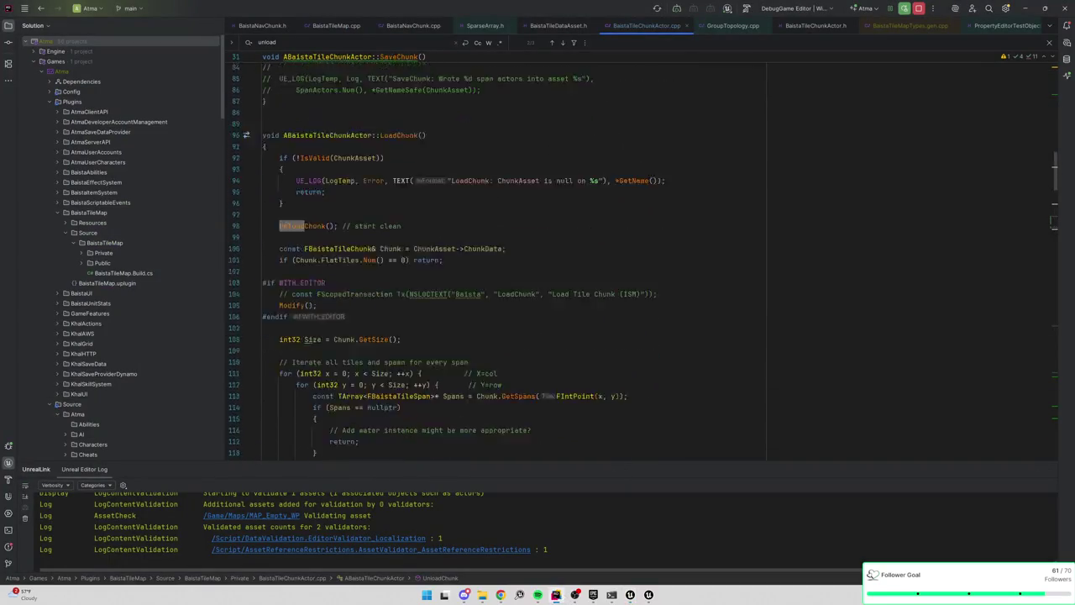
pyautogui.scroll(10, 504, 294)
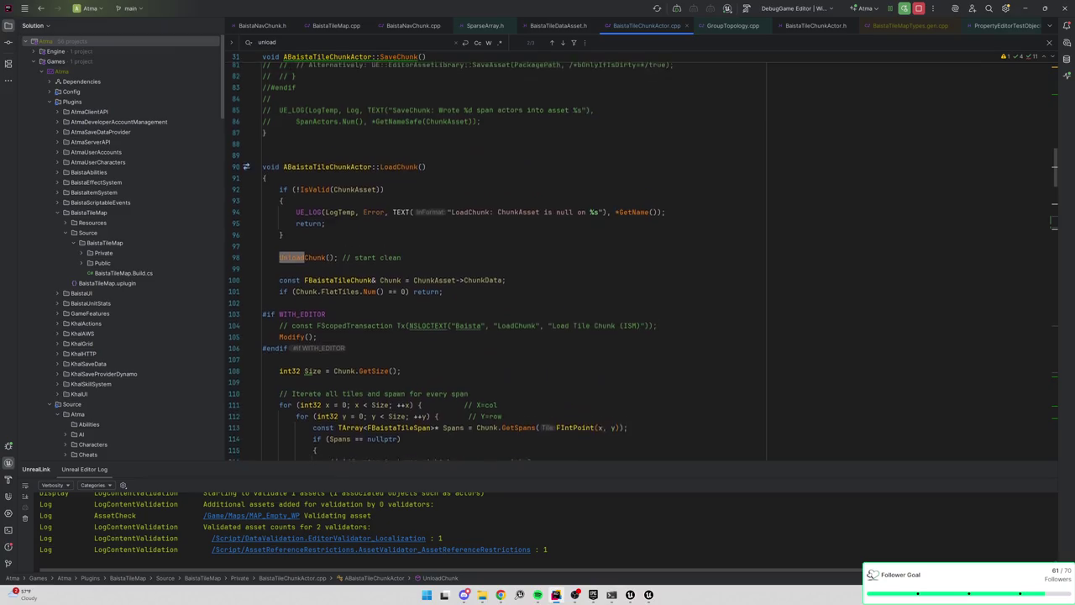
pyautogui.scroll(-8, 384, 412)
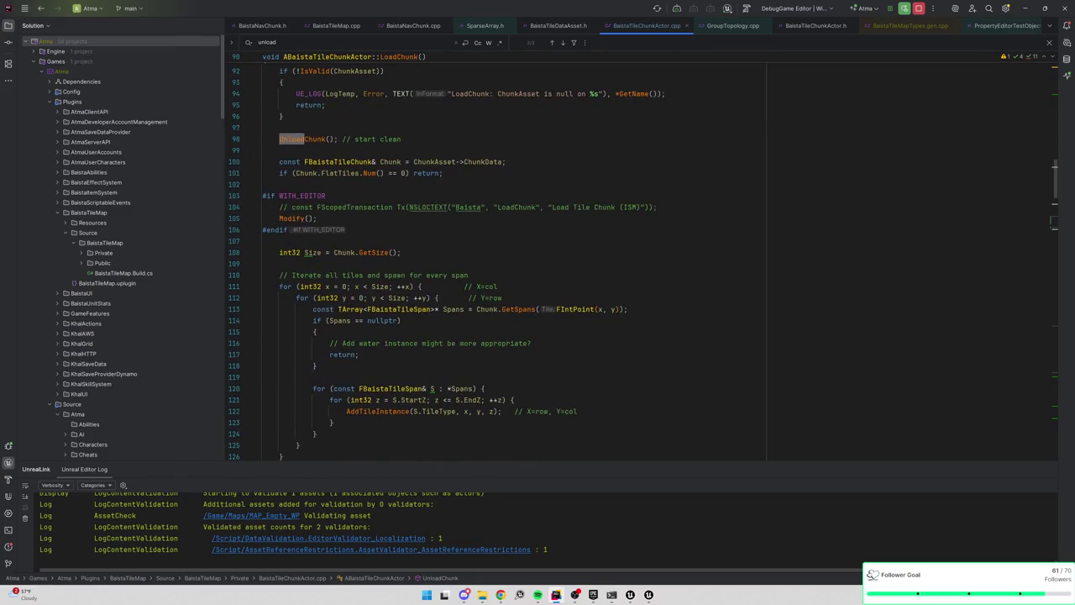
pyautogui.keyDown('ctrl'); pyautogui.click(383, 412); pyautogui.keyUp('ctrl')
pyautogui.scroll(-3, 642, 266)
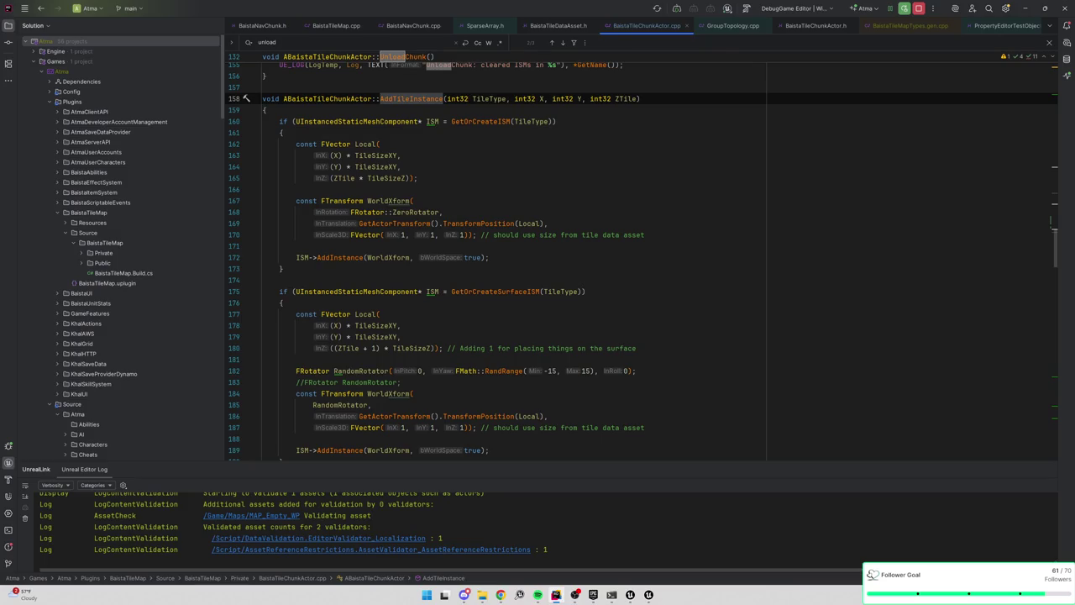
pyautogui.click(432, 347)
pyautogui.write('/ 2')
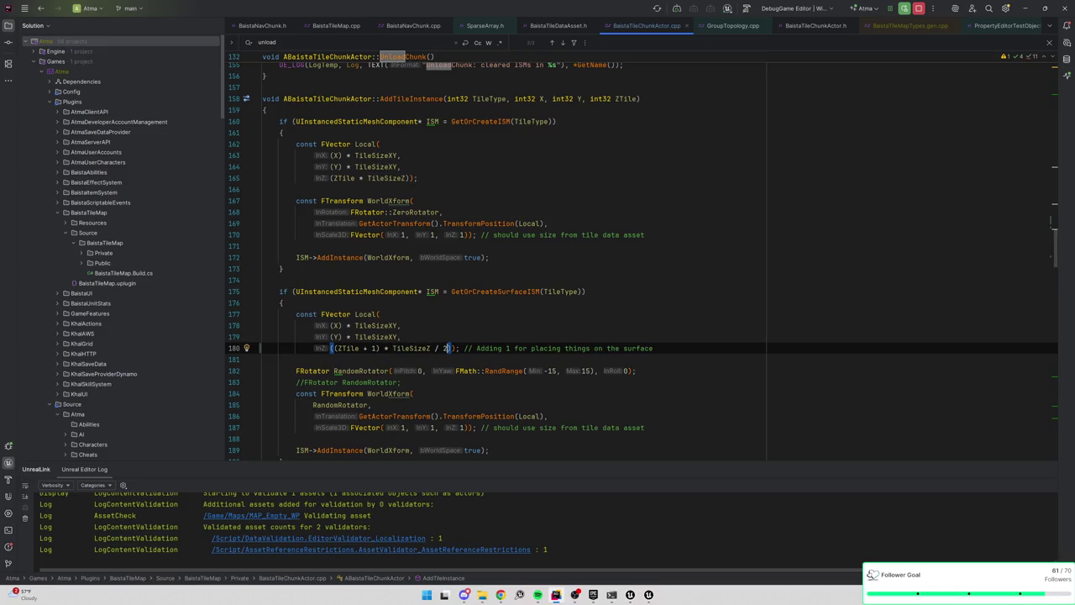
pyautogui.press('BackSpace')
pyautogui.press('BackSpace')
pyautogui.press('BackSpace')
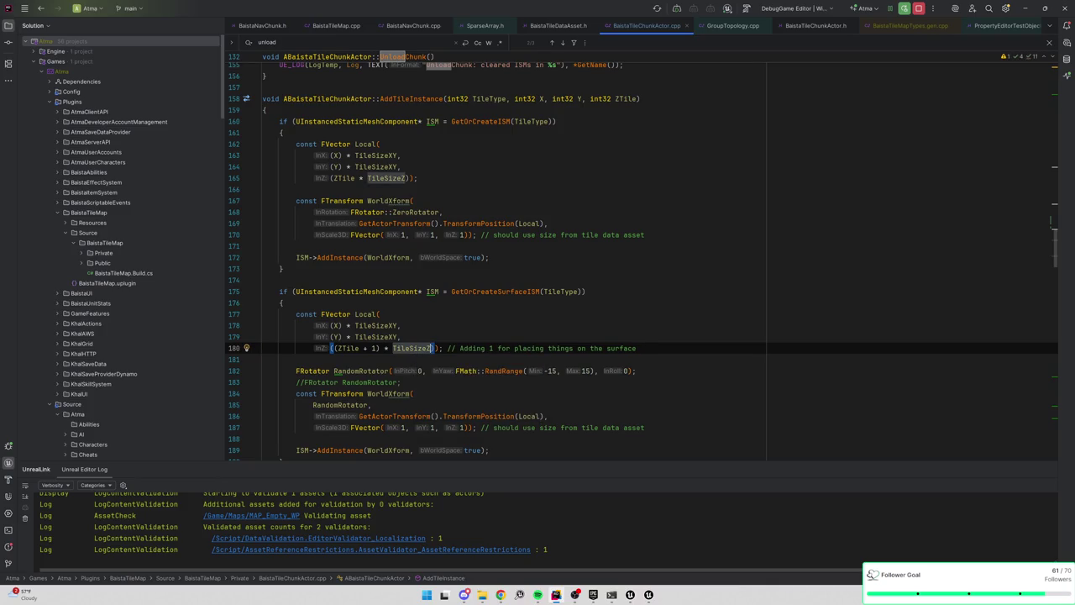
pyautogui.write('/ 2')
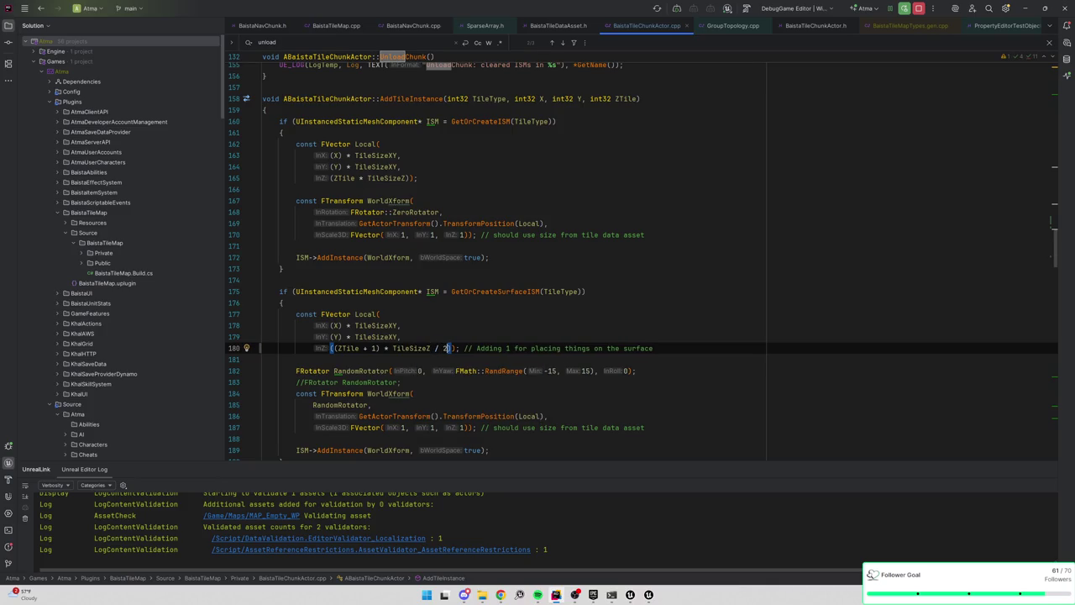
# Replace line 180's surface height term with (ZTile * TileSizeZ) + TileSizeZ / 2, then return to Unreal
pyautogui.click(407, 178)
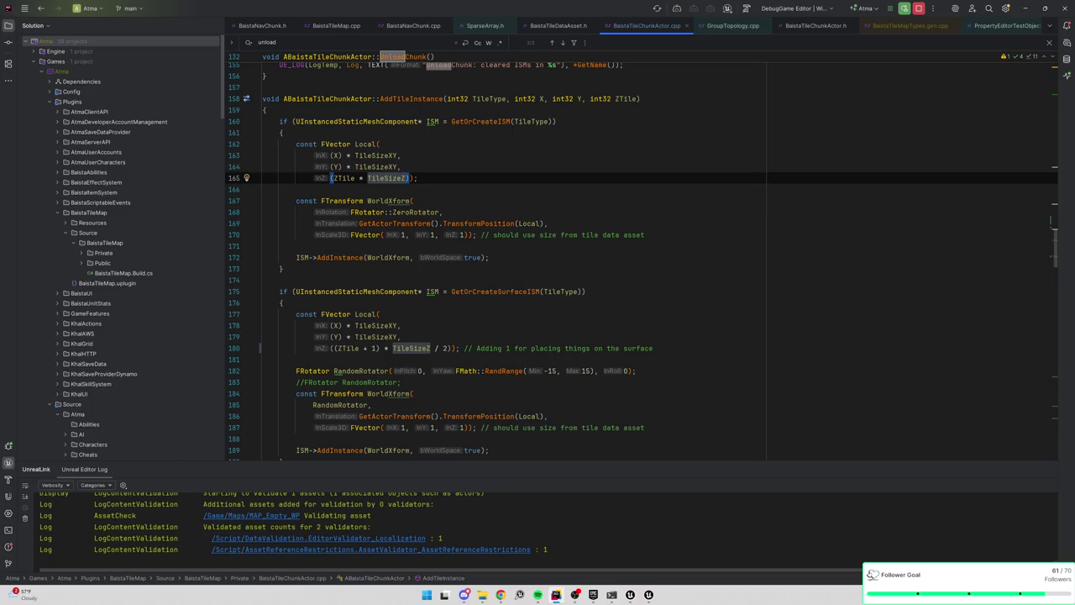
pyautogui.click(379, 314)
pyautogui.moveTo(455, 348); pyautogui.dragTo(374, 348)
pyautogui.press('BackSpace')
pyautogui.press('BackSpace')
pyautogui.press('BackSpace')
pyautogui.press('BackSpace')
pyautogui.press('BackSpace')
pyautogui.press('BackSpace')
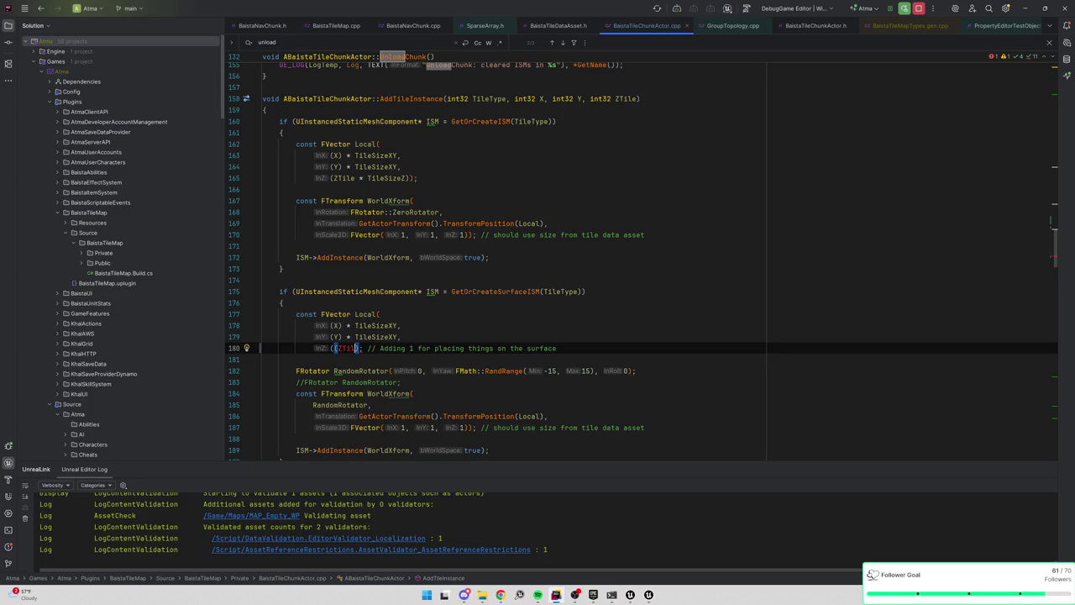
pyautogui.write('ZTile')
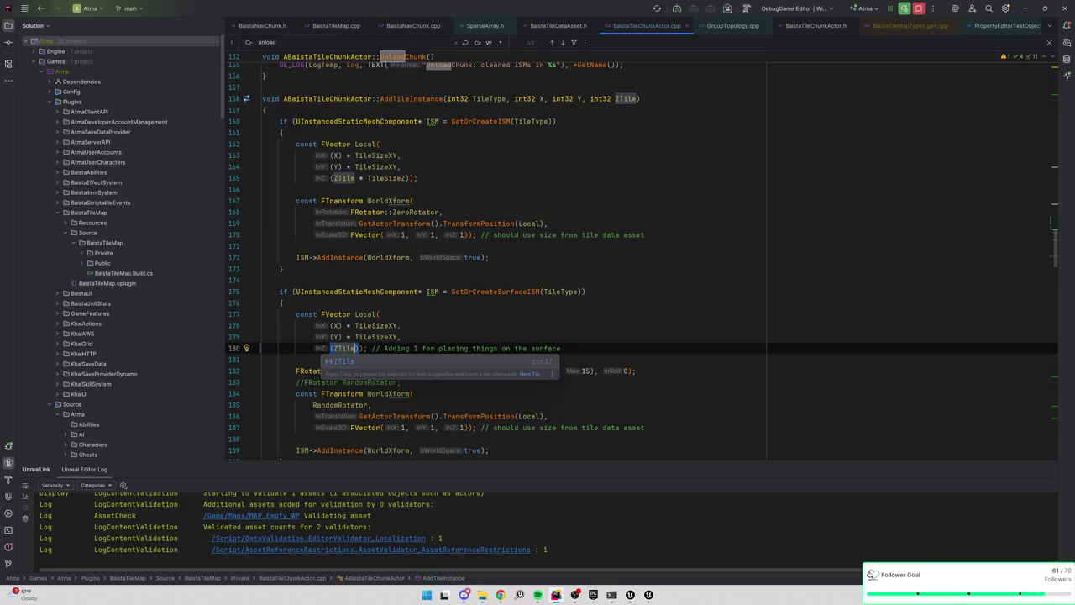
pyautogui.write(' * ')
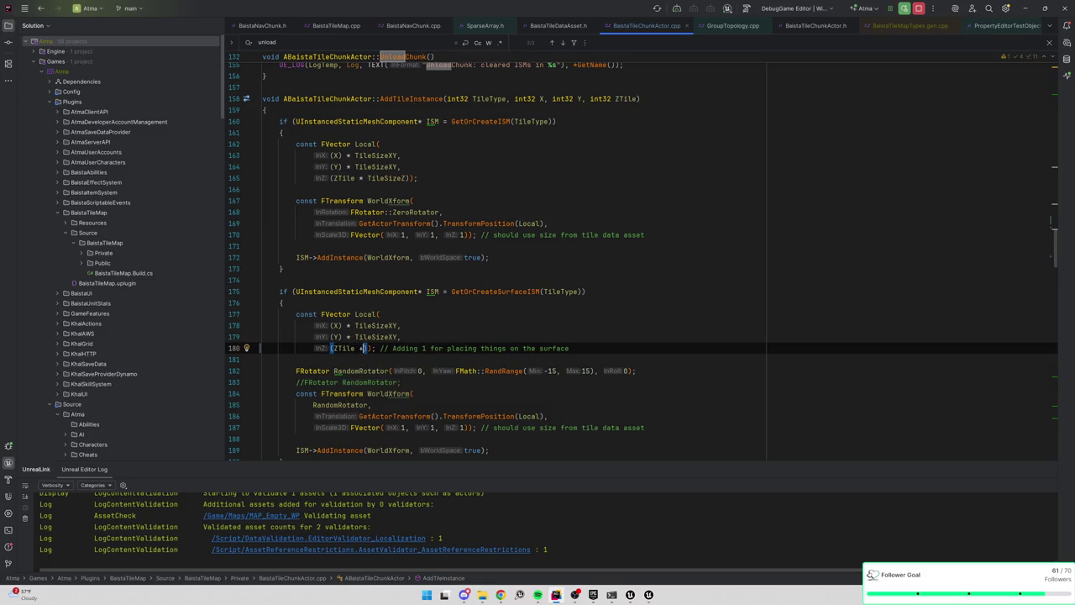
pyautogui.write('TileSizeZ')
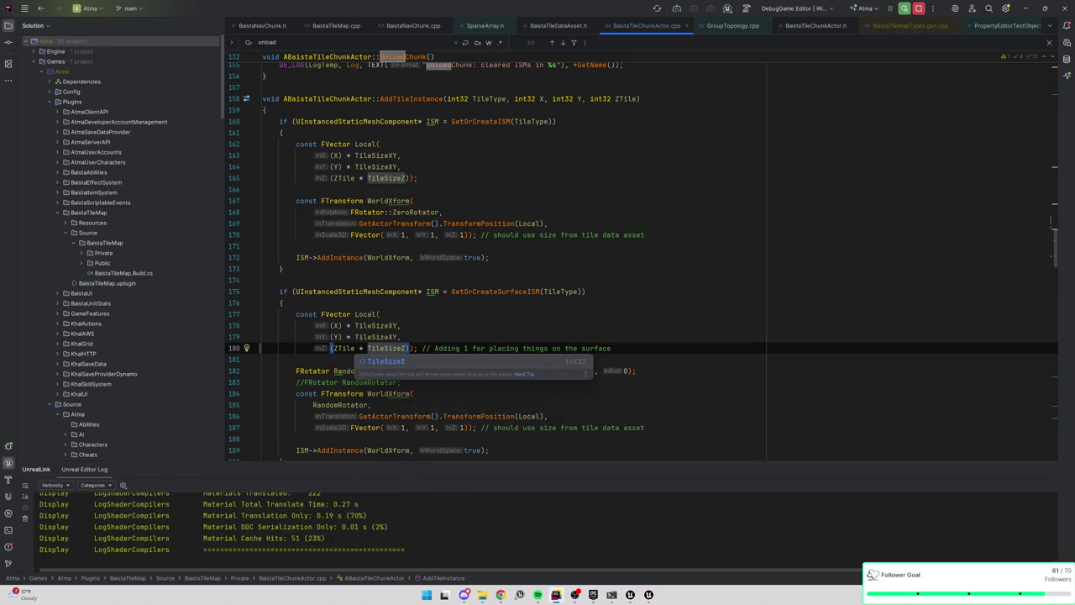
pyautogui.press('Escape')
pyautogui.write(') + ')
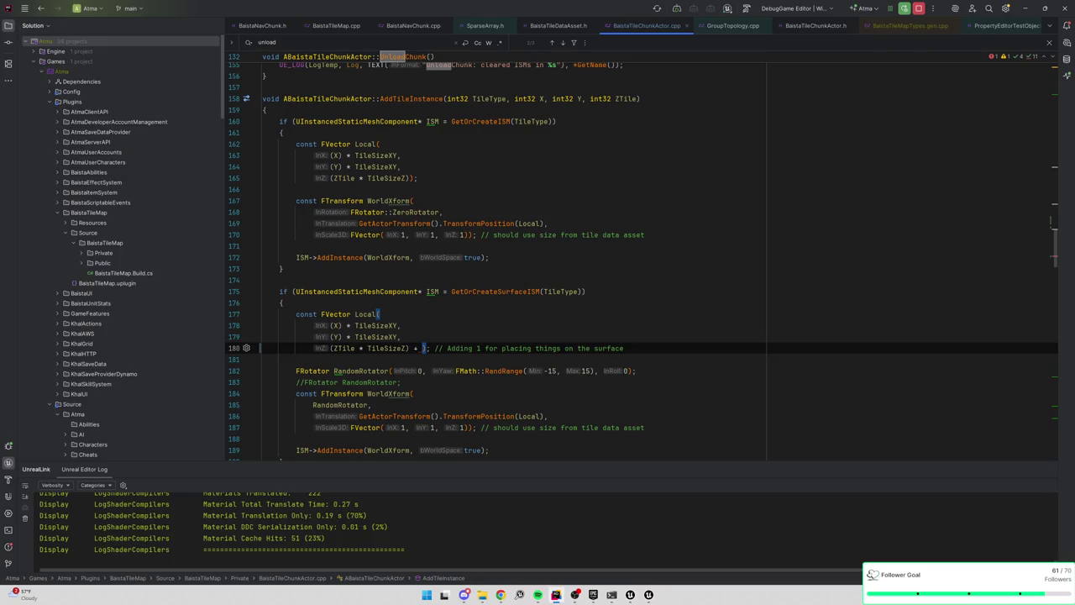
pyautogui.write('TileSizeZ / 2')
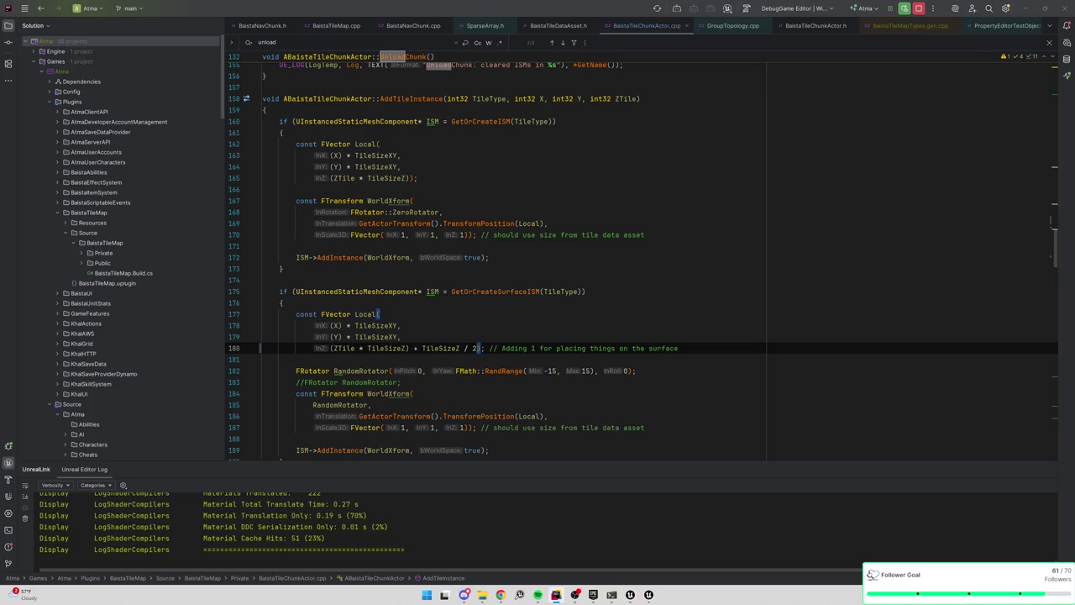
pyautogui.hotkey('alt', 'Tab')
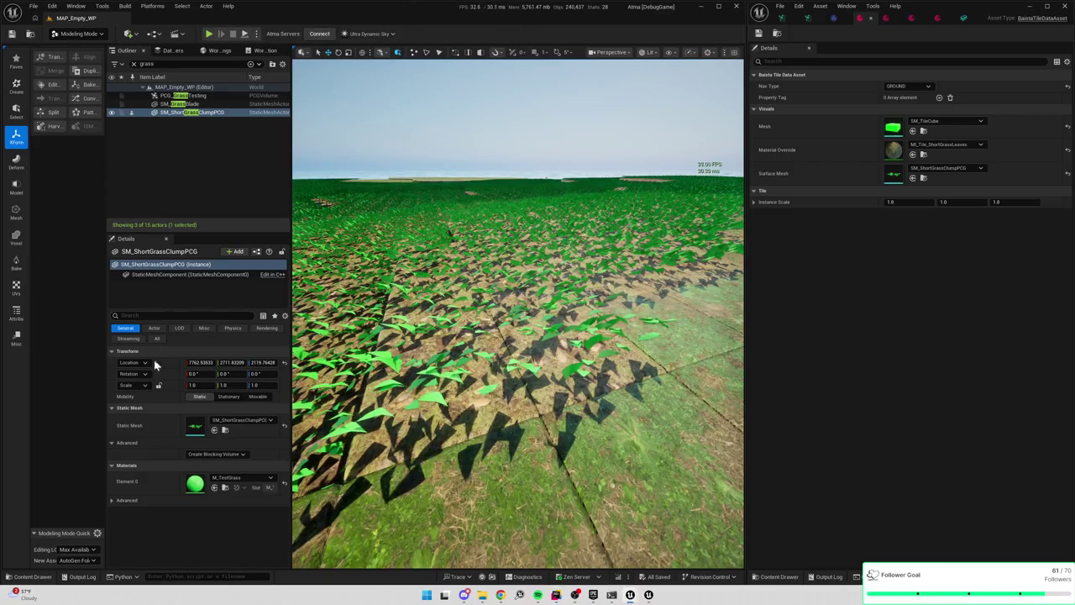
# Filter the Outliner by 'chu', unload and reload BaistaTileChunkActor, then start Play-in-Editor
pyautogui.click(133, 63)
pyautogui.write('chu')
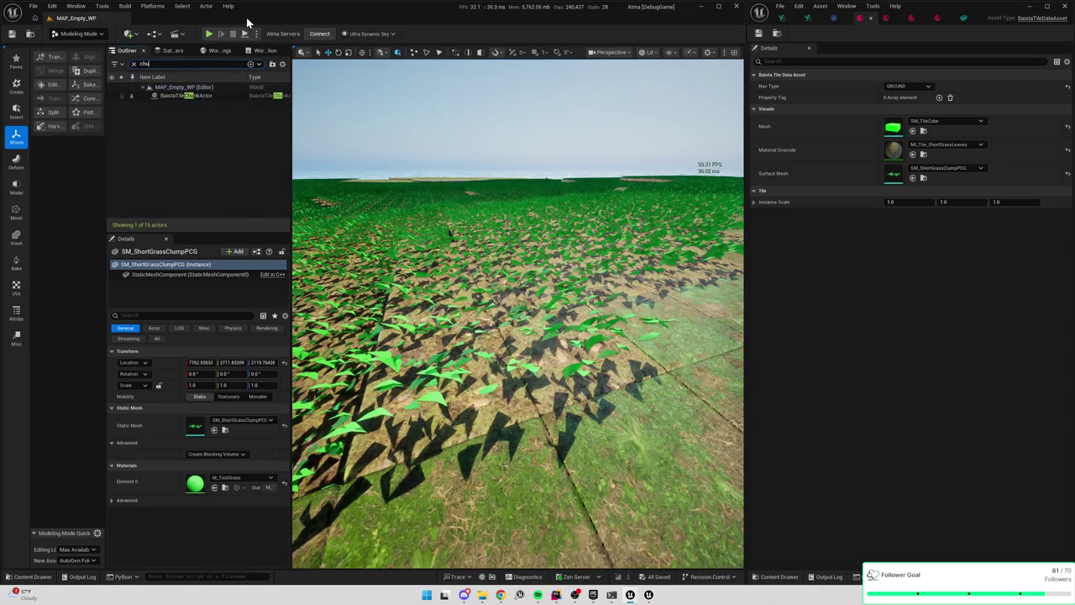
pyautogui.click(175, 96)
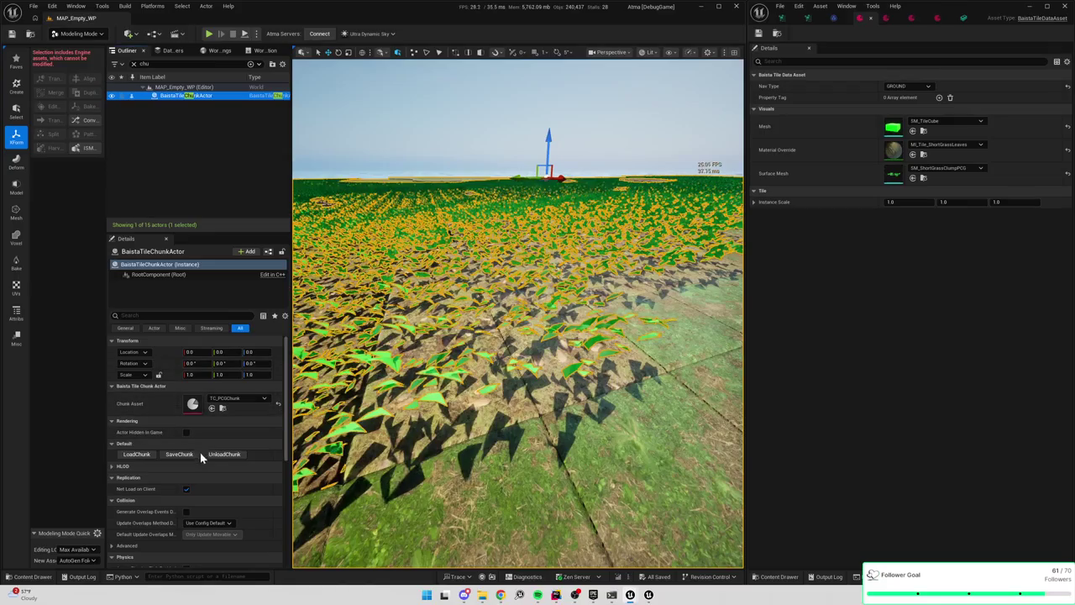
pyautogui.click(225, 454)
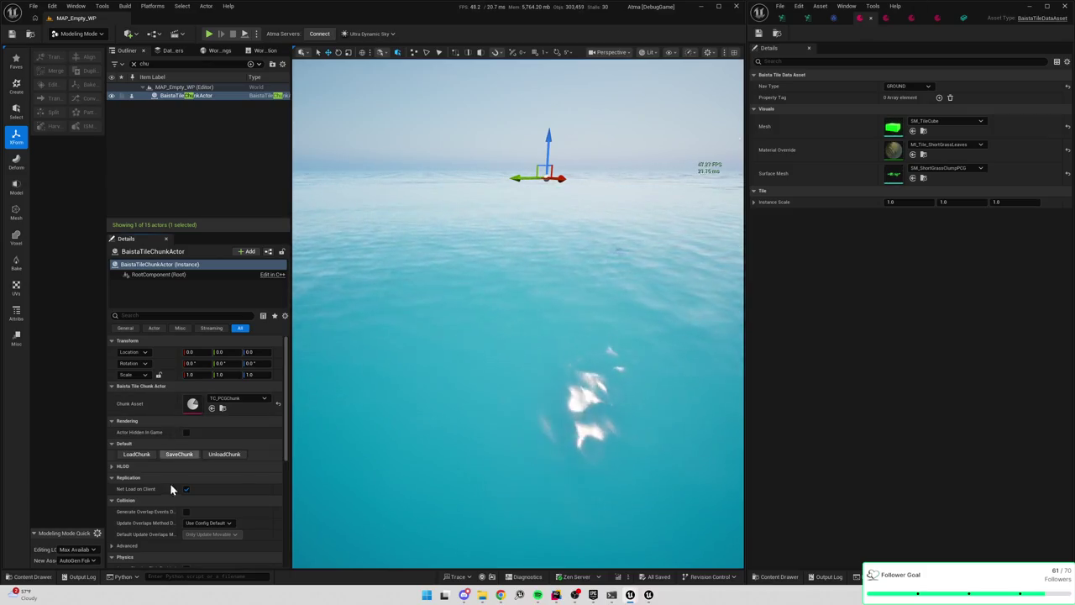
pyautogui.click(136, 454)
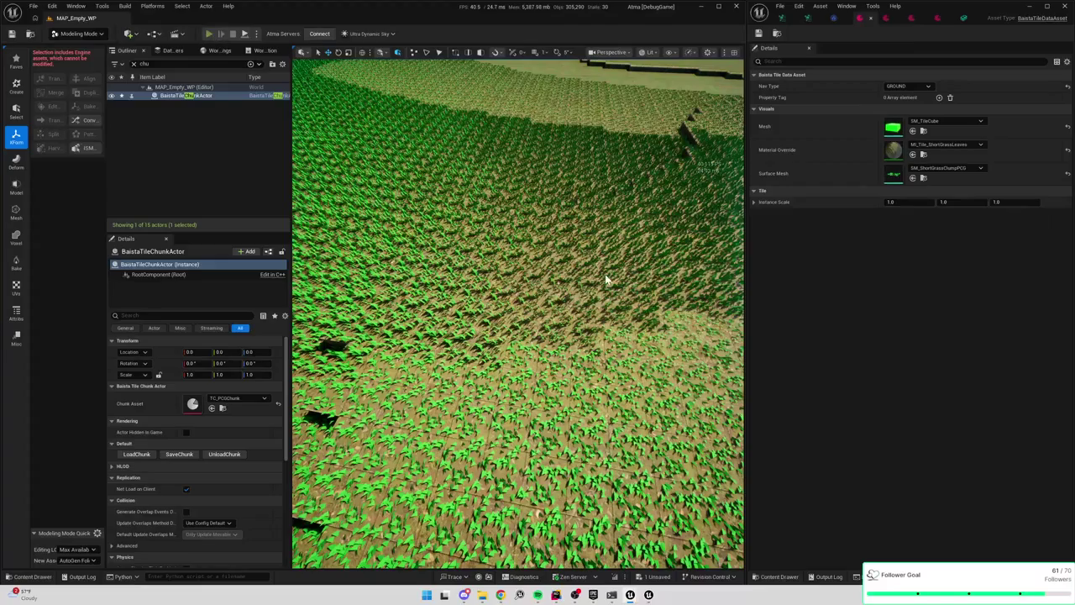
pyautogui.hotkey('alt', 'p')
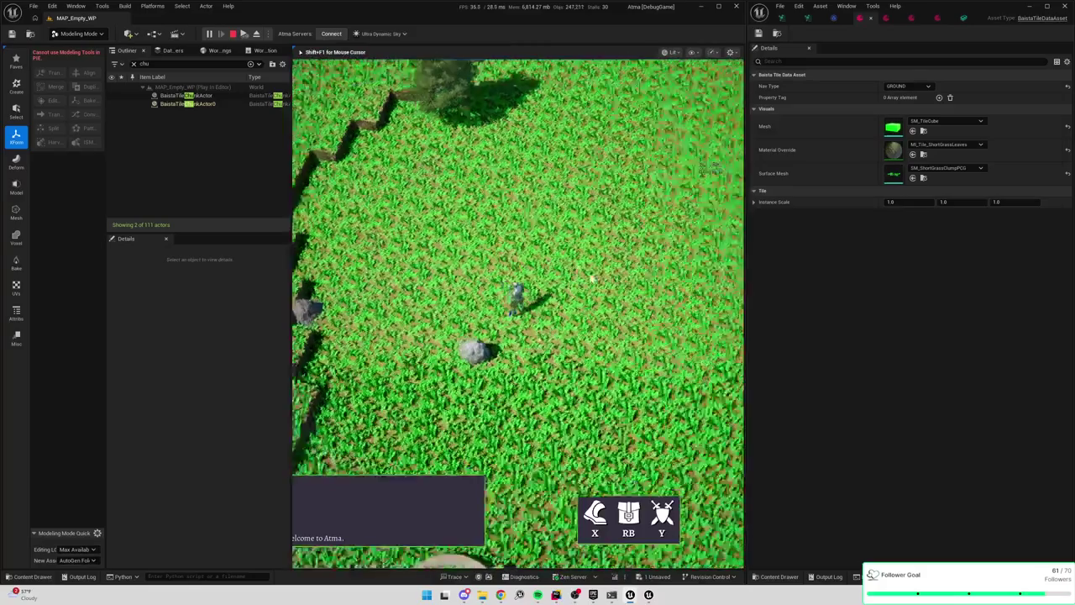
# Take control of the game view and walk the character across the grass terraces
pyautogui.click(476, 279)
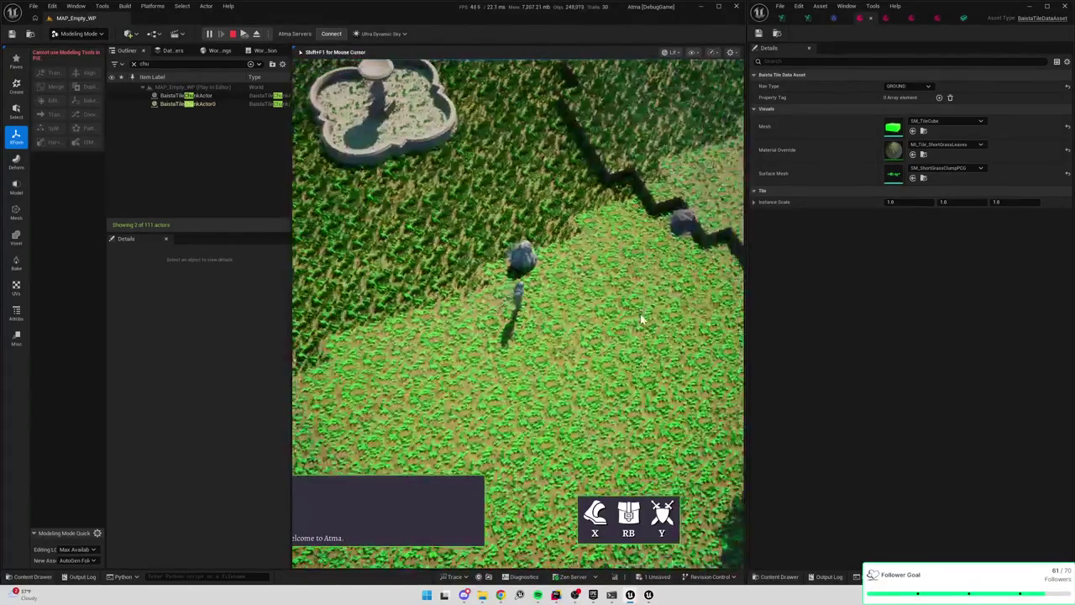
pyautogui.click(574, 335)
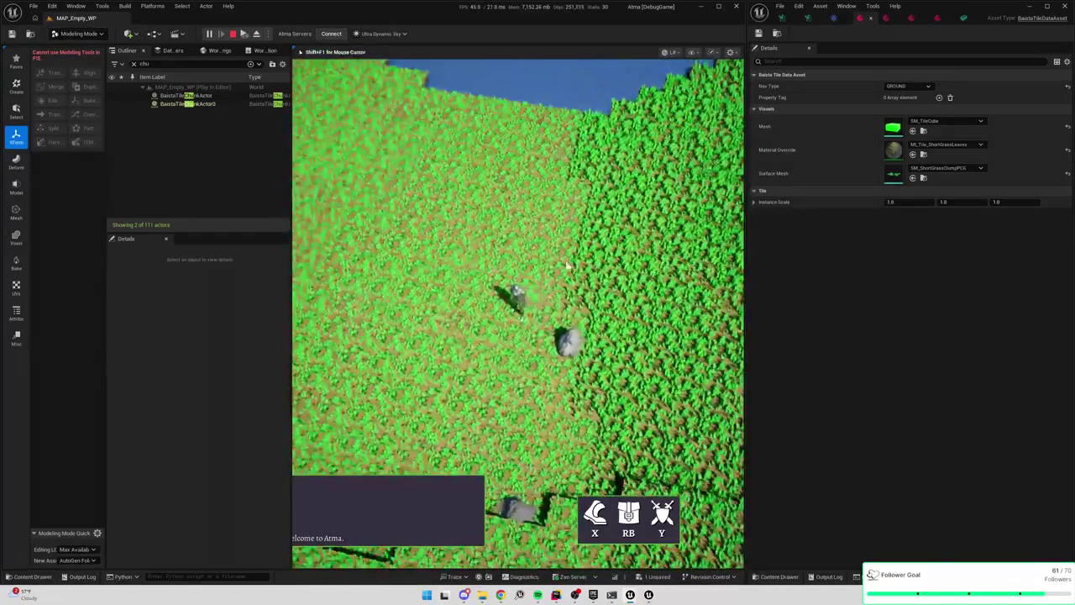
pyautogui.click(609, 313)
pyautogui.click(474, 208)
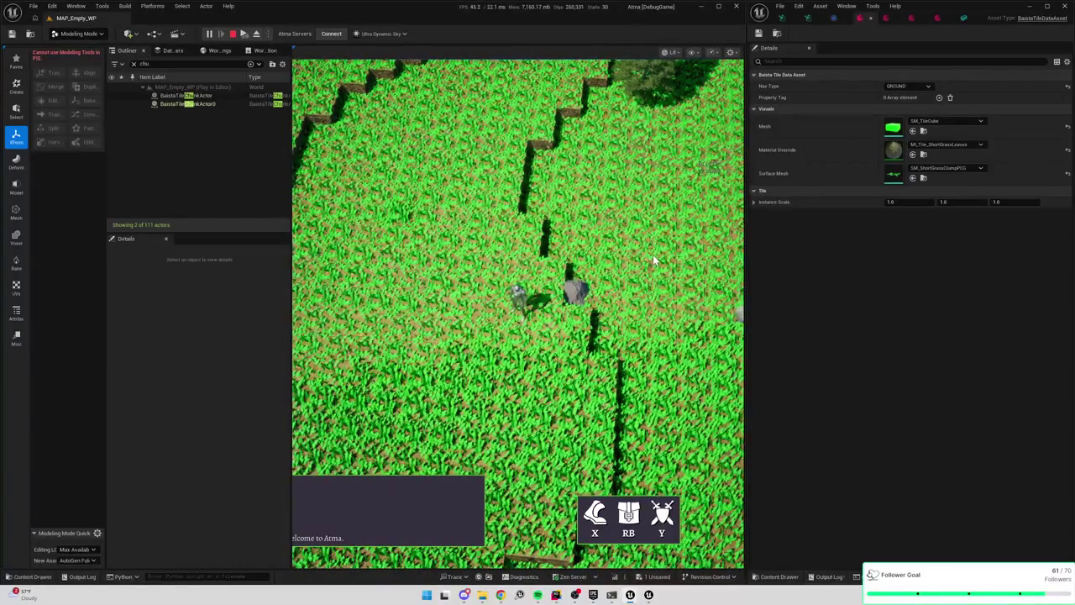
pyautogui.click(653, 253)
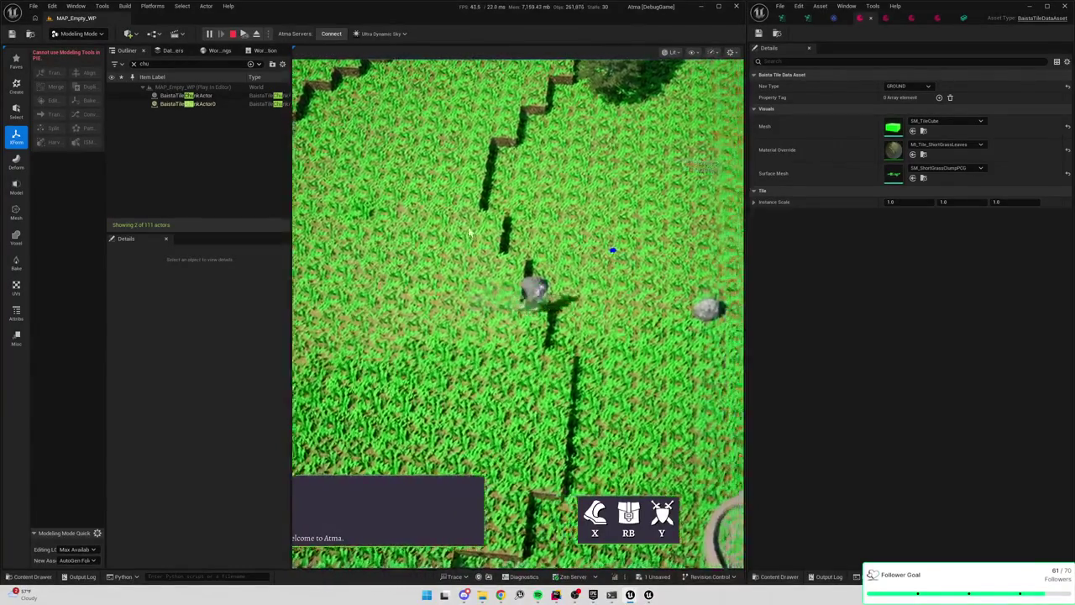
pyautogui.click(639, 240)
# Keep walking toward the field near the bench while widening the game viewport on both sides
pyautogui.moveTo(745, 280); pyautogui.dragTo(935, 287)
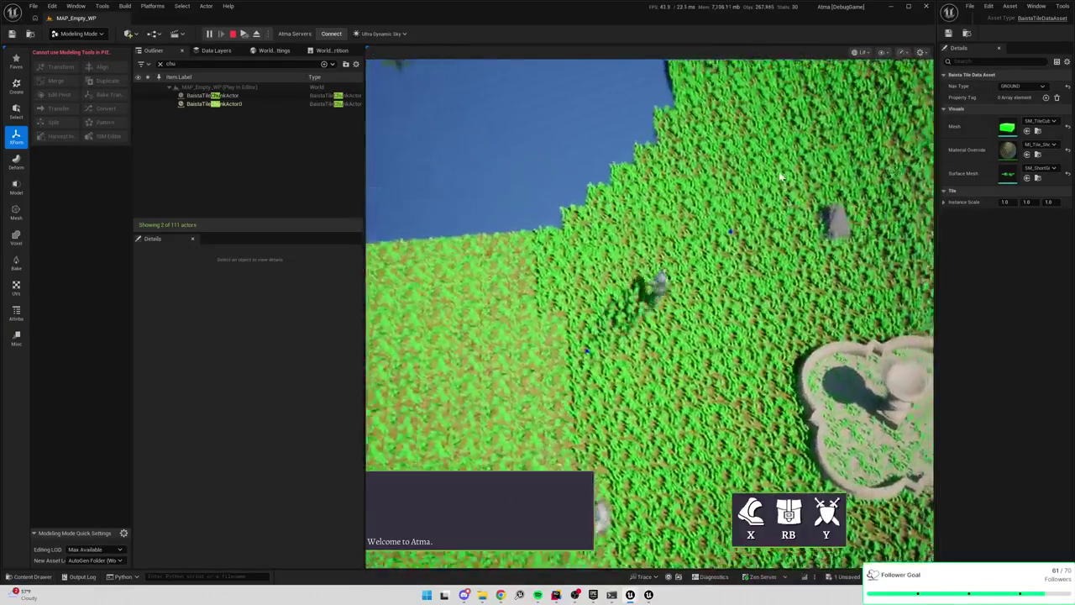
pyautogui.click(794, 150)
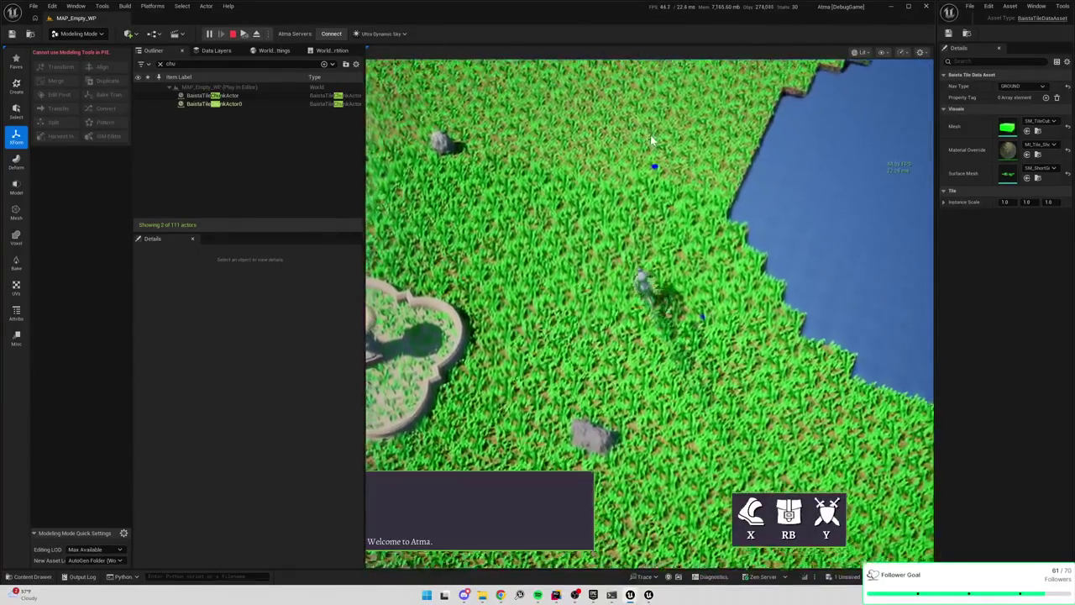
pyautogui.click(677, 192)
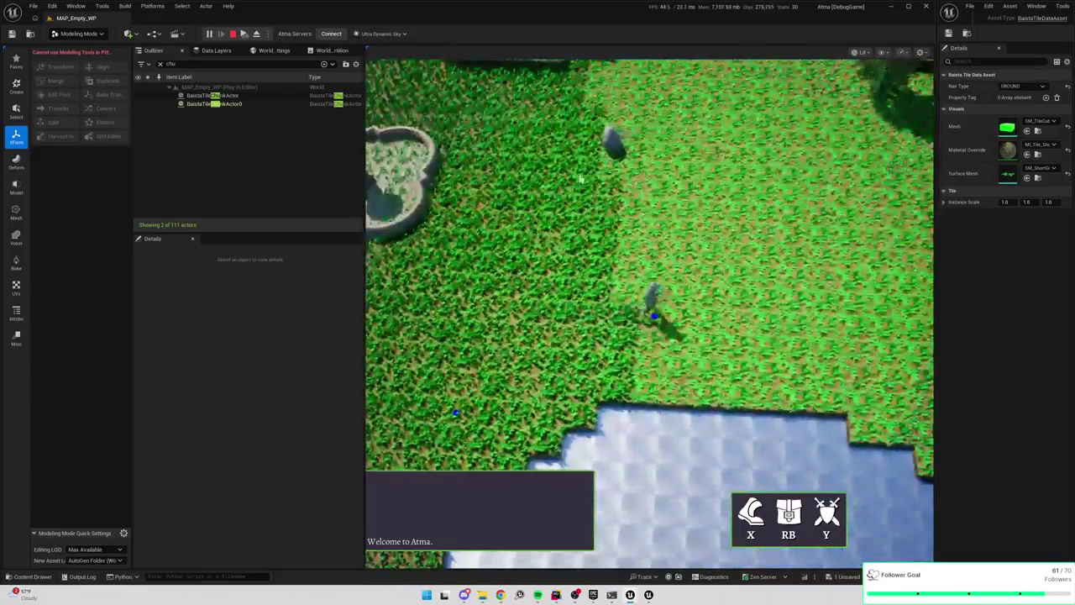
pyautogui.click(657, 116)
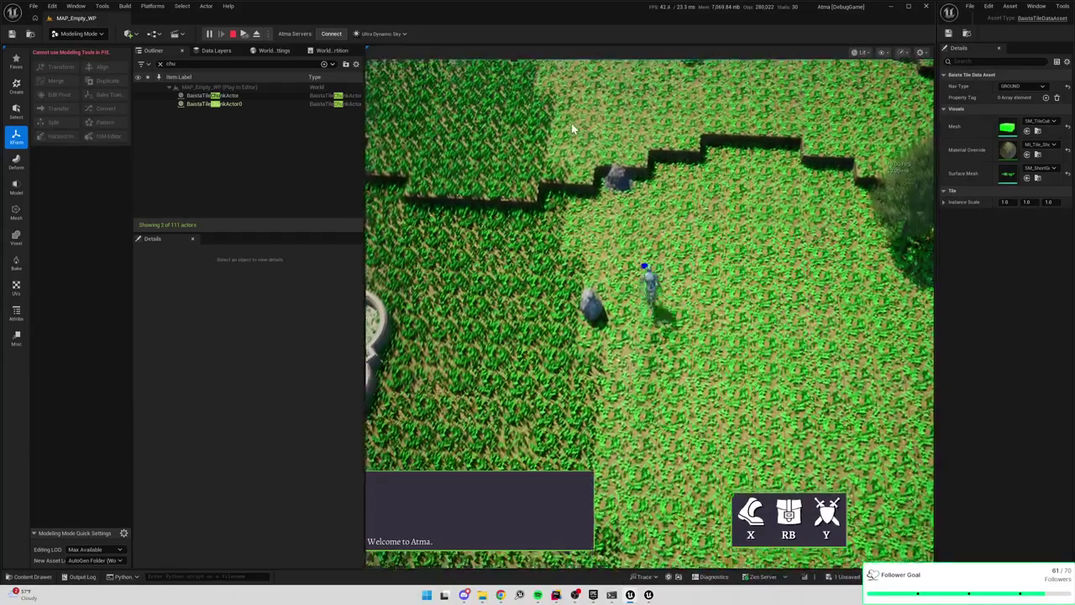
pyautogui.click(571, 123)
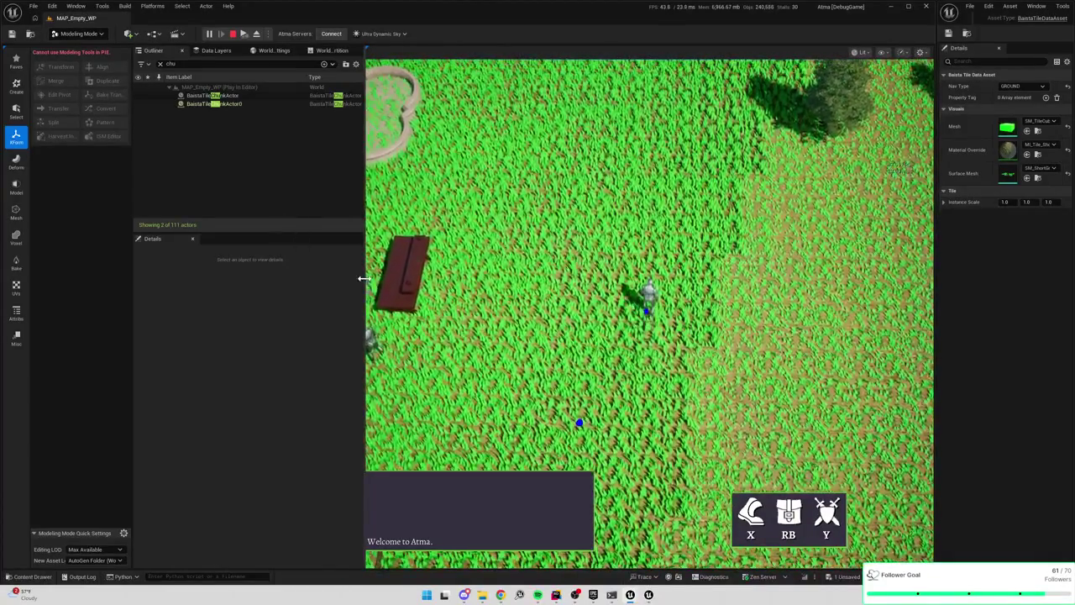
pyautogui.moveTo(364, 277); pyautogui.dragTo(239, 276)
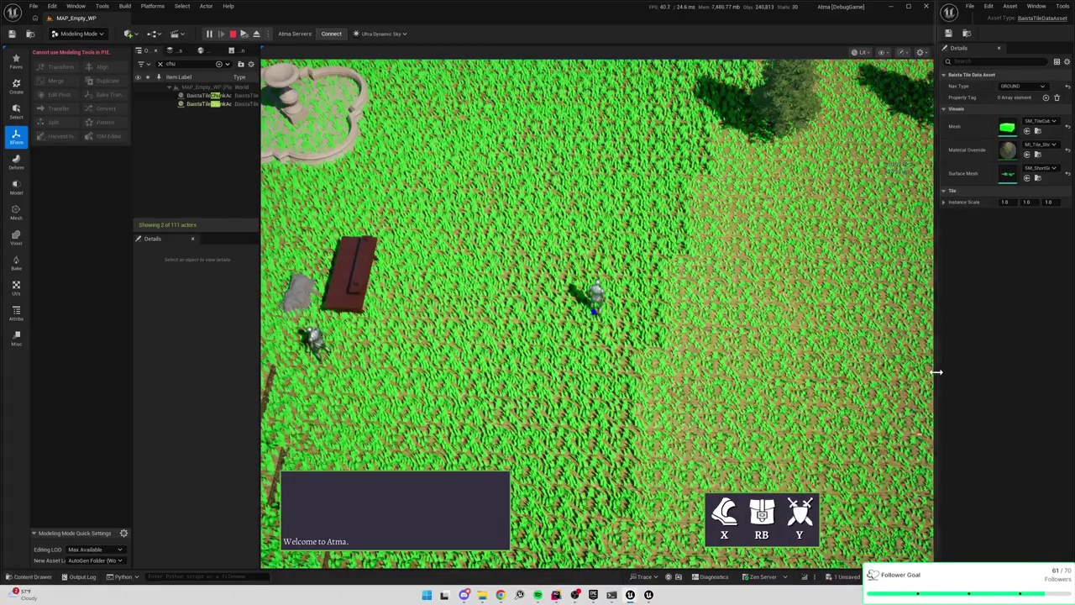
pyautogui.moveTo(936, 372); pyautogui.dragTo(954, 374)
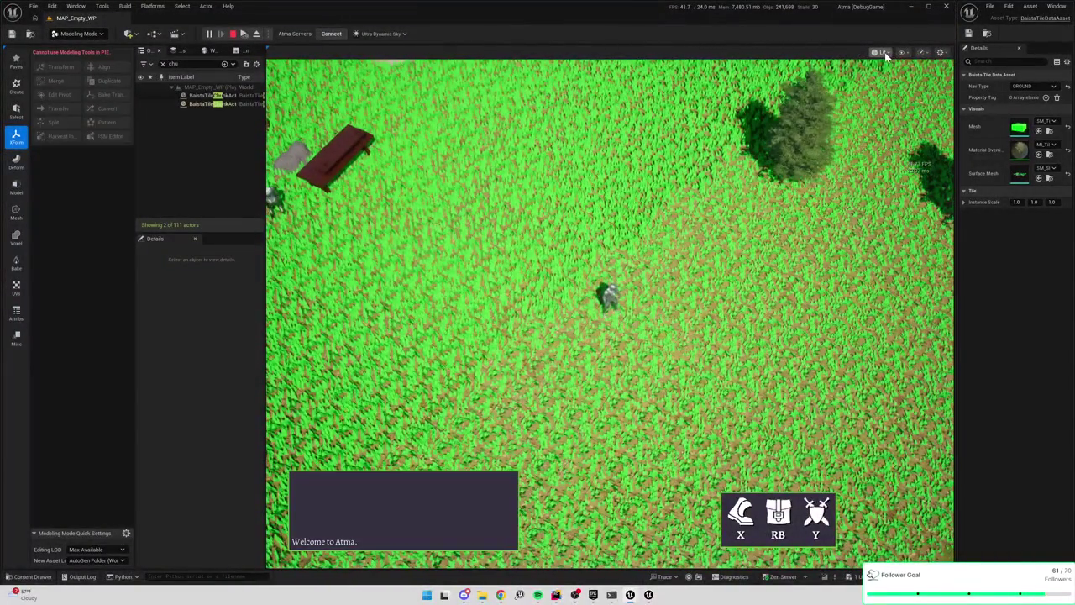
# Browse the viewport view modes and untick Navigation in the Show flags menu
pyautogui.click(882, 52)
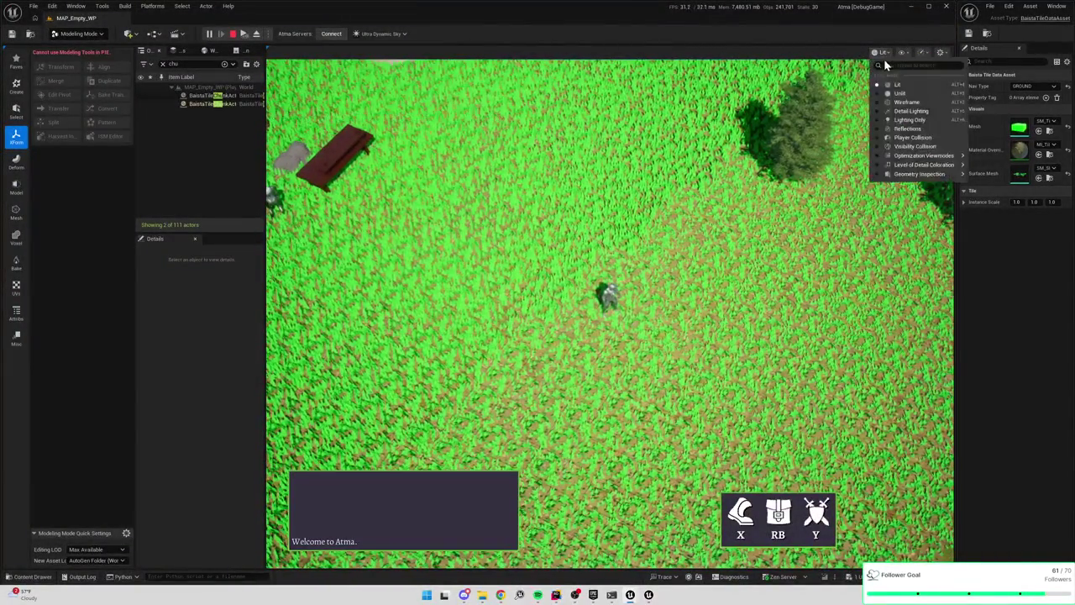
pyautogui.moveTo(920, 159)
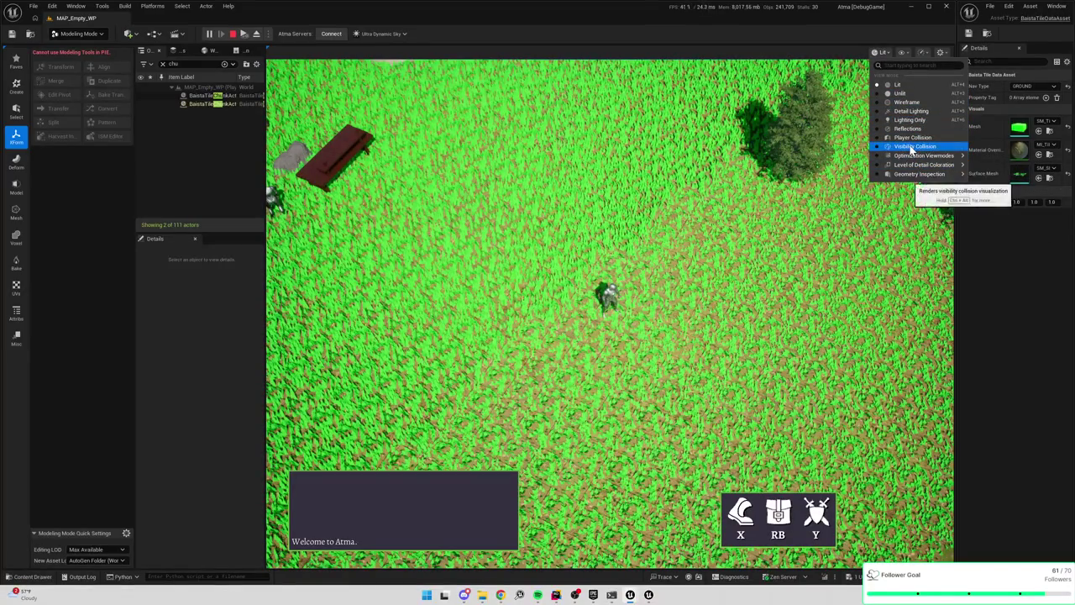
pyautogui.click(904, 53)
pyautogui.click(934, 199)
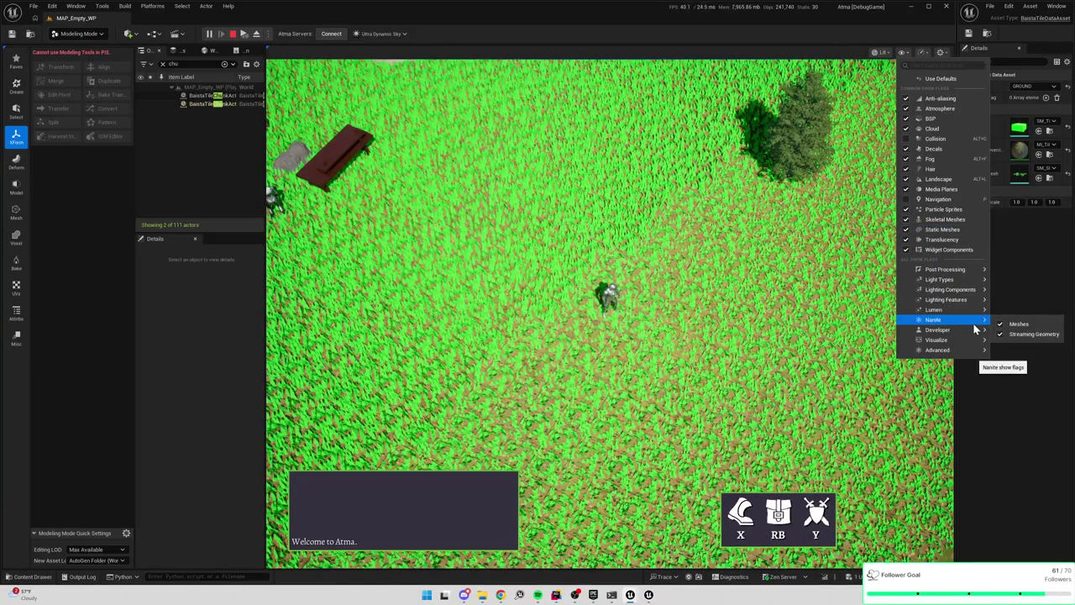
pyautogui.moveTo(962, 340)
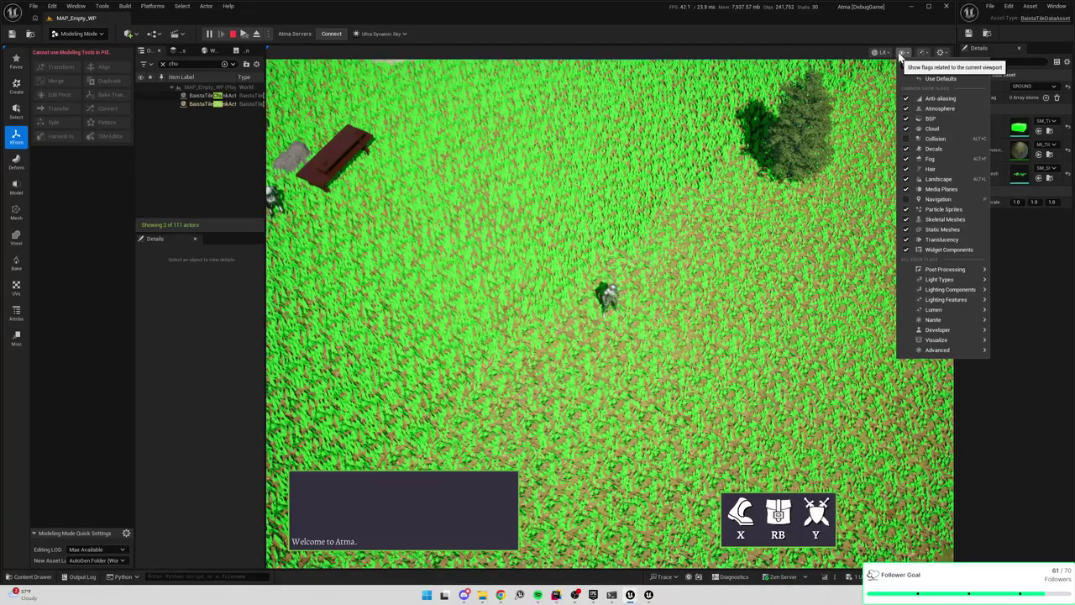
pyautogui.click(234, 36)
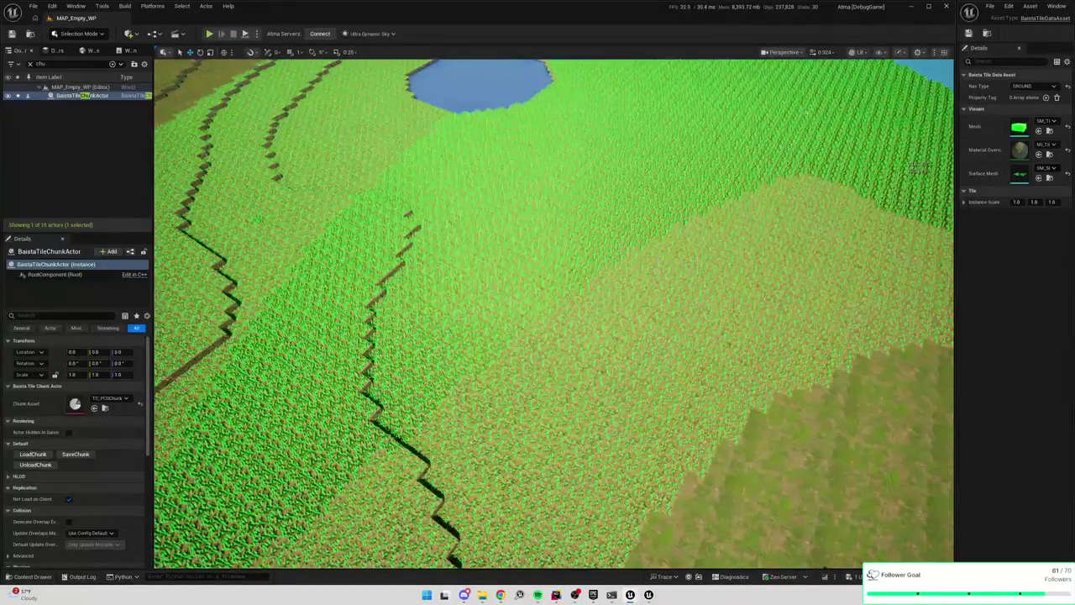
# Switch the viewport to Nanite Visualization > Triangles
pyautogui.click(902, 53)
pyautogui.click(879, 53)
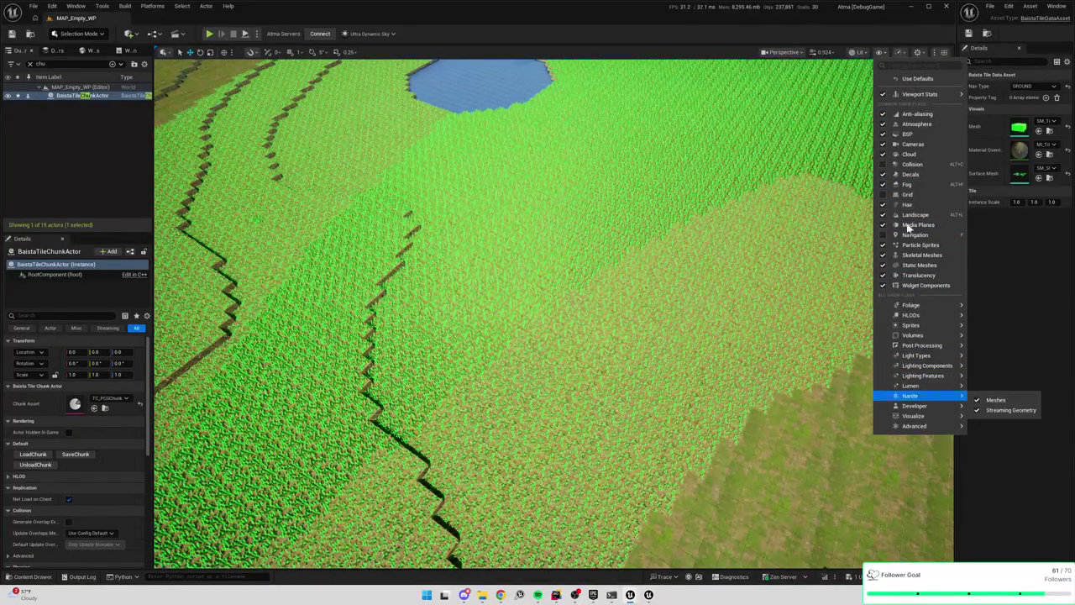
pyautogui.click(857, 52)
pyautogui.moveTo(907, 202)
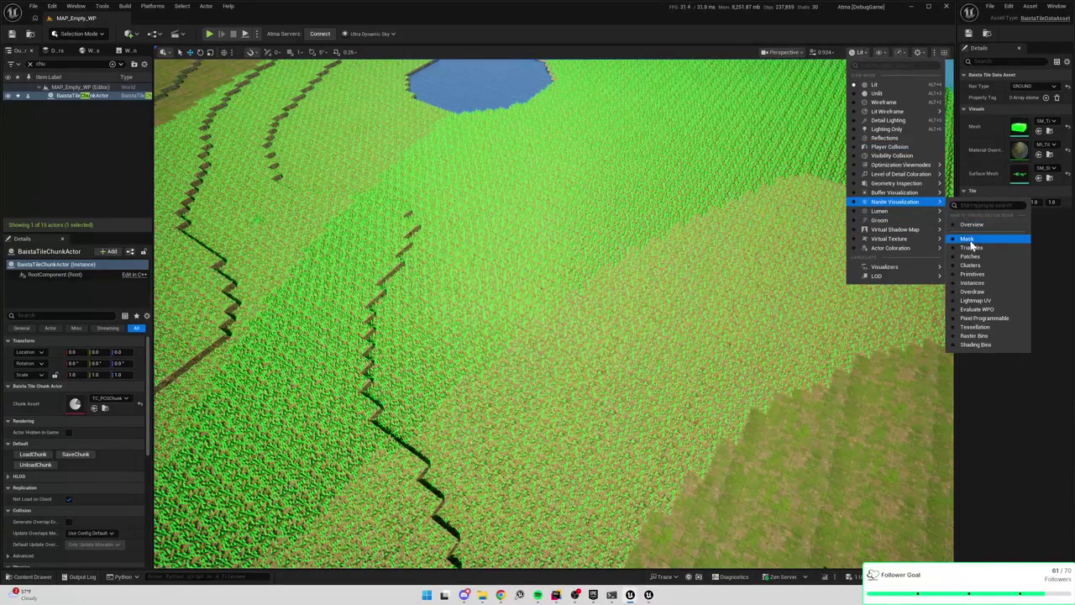
pyautogui.click(971, 250)
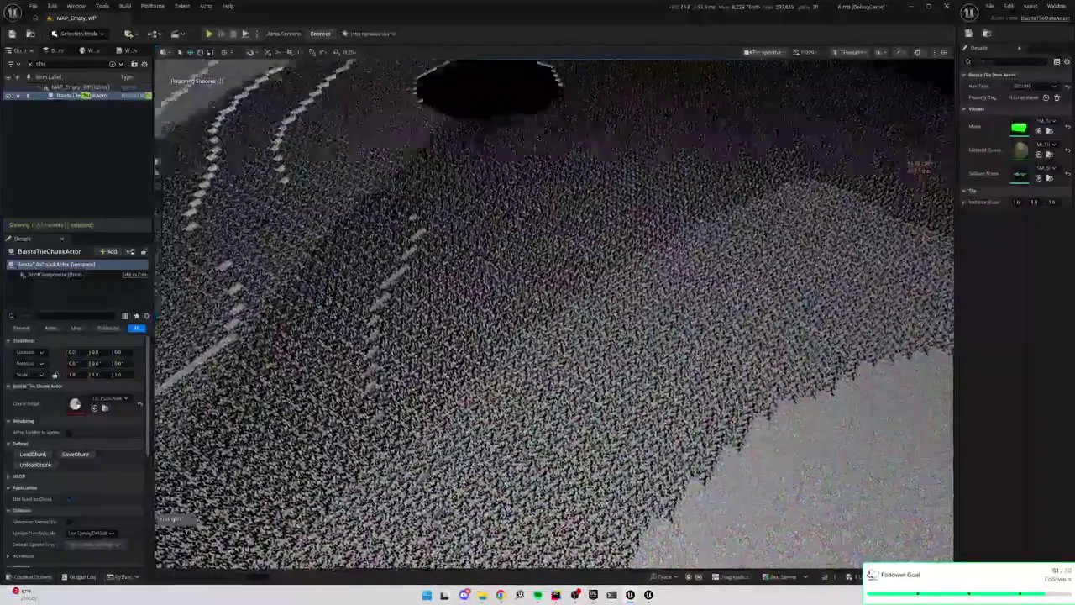
# Zoom in on the island grass, clear the actor selection, and open the Content Drawer
pyautogui.scroll(10, 732, 304)
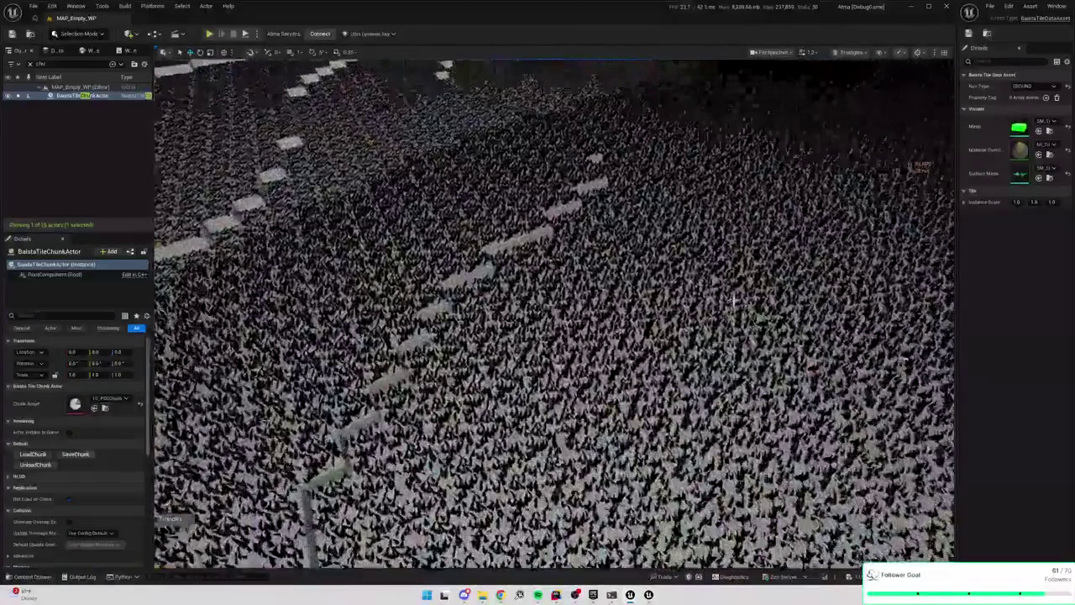
pyautogui.scroll(10, 733, 304)
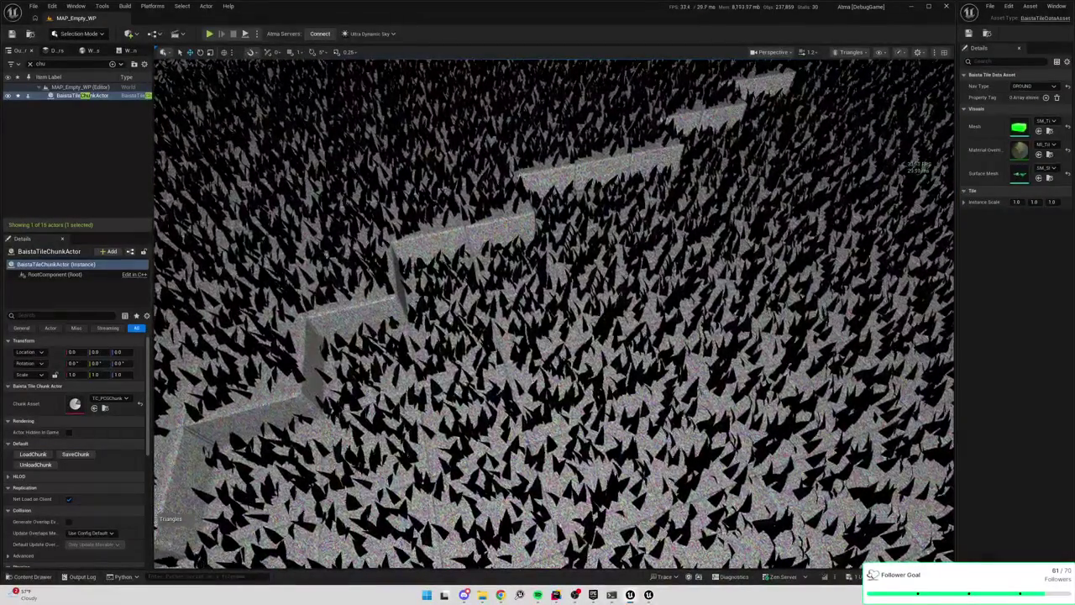
pyautogui.click(710, 219)
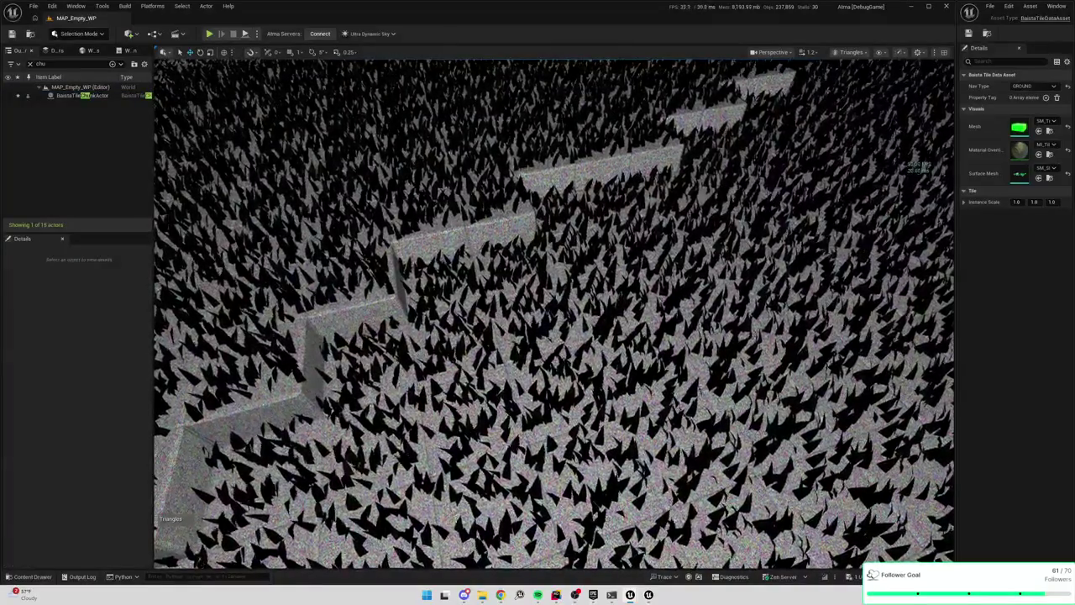
pyautogui.scroll(-5, 710, 219)
pyautogui.scroll(-3, 554, 310)
pyautogui.hotkey('ctrl', 'space')
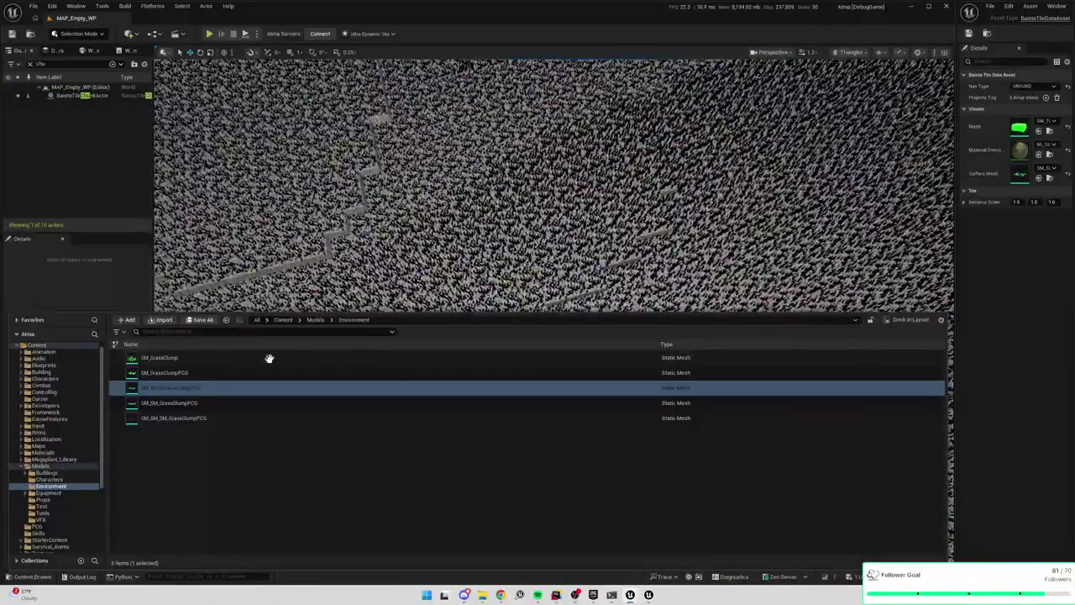
# Enable Nanite on SM_GrassClumpPCG and SM_ShortGrassClumpPCG, then close the Content Drawer
pyautogui.rightClick(194, 374)
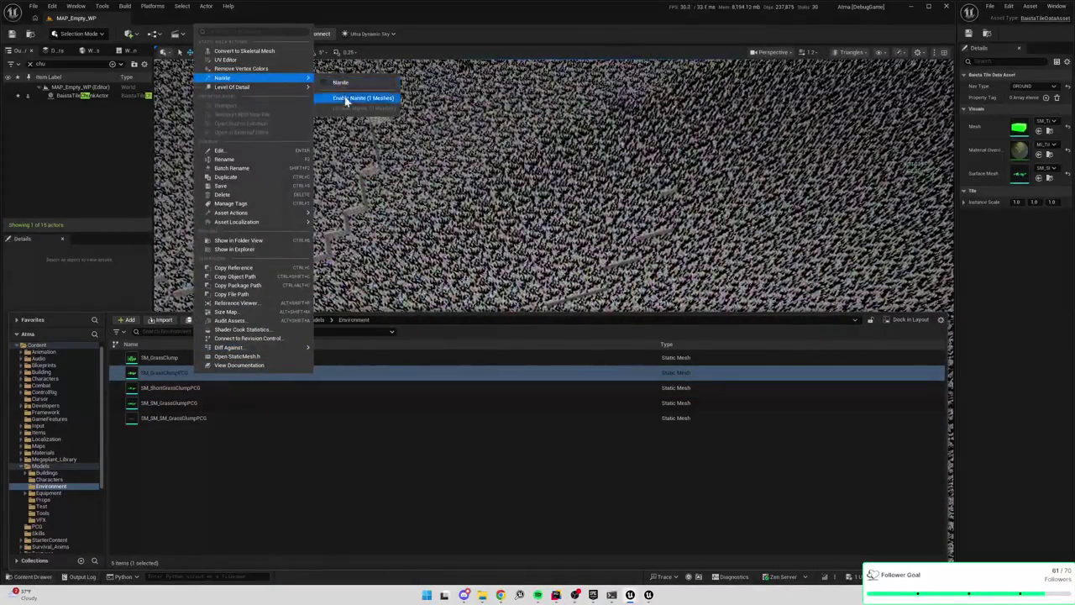
pyautogui.click(344, 99)
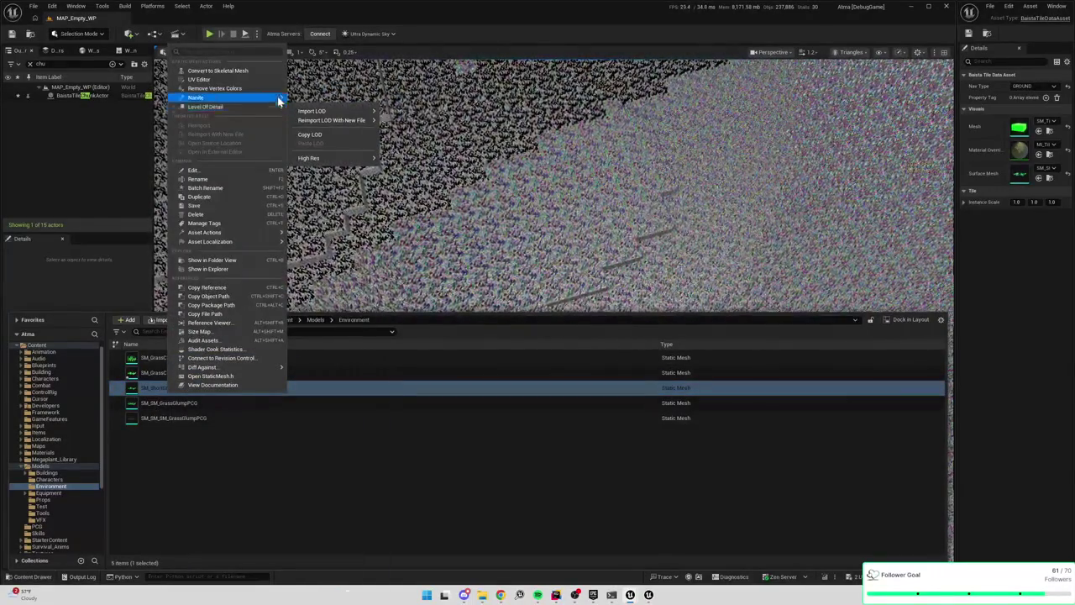
pyautogui.click(328, 119)
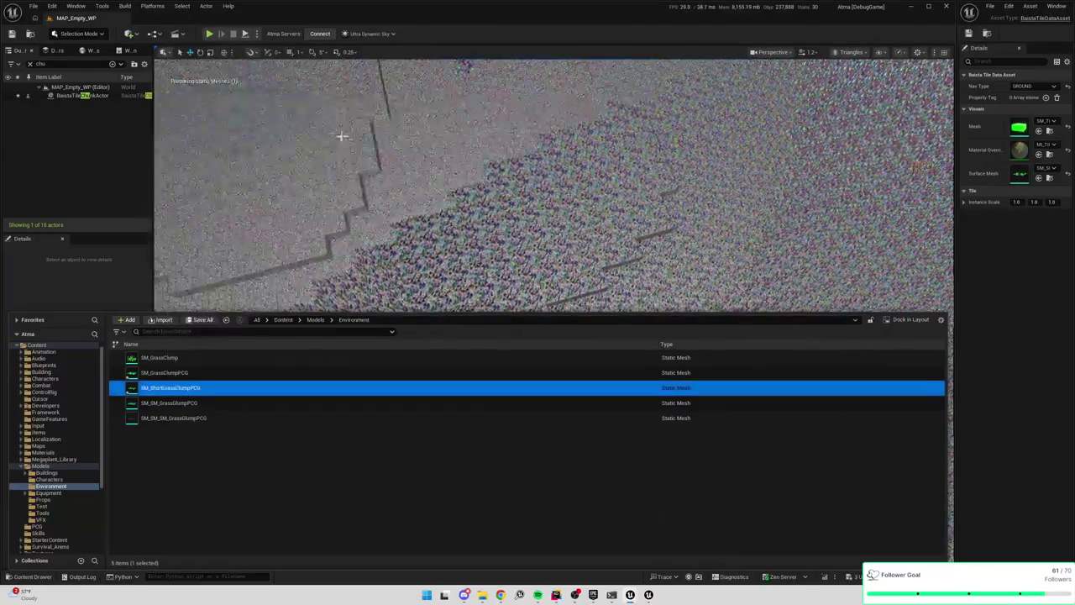
pyautogui.click(624, 233)
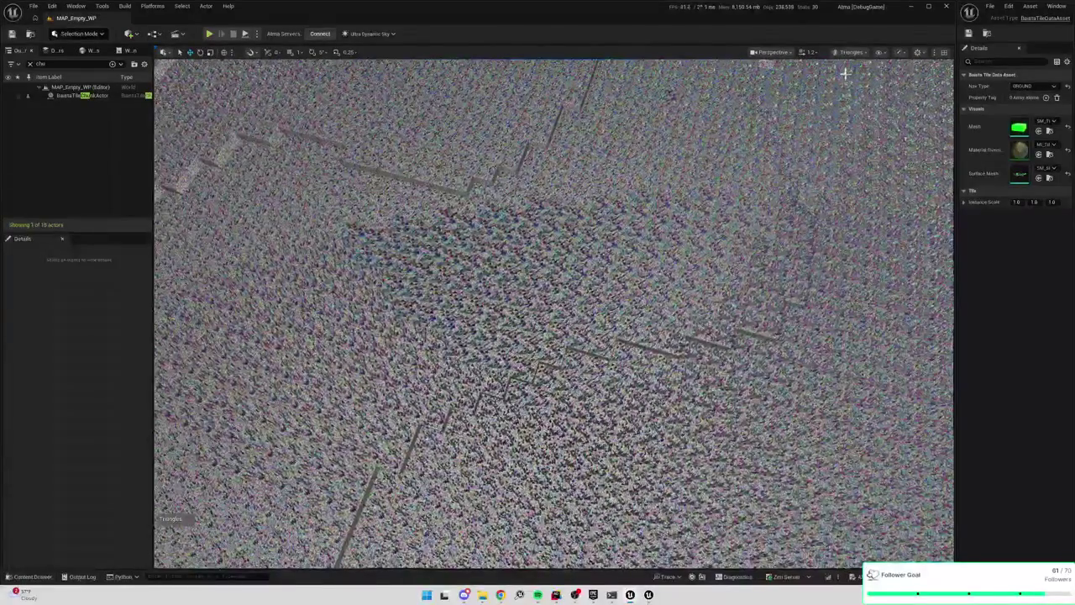